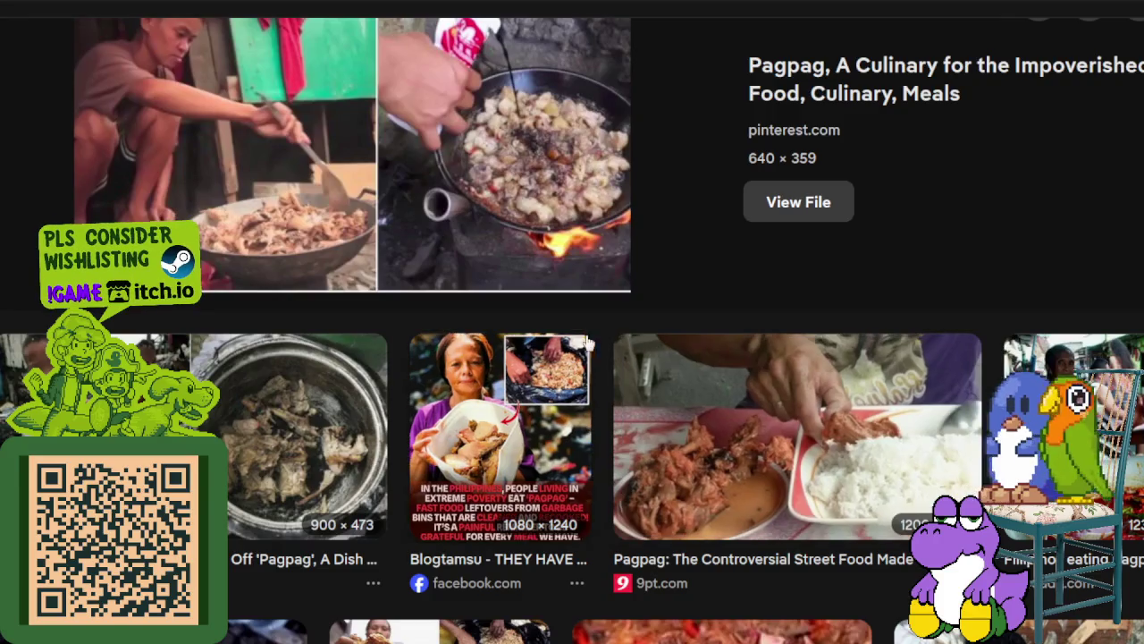
Preview the worldofbuzz Pagpag photo and scroll further through the results
click(375, 421)
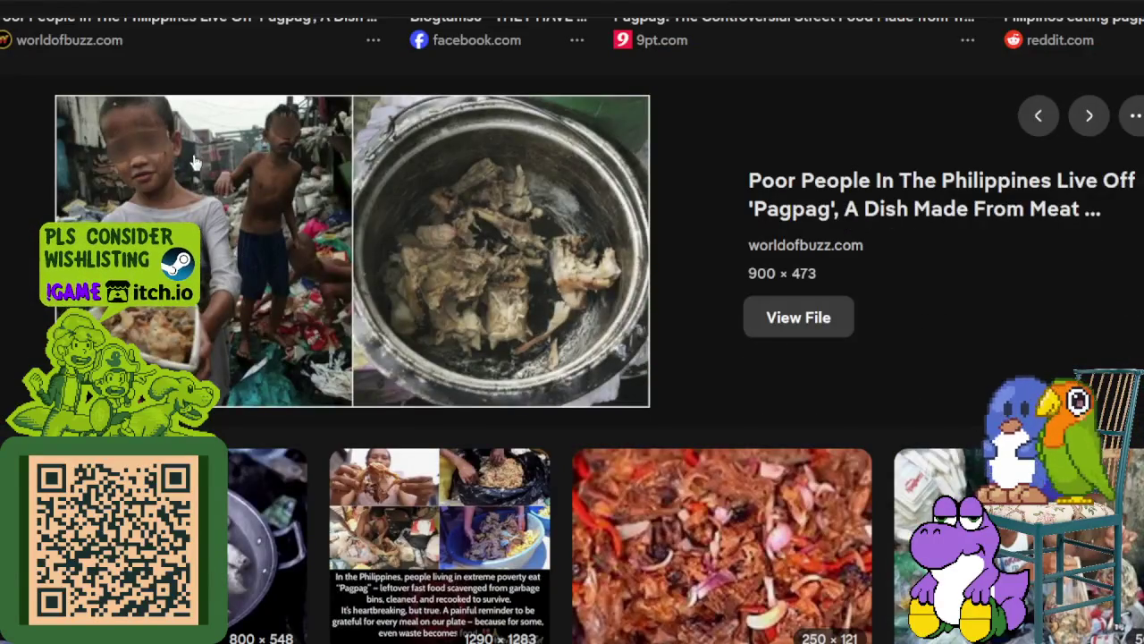
scroll(340, 269, down, 3)
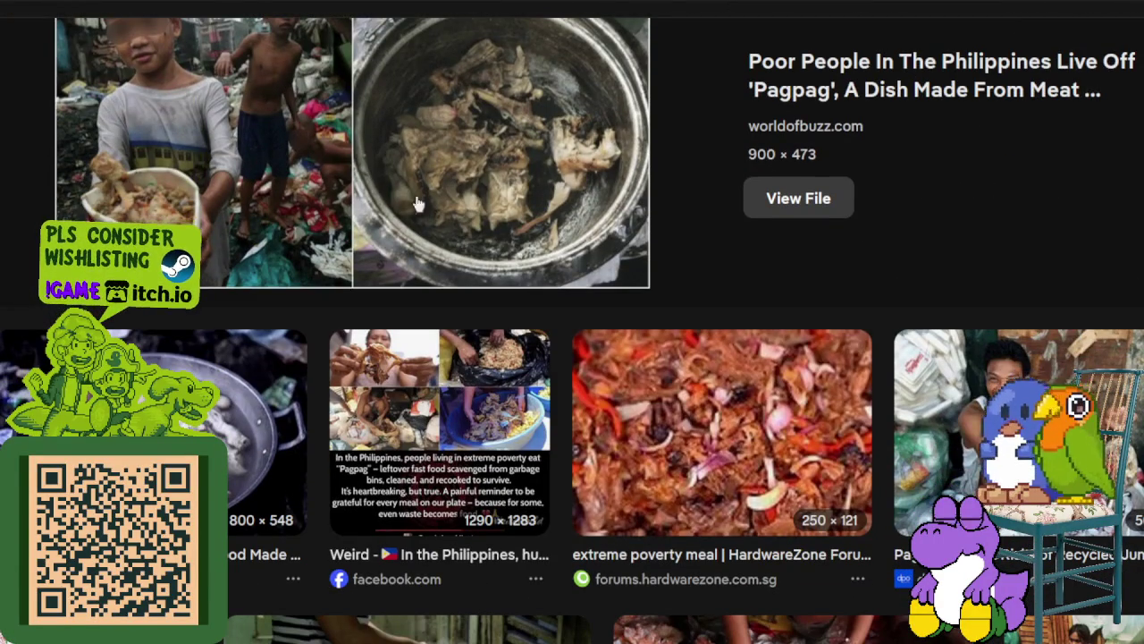
mouse_move(721, 545)
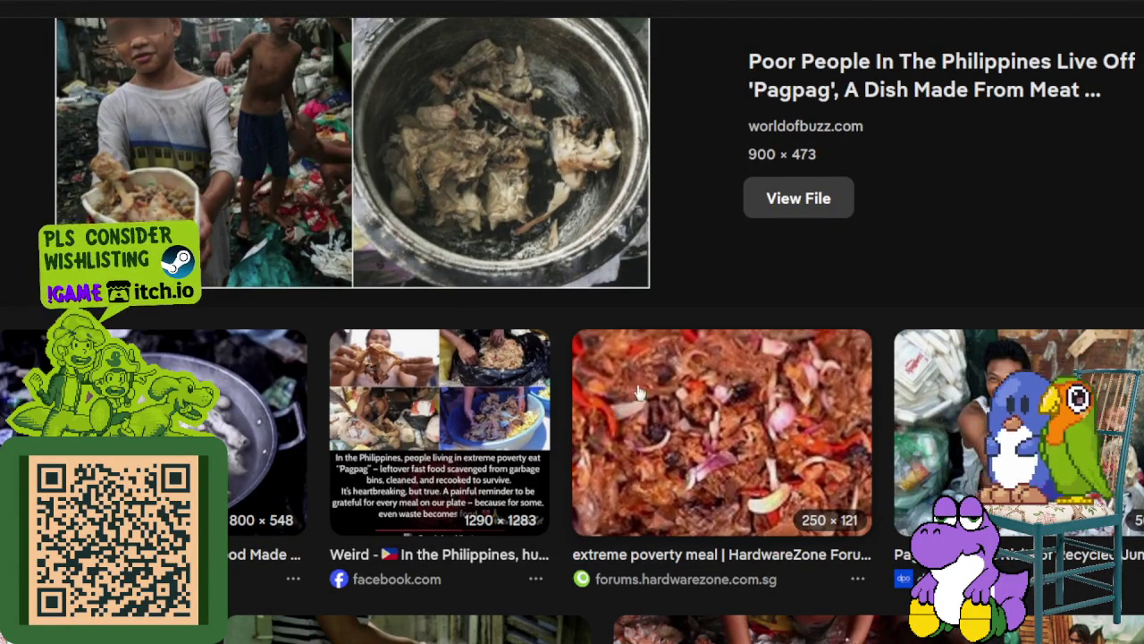
scroll(617, 412, down, 3)
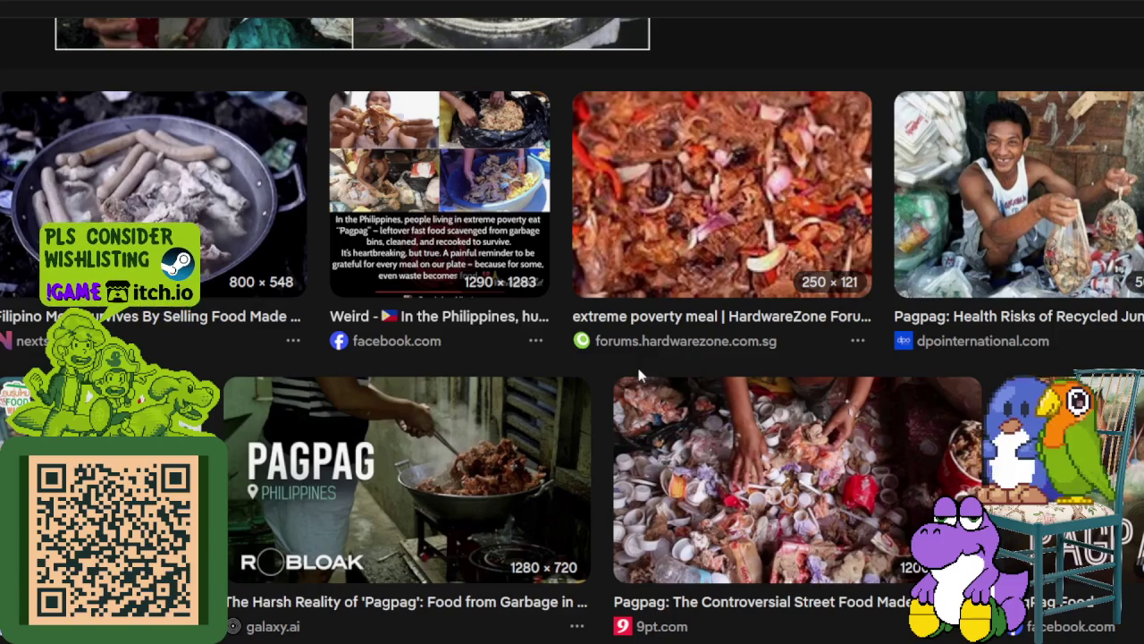
Preview the 9pt.com Pagpag street-food photo, then the YouTube 'Harsh Reality of Manila's Slum Food' thumbnail
click(731, 470)
scroll(680, 407, down, 3)
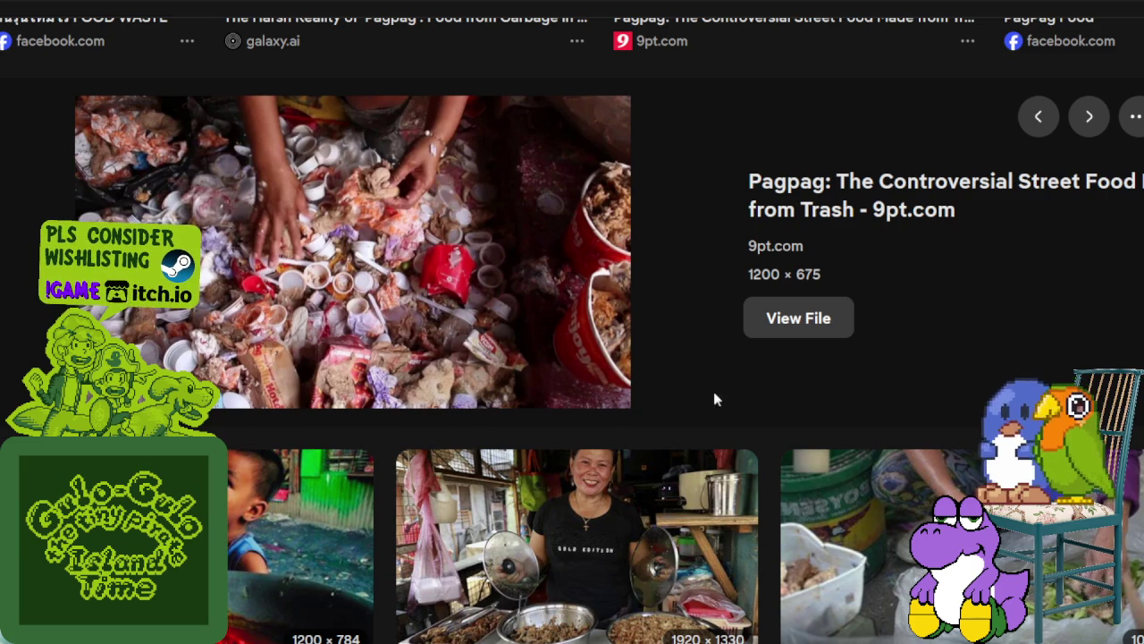
scroll(714, 394, down, 3)
scroll(715, 394, down, 1)
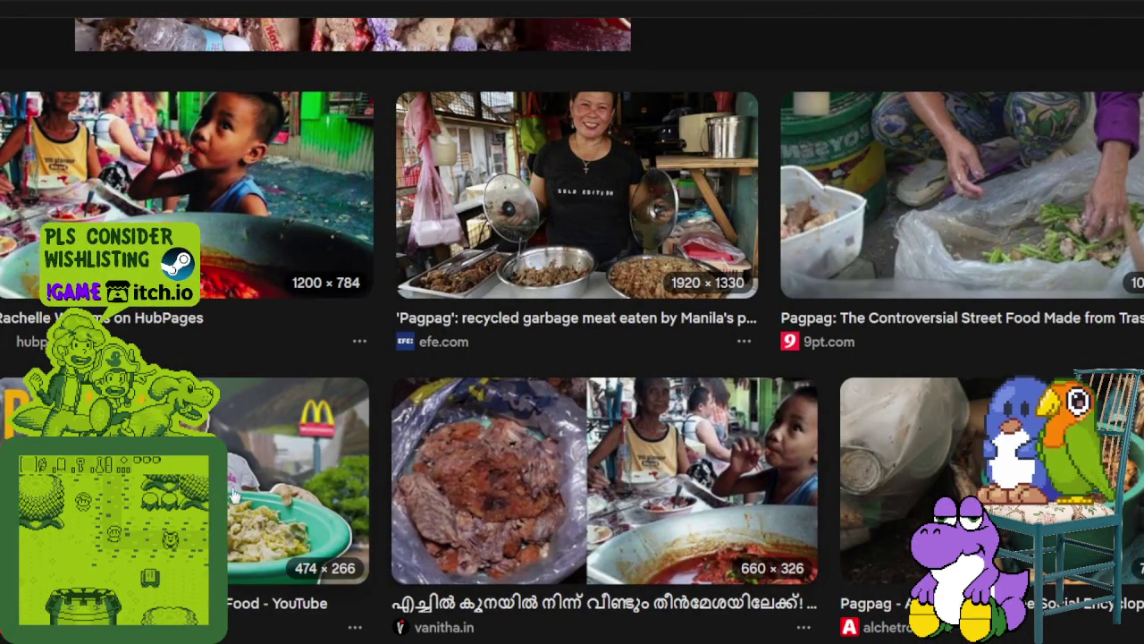
click(295, 474)
Preview the Alchetron photo of a family sorting food scraps, then close the tab and keep browsing
scroll(648, 348, down, 2)
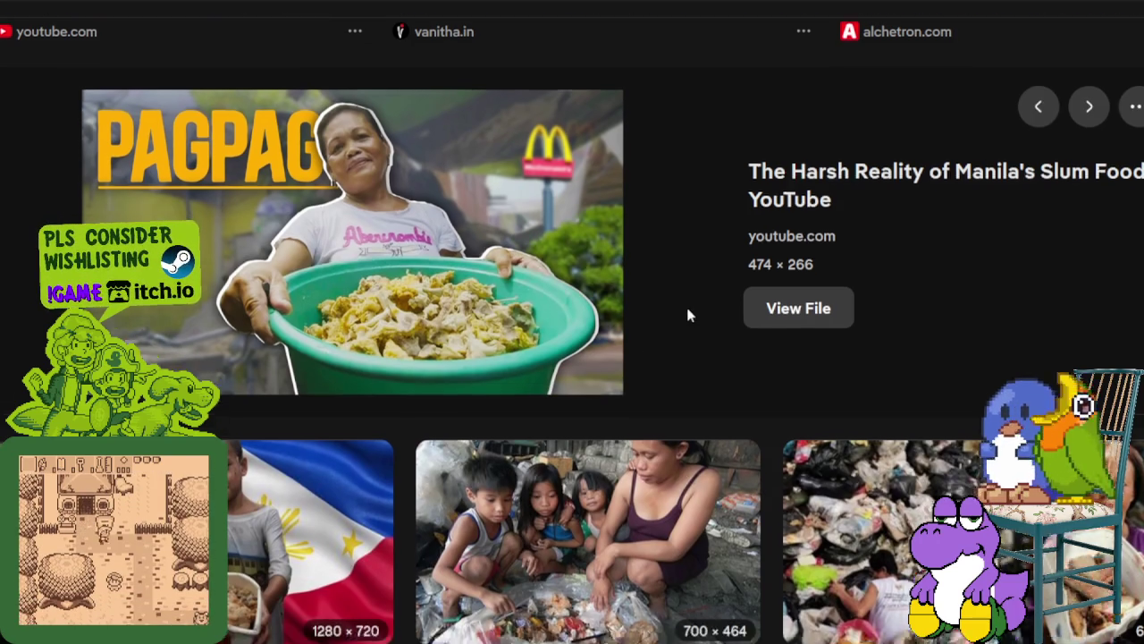
scroll(685, 307, down, 5)
click(662, 398)
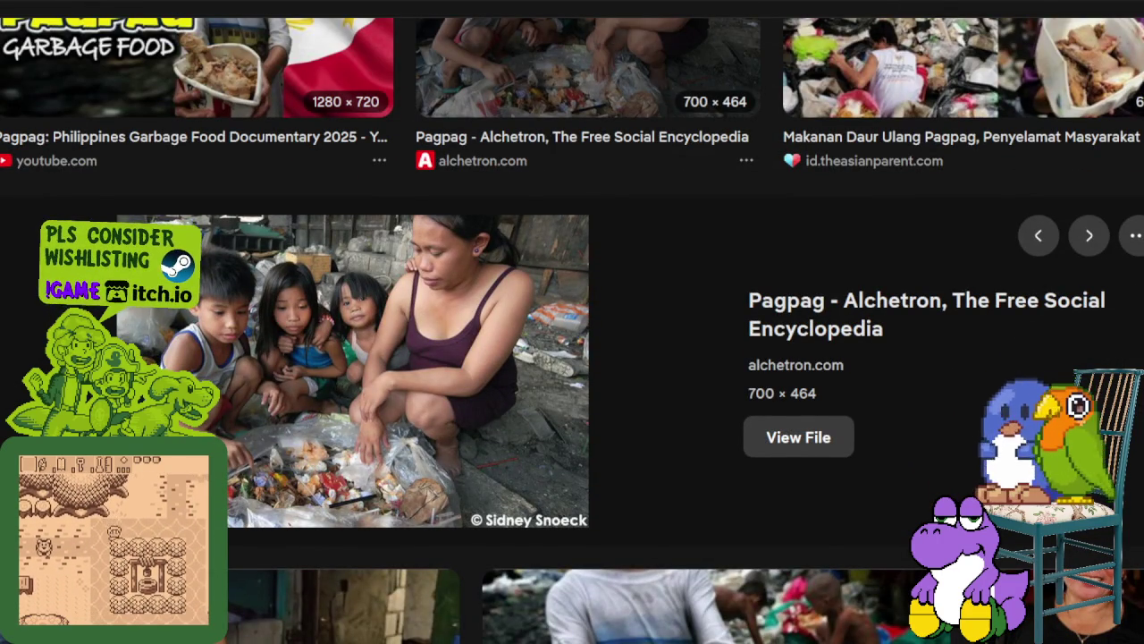
scroll(794, 421, down, 2)
scroll(786, 422, down, 3)
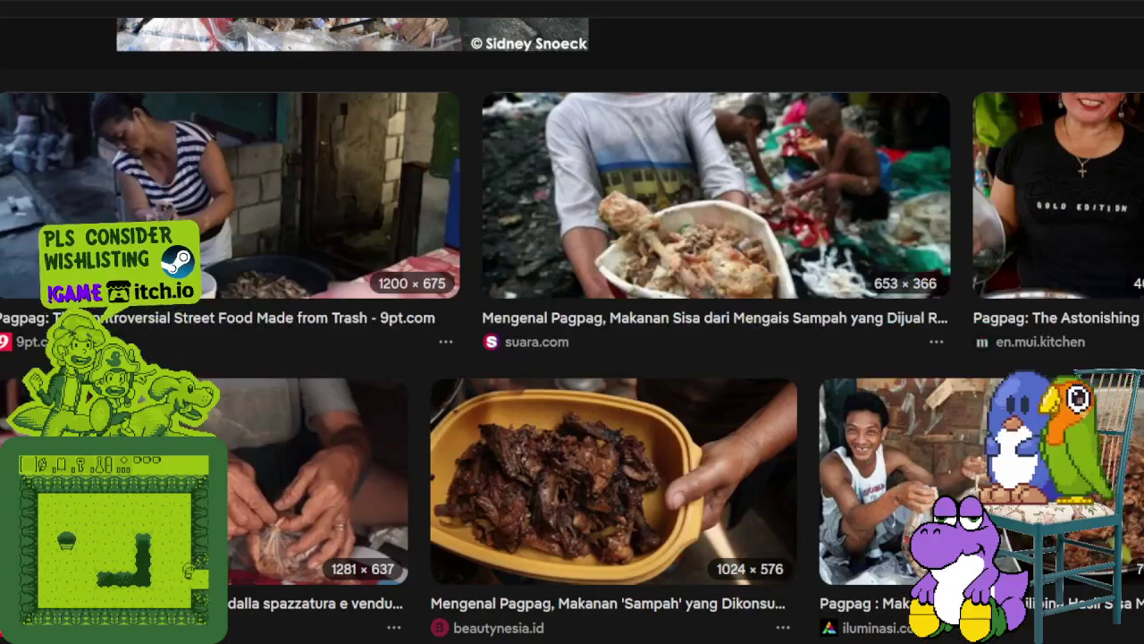
key(ctrl+w)
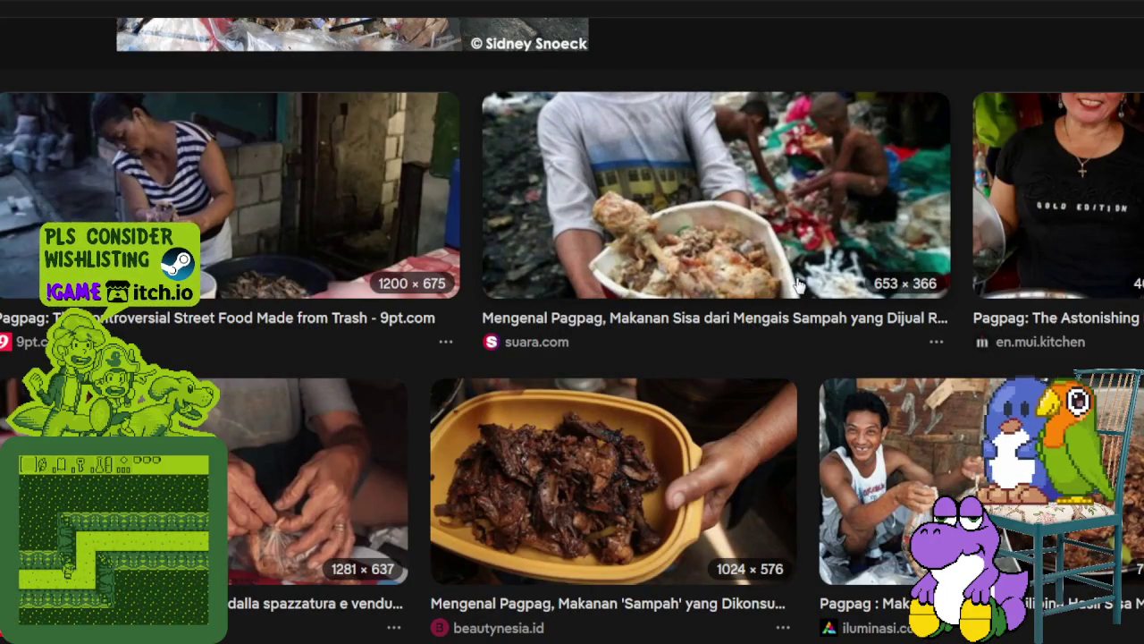
scroll(798, 285, down, 3)
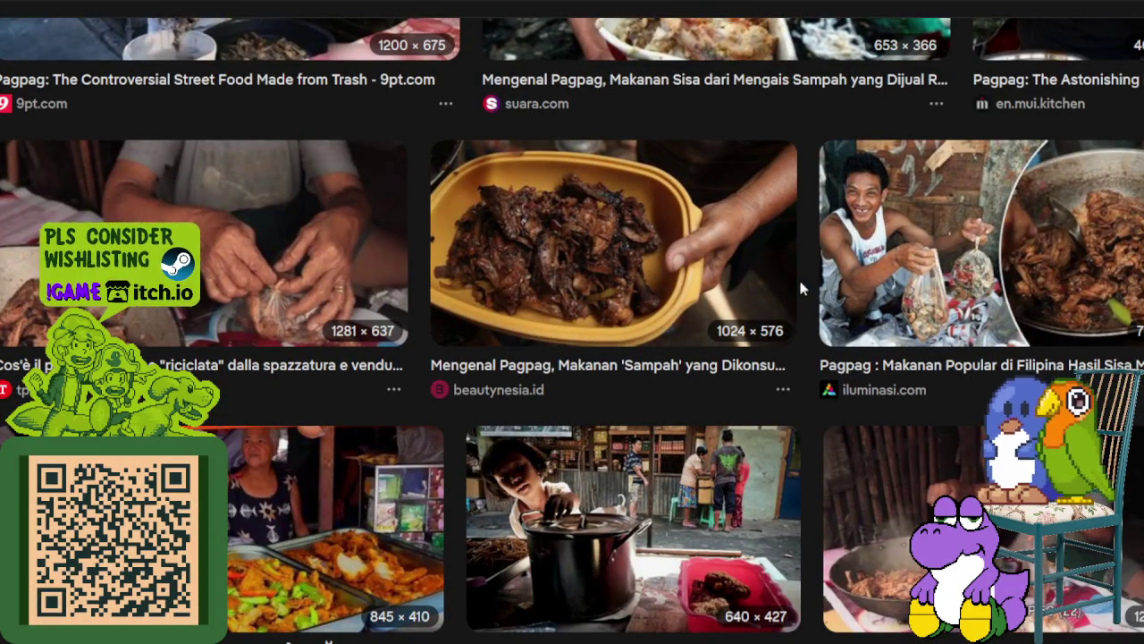
Scroll down through the remaining Pagpag image results and back up to the top
scroll(801, 287, down, 3)
scroll(801, 288, down, 1)
scroll(801, 288, down, 1)
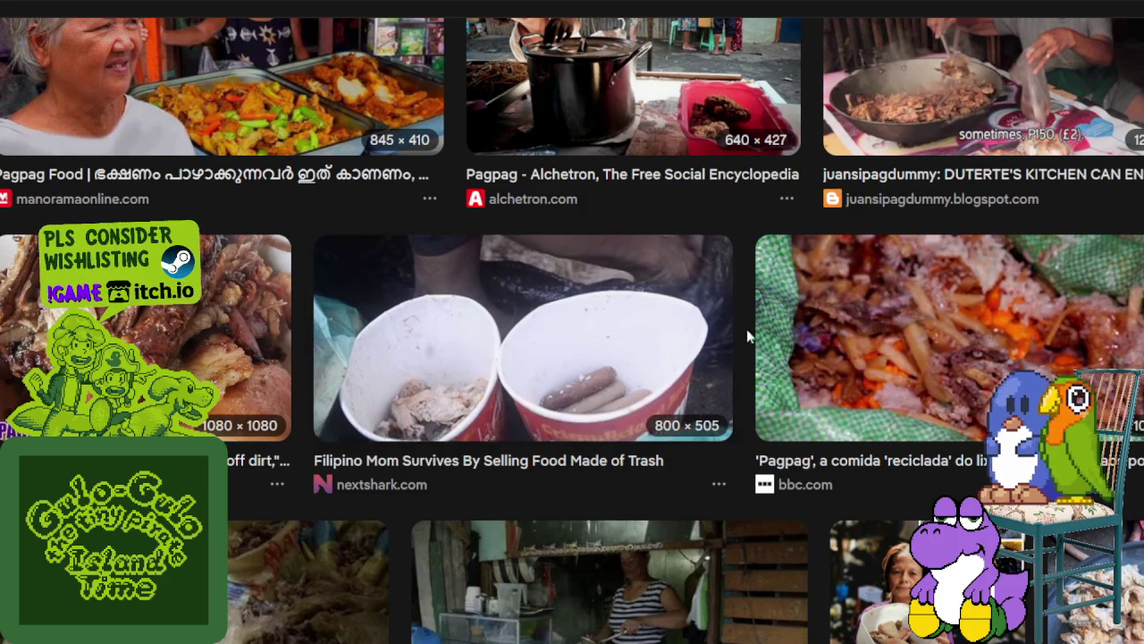
scroll(742, 349, down, 4)
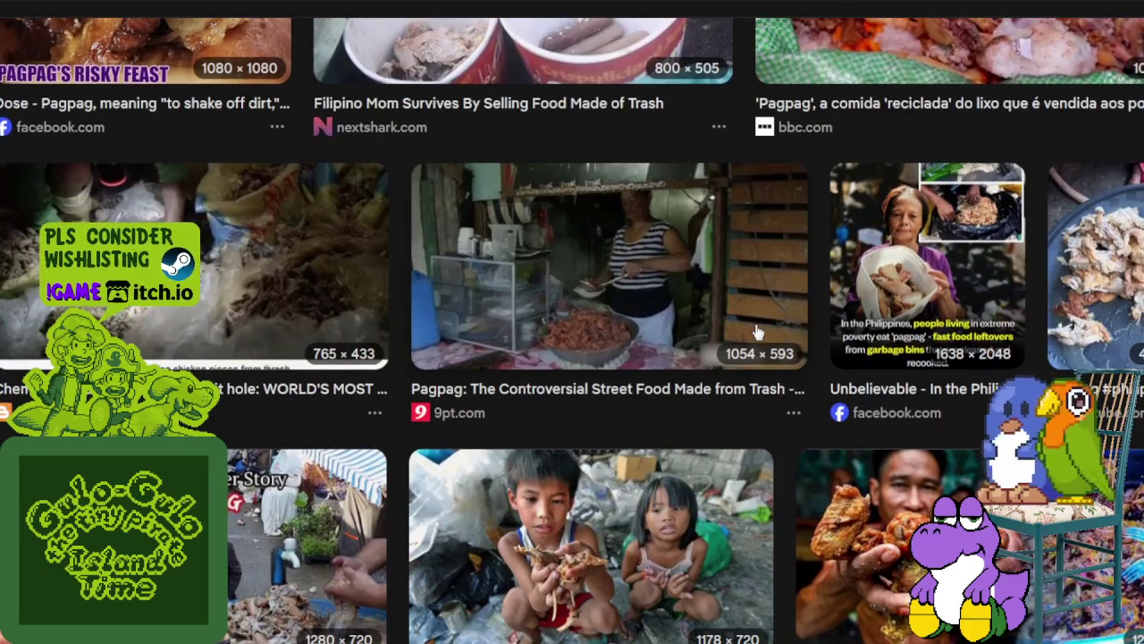
scroll(757, 329, down, 3)
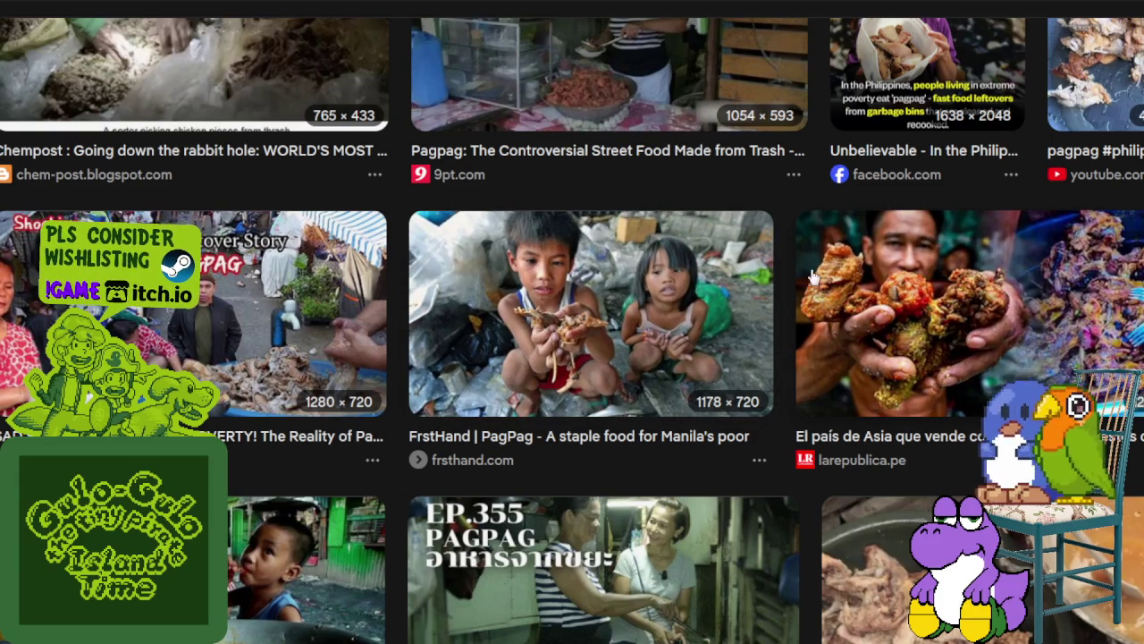
scroll(807, 282, down, 3)
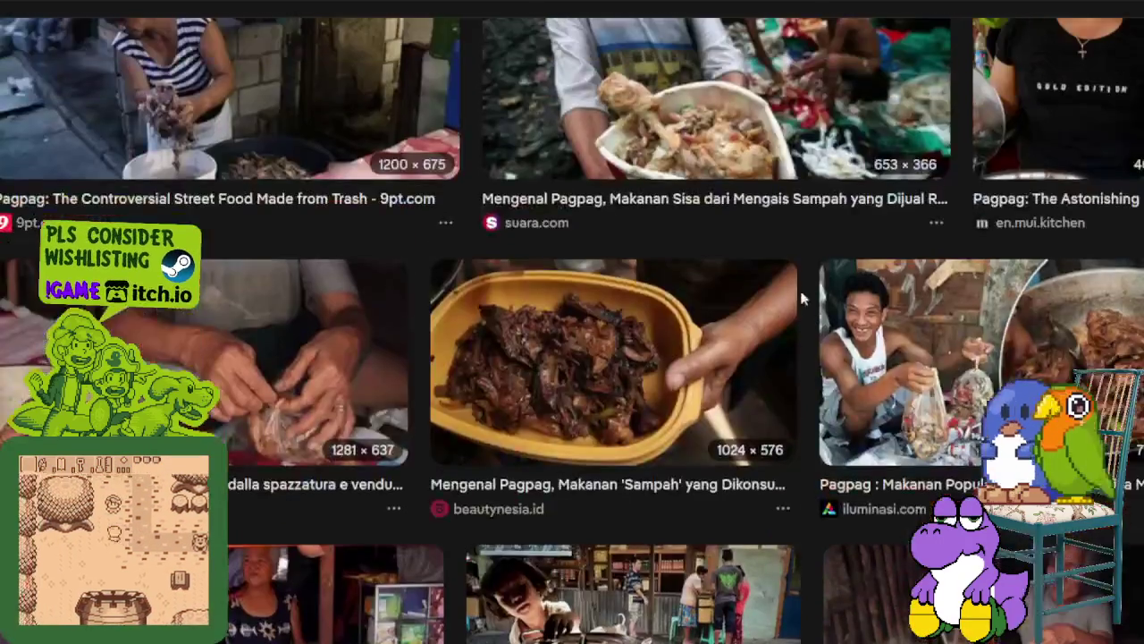
scroll(786, 295, up, 5)
scroll(782, 284, up, 5)
scroll(783, 283, up, 5)
scroll(783, 283, up, 5)
scroll(781, 285, up, 5)
scroll(776, 265, up, 3)
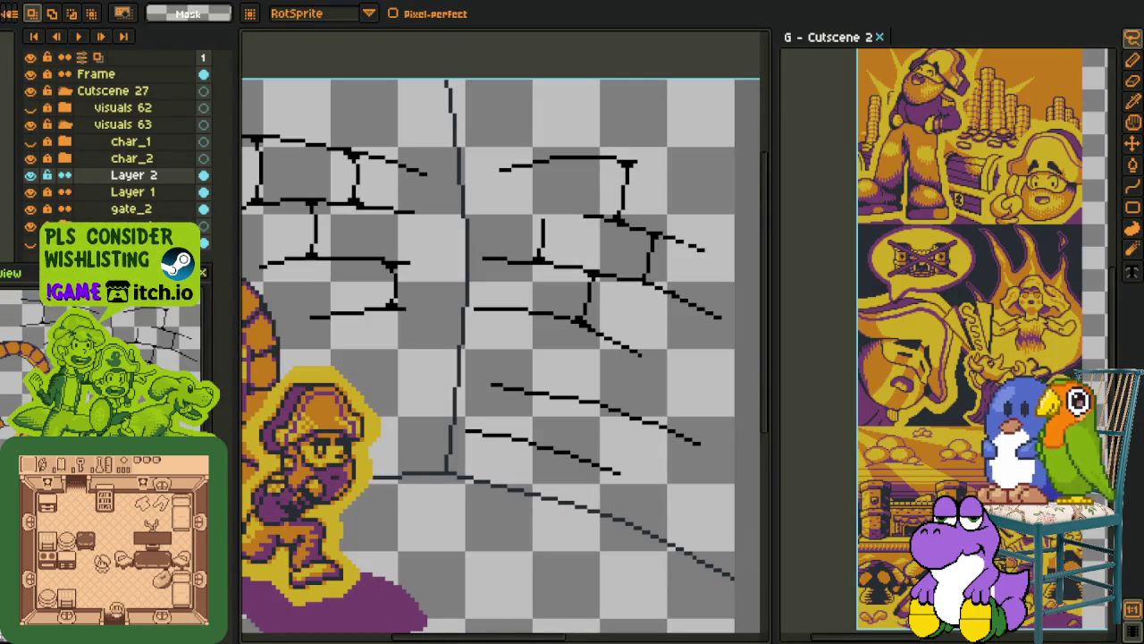
Draw a black mortar line joining two of the lower wall lines
scroll(442, 413, down, 2)
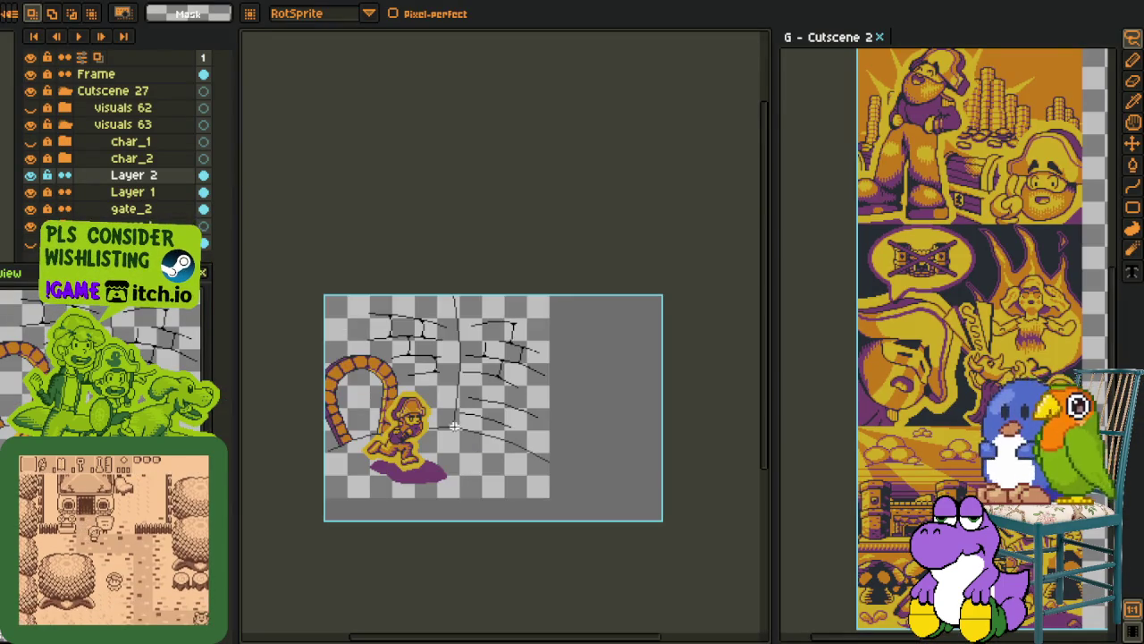
key(i)
scroll(442, 413, up, 2)
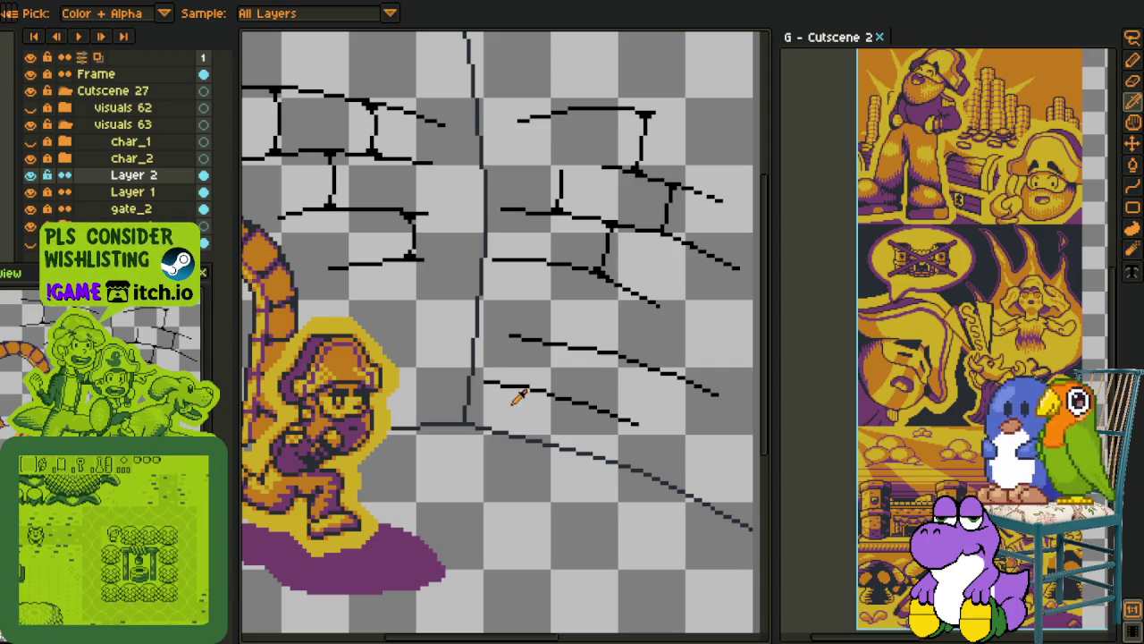
scroll(587, 366, up, 1)
scroll(562, 340, up, 1)
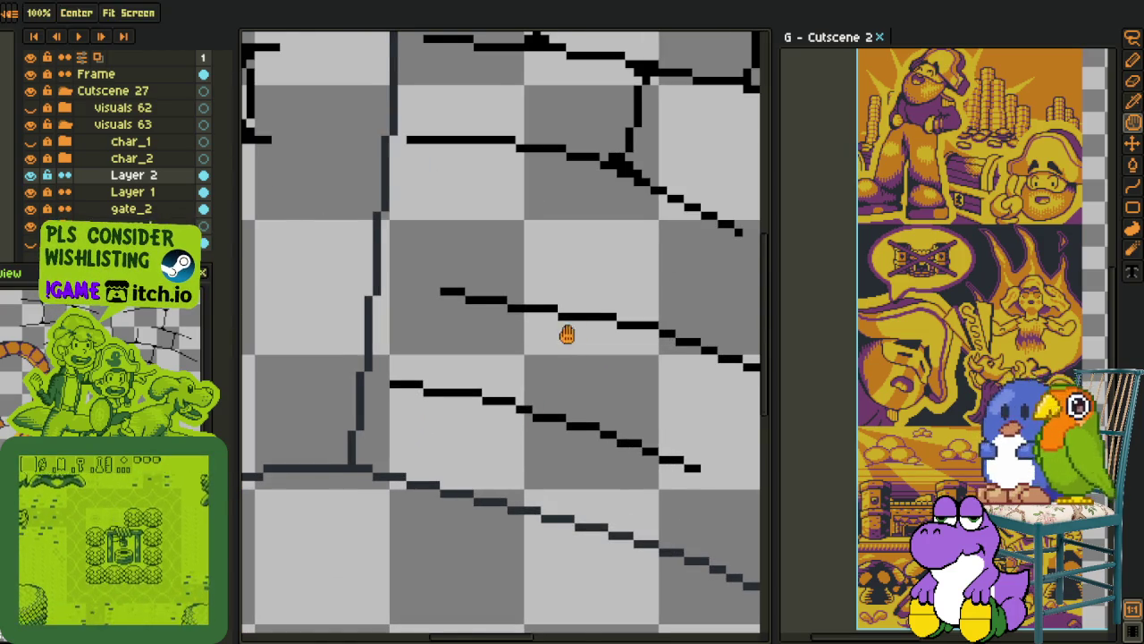
drag(572, 327, 559, 215)
scroll(403, 349, up, 2)
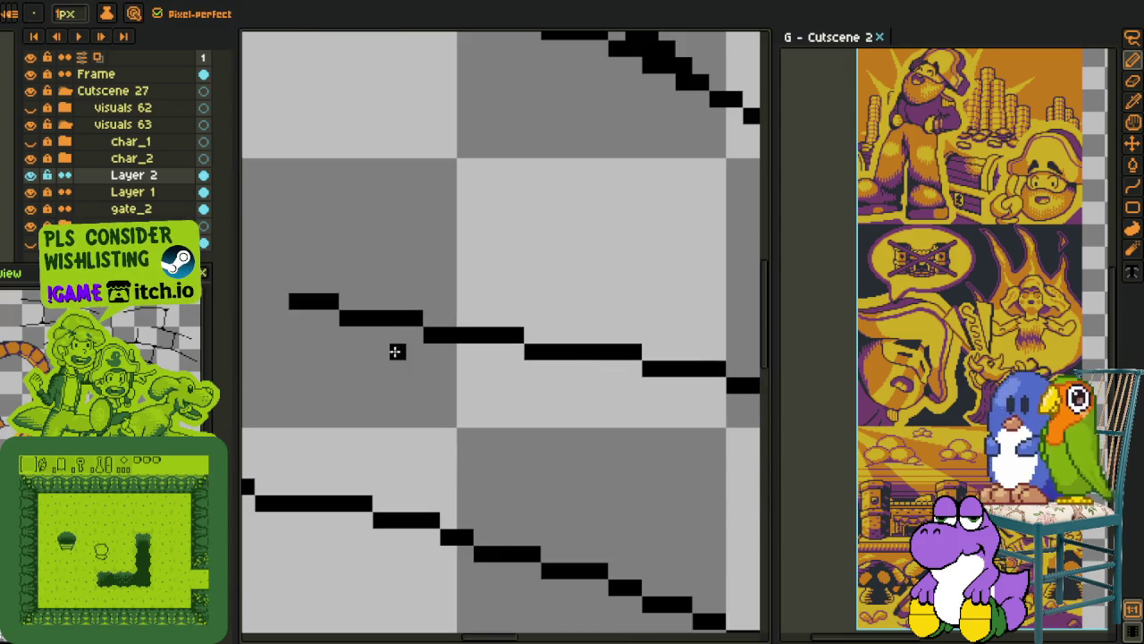
mouse_move(382, 337)
mouse_down()
mouse_move(381, 436)
mouse_move(362, 487)
mouse_up()
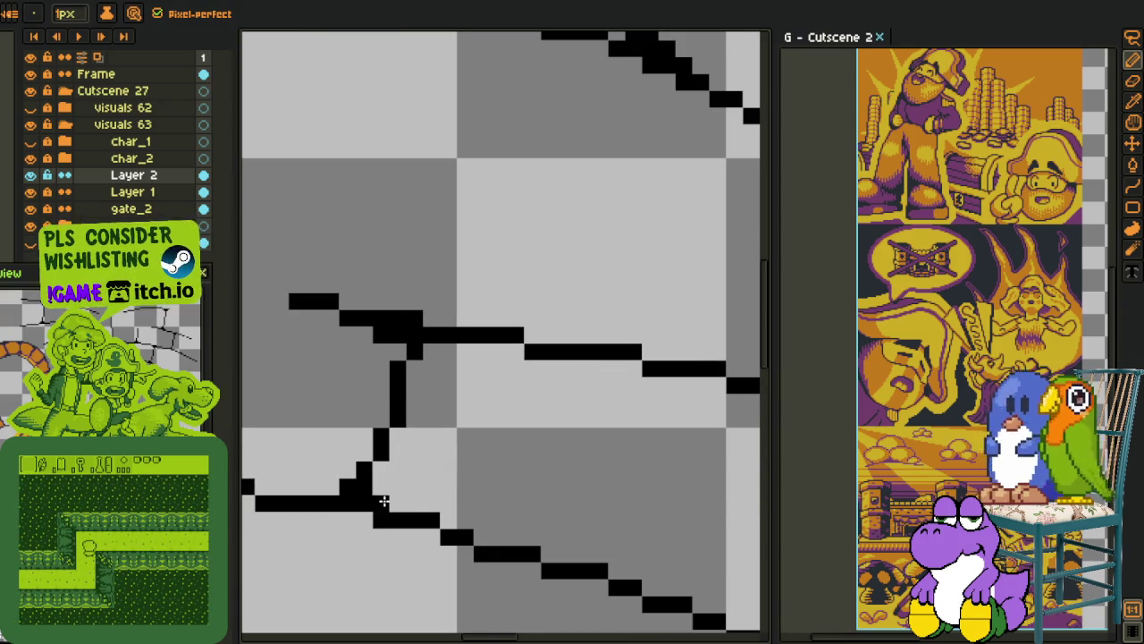
Lasso the stray hooked stroke among the cracks, delete it and deselect
drag(552, 418, 526, 410)
scroll(525, 410, down, 3)
scroll(492, 269, up, 1)
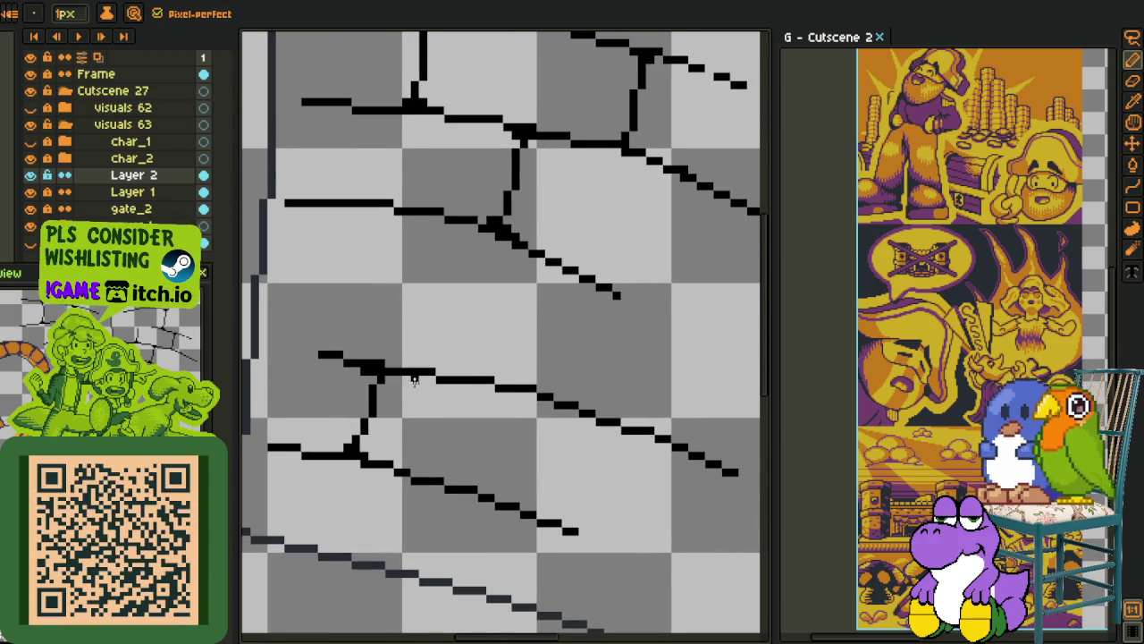
scroll(425, 375, up, 1)
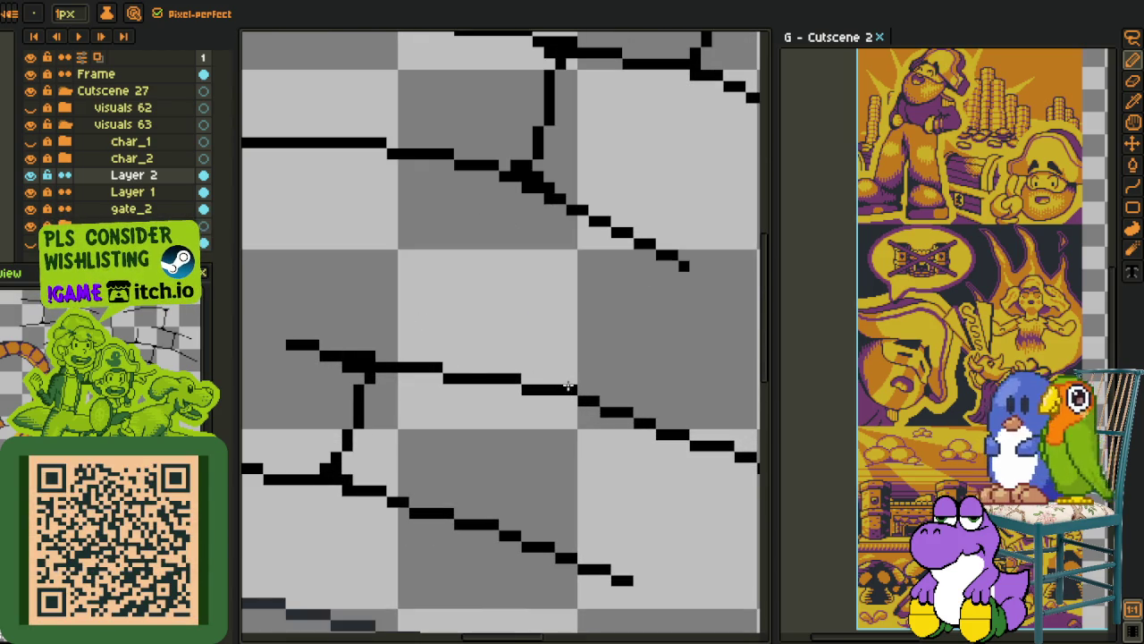
scroll(577, 395, down, 2)
scroll(577, 375, up, 1)
scroll(559, 340, up, 1)
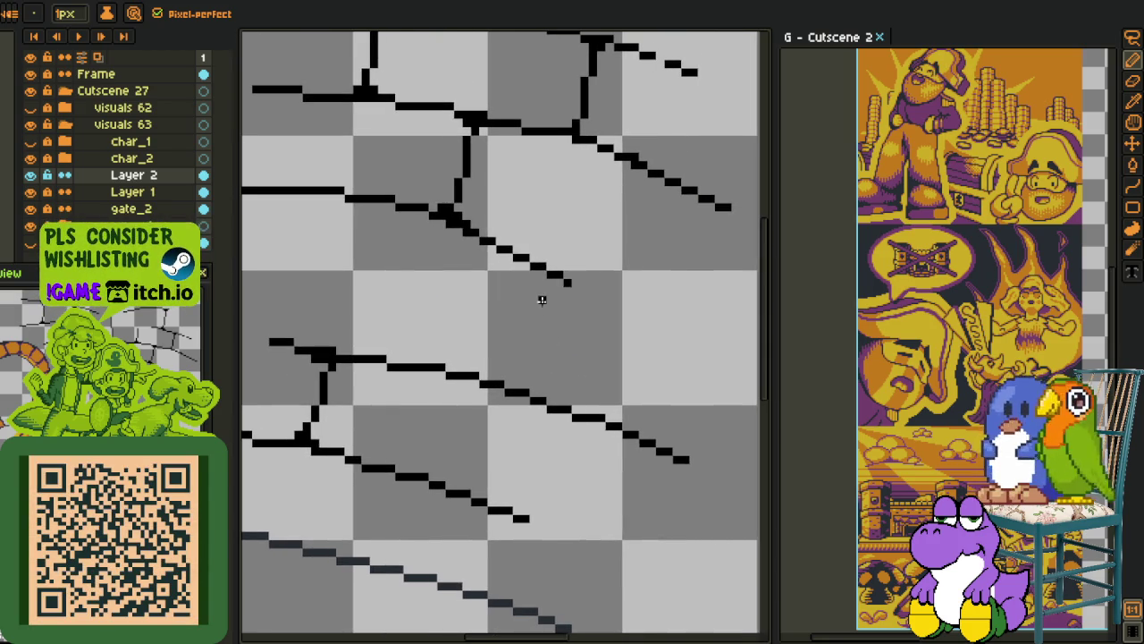
scroll(563, 277, up, 1)
key(q)
mouse_move(497, 246)
mouse_down()
mouse_move(586, 324)
mouse_move(572, 298)
mouse_up()
key(Delete)
key(ctrl+d)
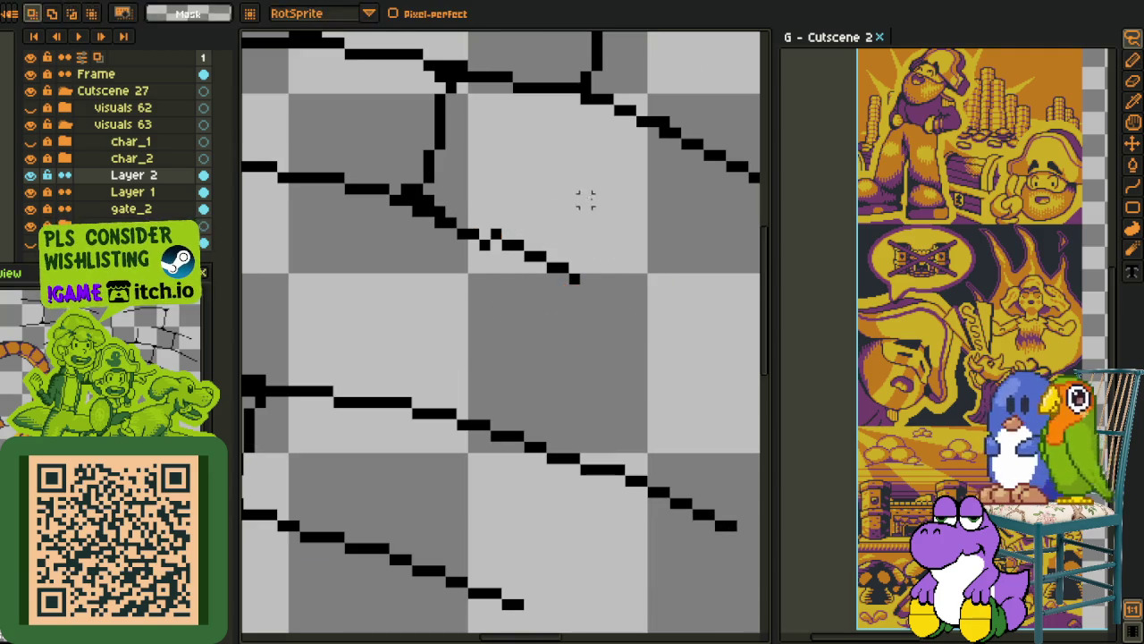
Erase a leftover black pixel in the crack lines
key(e)
click(496, 237)
key(u)
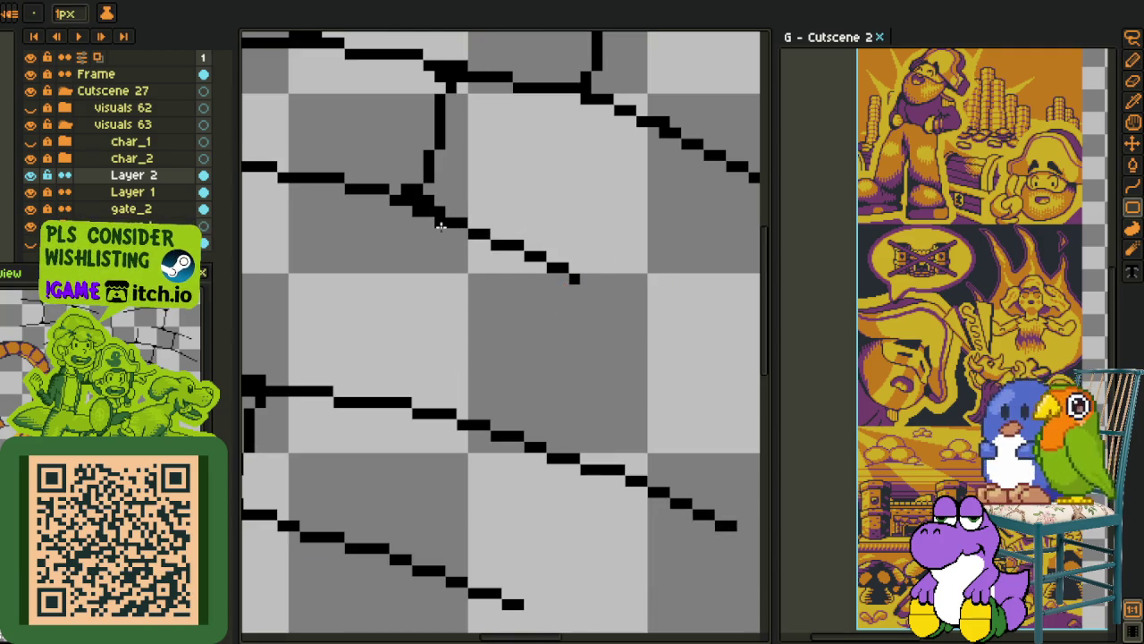
Lasso-select a group of crack lines, move them into a better position and commit
scroll(511, 275, down, 2)
scroll(537, 330, down, 2)
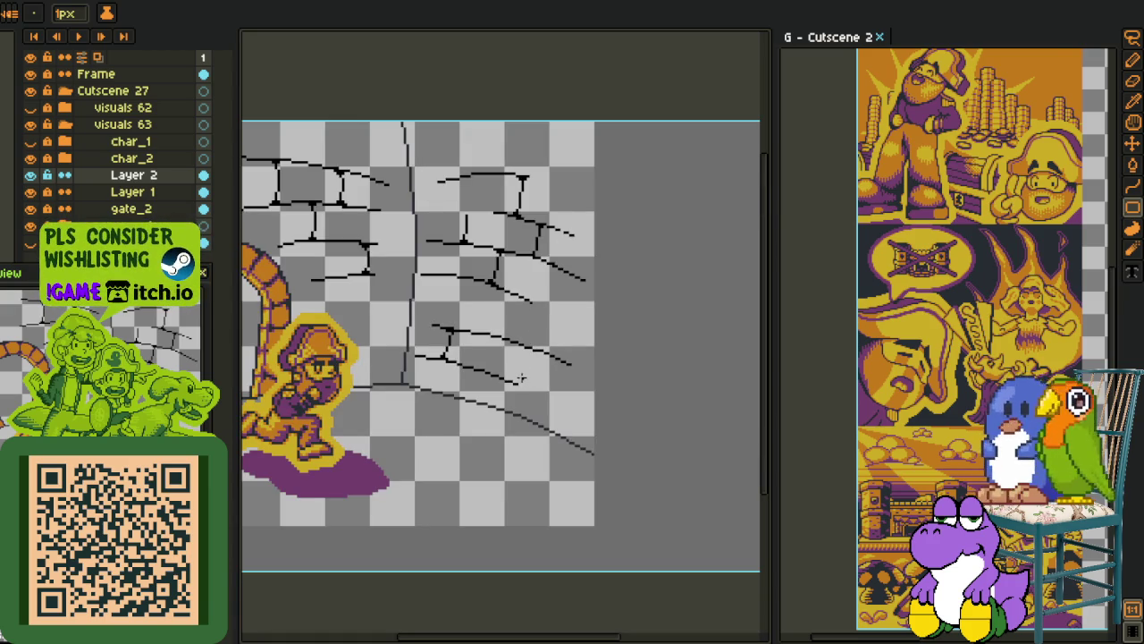
scroll(524, 375, up, 1)
scroll(447, 294, up, 1)
scroll(442, 334, up, 2)
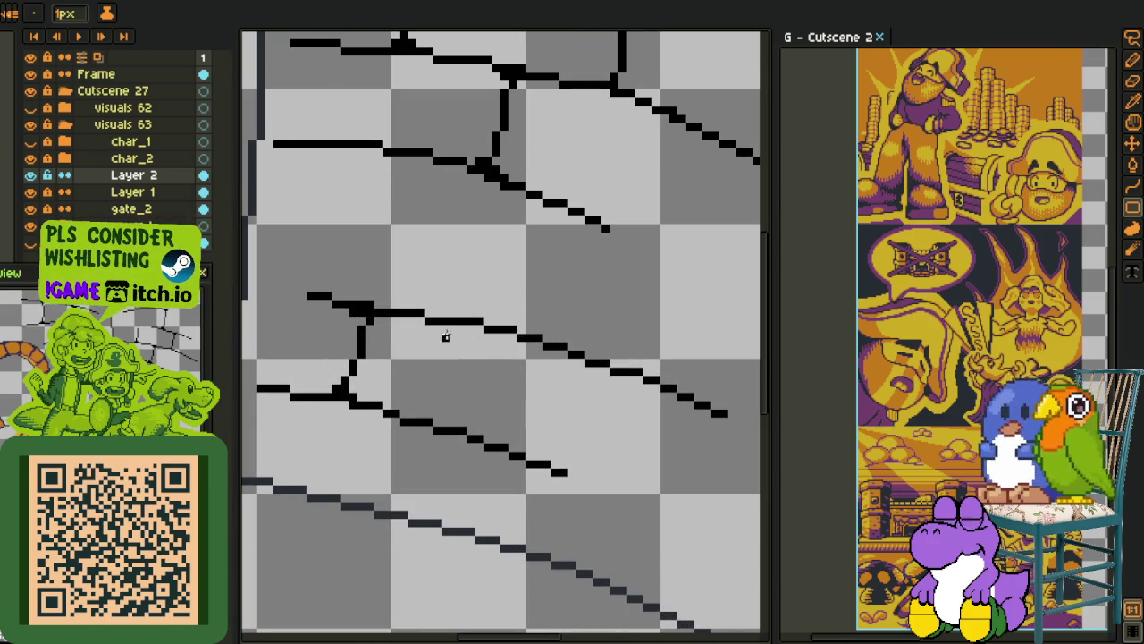
key(q)
drag(493, 294, 756, 443)
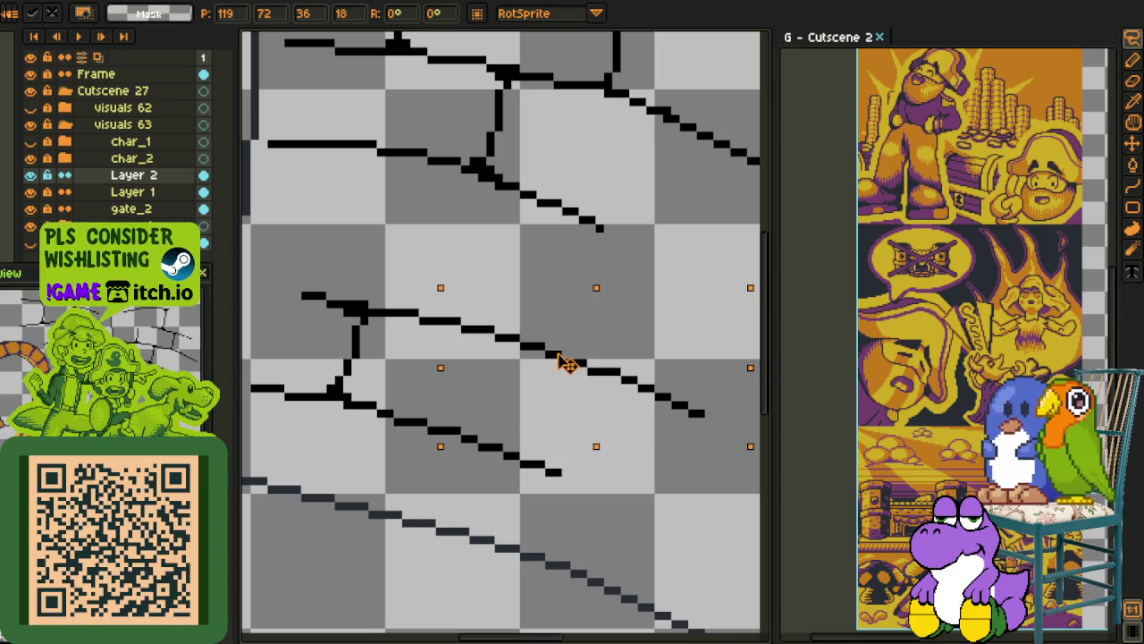
key(Return)
scroll(536, 277, down, 1)
key(i)
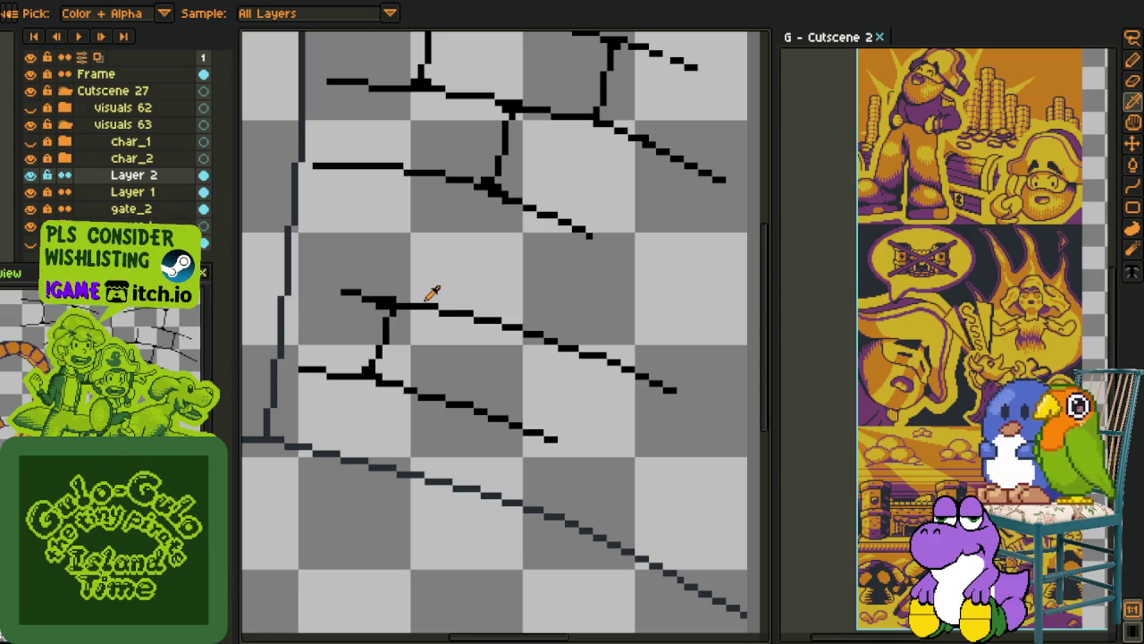
scroll(604, 330, up, 1)
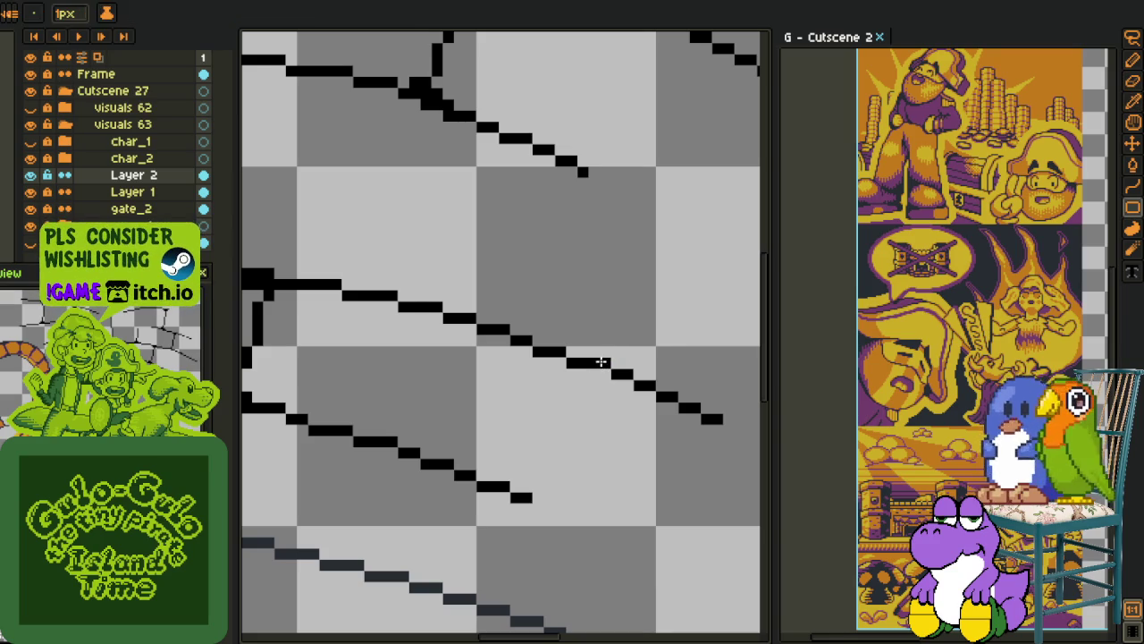
scroll(611, 351, down, 1)
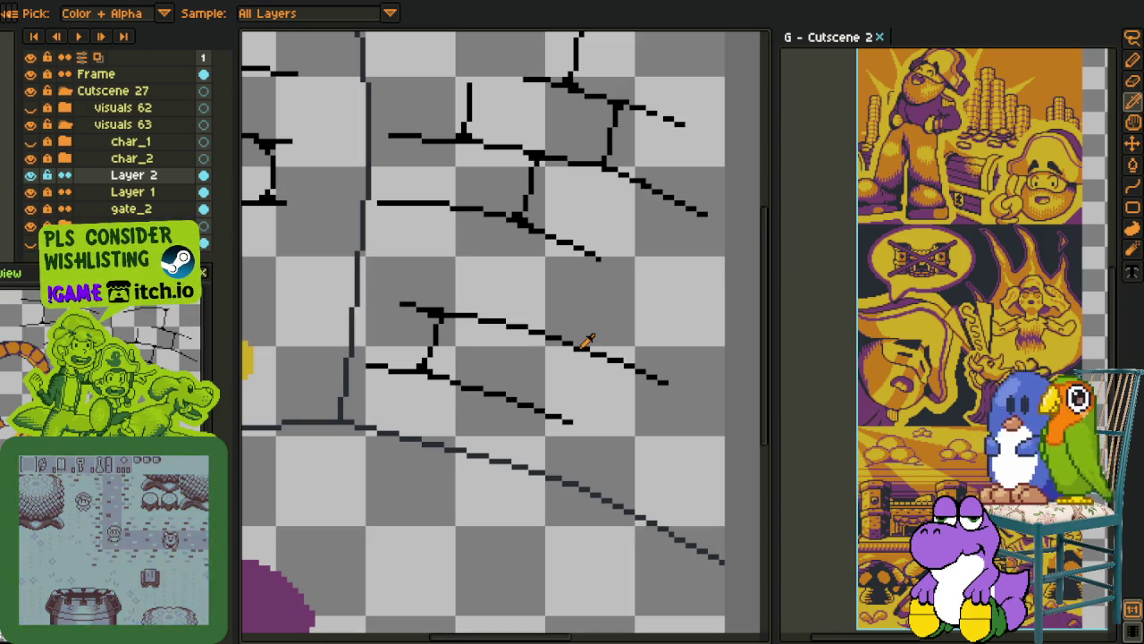
key(b)
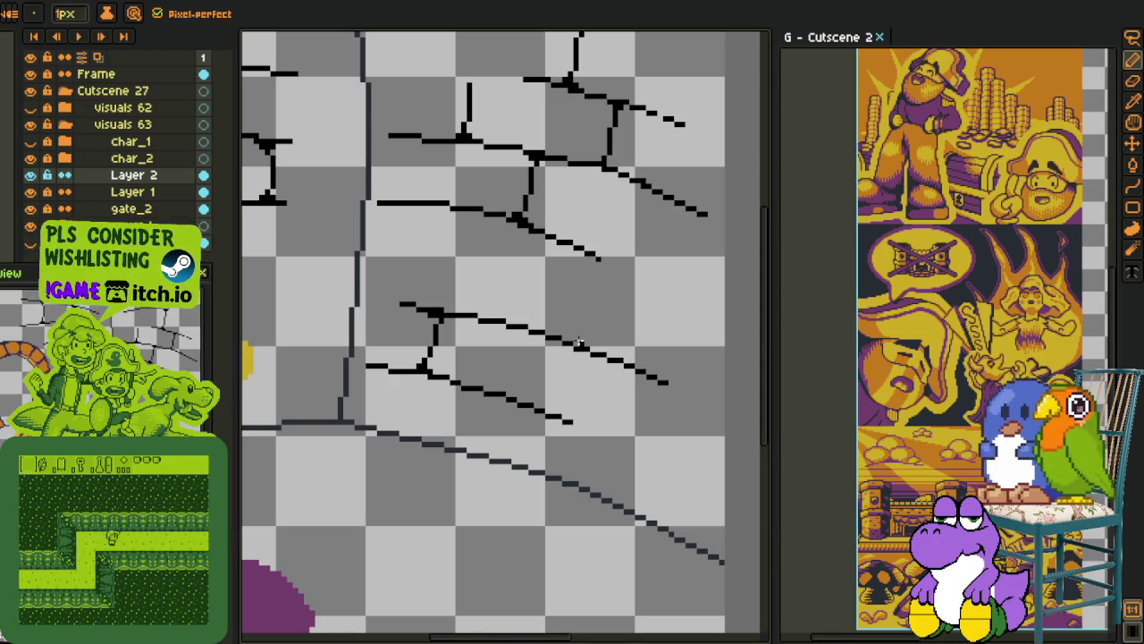
Lasso the middle crack lines, drag them up a few pixels and drop them in place
key(q)
mouse_move(488, 287)
mouse_down()
mouse_move(356, 384)
mouse_move(537, 277)
mouse_up()
drag(519, 362, 521, 356)
click(559, 231)
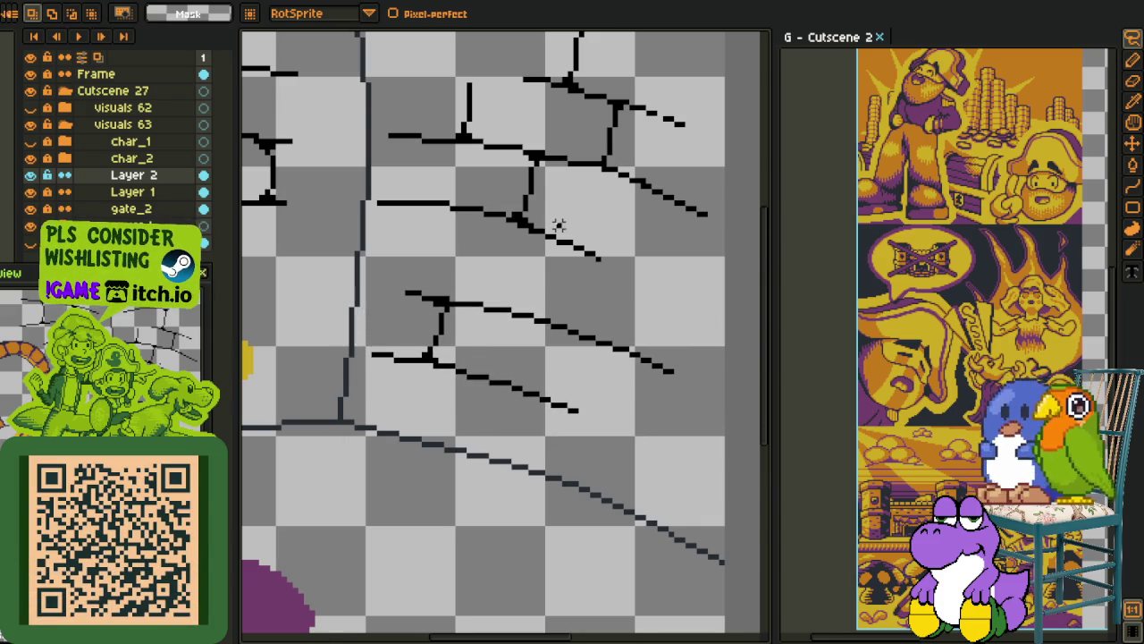
scroll(577, 249, up, 1)
scroll(586, 255, up, 1)
scroll(593, 261, down, 1)
scroll(597, 260, down, 1)
key(i)
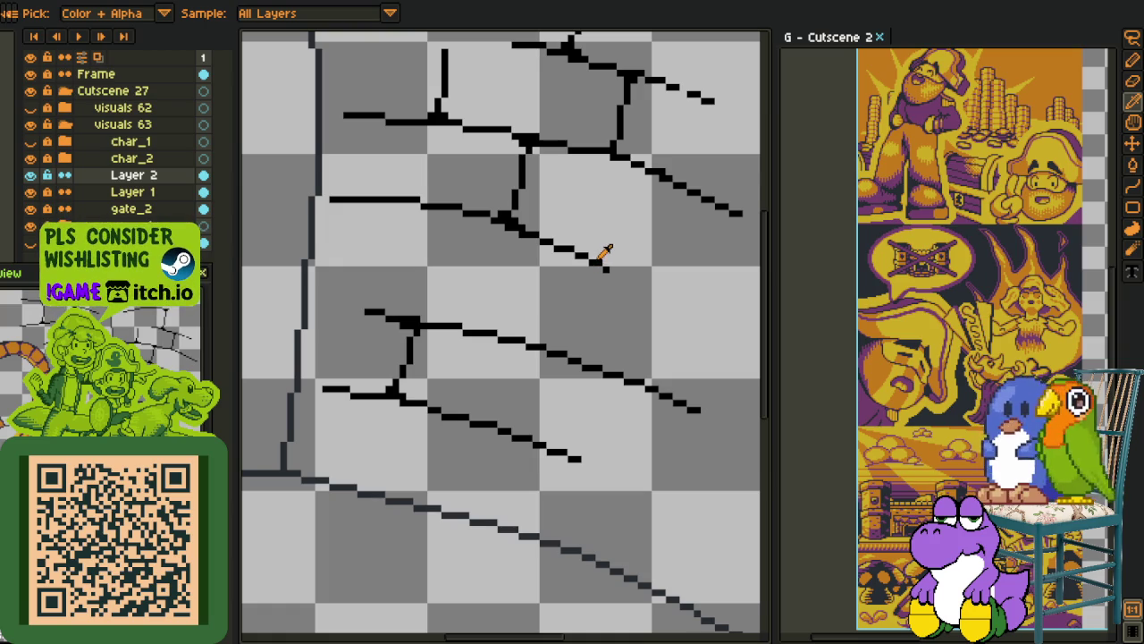
key(b)
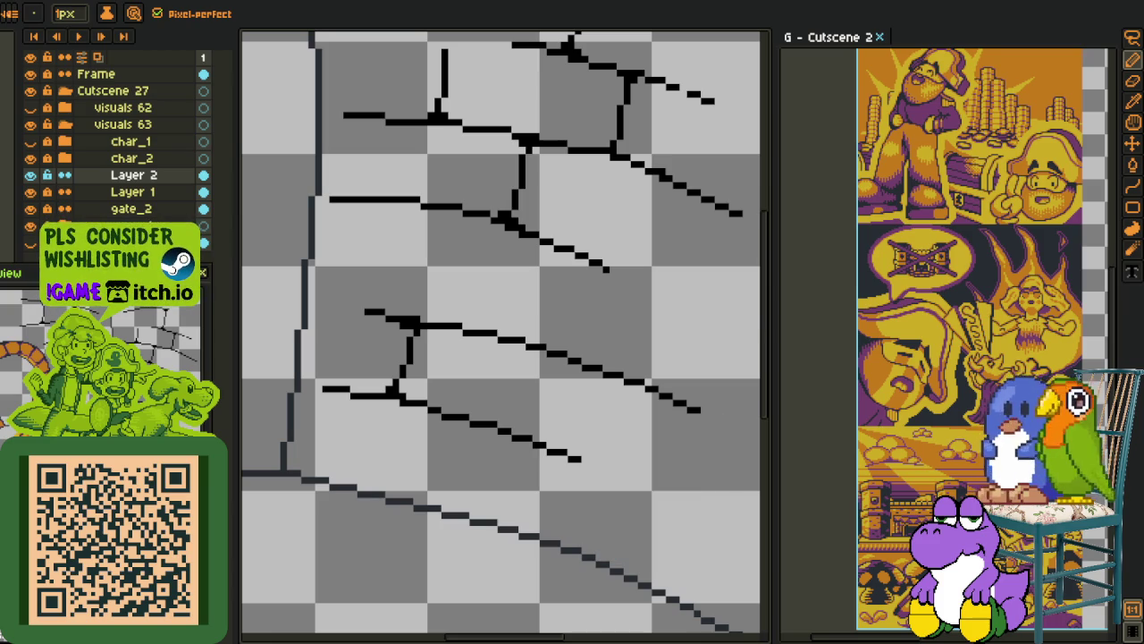
Hide the char_1 and char_2 layers, leaving only the orange arch and cracked-wall sketch visible
scroll(429, 383, down, 2)
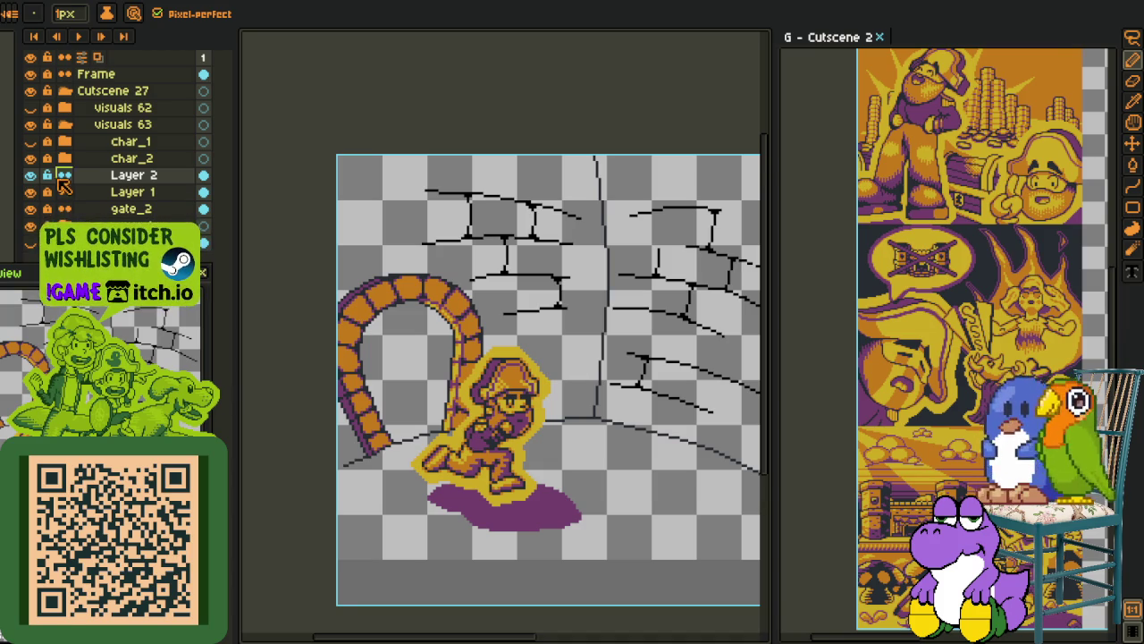
click(30, 141)
scroll(489, 346, down, 2)
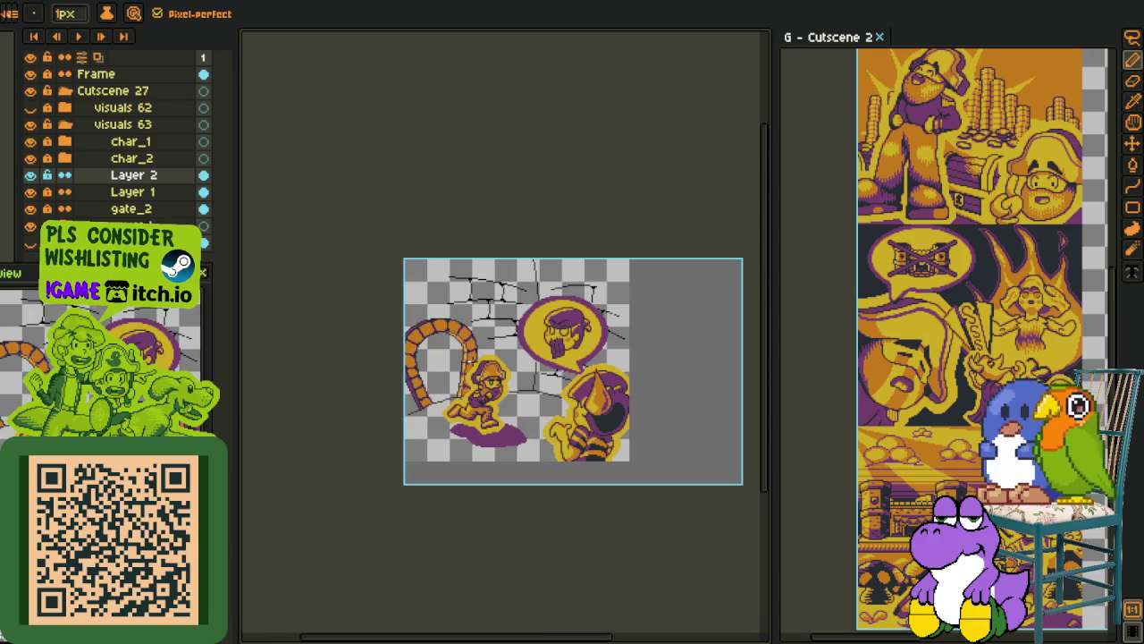
scroll(595, 297, up, 2)
key(u)
scroll(575, 286, down, 2)
click(31, 158)
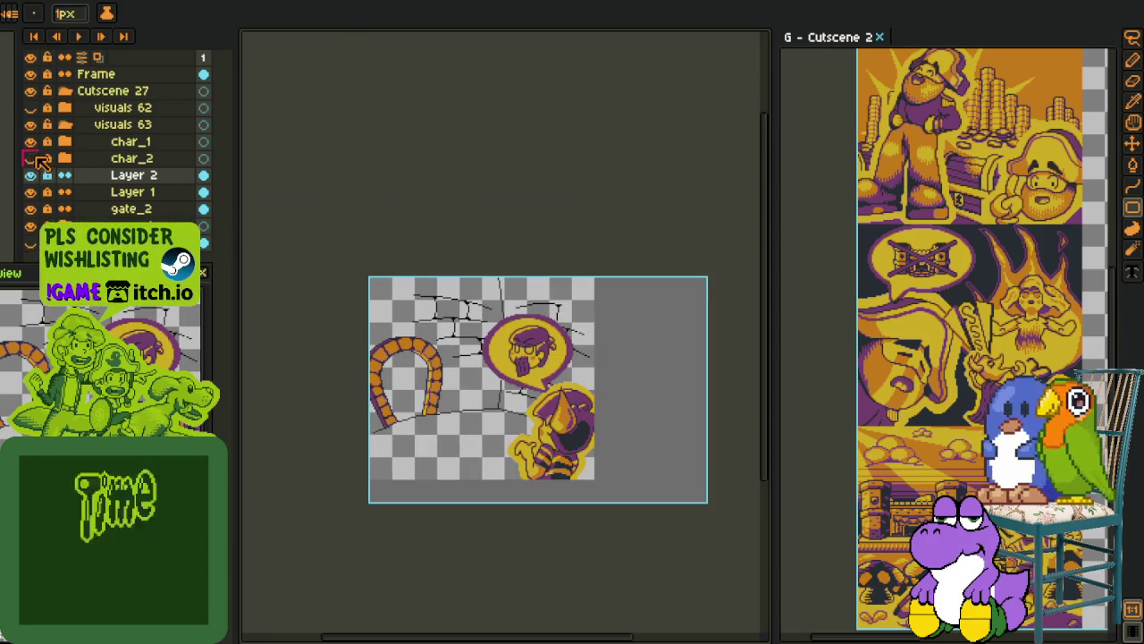
click(31, 142)
key(i)
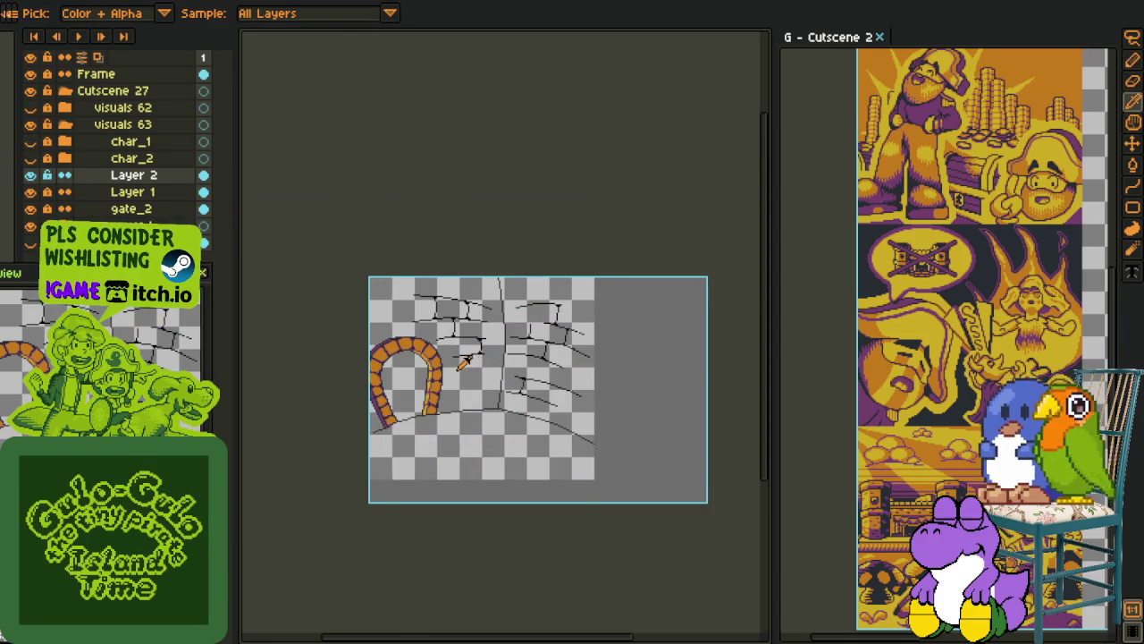
scroll(470, 365, up, 2)
scroll(662, 391, down, 1)
scroll(613, 409, up, 1)
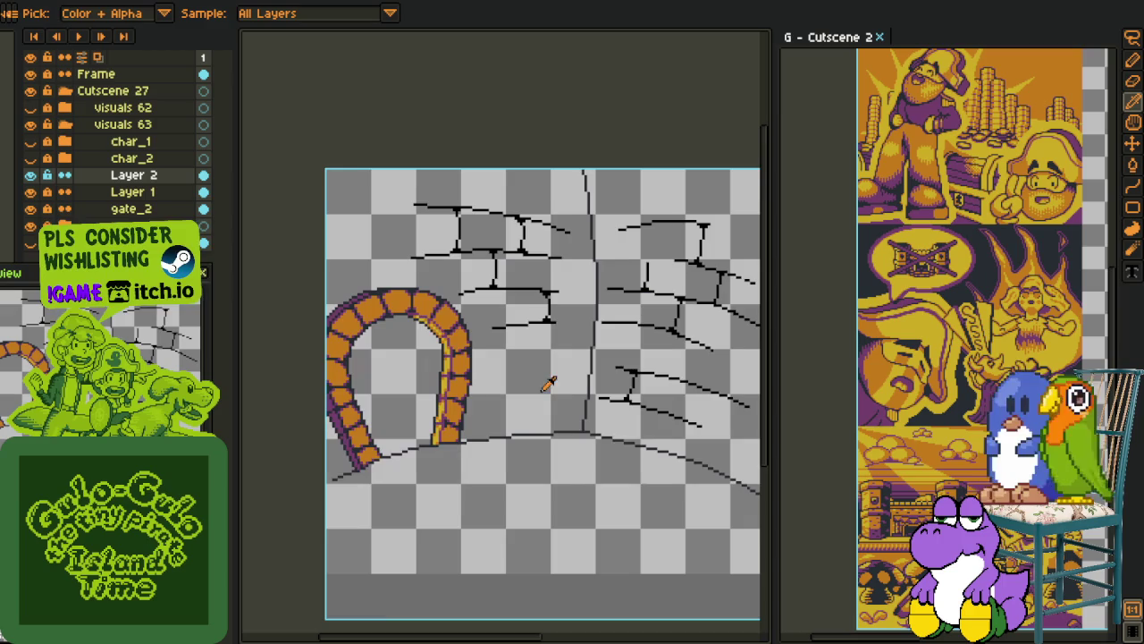
mouse_move(503, 390)
mouse_down()
mouse_move(541, 428)
mouse_move(534, 416)
mouse_up()
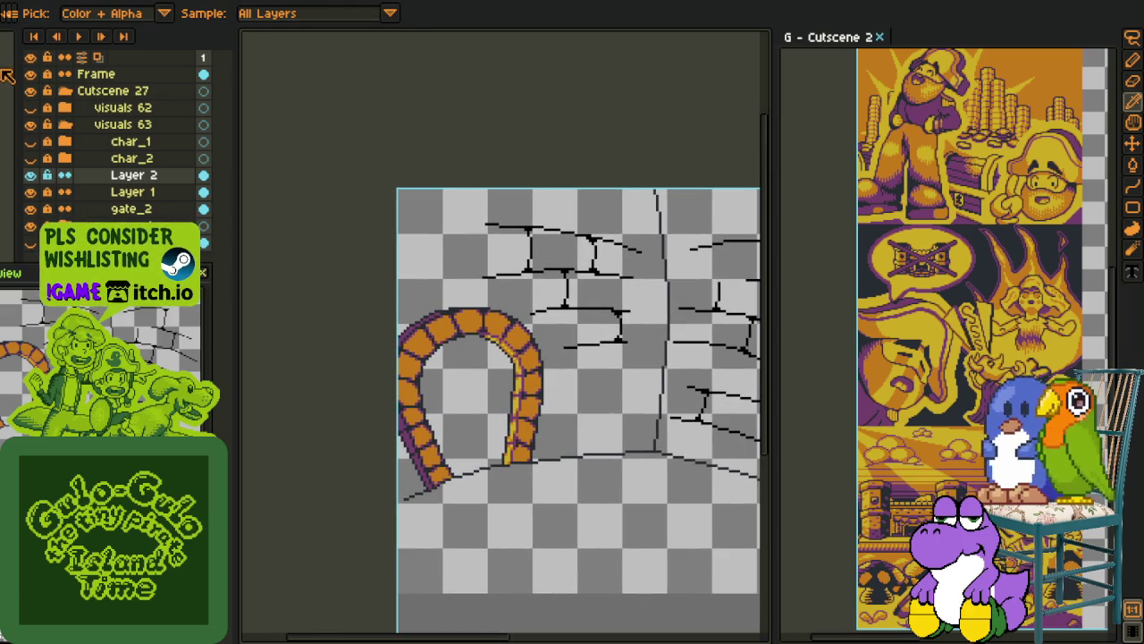
Bucket-fill the back wall with purple
mouse_move(570, 361)
mouse_down()
mouse_move(424, 351)
mouse_move(463, 443)
mouse_up()
key(g)
click(432, 372)
drag(453, 312, 478, 270)
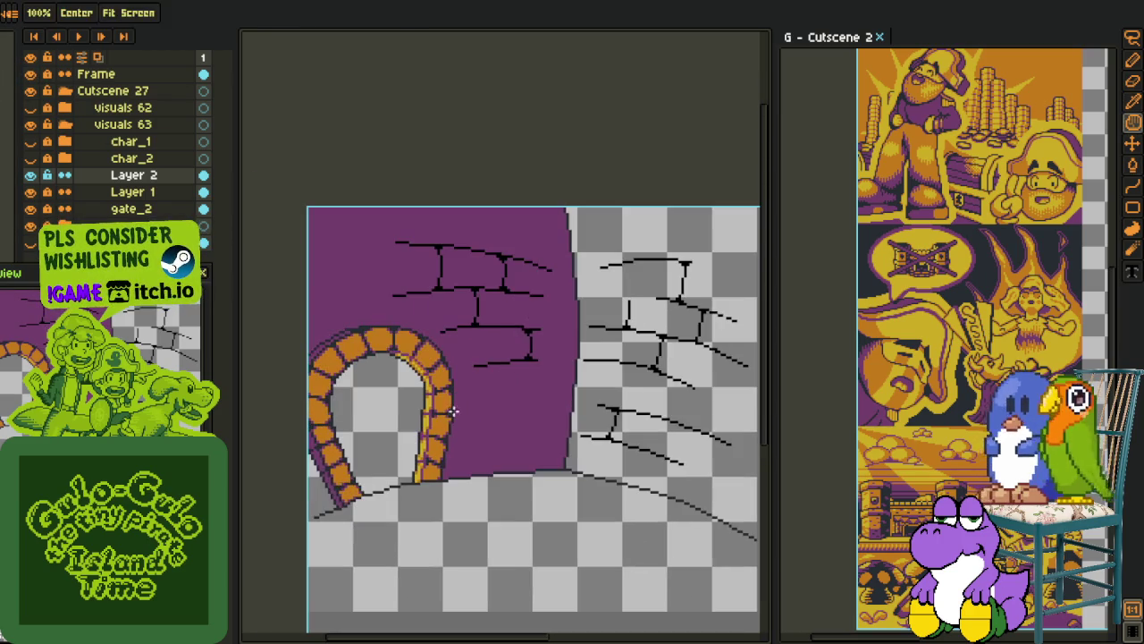
scroll(317, 514, up, 2)
key(b)
alt+click(312, 519)
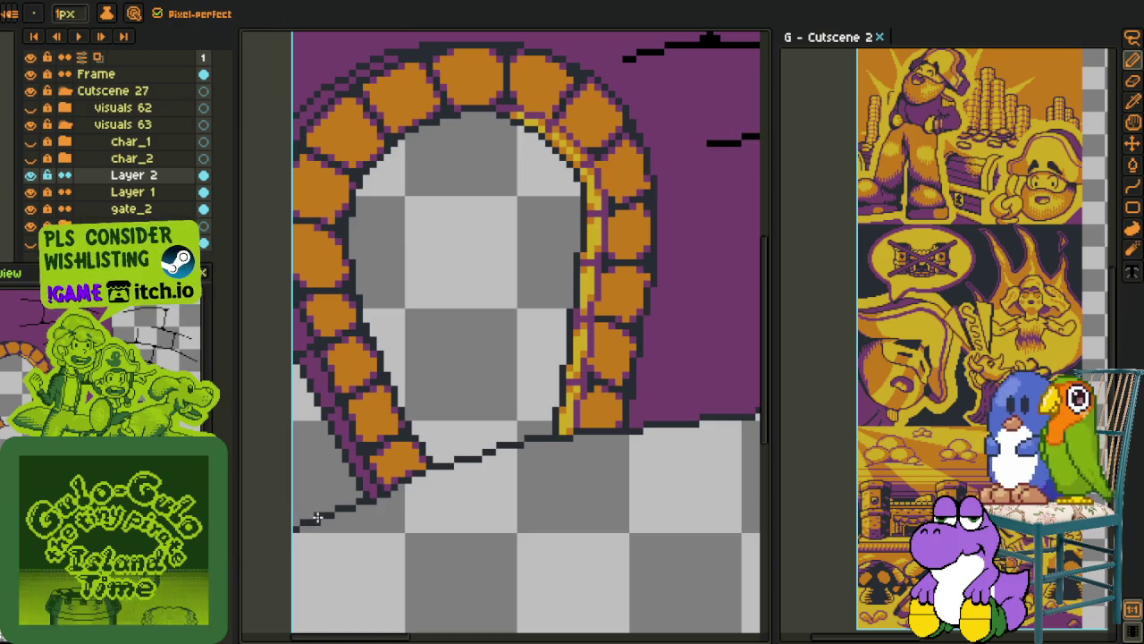
key(i)
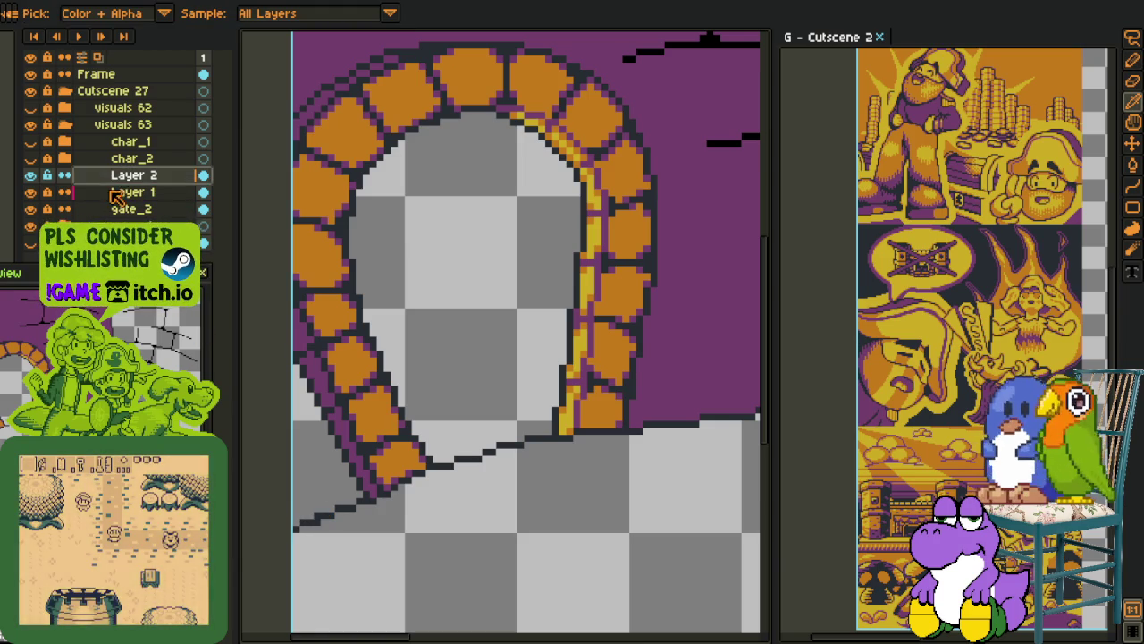
Move Layer 2 below Layer 1 and merge it down into gate_2
drag(121, 208, 114, 199)
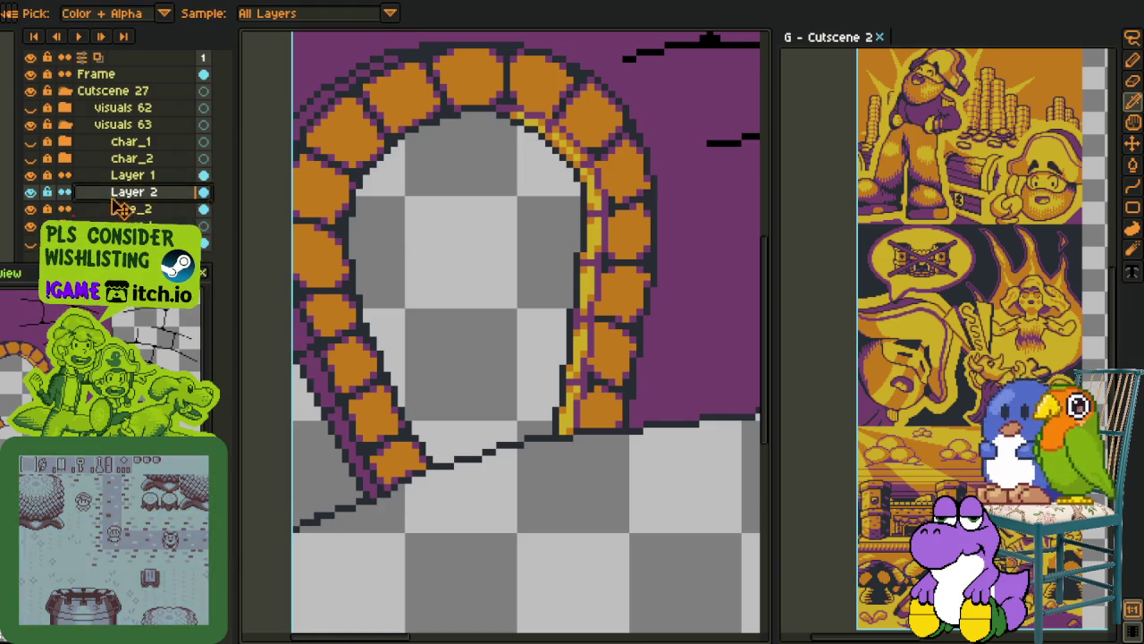
right_click(113, 197)
click(170, 295)
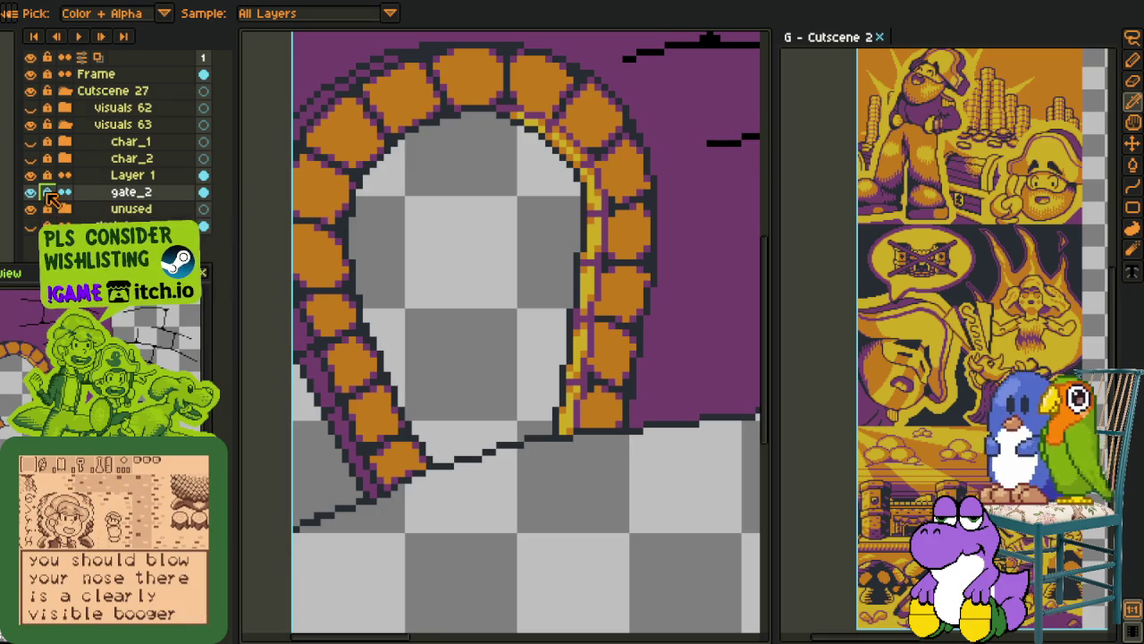
Fill the empty area left of the arch purple and enlarge the Preview panel
key(g)
click(322, 444)
scroll(322, 443, down, 2)
key(i)
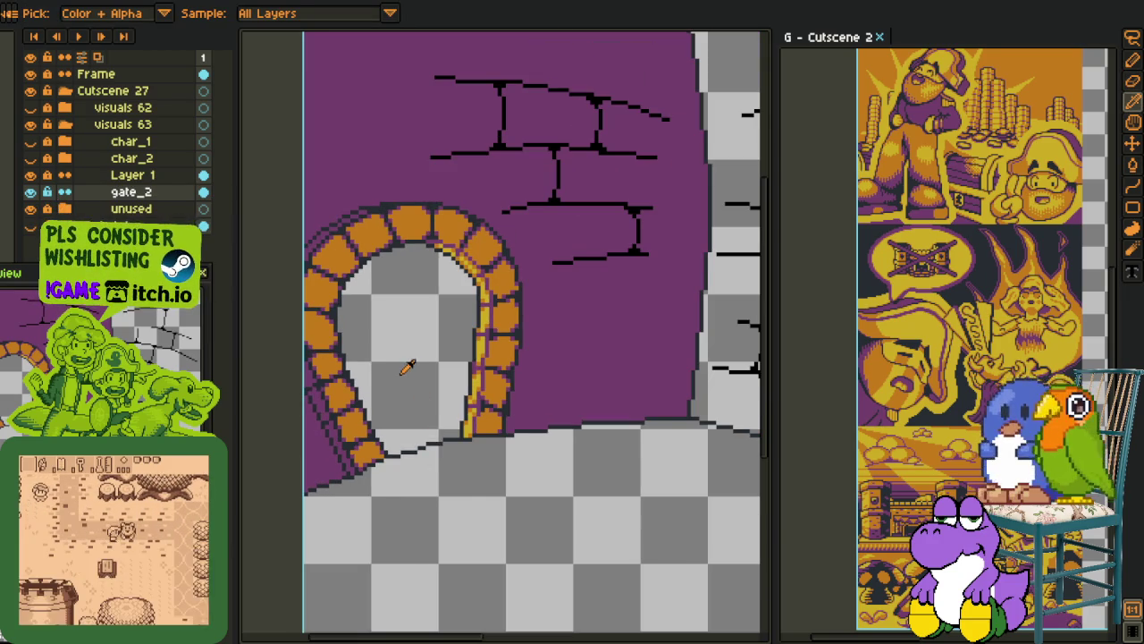
scroll(407, 371, down, 1)
drag(669, 159, 605, 229)
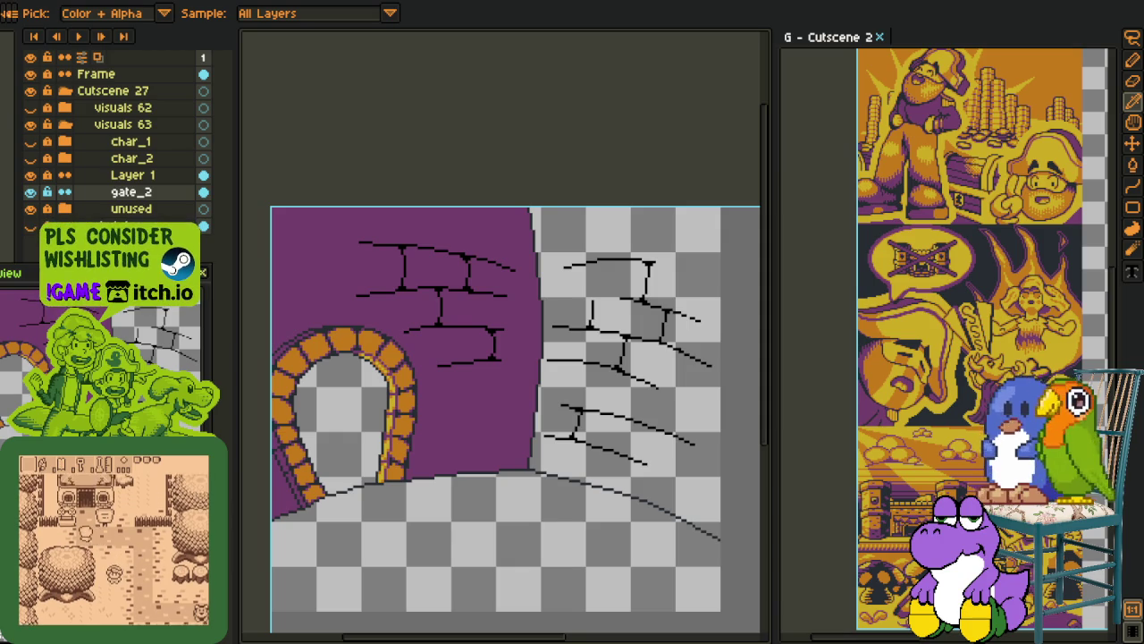
drag(116, 266, 116, 104)
Bucket-fill the right-hand wall red, then dark brown
key(g)
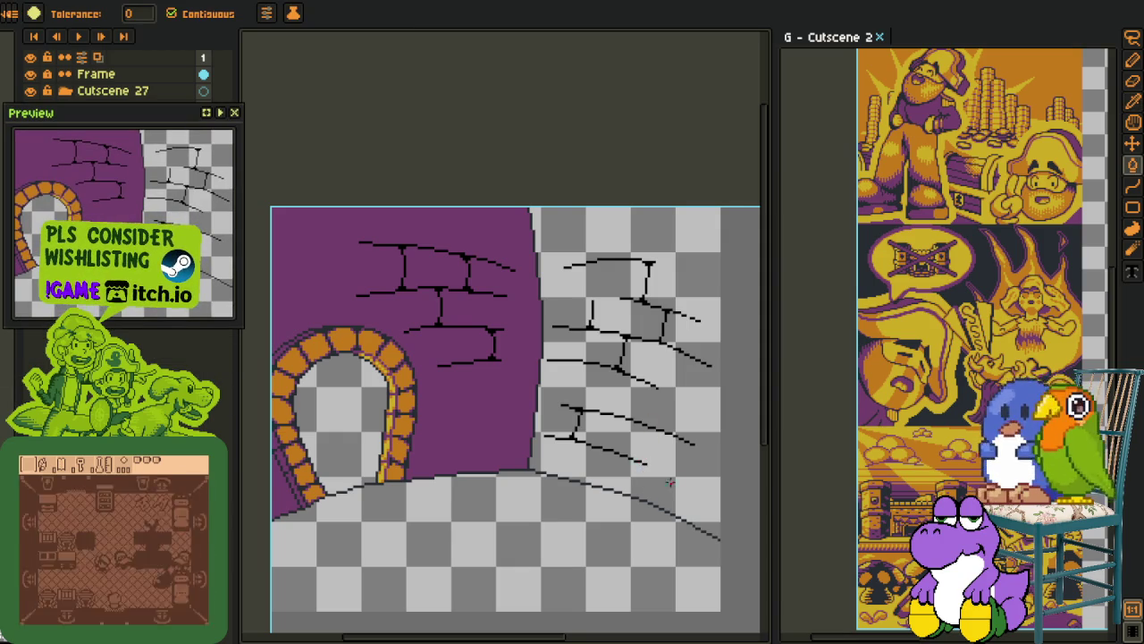
click(641, 346)
key(i)
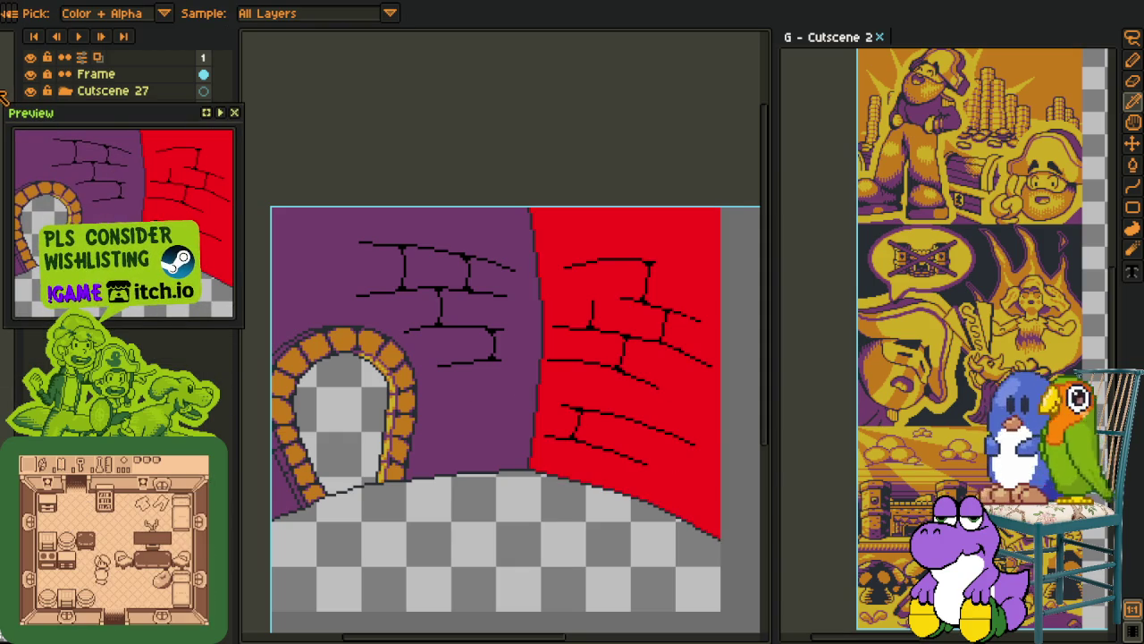
scroll(603, 438, up, 2)
scroll(521, 492, down, 1)
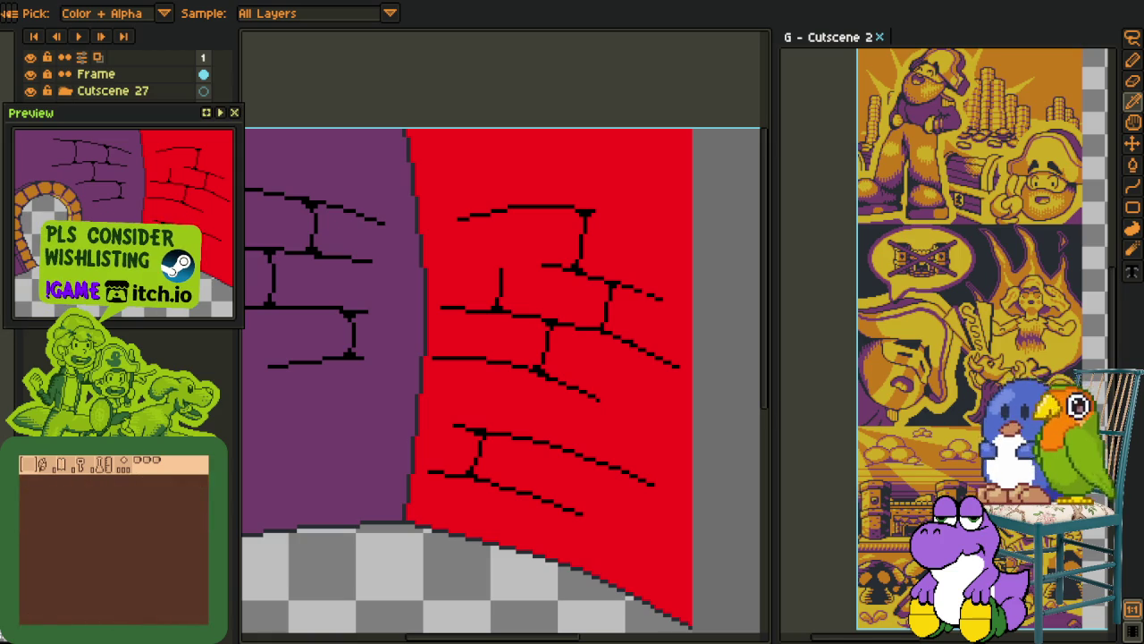
key(g)
click(468, 388)
key(i)
scroll(420, 519, down, 1)
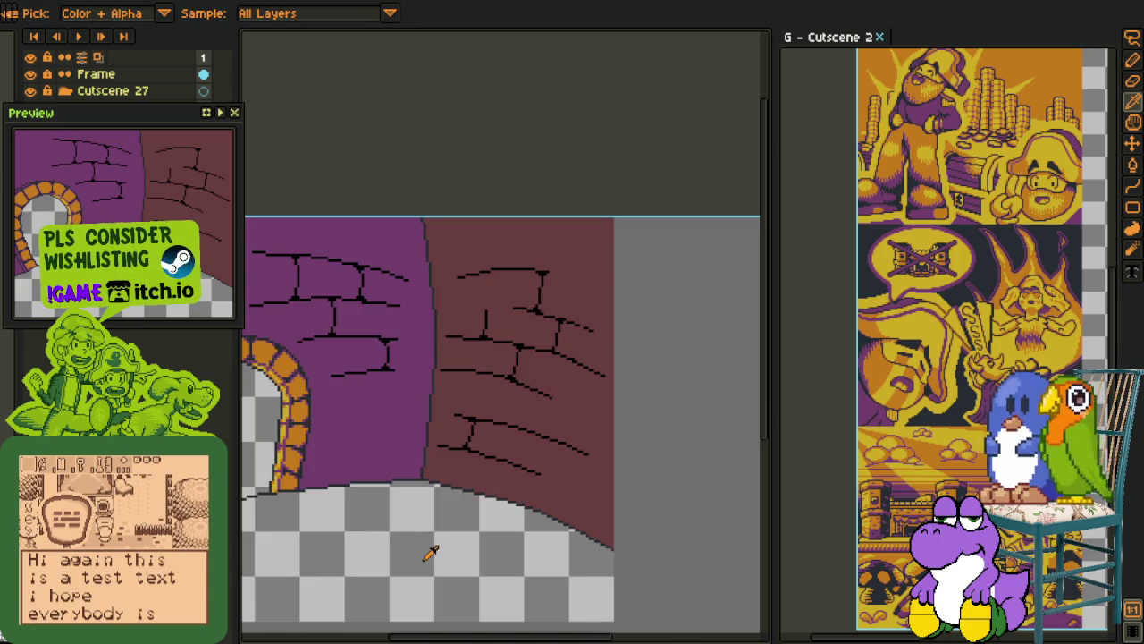
drag(444, 328, 402, 313)
Marquee-select the right wall and recolour its brick lines pink with Replace Color
key(m)
drag(381, 209, 638, 558)
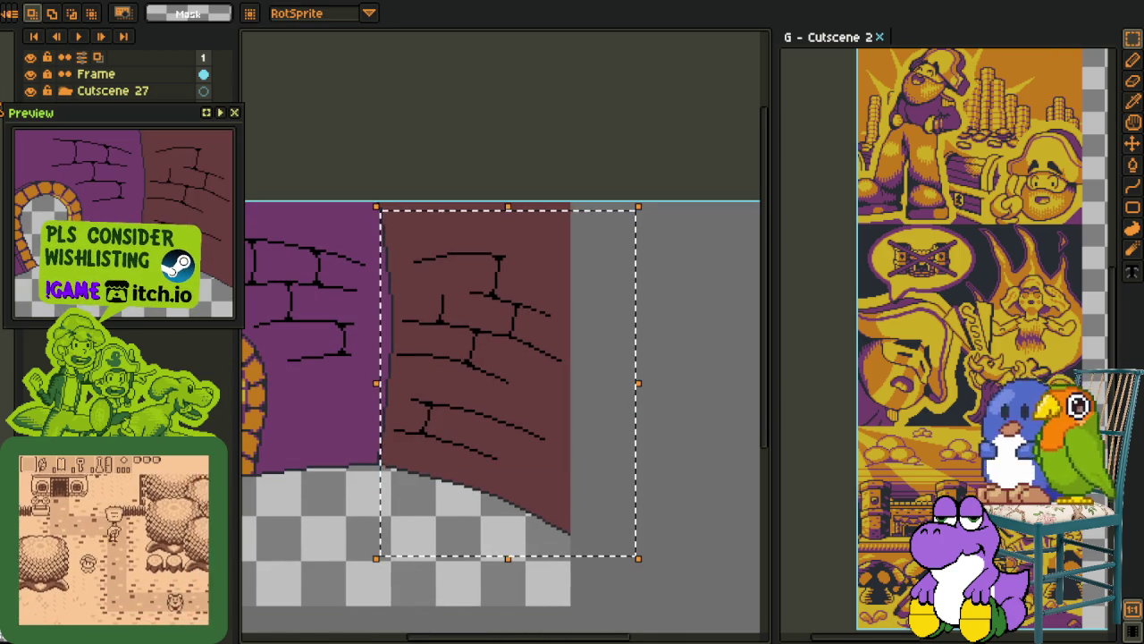
key(i)
scroll(417, 301, up, 3)
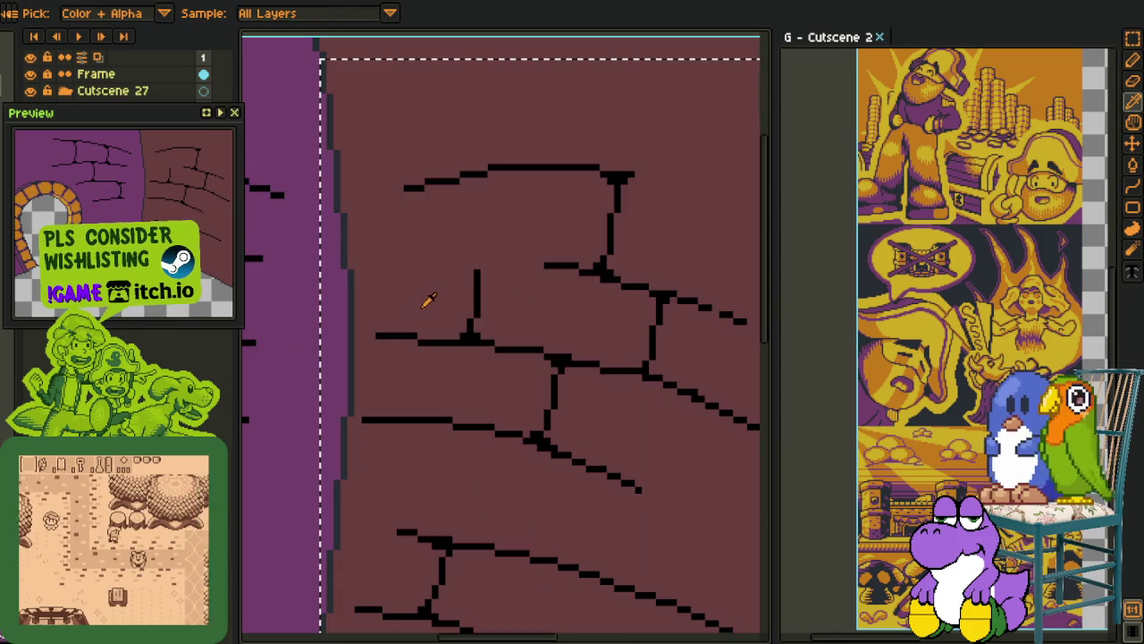
key(shift+r)
click(447, 502)
scroll(429, 447, down, 3)
key(m)
key(ctrl+d)
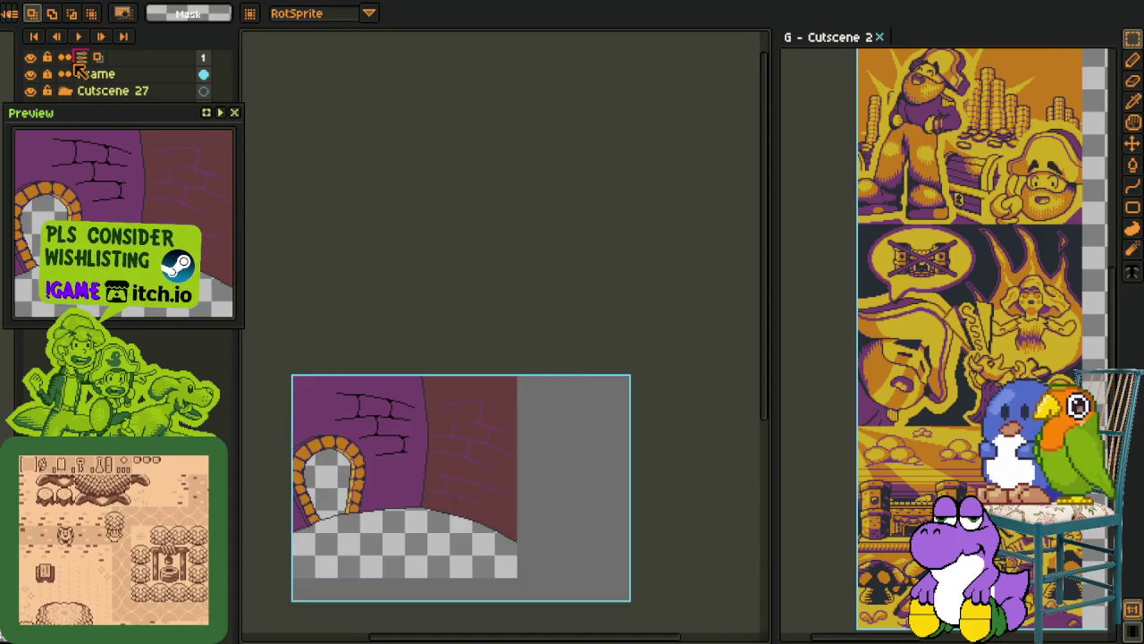
Bucket-fill the brown right wall dark navy
scroll(479, 467, up, 2)
scroll(452, 449, down, 1)
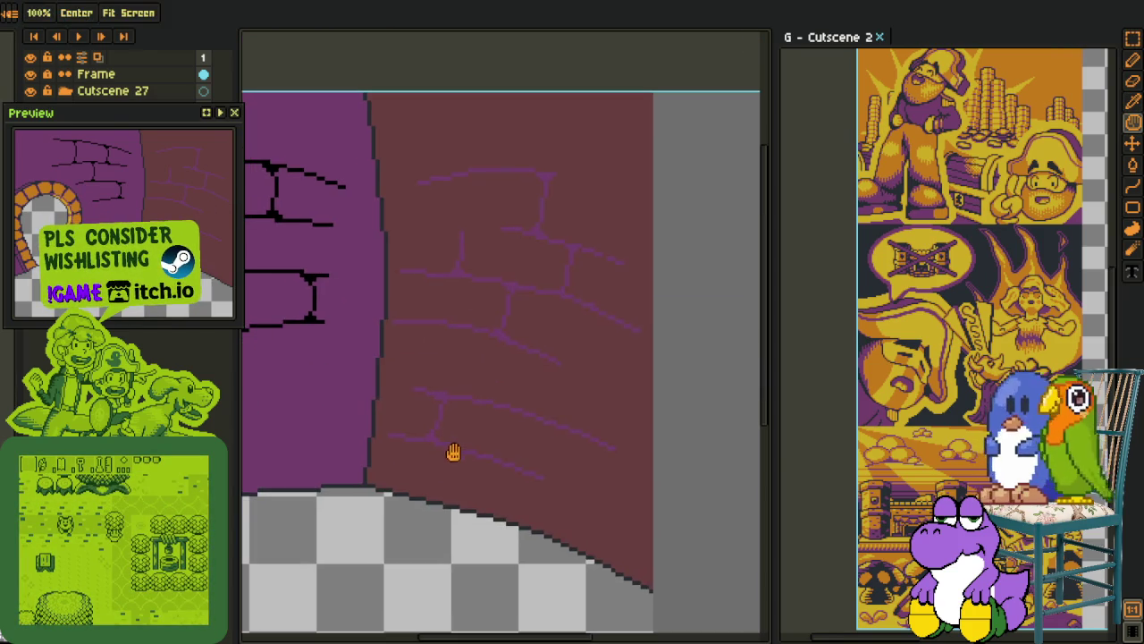
key(g)
click(437, 467)
scroll(434, 467, down, 2)
drag(434, 467, 471, 484)
key(i)
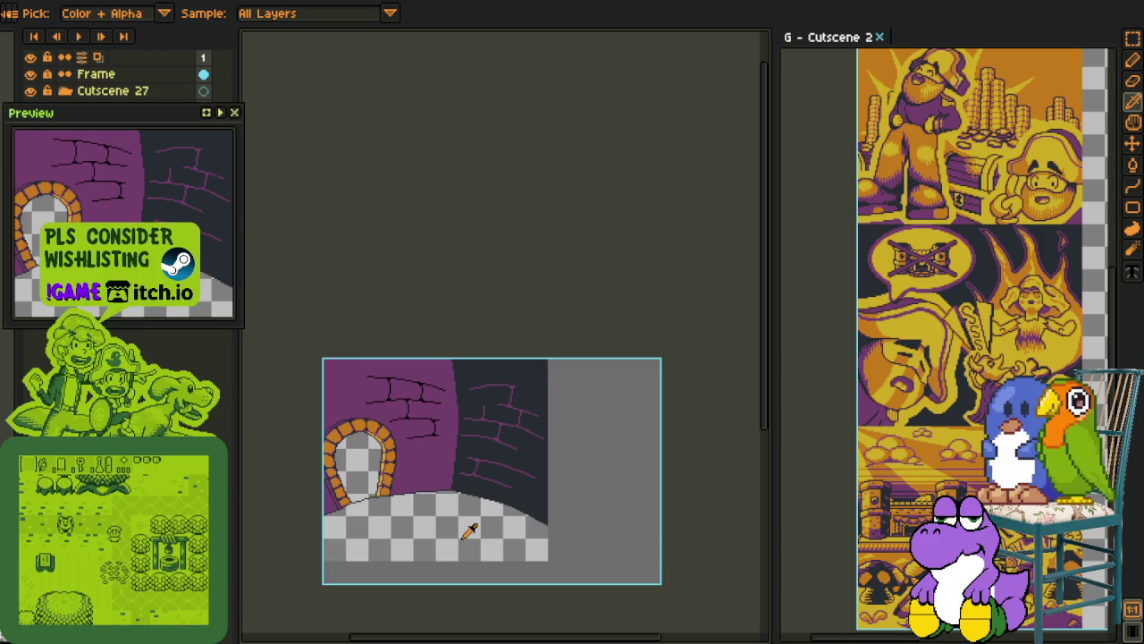
Replace the purple wall's black #000000 brick lines with dark navy #20282f
scroll(463, 474, up, 1)
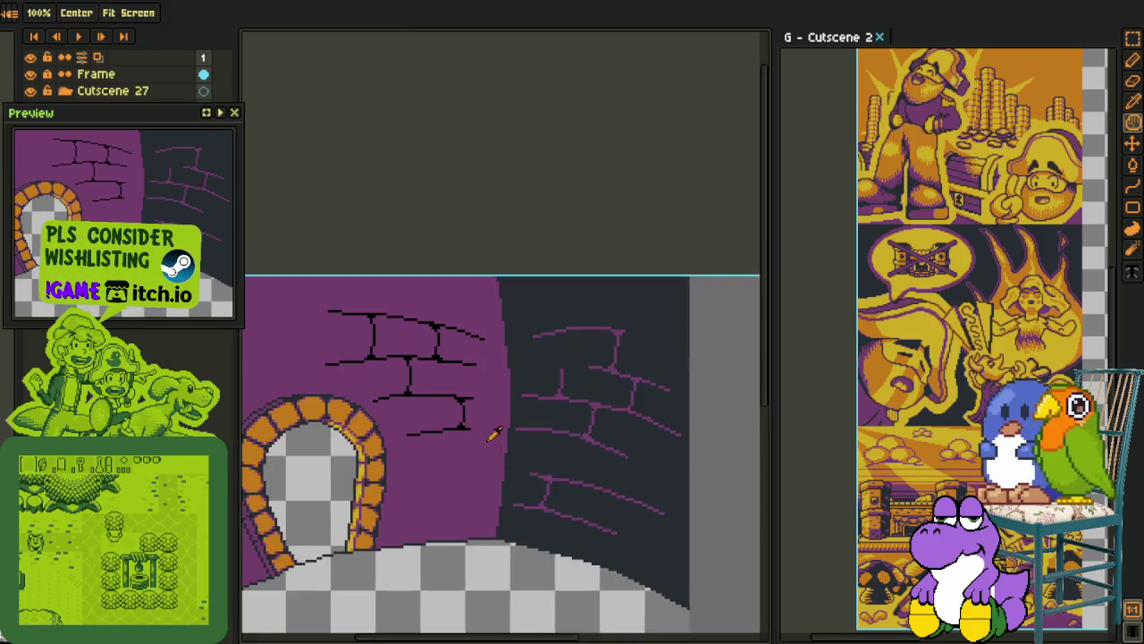
scroll(469, 447, up, 1)
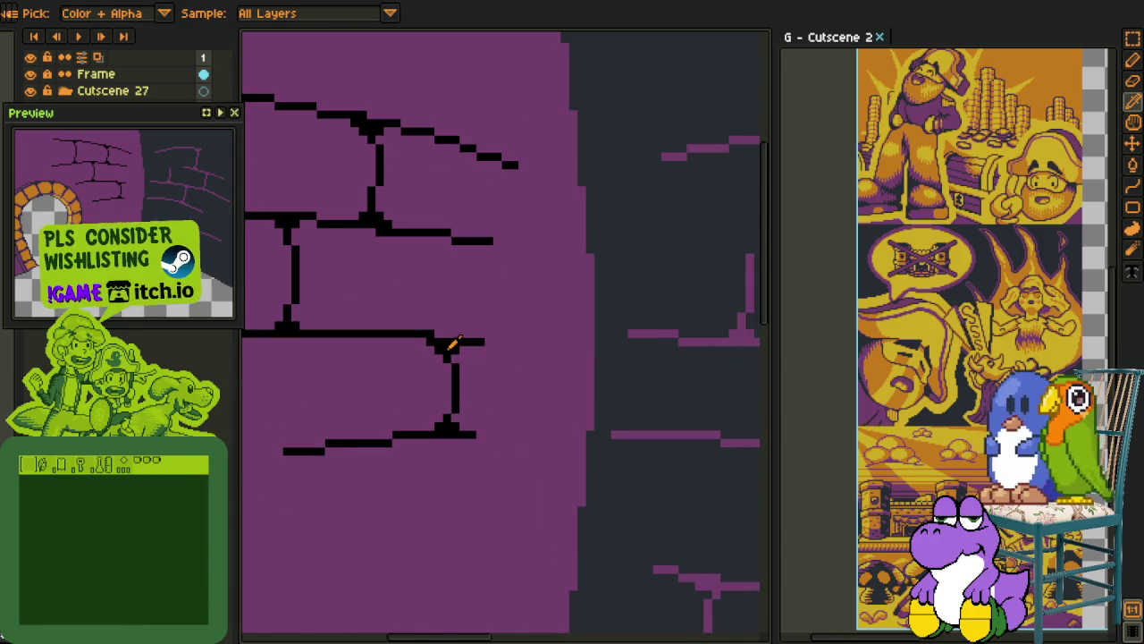
click(449, 347)
key(shift+r)
click(430, 508)
scroll(429, 528, down, 2)
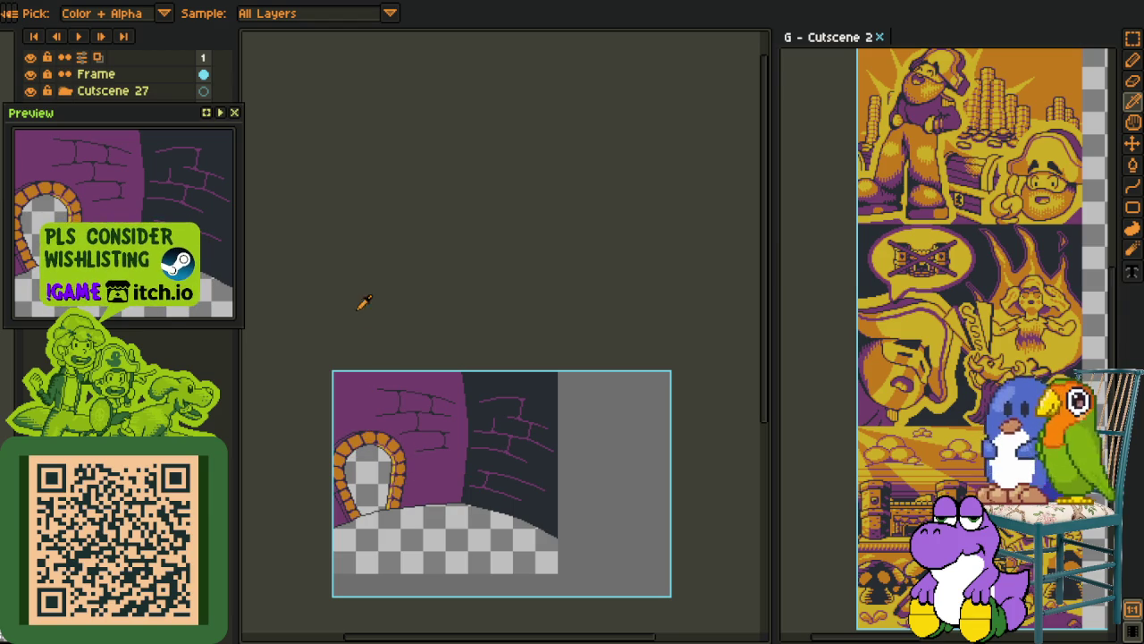
Float the Preview panel over the canvas and add an empty Layer 2 above gate_2
double_click(123, 114)
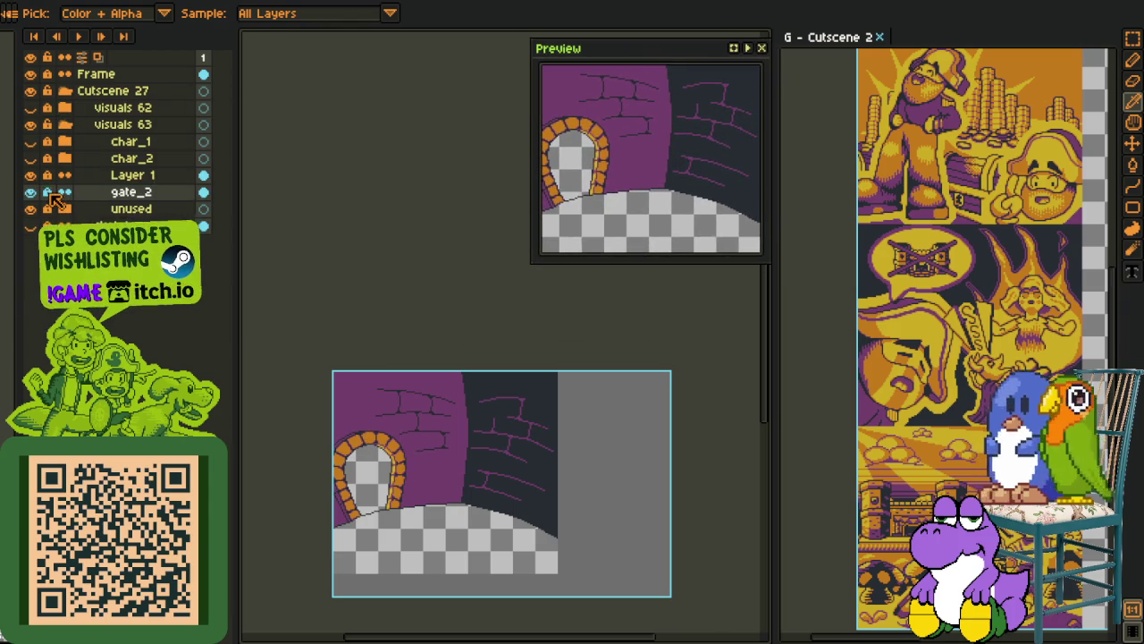
right_click(122, 192)
click(283, 222)
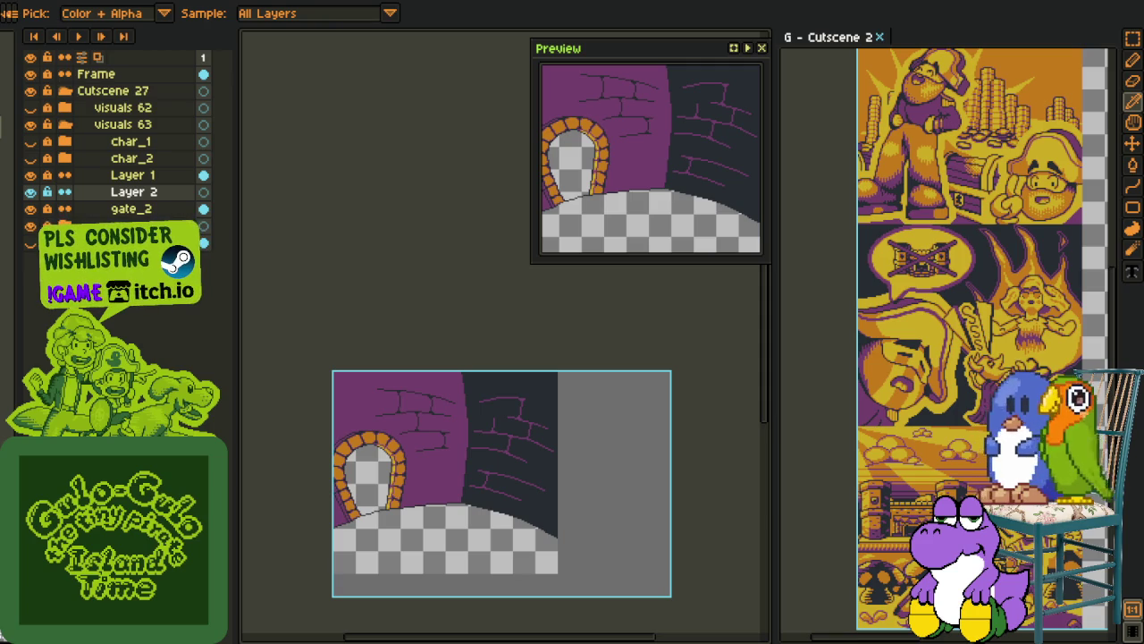
Zoom the canvas view and switch to the Eyedropper tool
scroll(374, 433, up, 5)
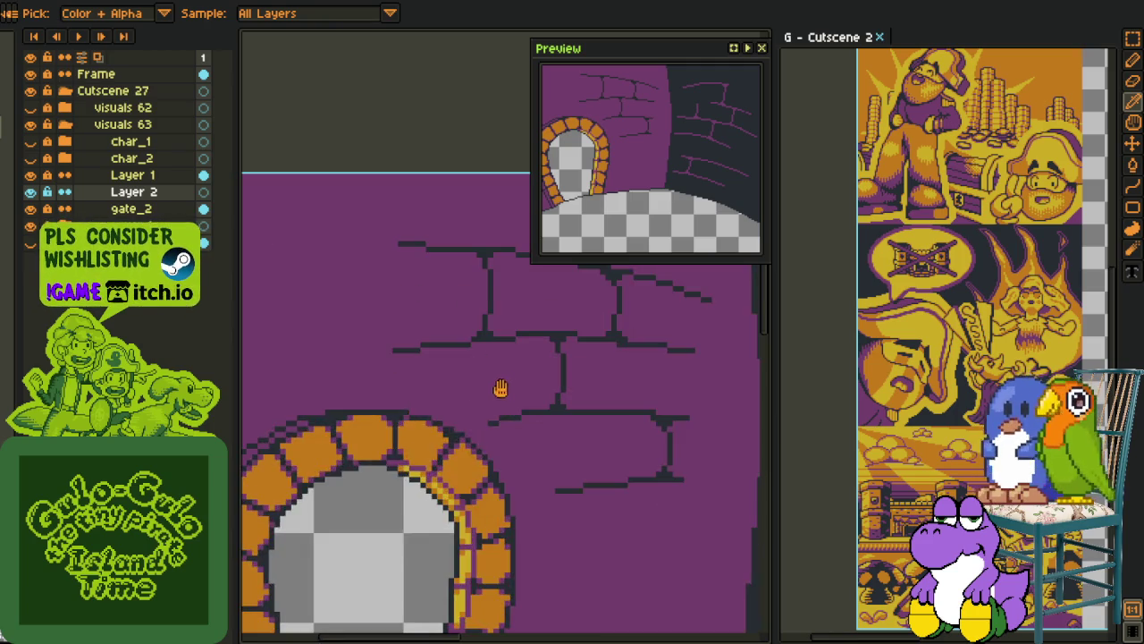
scroll(477, 396, up, 2)
scroll(342, 542, up, 1)
key(i)
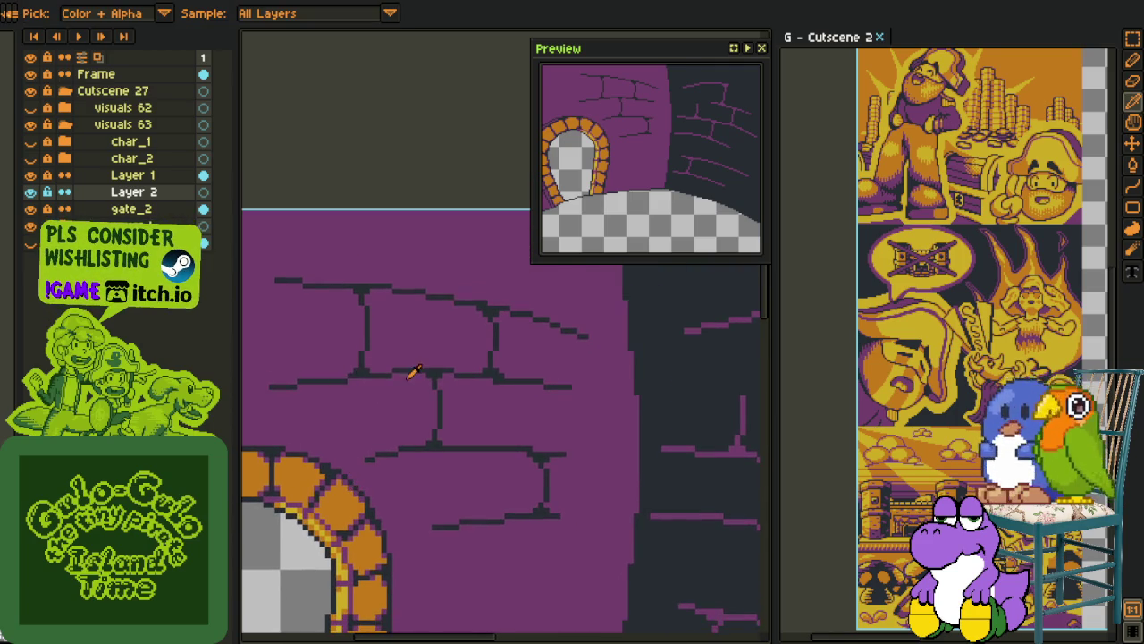
scroll(429, 375, up, 2)
scroll(475, 375, down, 2)
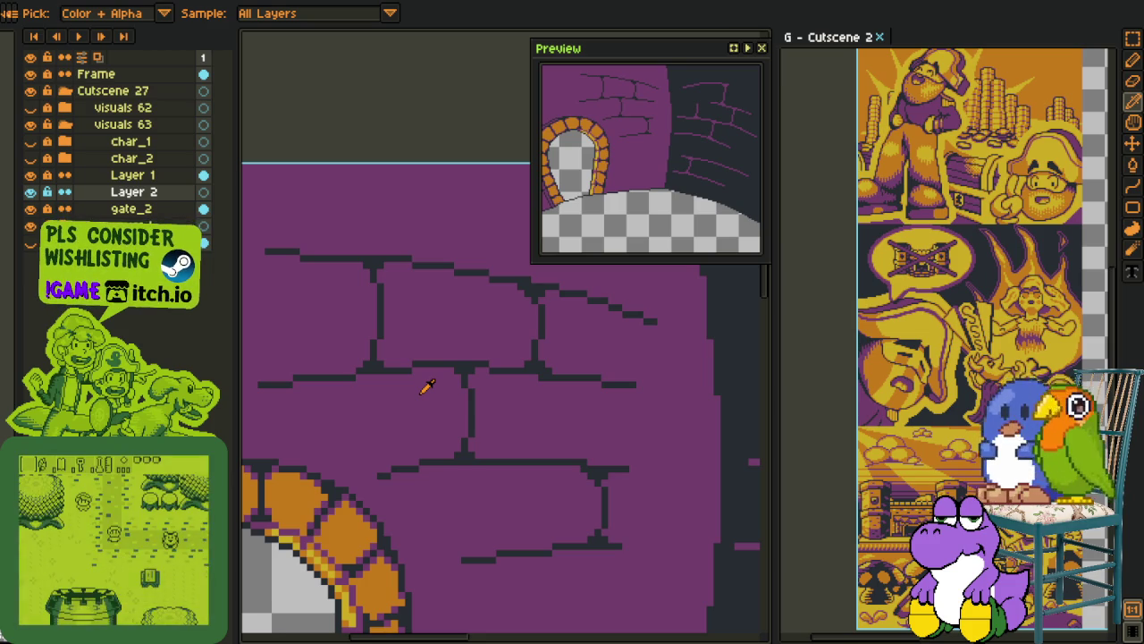
scroll(421, 366, down, 1)
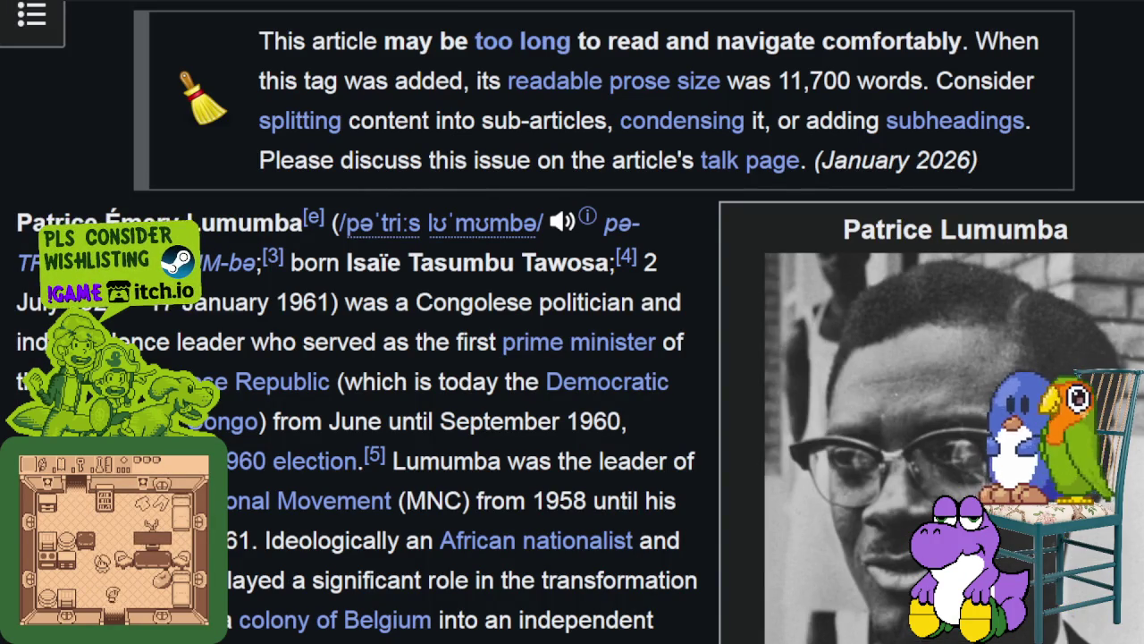
scroll(525, 407, up, 4)
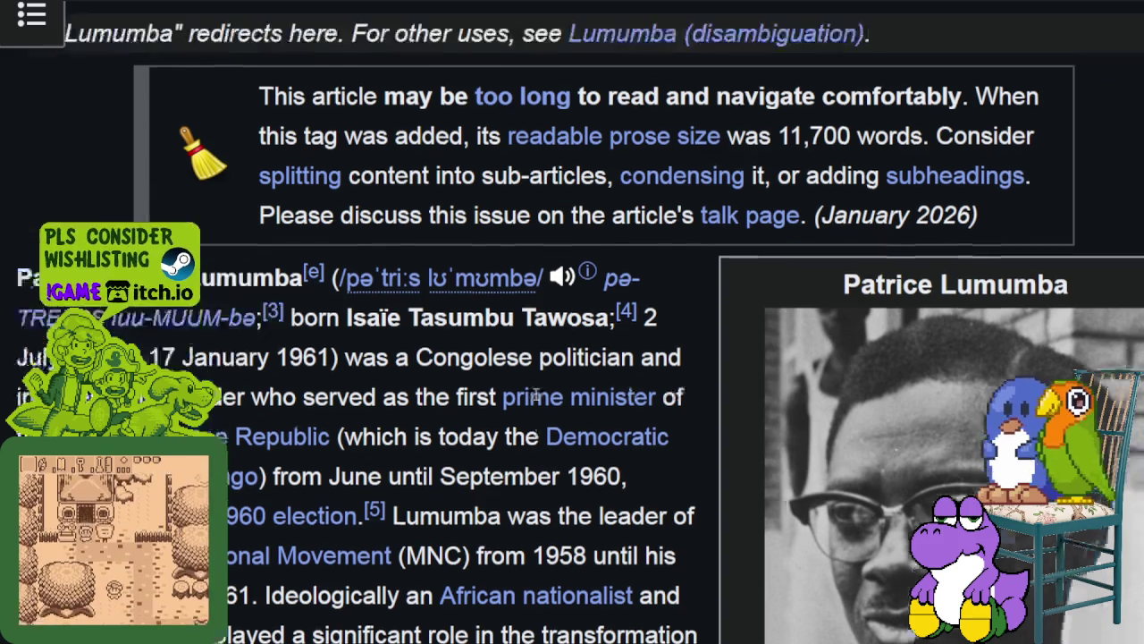
drag(79, 134, 463, 168)
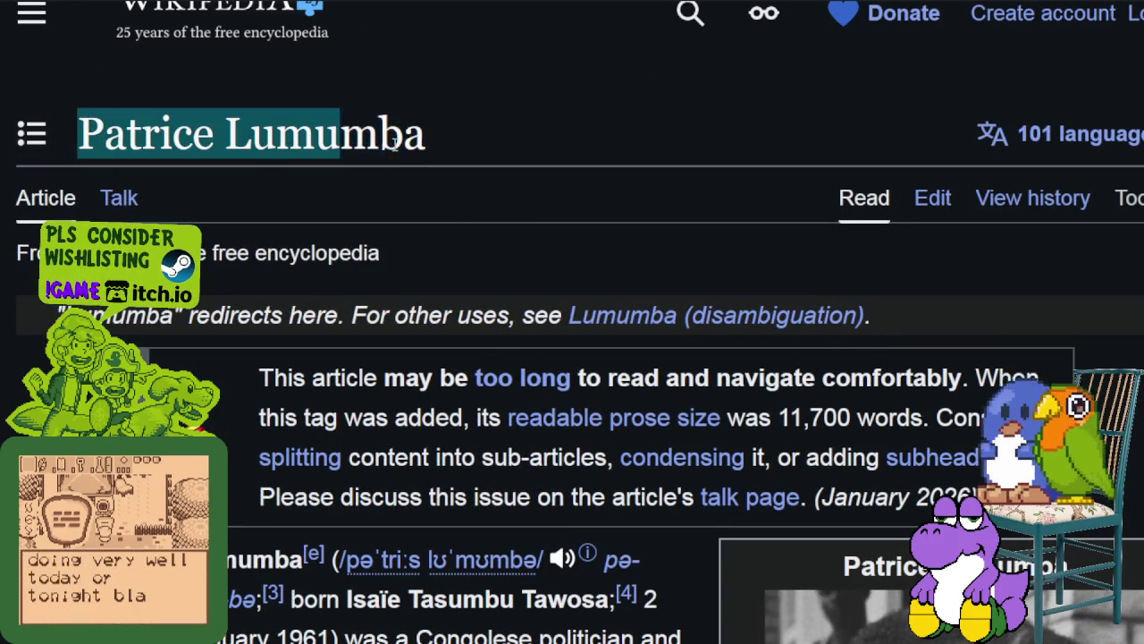
scroll(524, 196, down, 4)
scroll(524, 195, down, 3)
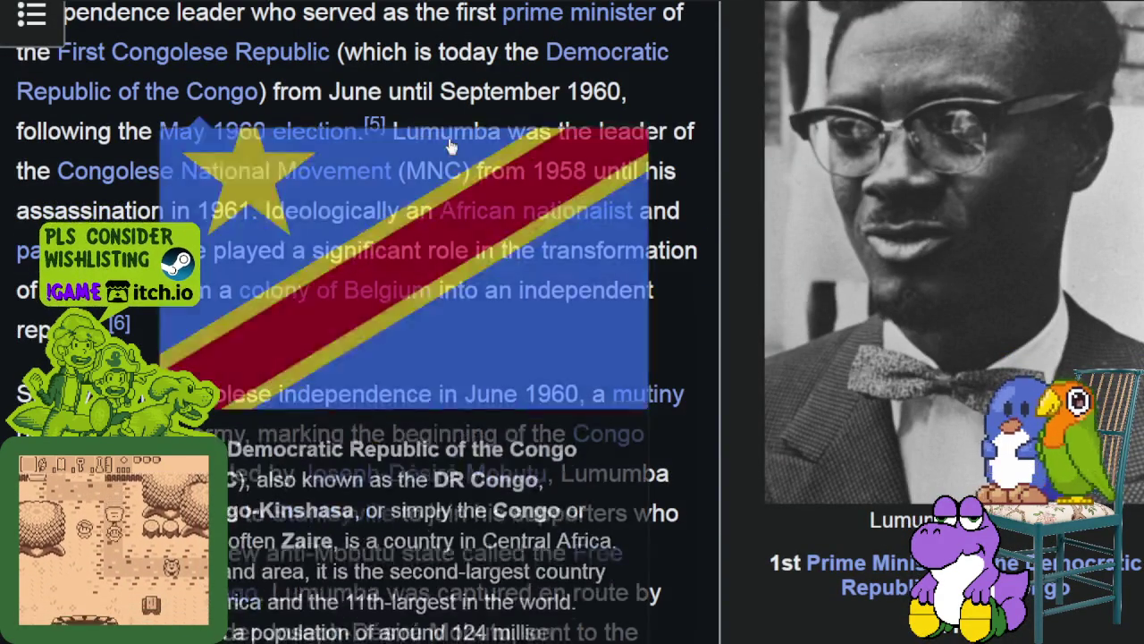
scroll(666, 231, up, 2)
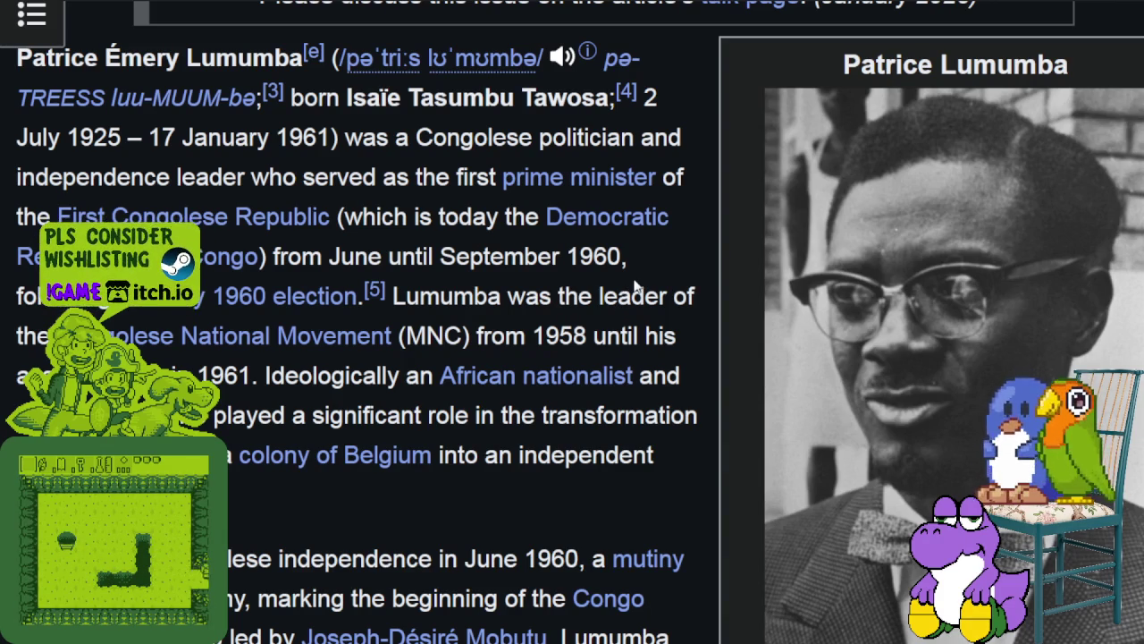
drag(854, 53, 1084, 53)
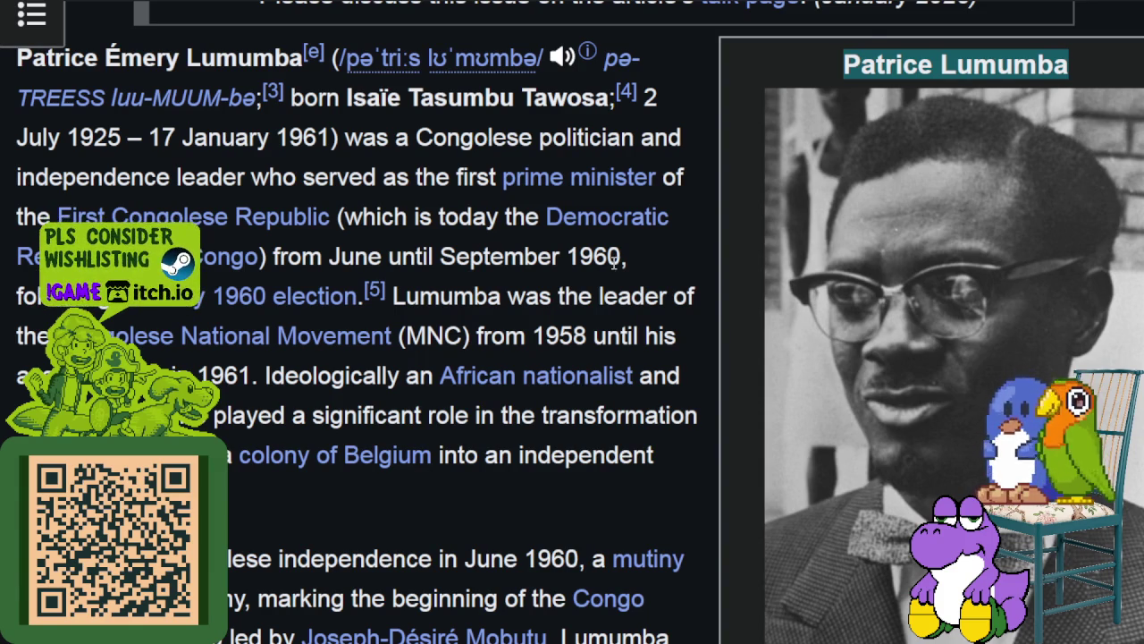
drag(609, 258, 634, 261)
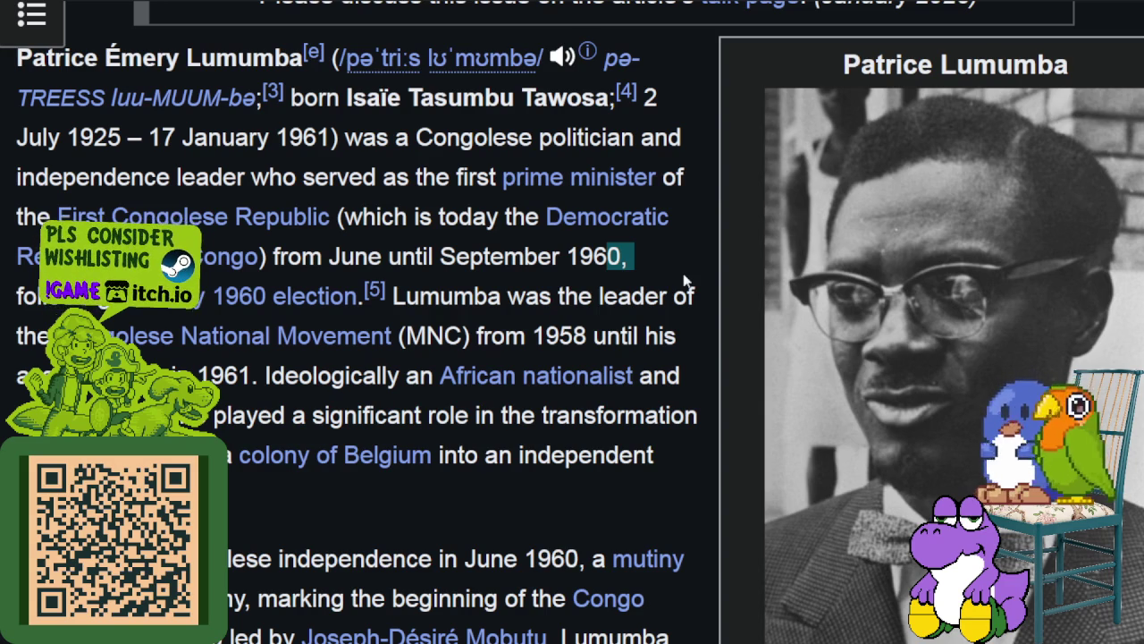
click(607, 296)
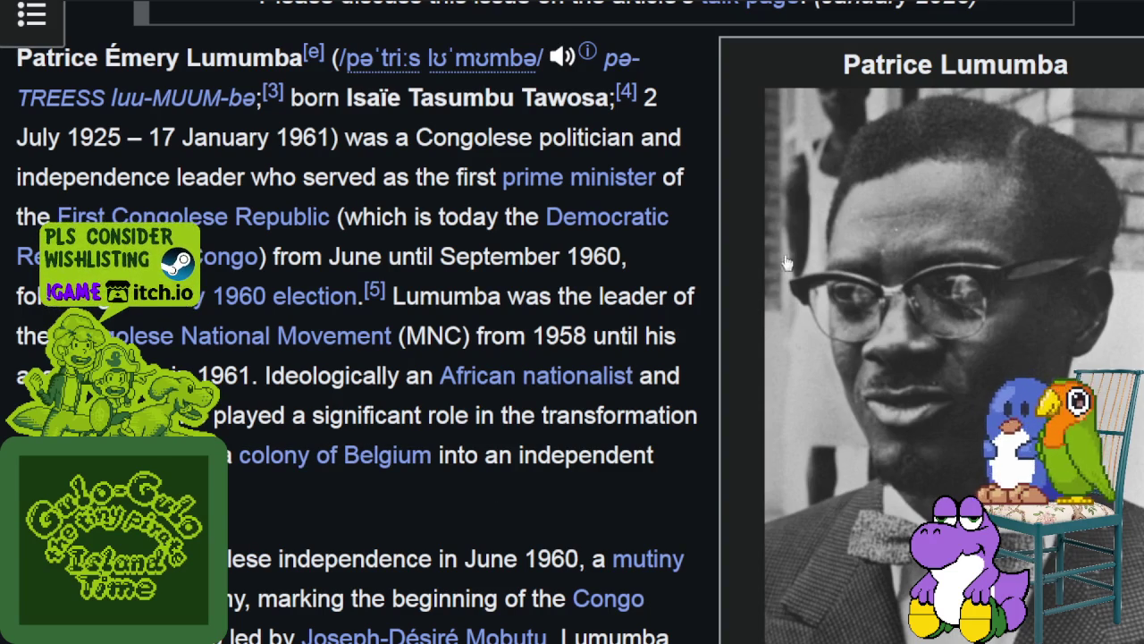
scroll(779, 265, down, 3)
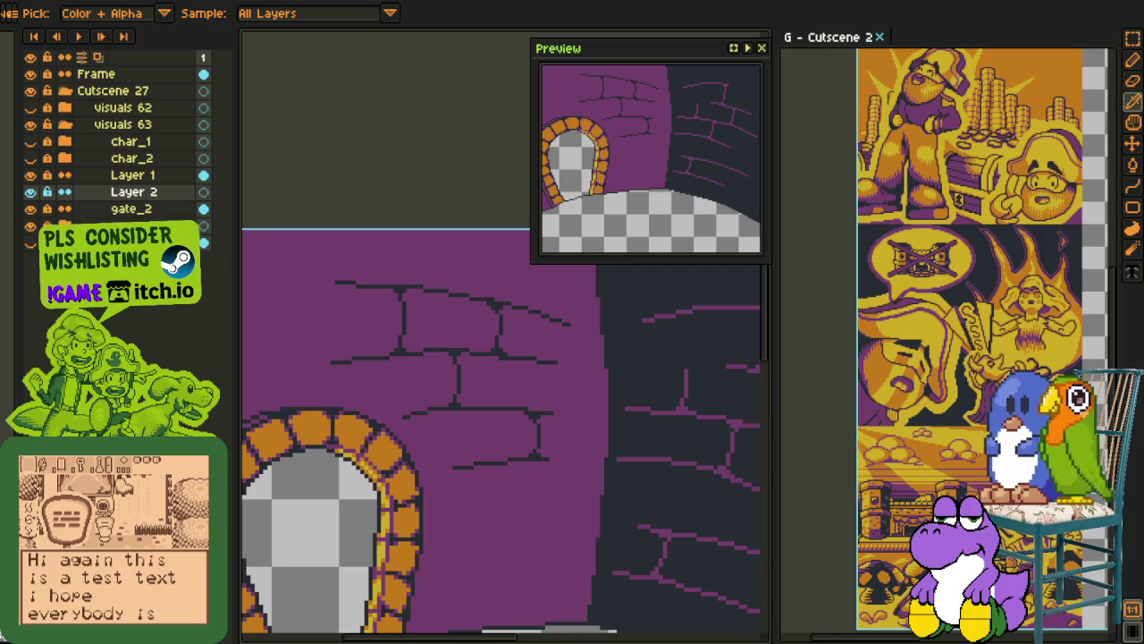
scroll(411, 429, down, 3)
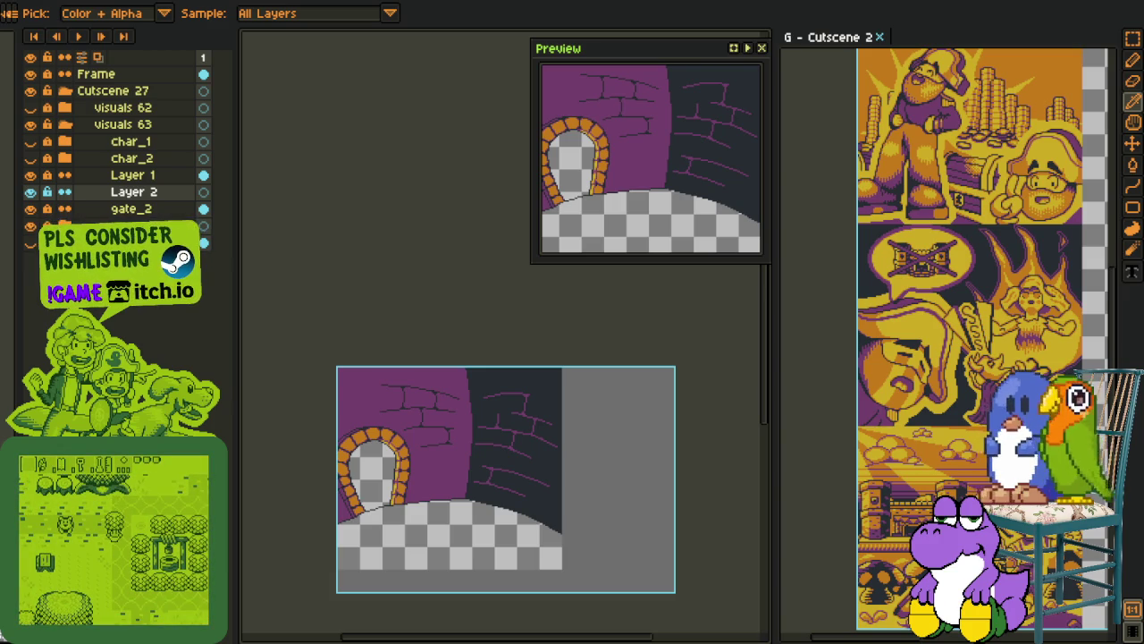
scroll(272, 402, up, 1)
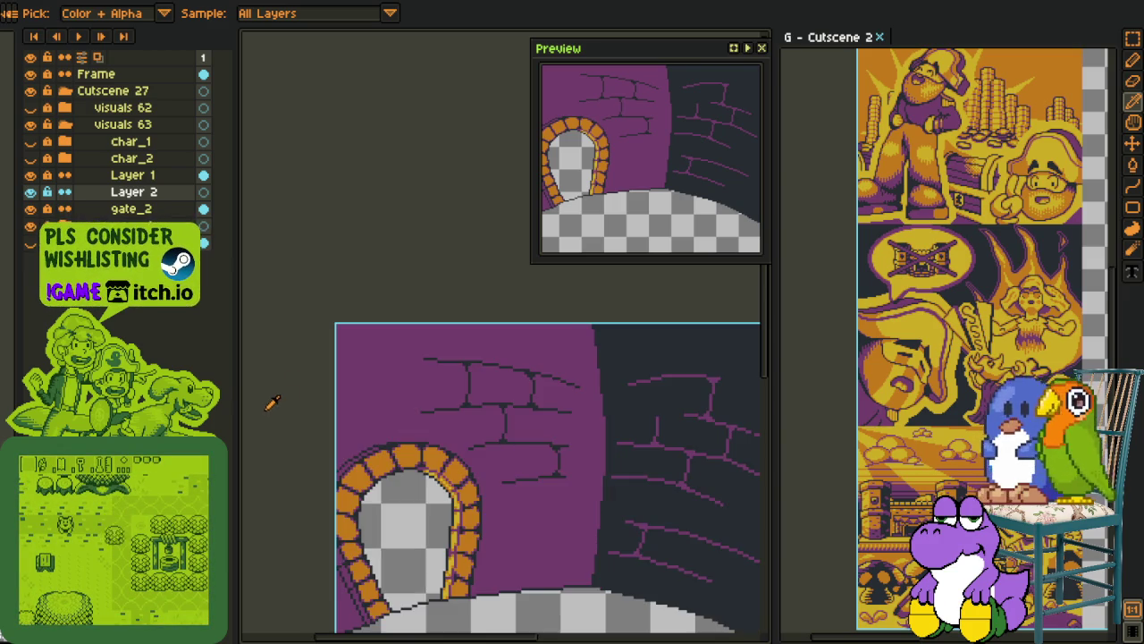
scroll(326, 521, down, 2)
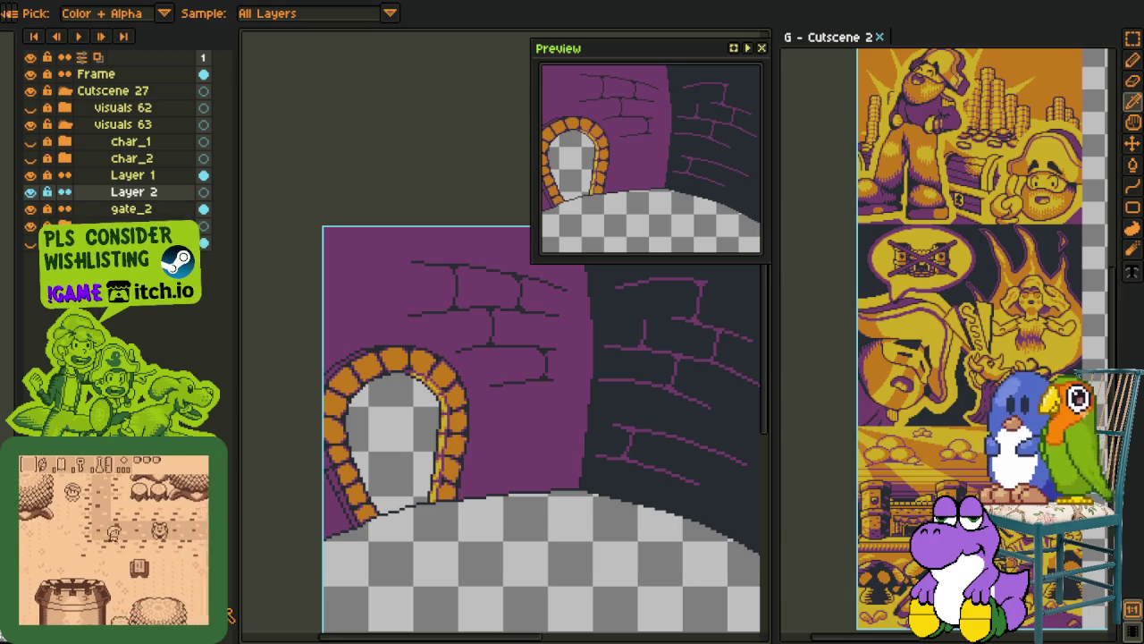
Briefly toggle visuals 62, then bucket-fill the ground below the arch orange on Layer 2
scroll(435, 513, down, 2)
drag(470, 528, 456, 483)
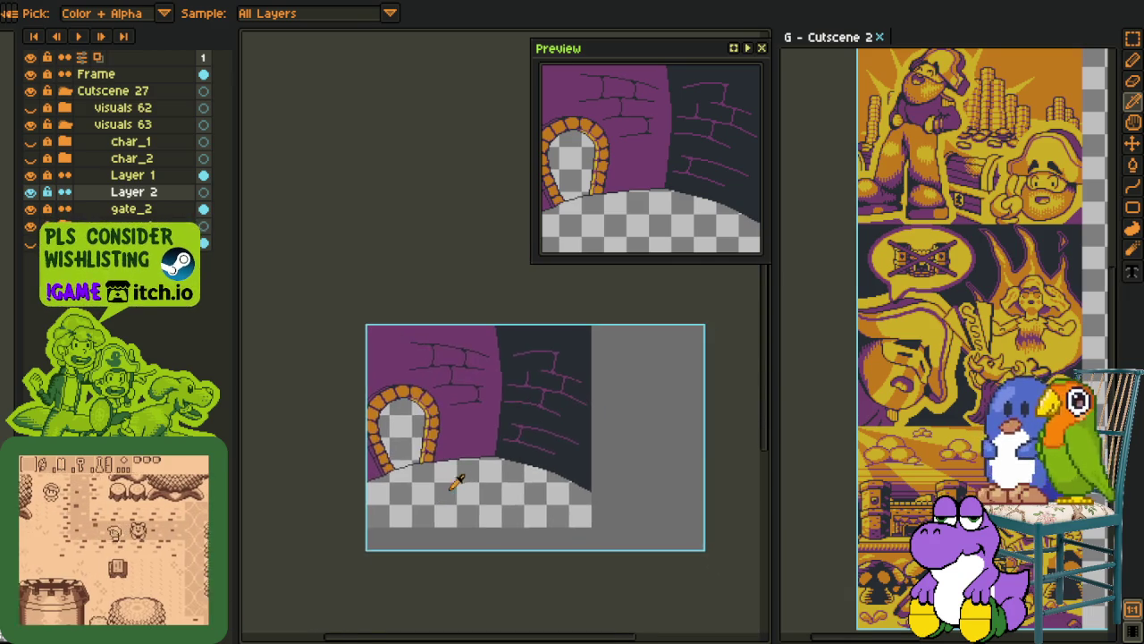
scroll(456, 483, up, 1)
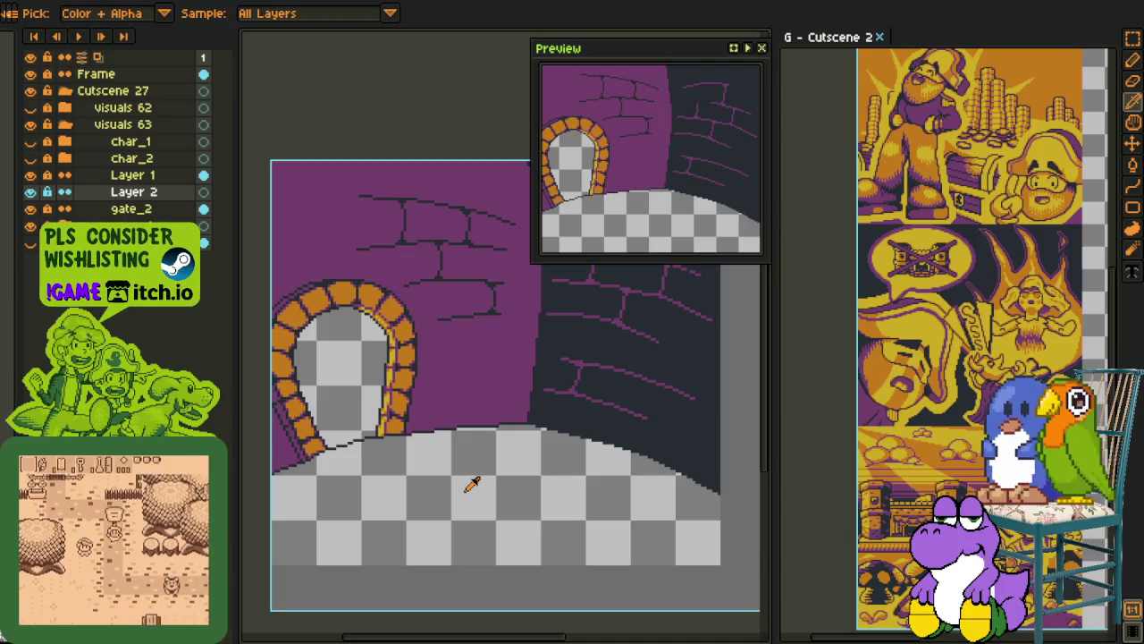
click(30, 107)
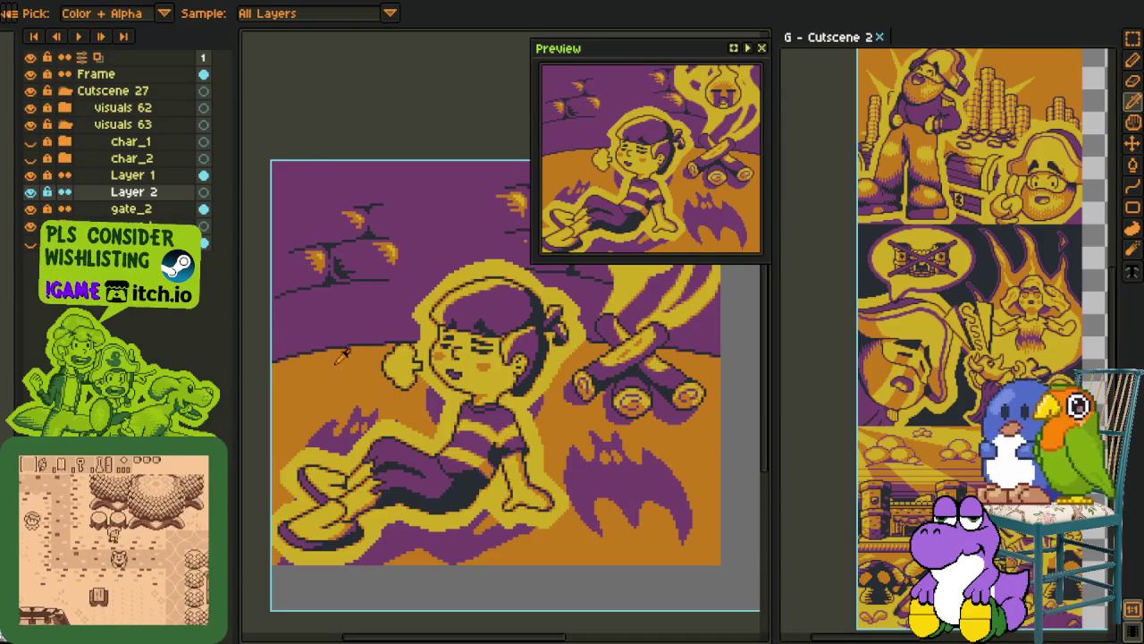
click(30, 107)
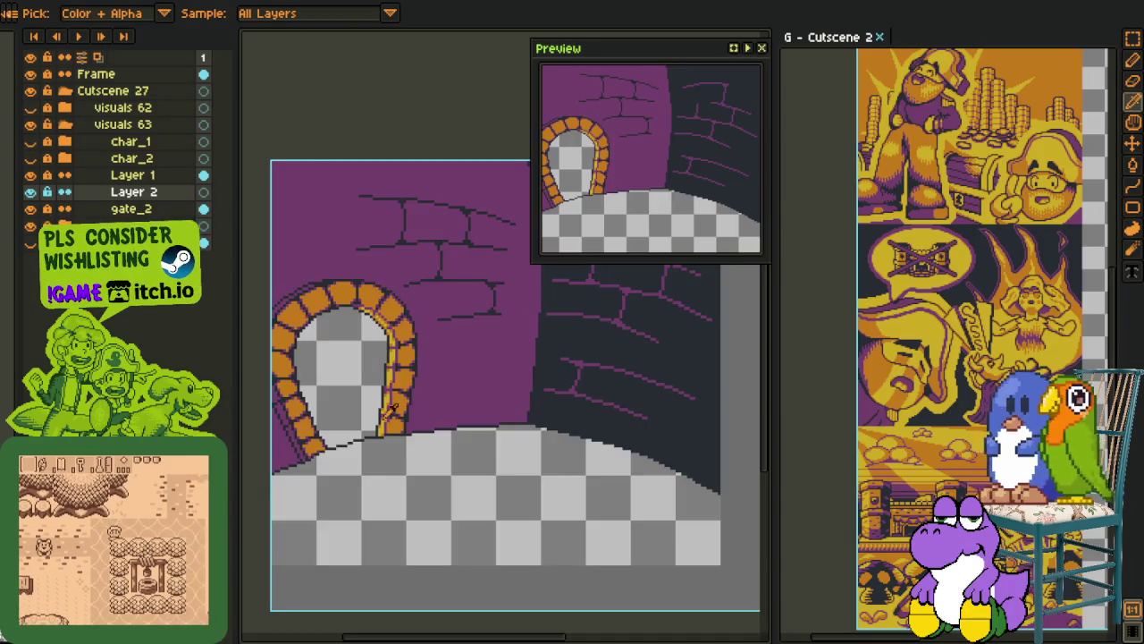
click(398, 474)
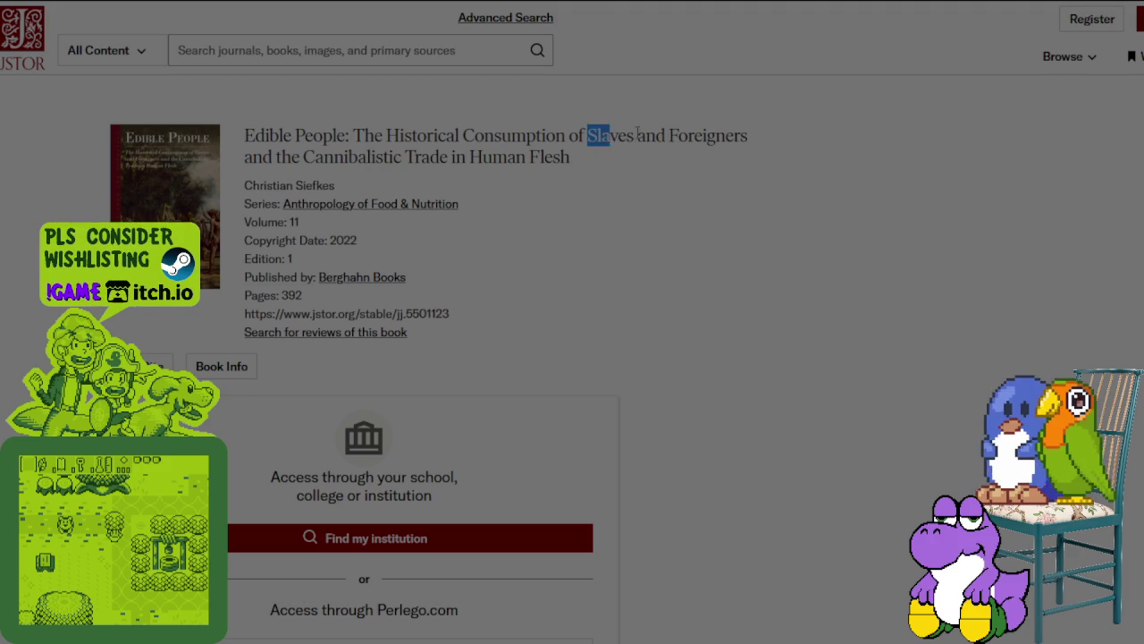
Select and deselect the Edible People title on JSTOR, then scroll the Wikipedia article
drag(608, 134, 572, 157)
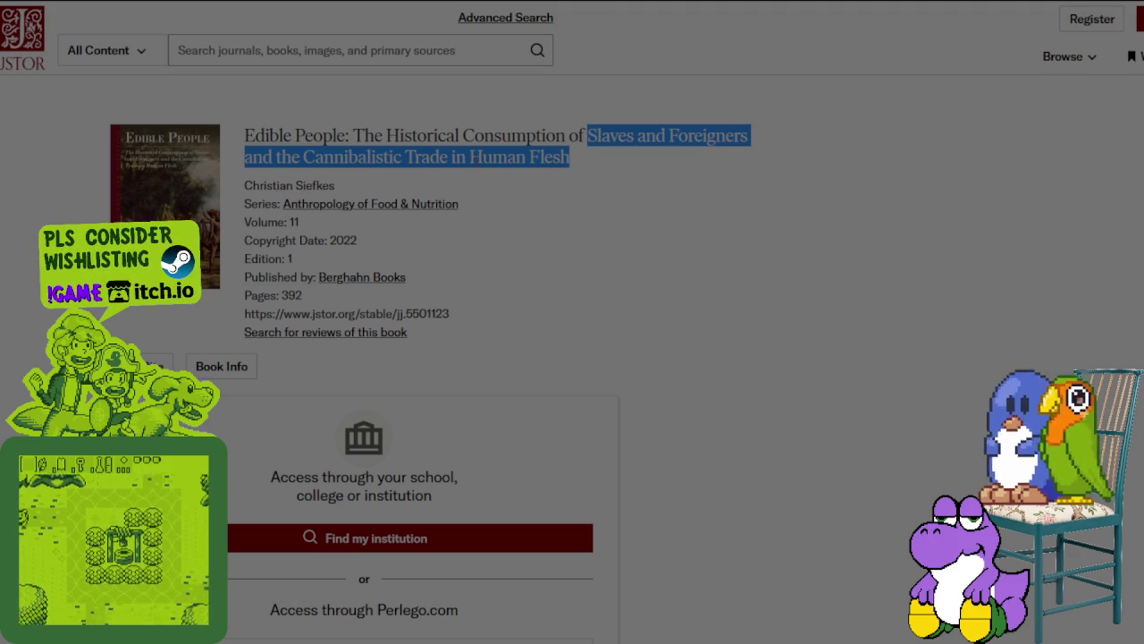
click(276, 179)
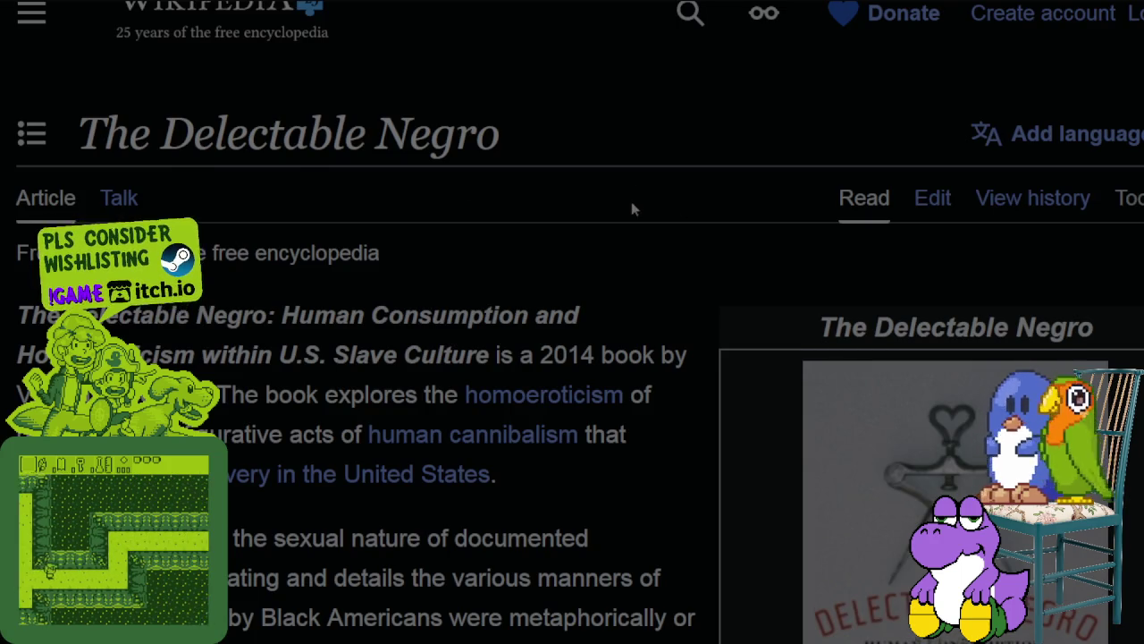
scroll(632, 208, down, 2)
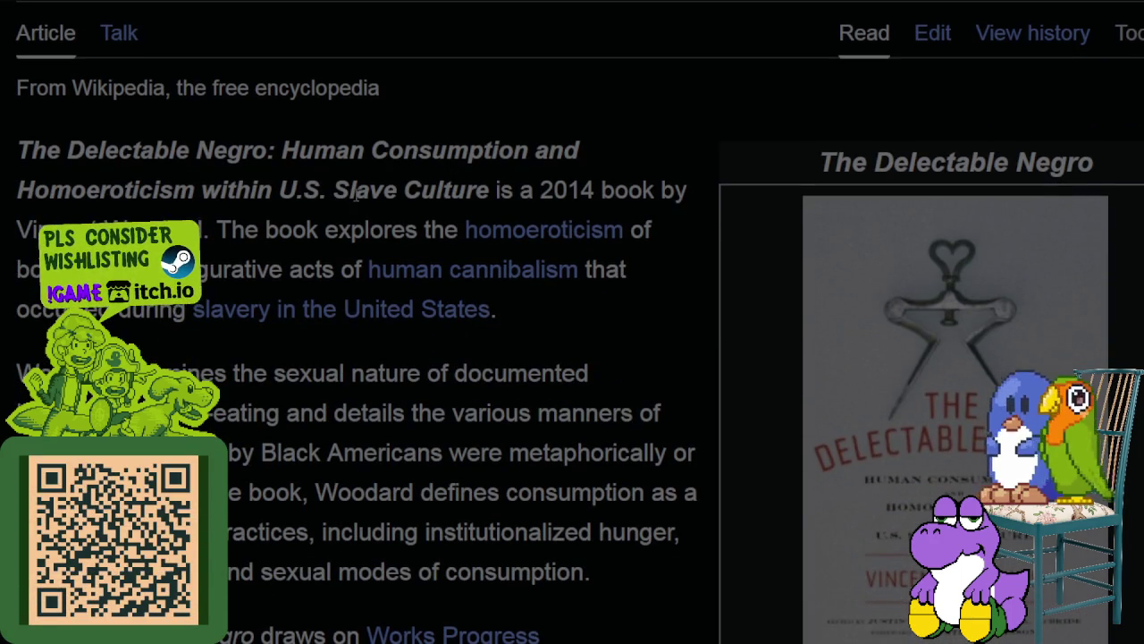
Read The Delectable Negro article, then scroll JSTOR's book page toward the Table of Contents
drag(382, 190, 444, 185)
scroll(444, 185, down, 3)
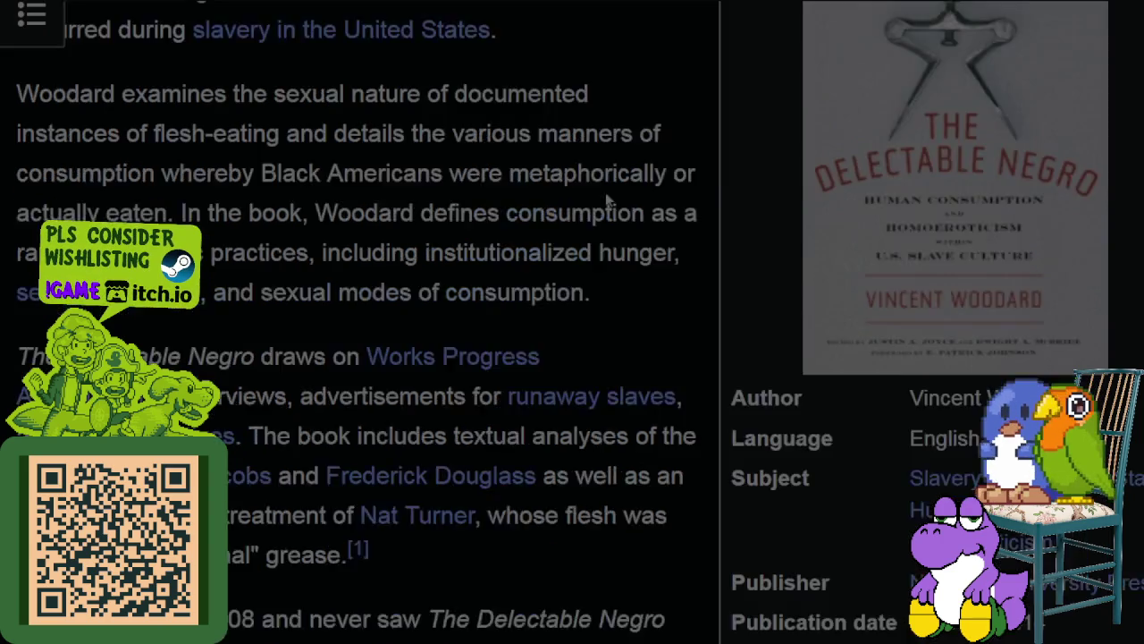
scroll(606, 200, up, 2)
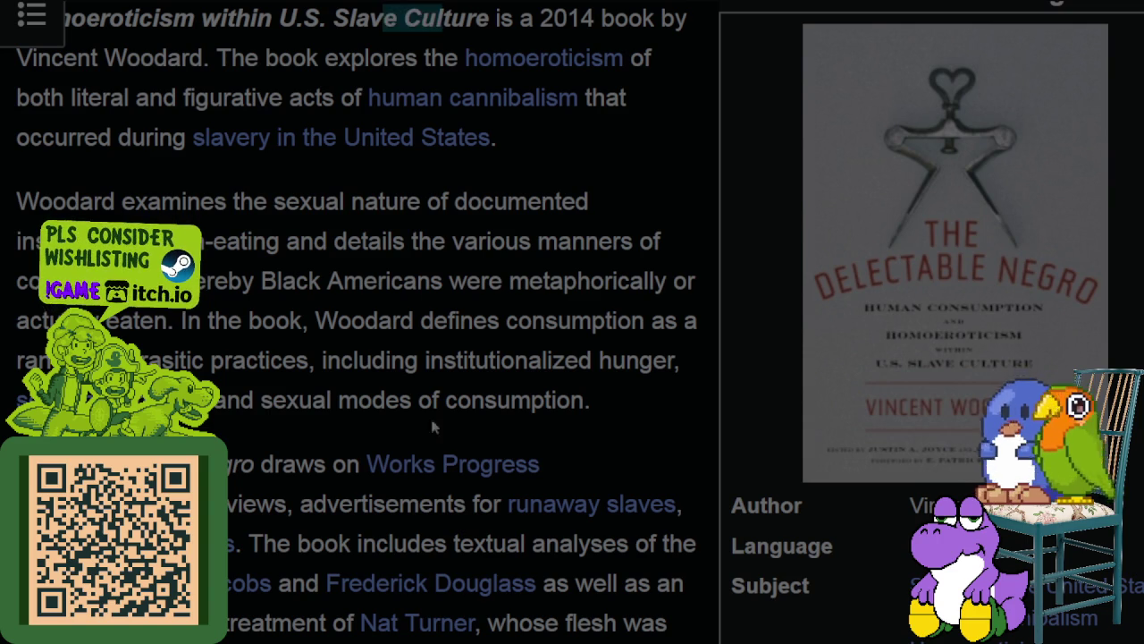
scroll(572, 322, up, 3)
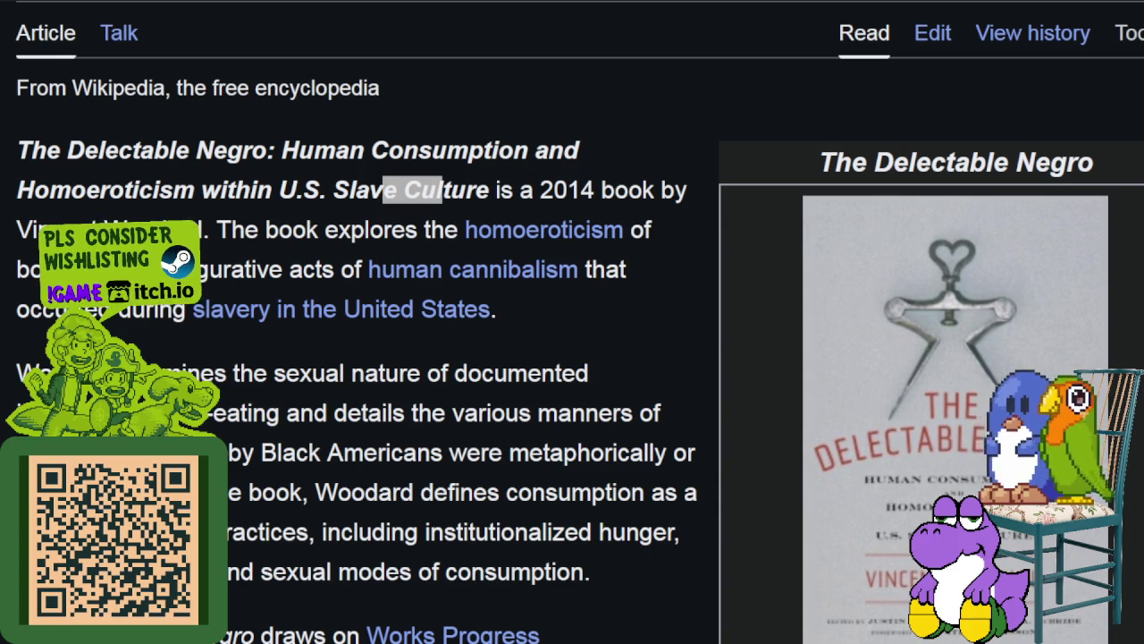
scroll(524, 430, up, 4)
click(309, 383)
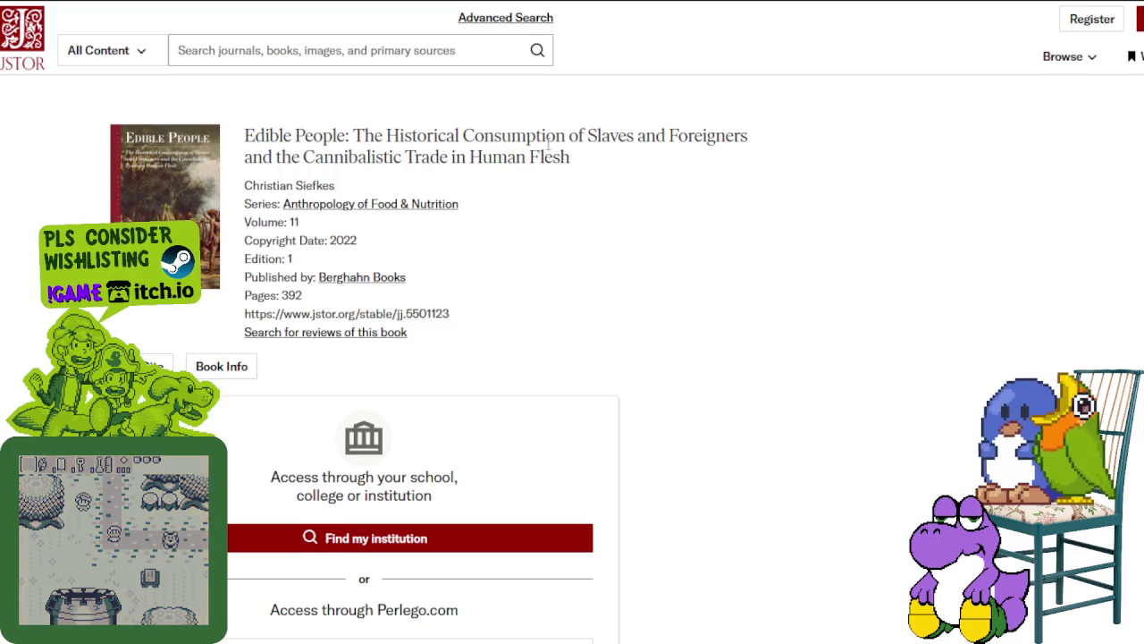
scroll(563, 146, down, 4)
scroll(653, 123, down, 3)
Scroll JSTOR's Table of Contents past List of Illustrations and Introduction
scroll(654, 124, down, 3)
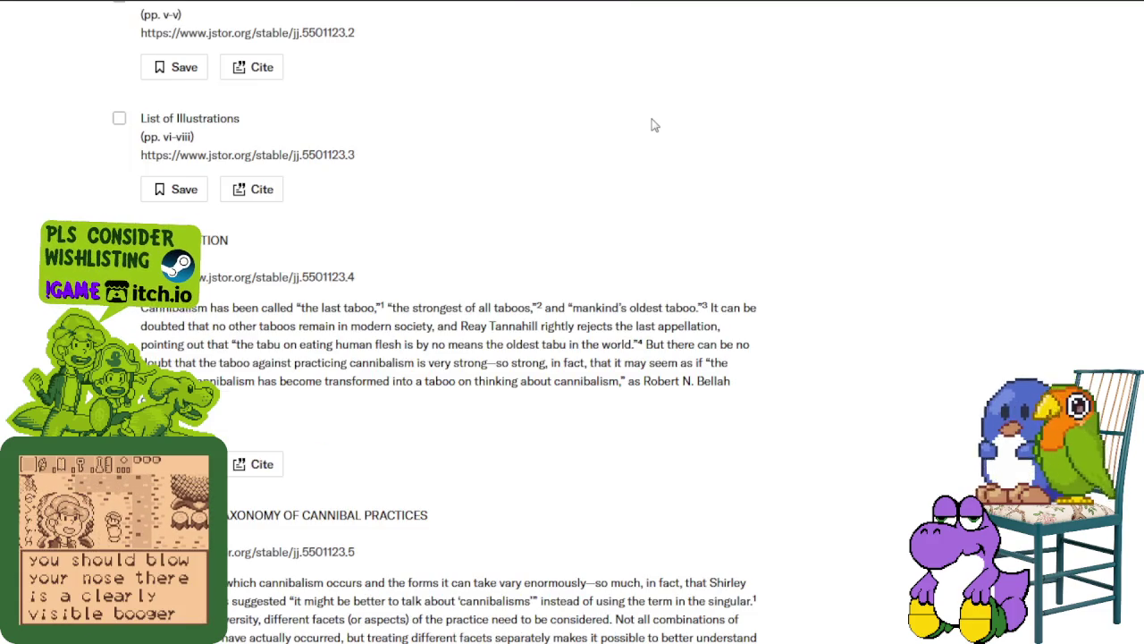
scroll(653, 125, down, 1)
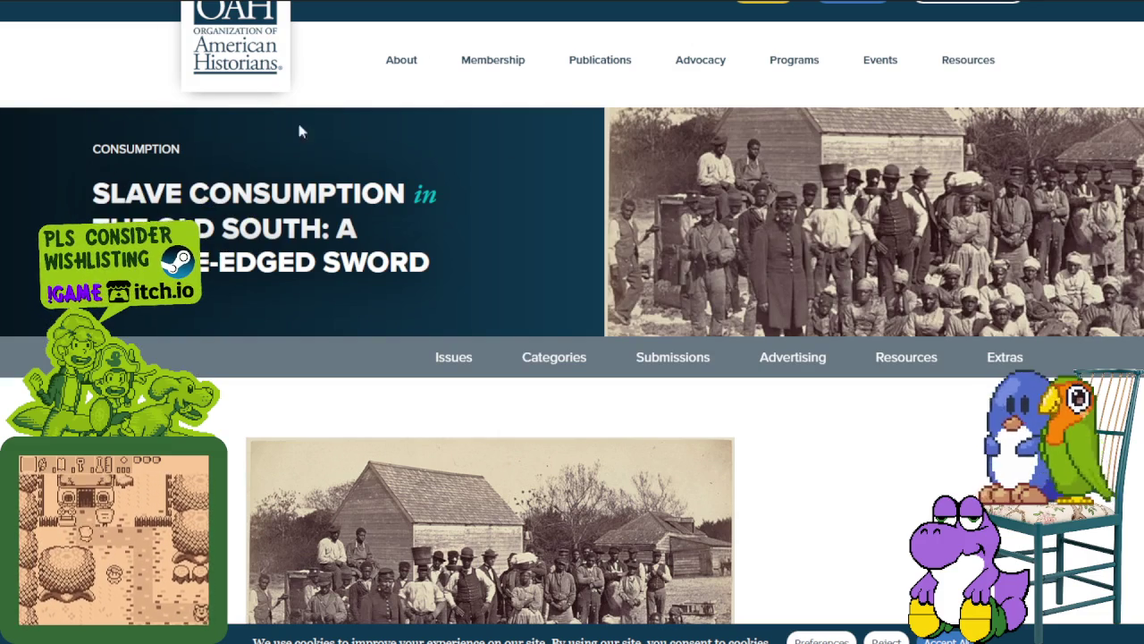
drag(125, 193, 483, 246)
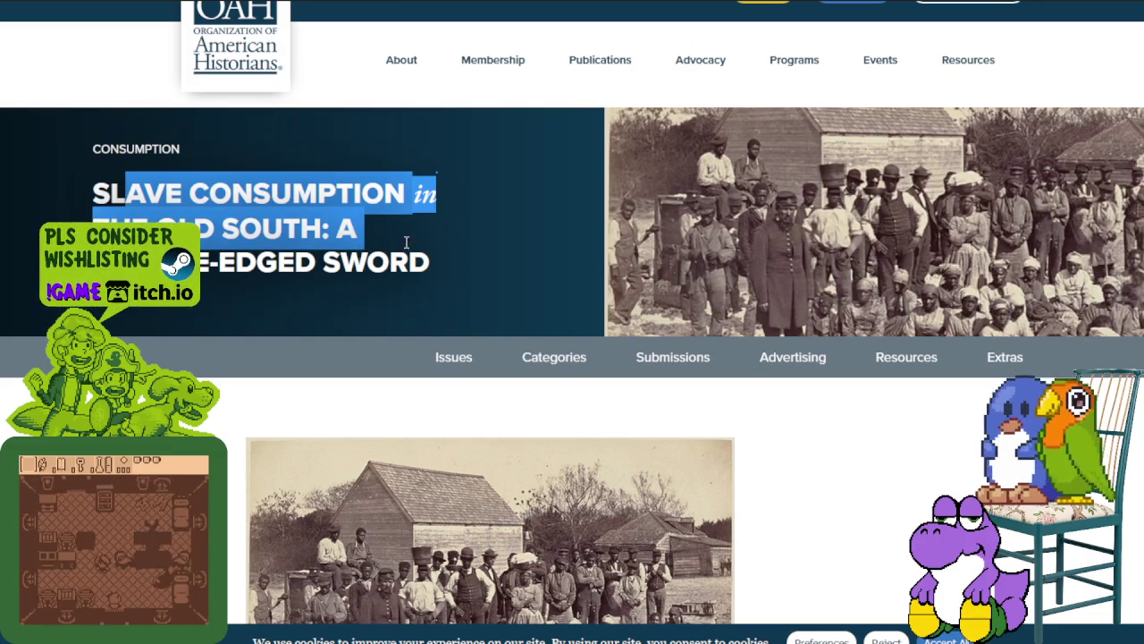
scroll(604, 262, down, 4)
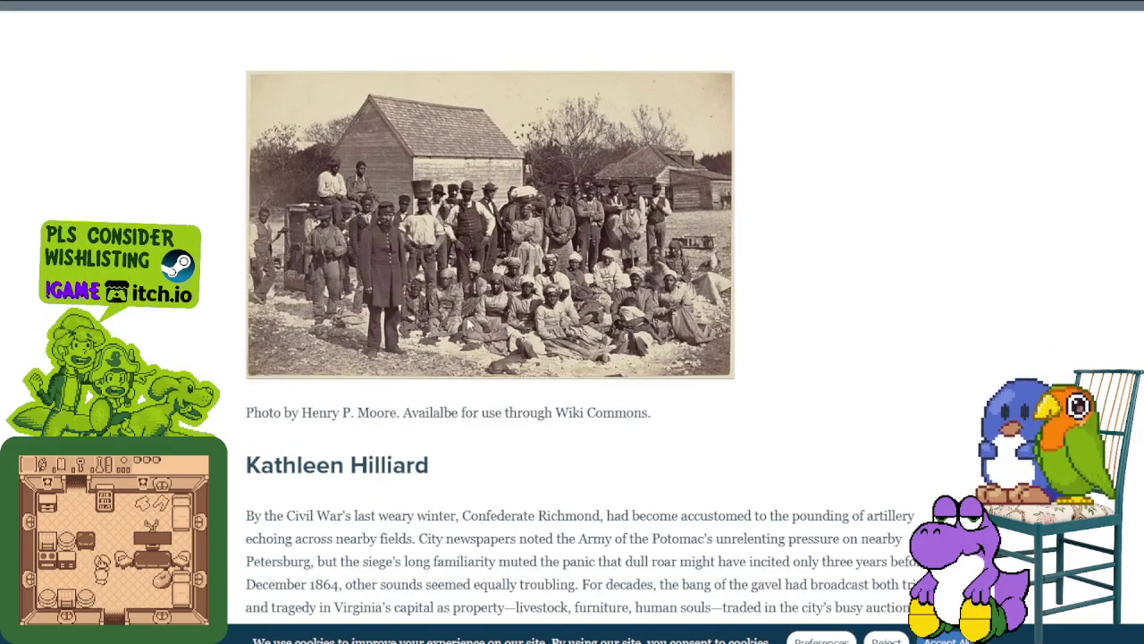
scroll(762, 313, down, 2)
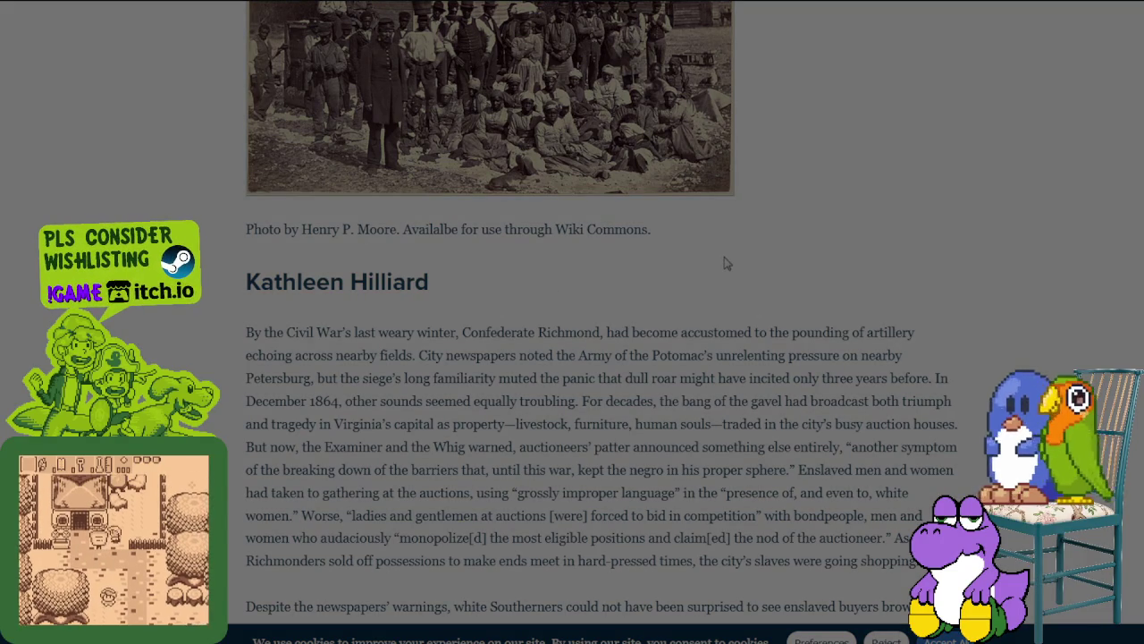
scroll(725, 263, up, 7)
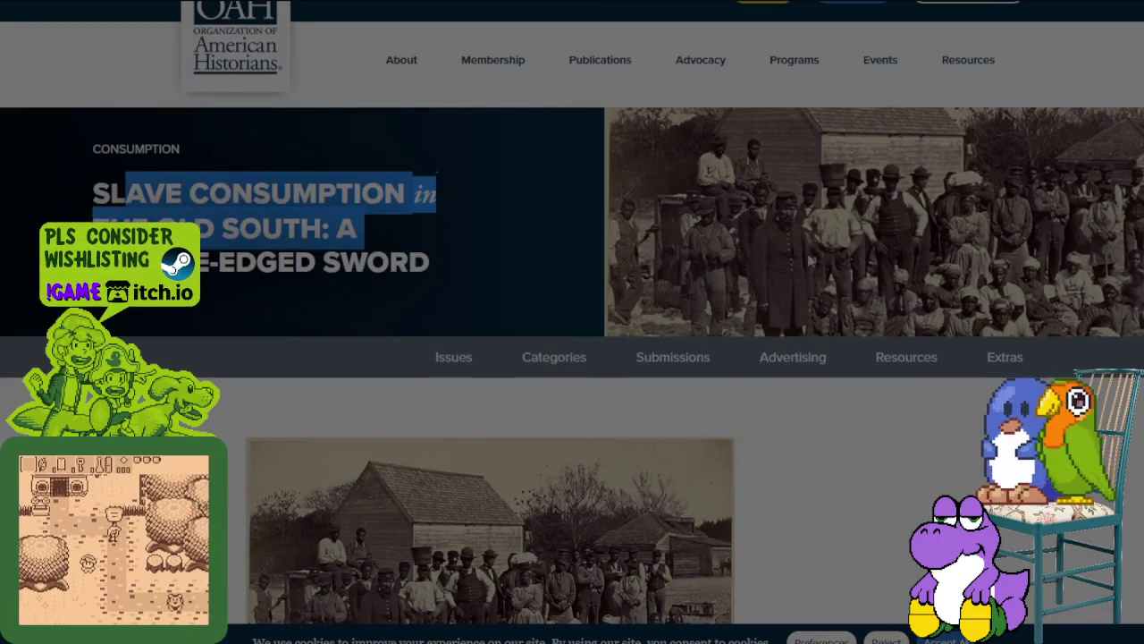
scroll(787, 255, down, 7)
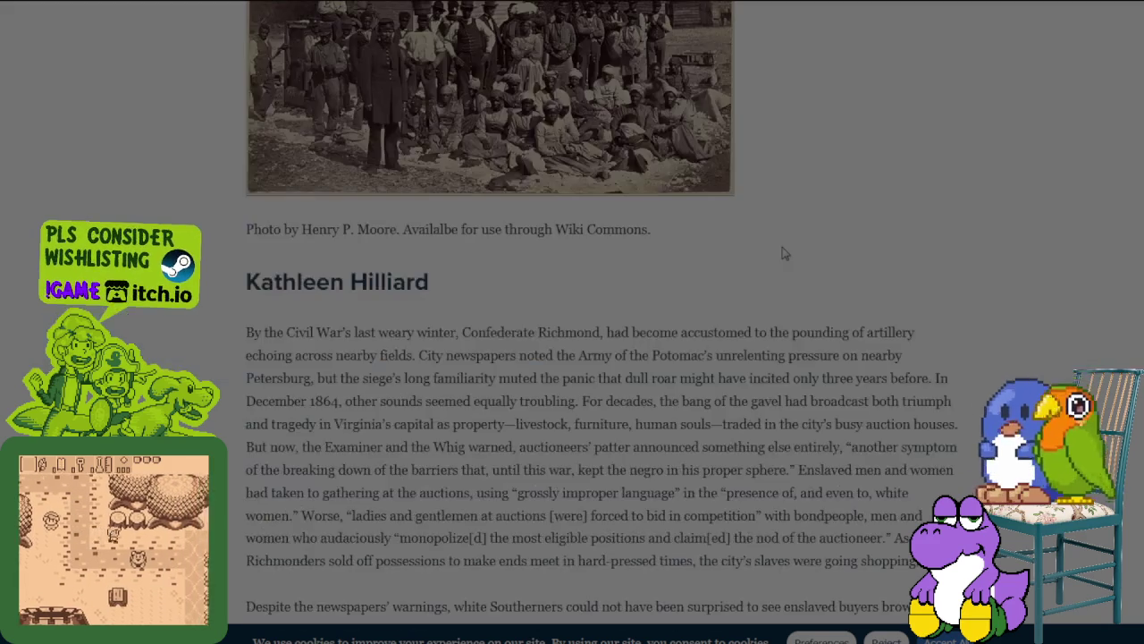
scroll(782, 254, down, 2)
scroll(783, 250, down, 1)
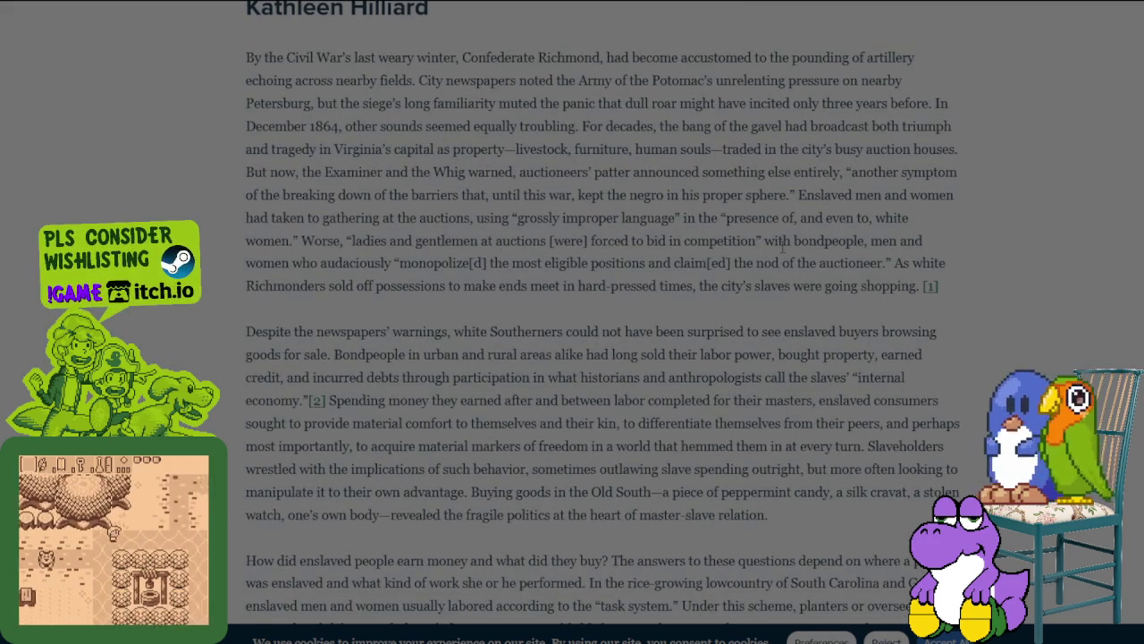
scroll(782, 247, down, 1)
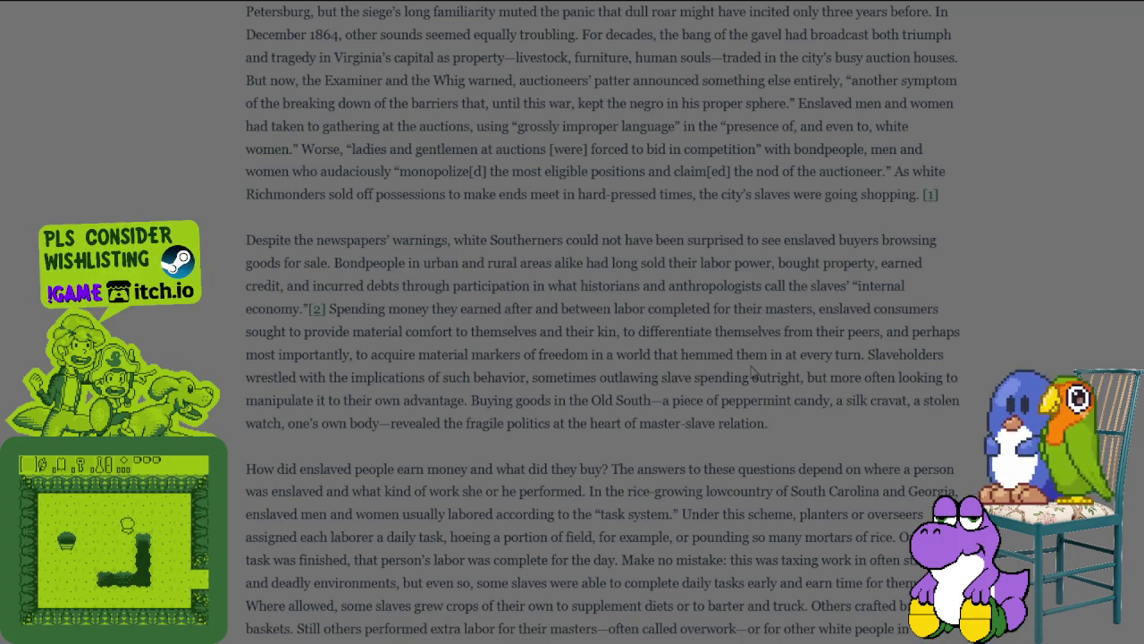
scroll(753, 374, up, 3)
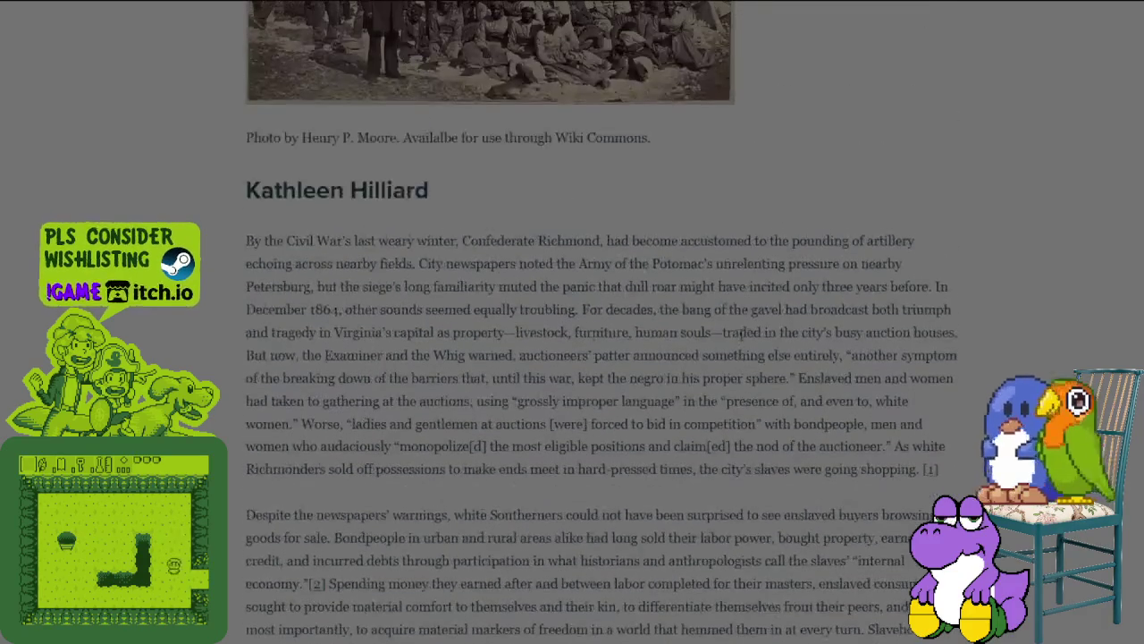
scroll(742, 332, up, 1)
scroll(741, 335, up, 3)
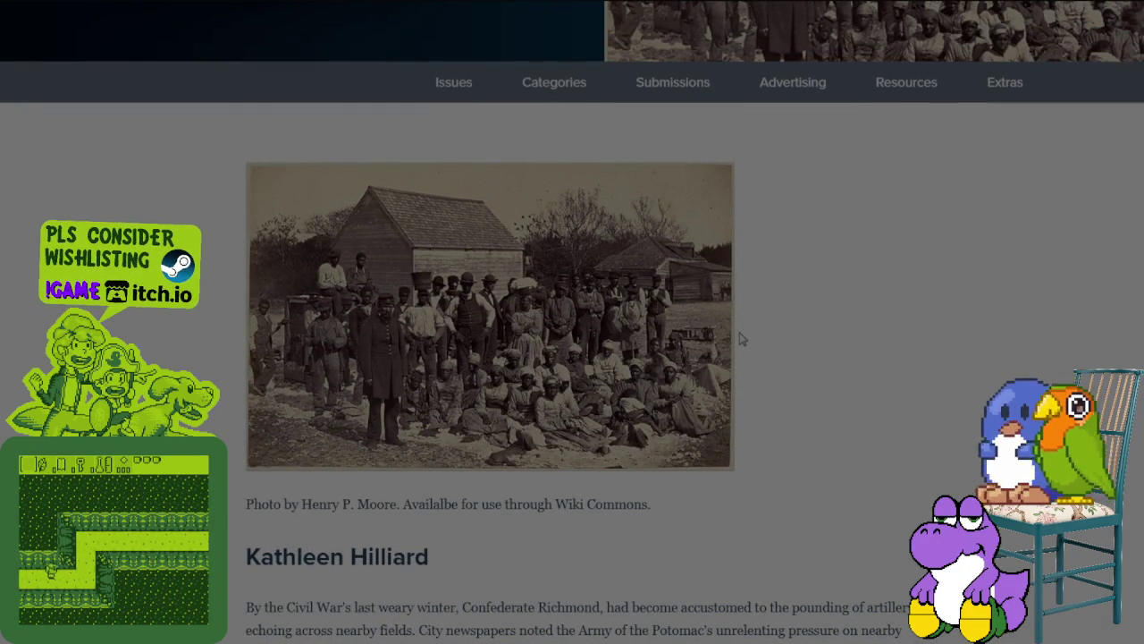
scroll(741, 339, down, 1)
scroll(741, 339, down, 3)
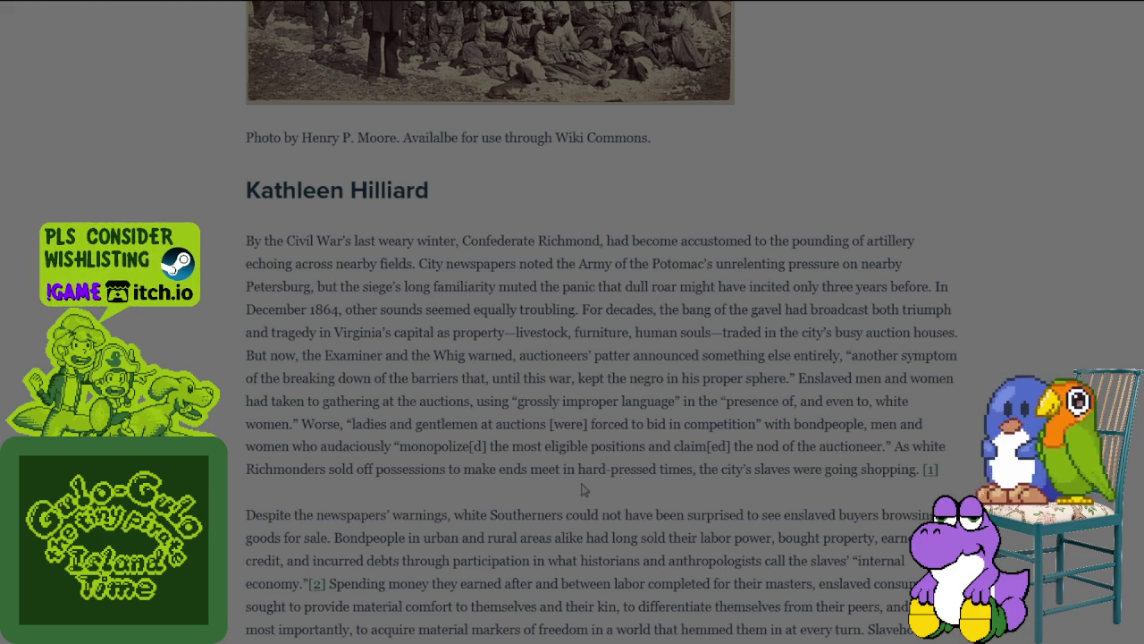
scroll(651, 362, down, 2)
scroll(645, 368, down, 3)
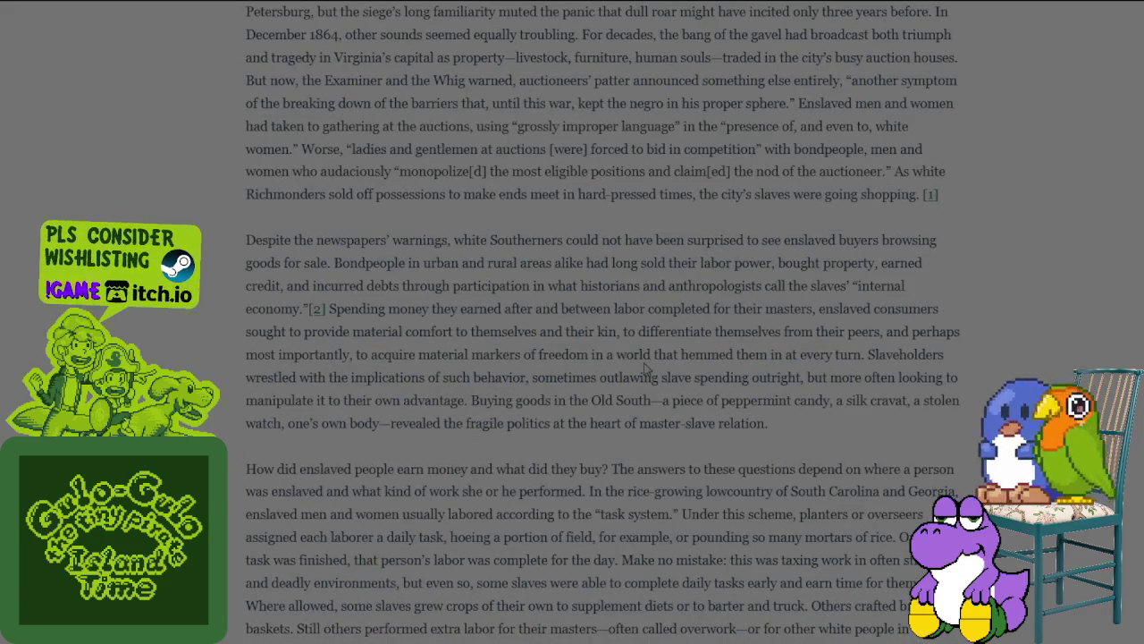
scroll(645, 369, down, 2)
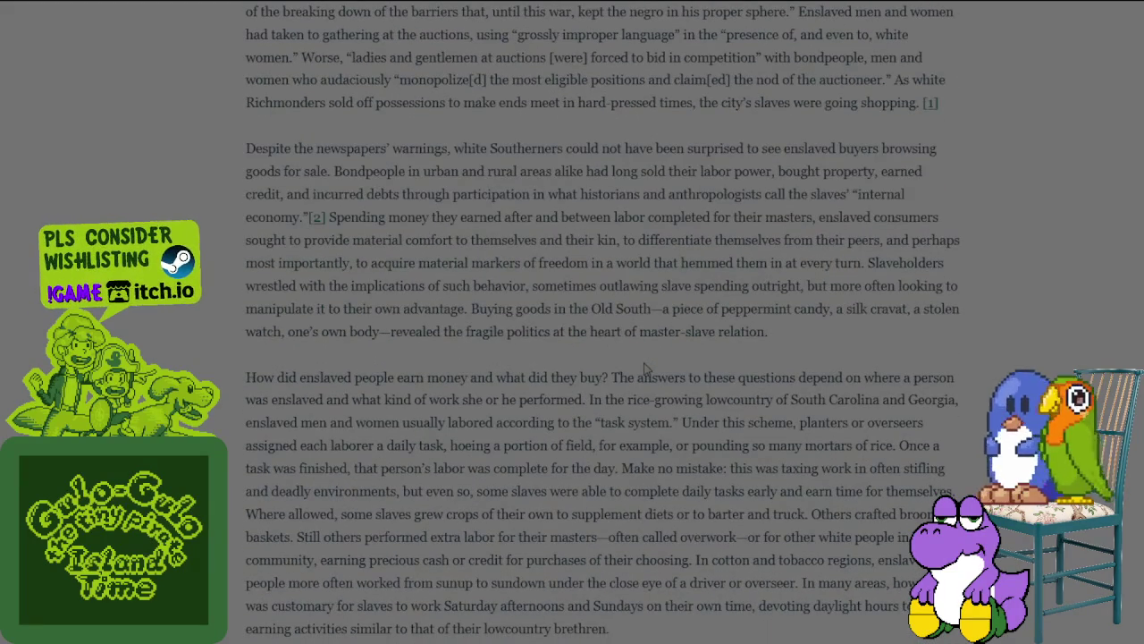
scroll(646, 368, down, 4)
scroll(642, 372, down, 6)
scroll(640, 373, down, 2)
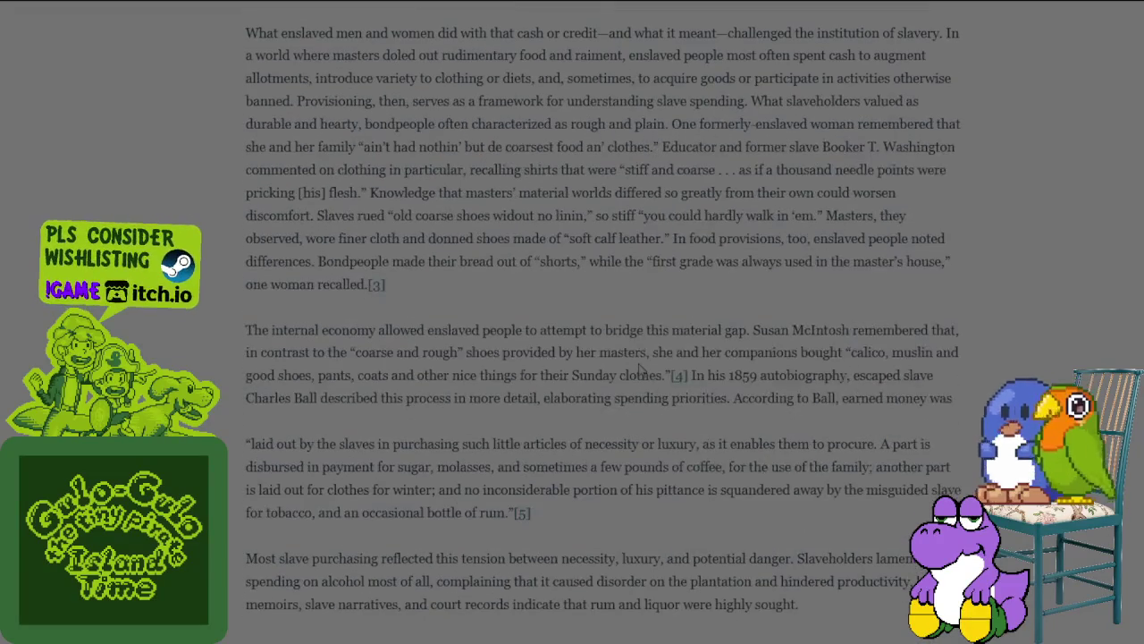
scroll(640, 371, down, 2)
scroll(636, 369, down, 2)
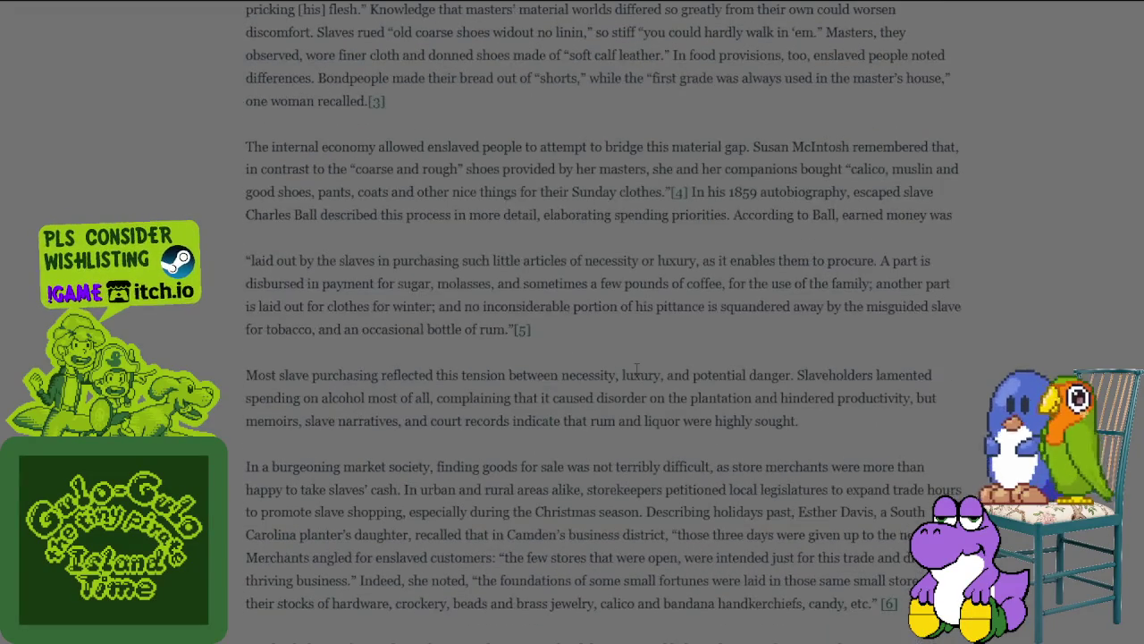
scroll(637, 374, down, 5)
scroll(636, 371, down, 3)
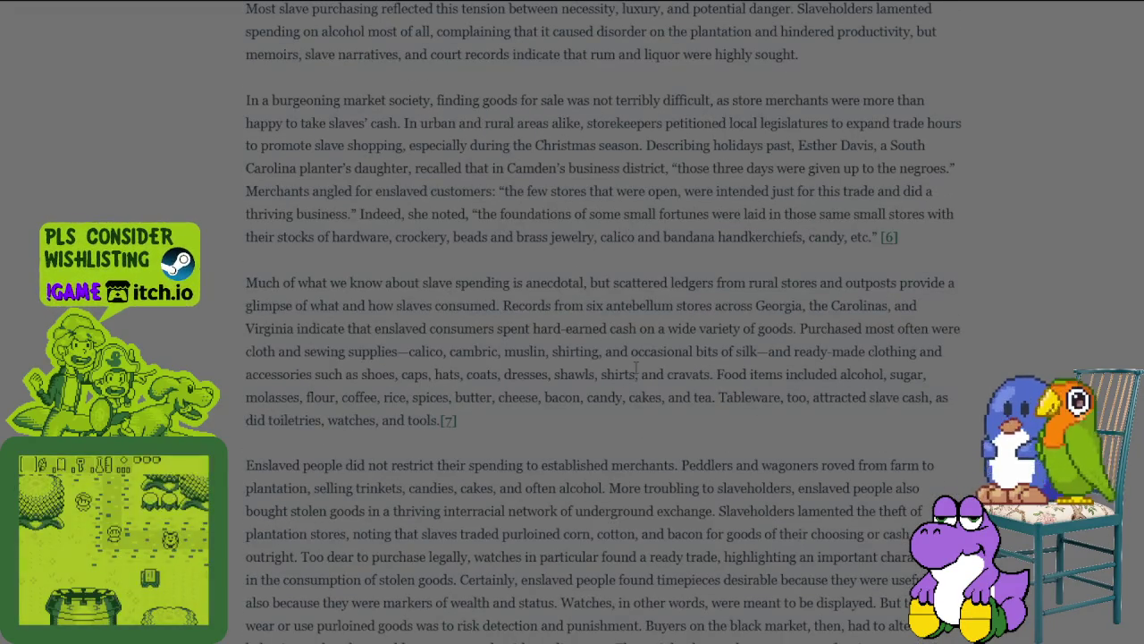
scroll(636, 368, down, 2)
scroll(637, 371, down, 2)
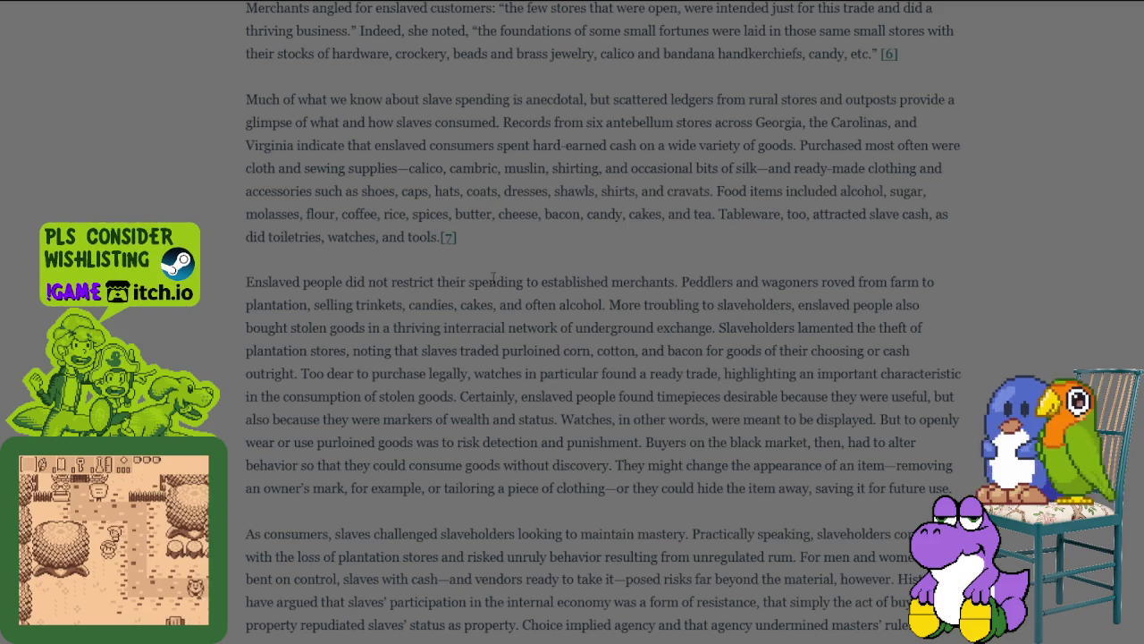
scroll(505, 264, down, 2)
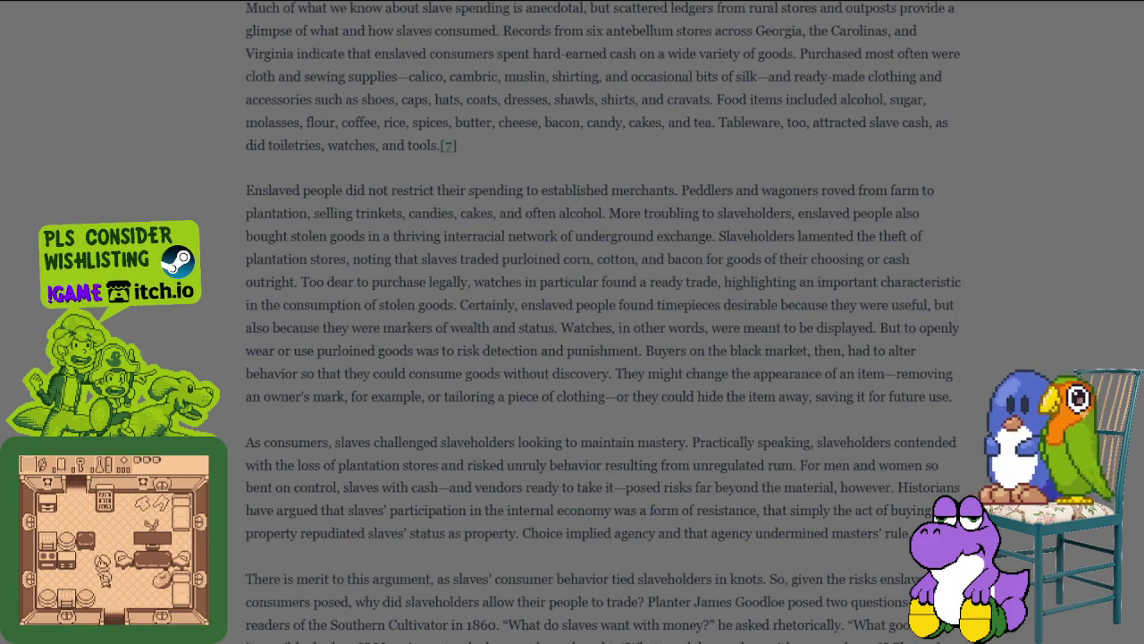
scroll(604, 322, up, 5)
scroll(603, 321, up, 5)
scroll(603, 322, up, 5)
scroll(490, 355, down, 3)
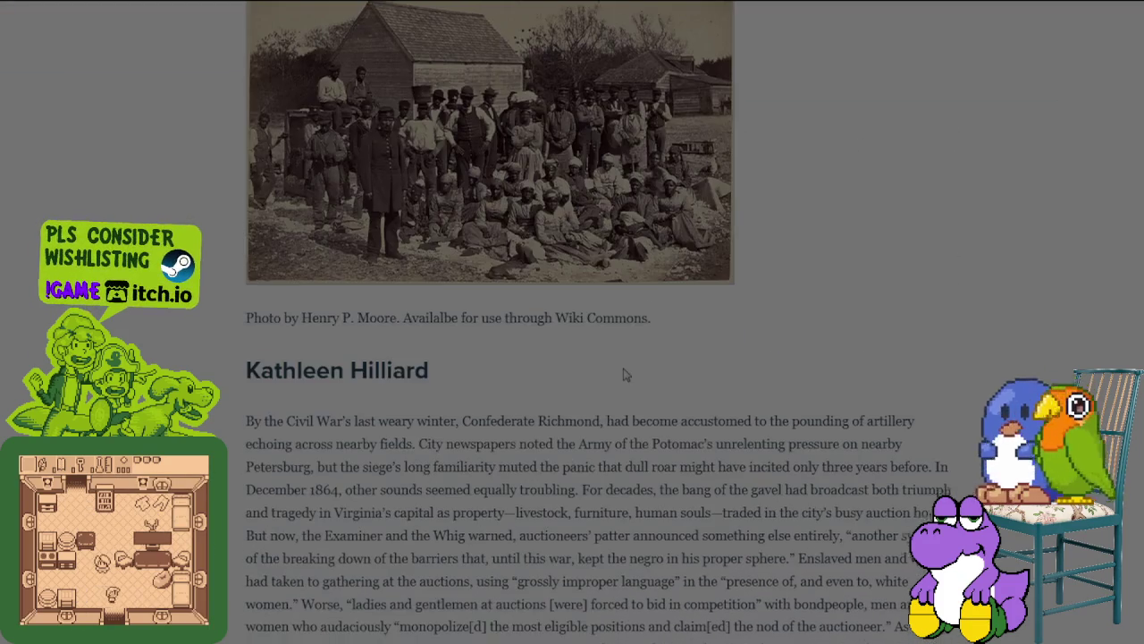
scroll(490, 355, down, 6)
Highlight the article's opening Richmond lines through the December 1864 passage, then clear it
drag(552, 149, 556, 194)
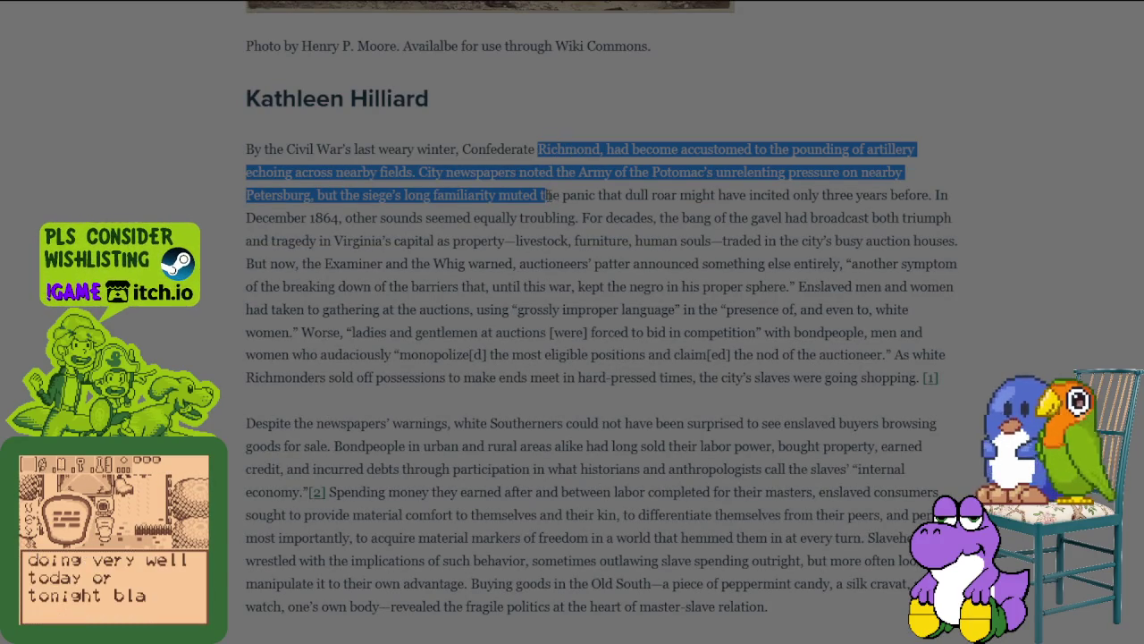
drag(545, 196, 519, 242)
scroll(522, 259, up, 8)
scroll(554, 261, down, 4)
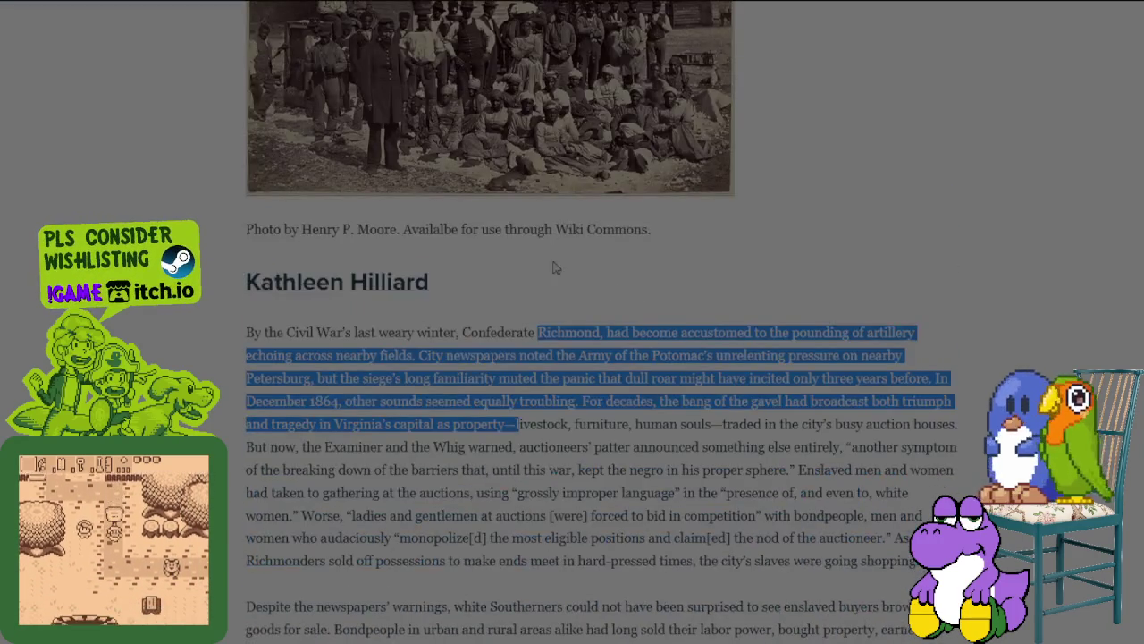
scroll(553, 261, down, 2)
mouse_move(415, 332)
mouse_down()
mouse_move(793, 356)
mouse_move(712, 376)
mouse_up()
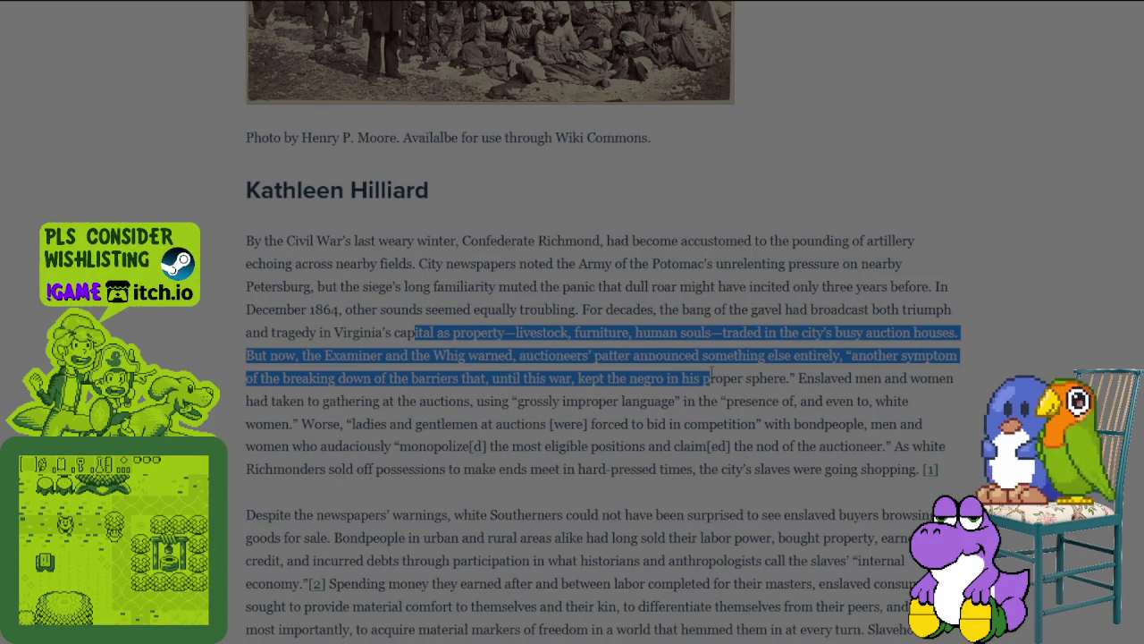
click(712, 376)
Highlight the auction goods list and the barriers-breaking-down passage, then deselect
scroll(626, 366, down, 2)
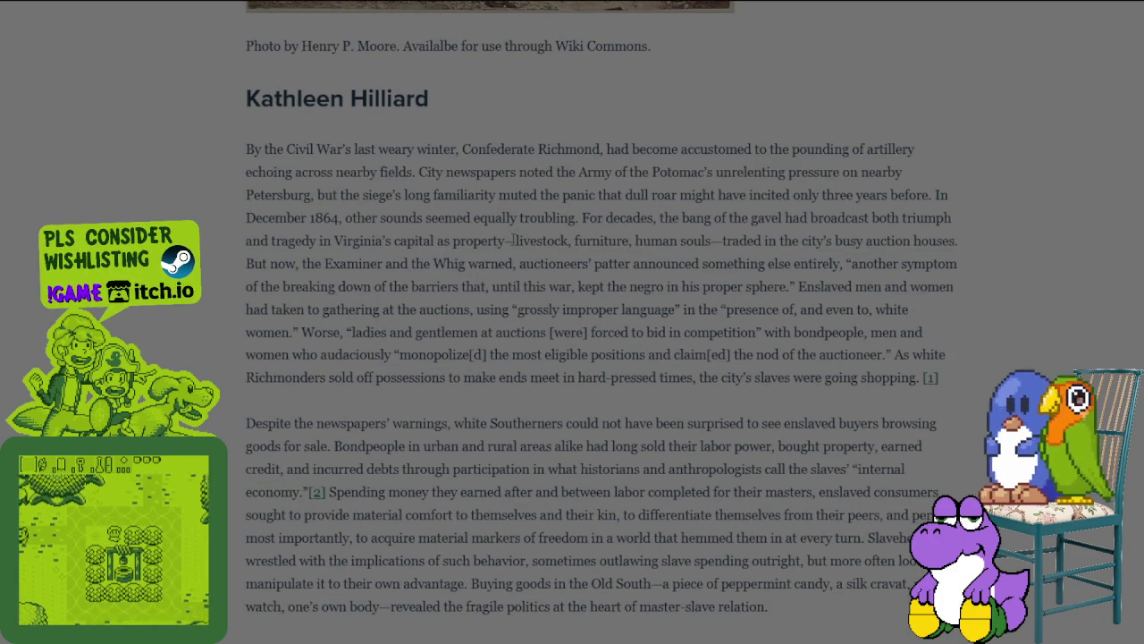
drag(515, 241, 707, 241)
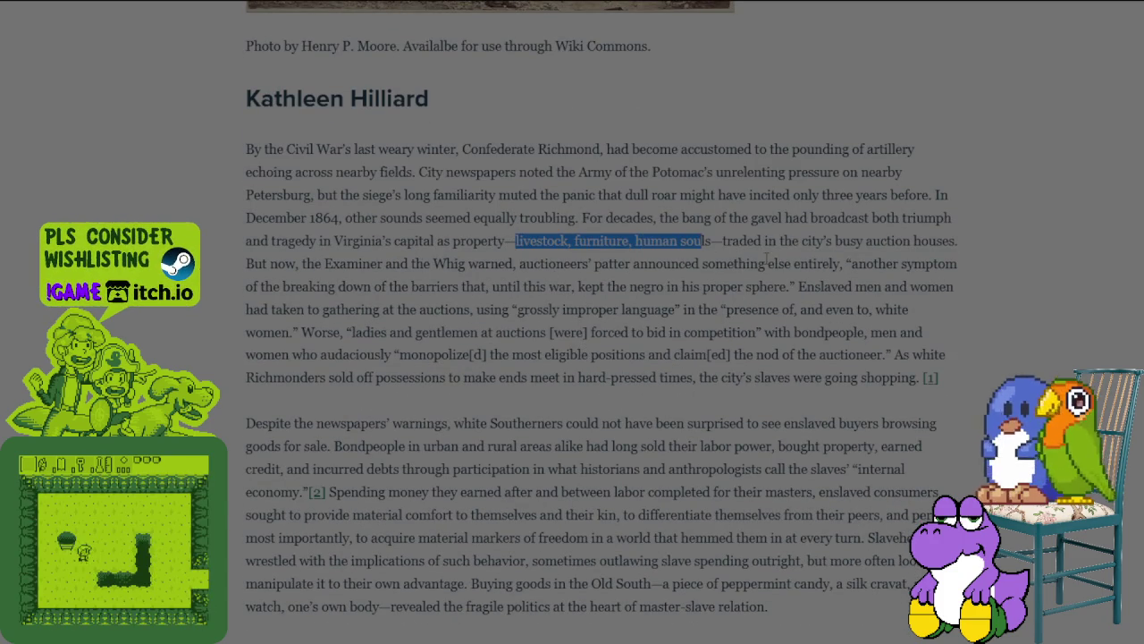
mouse_move(813, 264)
mouse_down()
mouse_move(639, 332)
mouse_move(640, 352)
mouse_move(709, 347)
mouse_move(691, 355)
mouse_up()
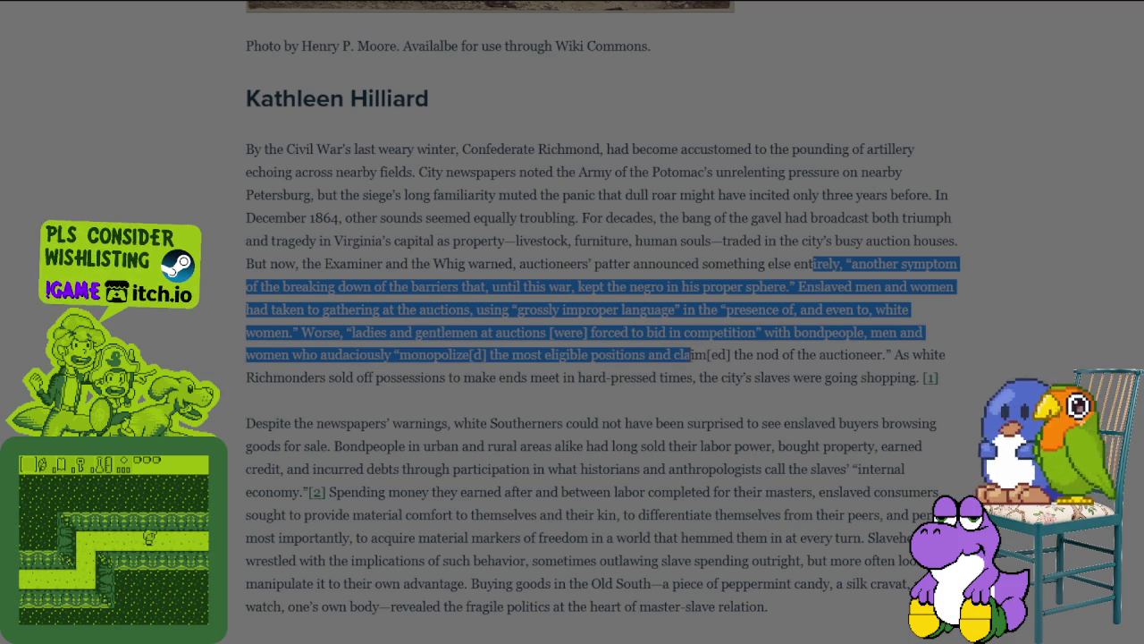
drag(691, 355, 843, 377)
scroll(845, 377, down, 3)
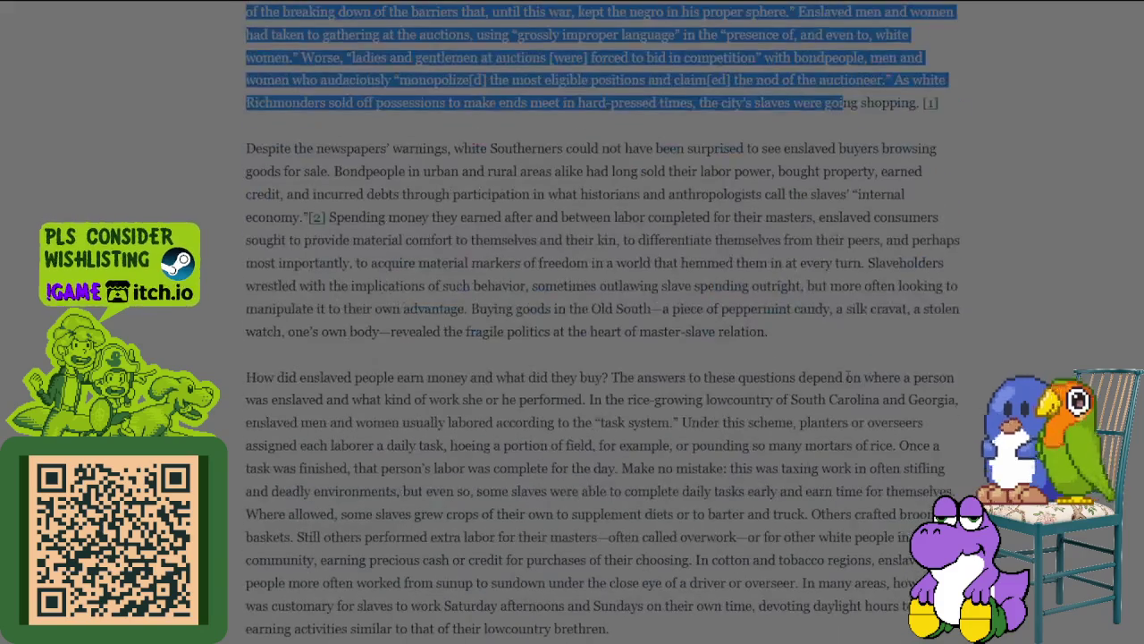
click(847, 378)
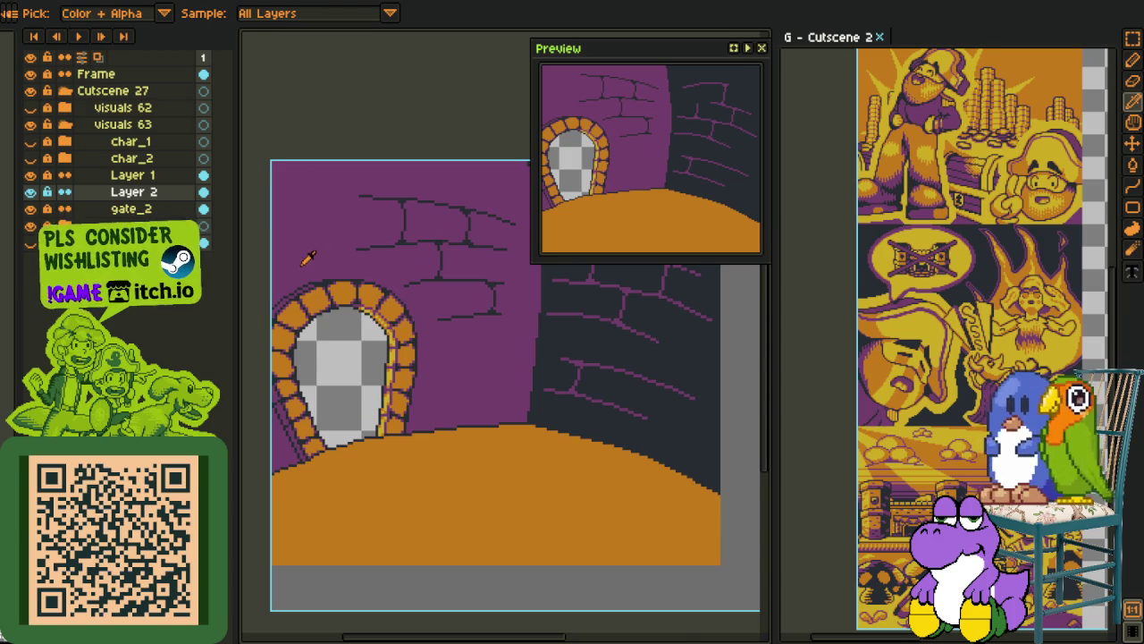
Zoom out so the whole wall-and-arch panel fits in view, then open the Sprite menu
scroll(304, 268, down, 2)
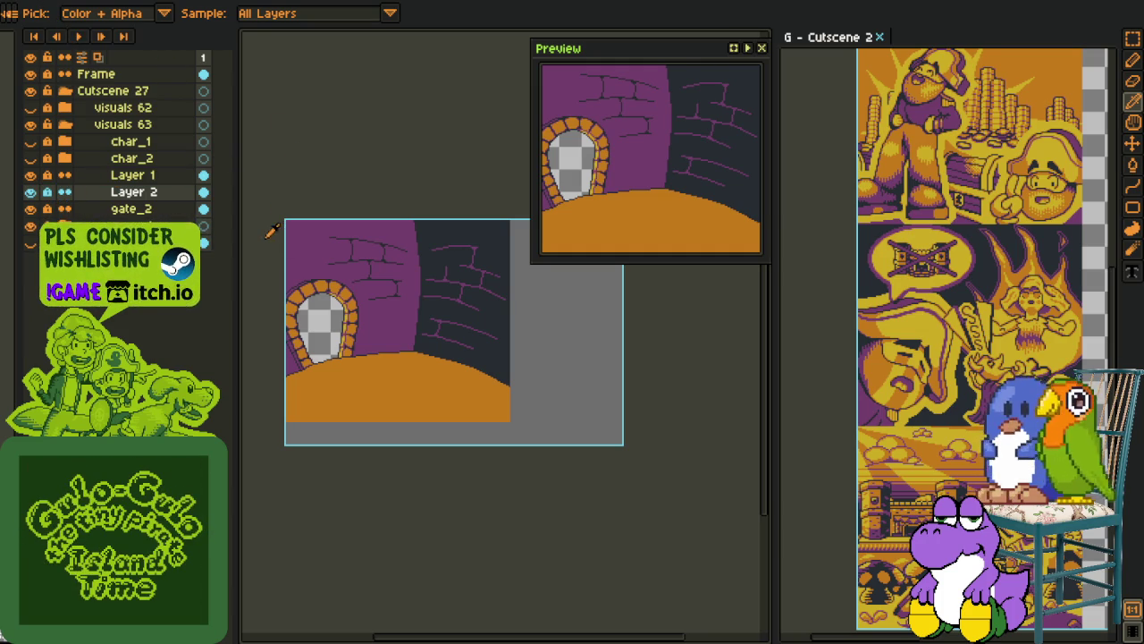
click(63, 0)
mouse_move(116, 93)
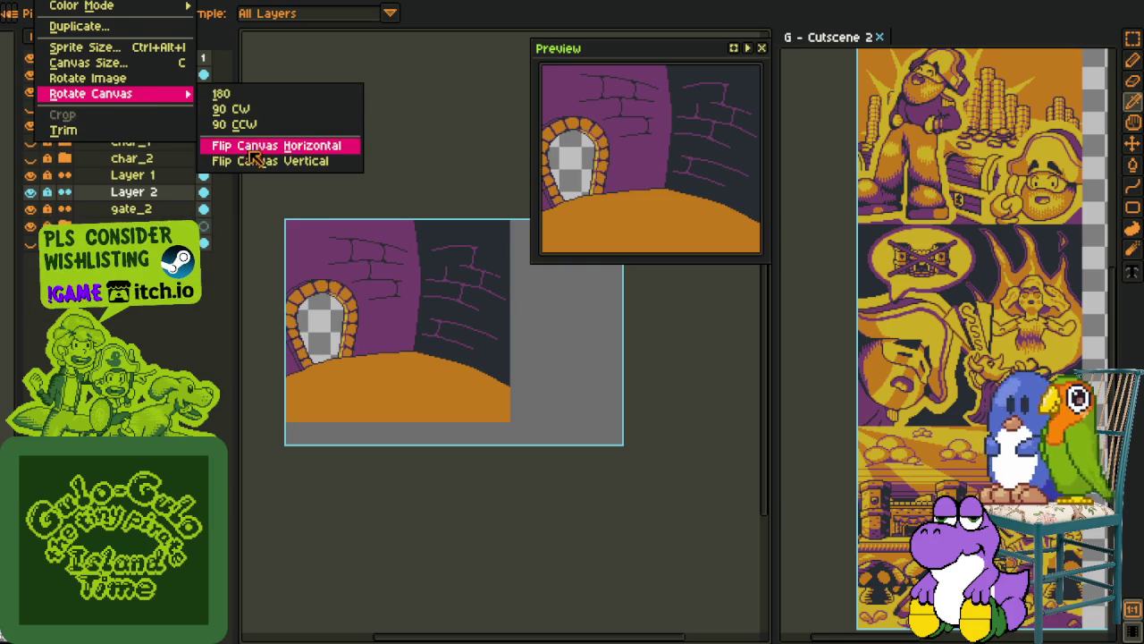
Flip the canvas vertically, zoom and pan to the flipped arch, then switch cutscene files
click(255, 160)
scroll(331, 287, up, 2)
drag(366, 316, 402, 456)
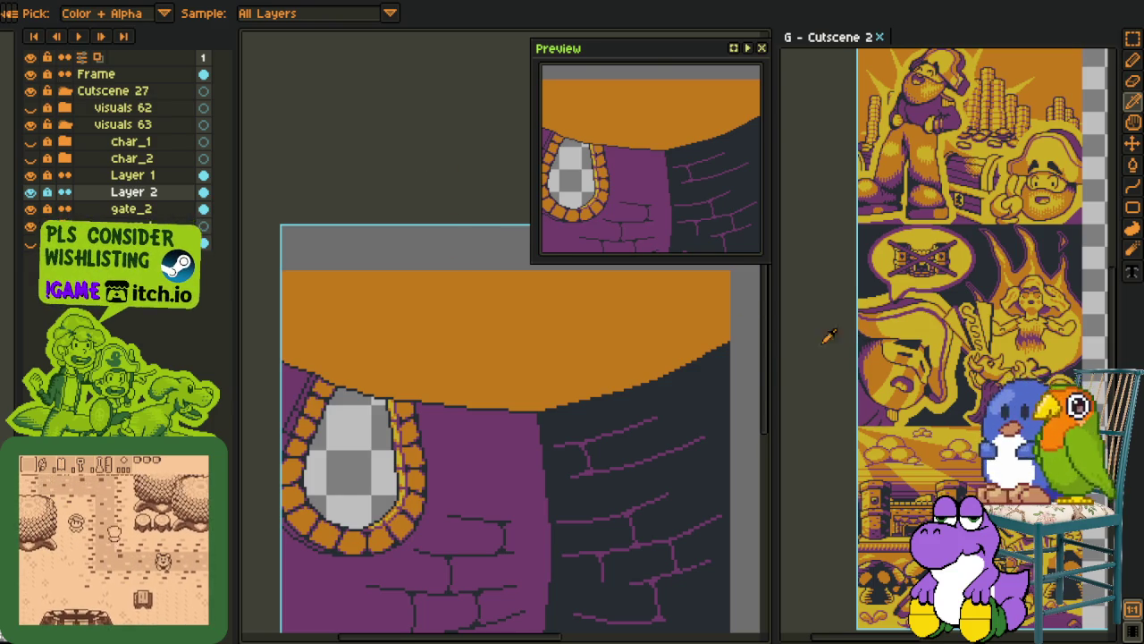
key(ctrl+z)
Return to the flipped panel and preview, then hide, the visuals 62 and char_2 layers
click(291, 148)
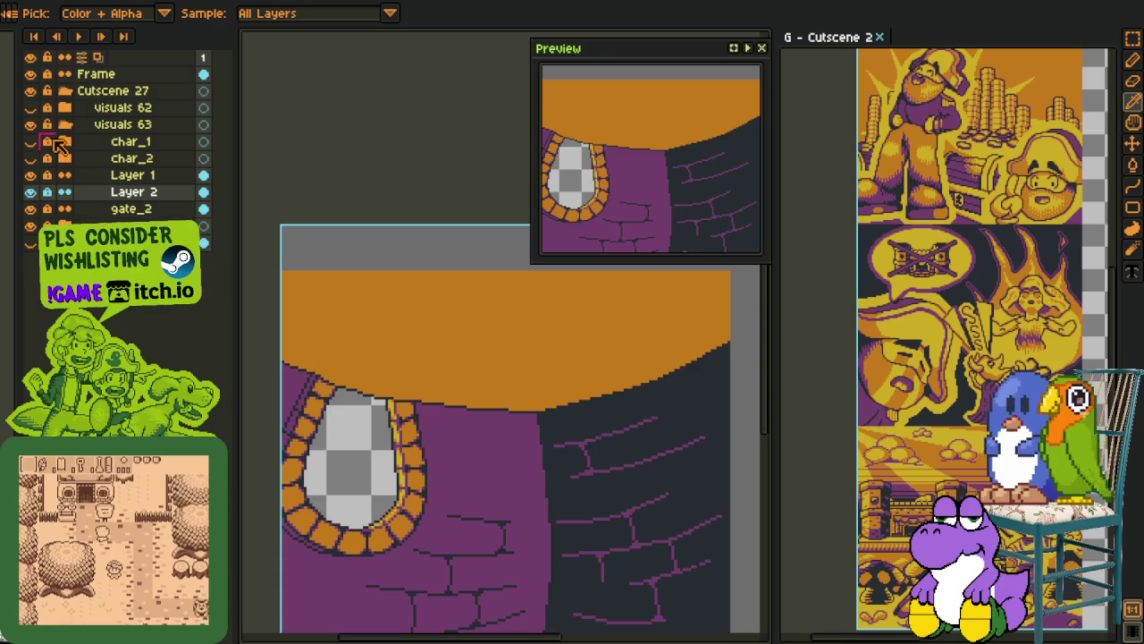
click(34, 109)
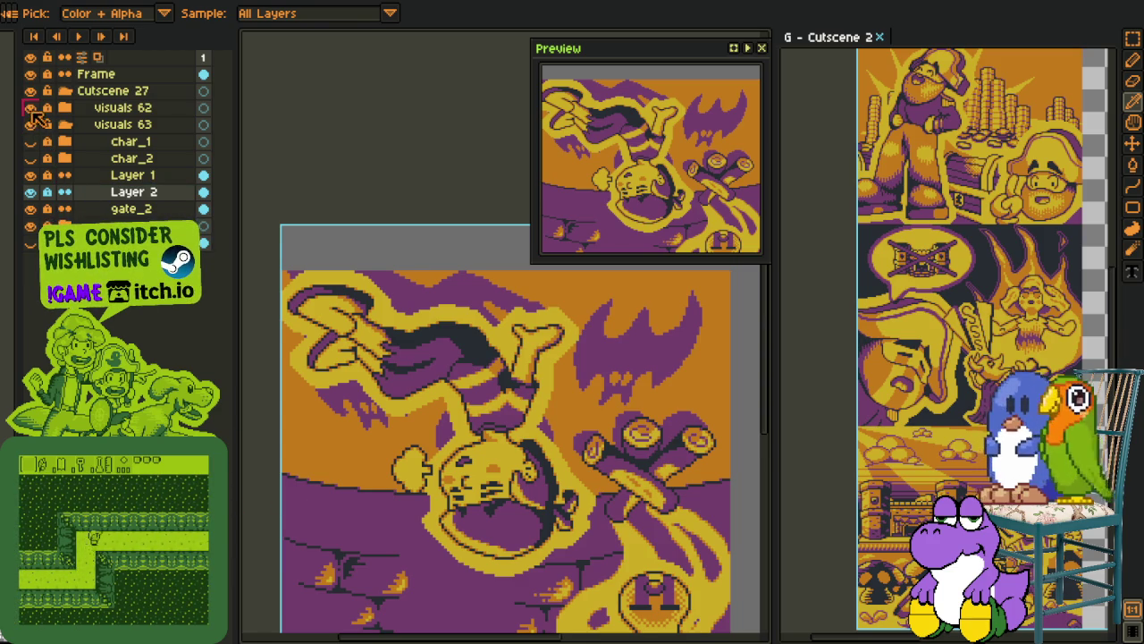
click(31, 107)
mouse_move(427, 279)
mouse_down()
mouse_move(482, 233)
mouse_move(381, 328)
mouse_up()
drag(331, 414, 462, 325)
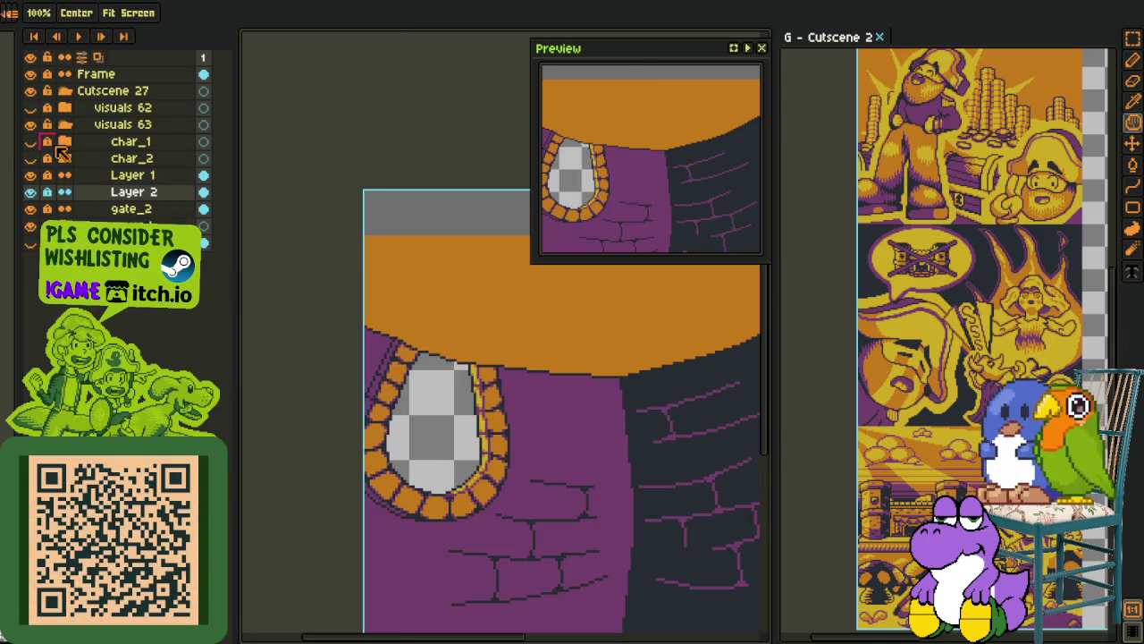
click(30, 158)
click(31, 158)
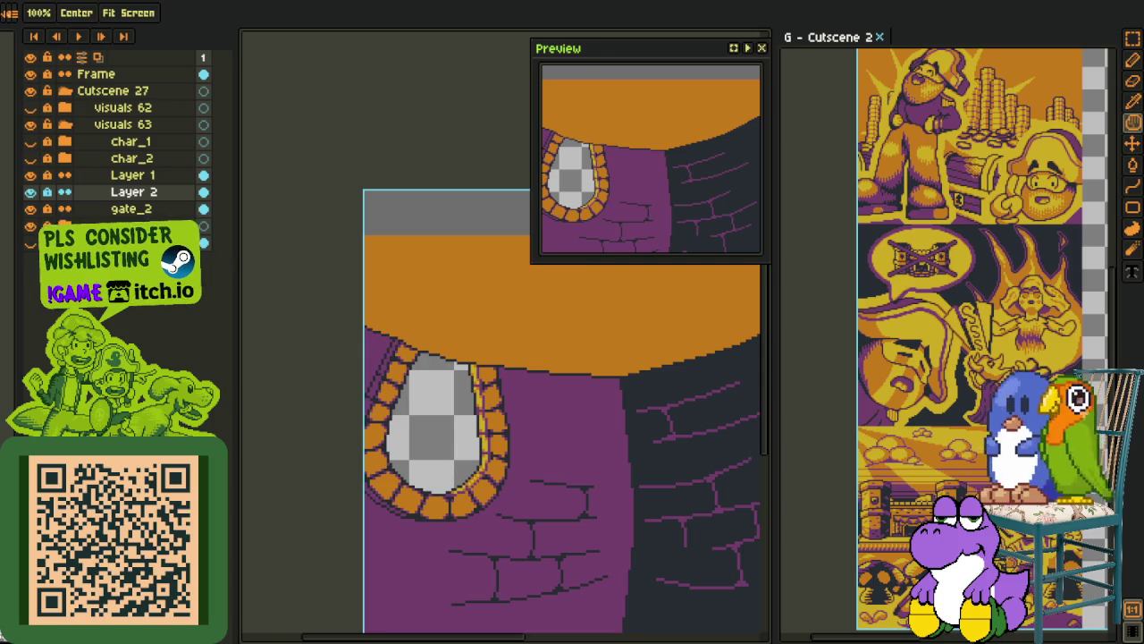
key(i)
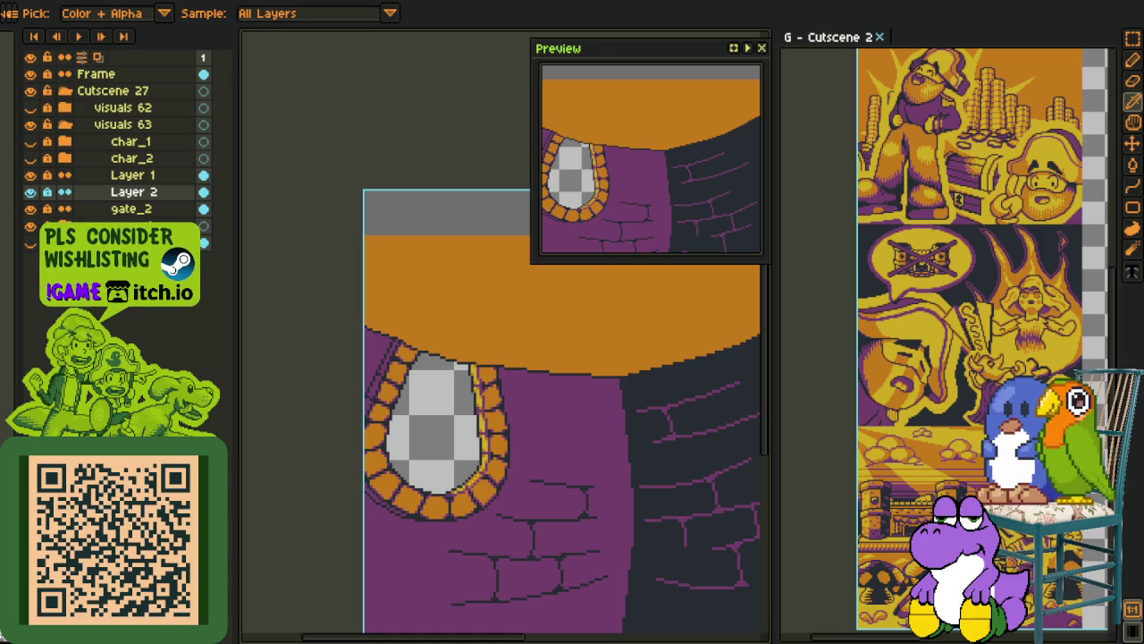
scroll(352, 416, down, 2)
scroll(330, 429, down, 1)
scroll(298, 358, up, 3)
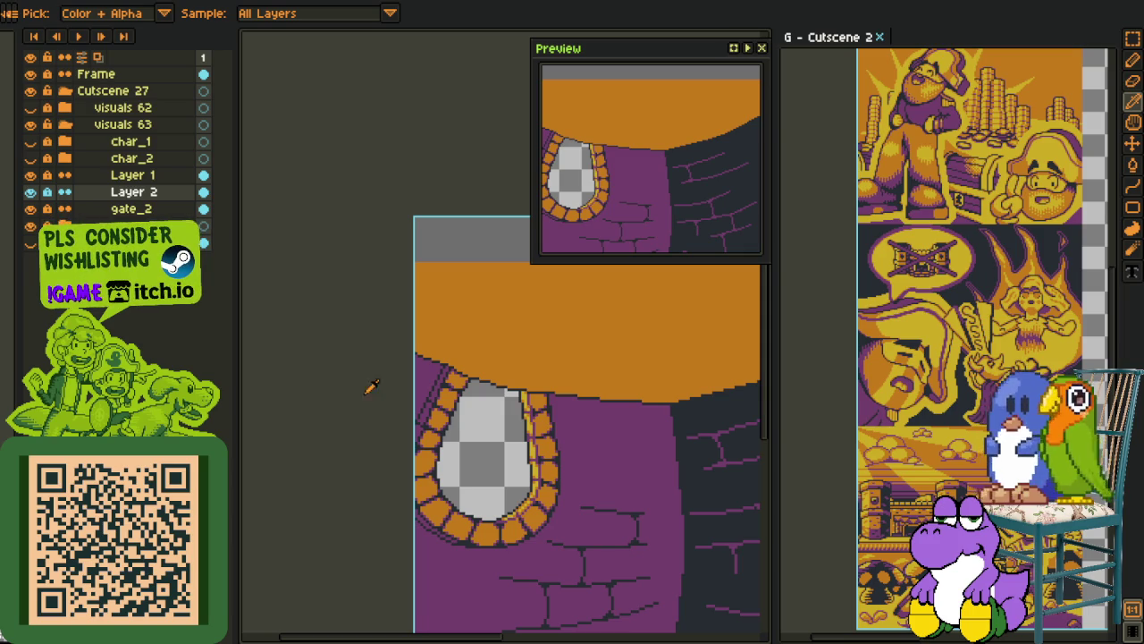
drag(271, 273, 196, 241)
Check the char_2 bubbles, then leave char_1 visible with visuals 62 hidden
click(43, 159)
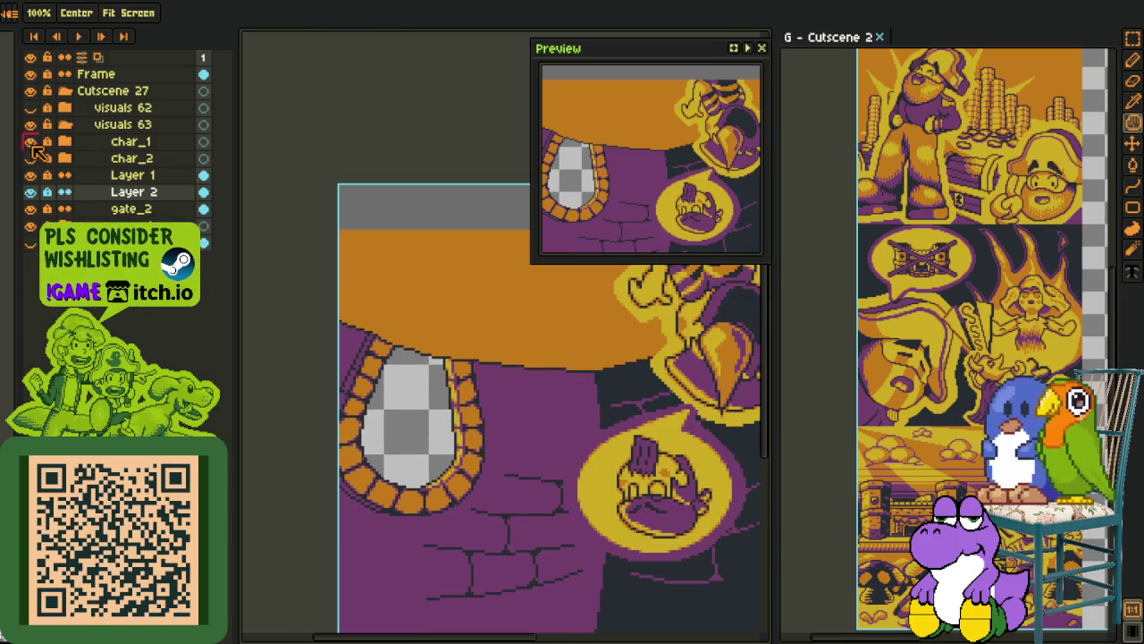
drag(537, 324, 468, 370)
click(31, 158)
click(30, 141)
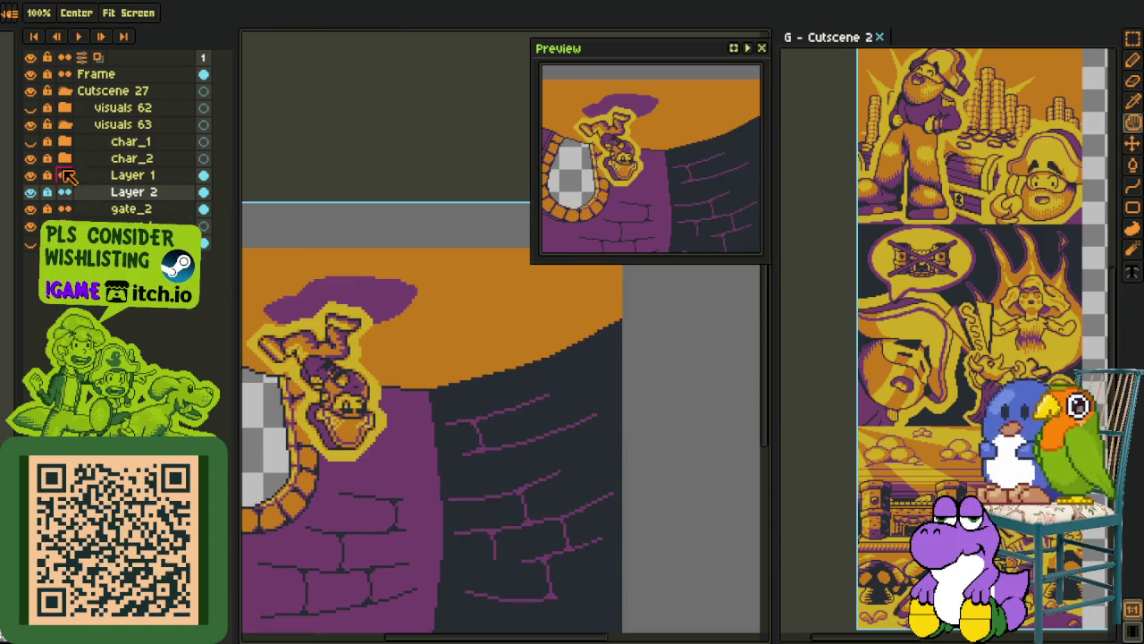
click(30, 141)
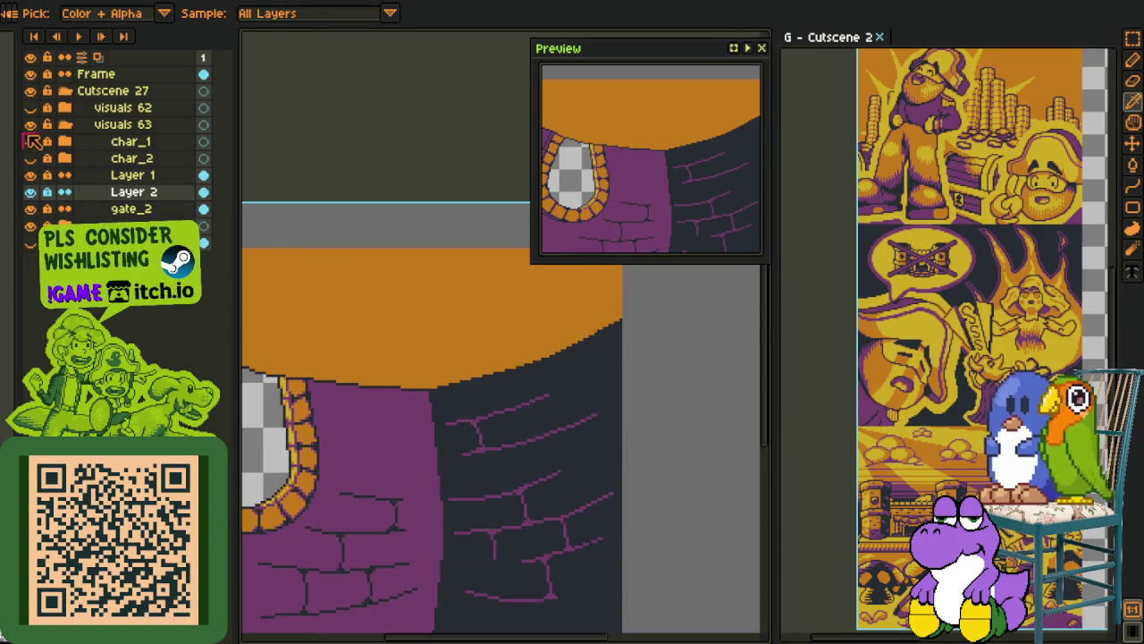
click(31, 107)
click(30, 141)
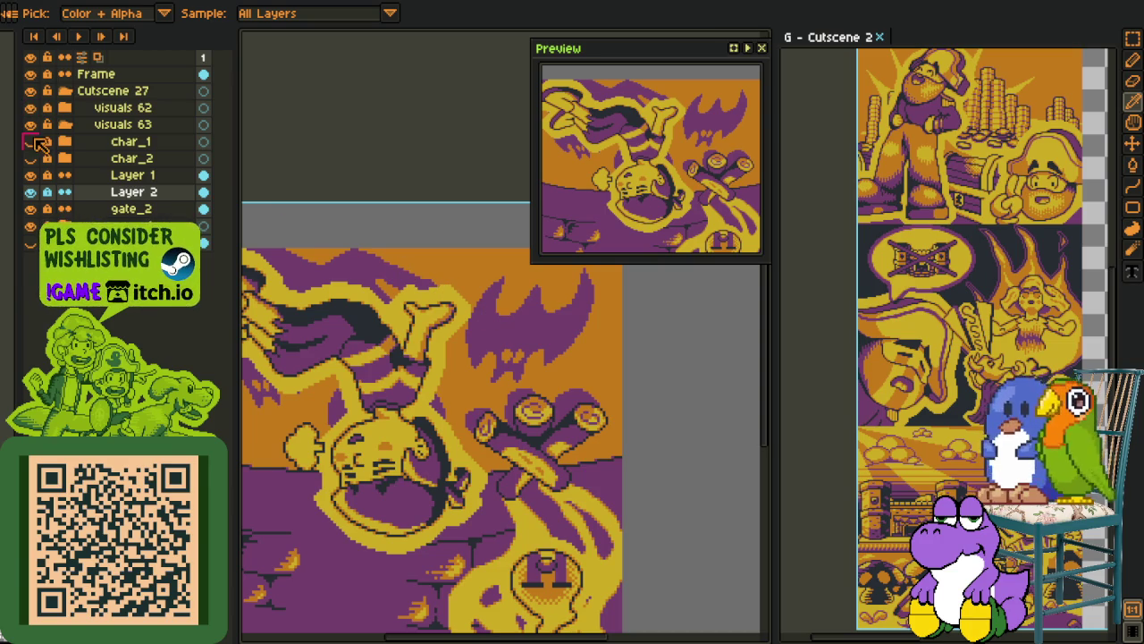
drag(116, 191, 115, 184)
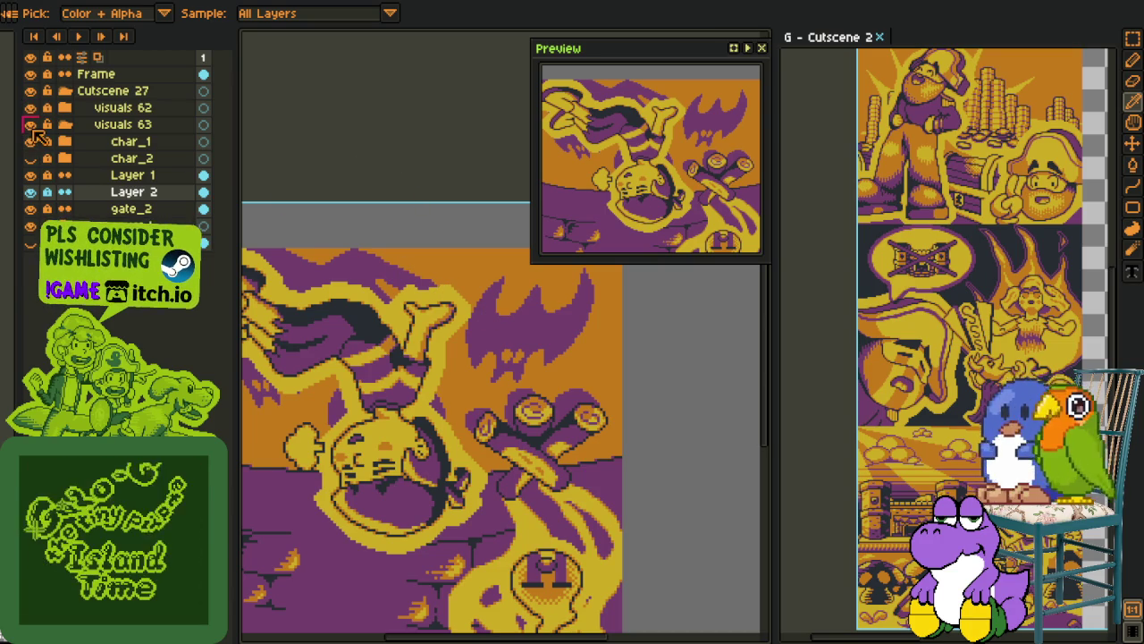
click(30, 107)
drag(372, 247, 498, 332)
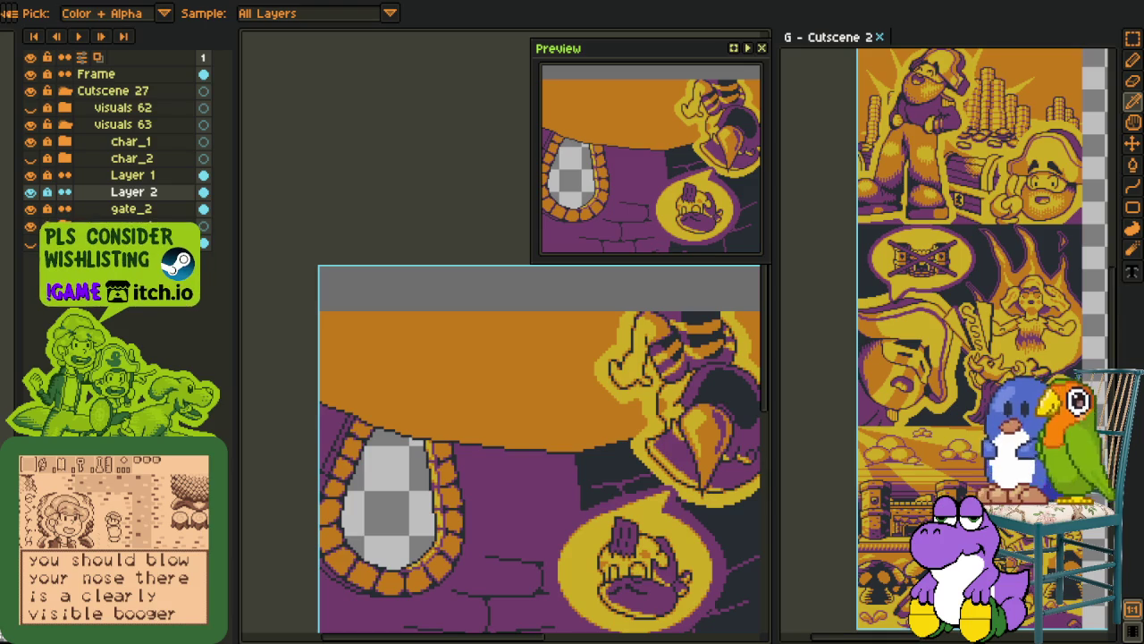
Select Layer 1 and toggle its visibility while panning across the panel
scroll(474, 400, down, 2)
scroll(474, 399, up, 4)
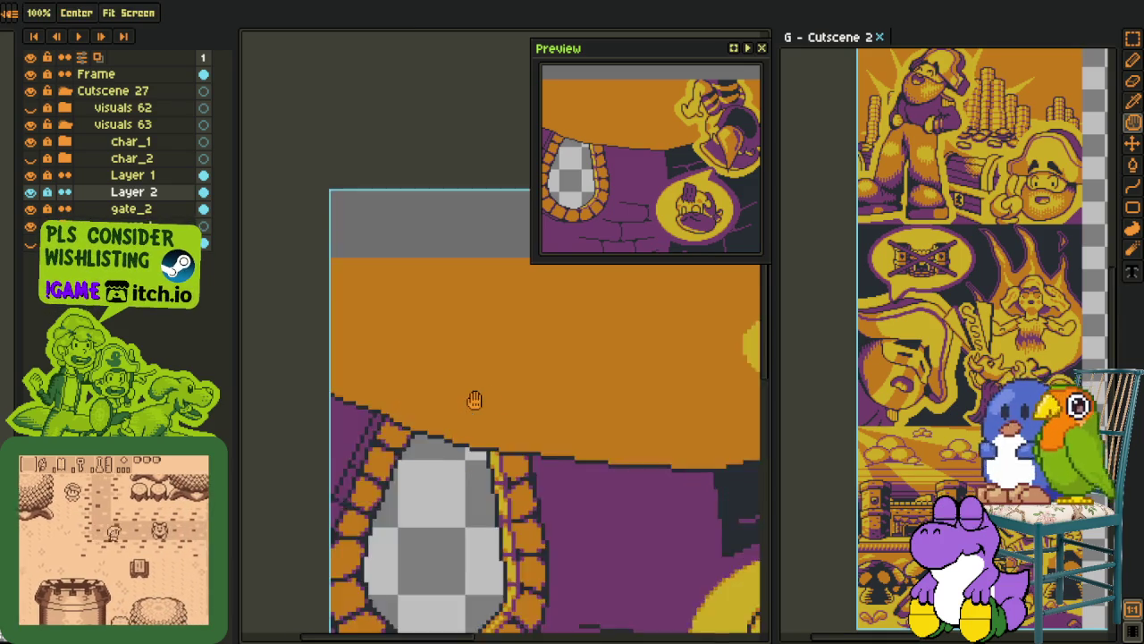
scroll(473, 399, up, 1)
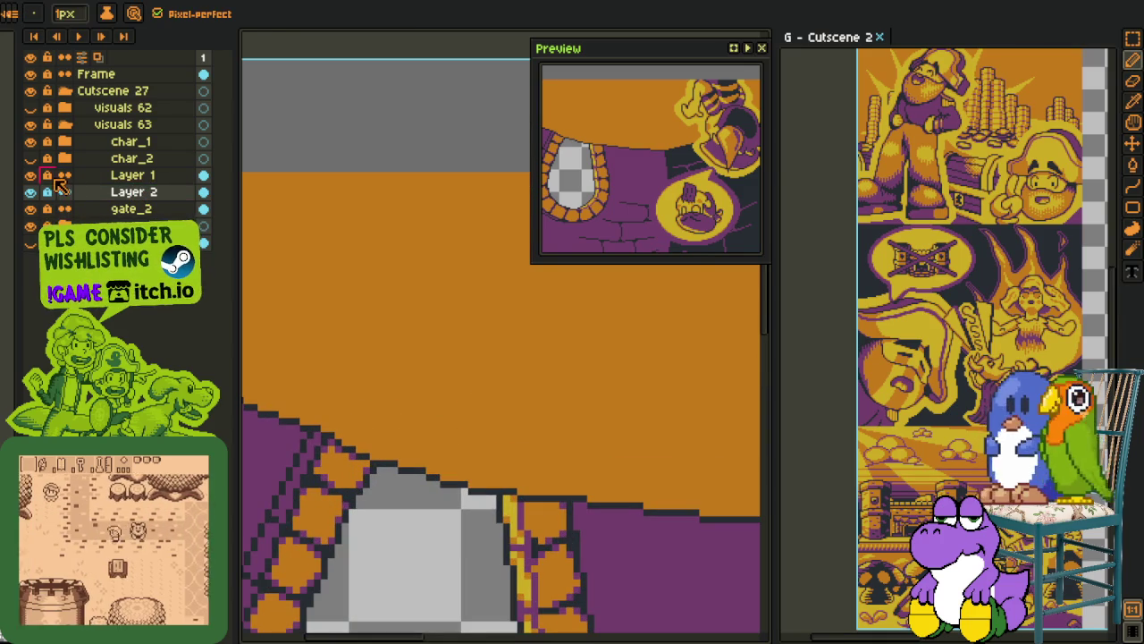
click(126, 176)
scroll(402, 300, down, 1)
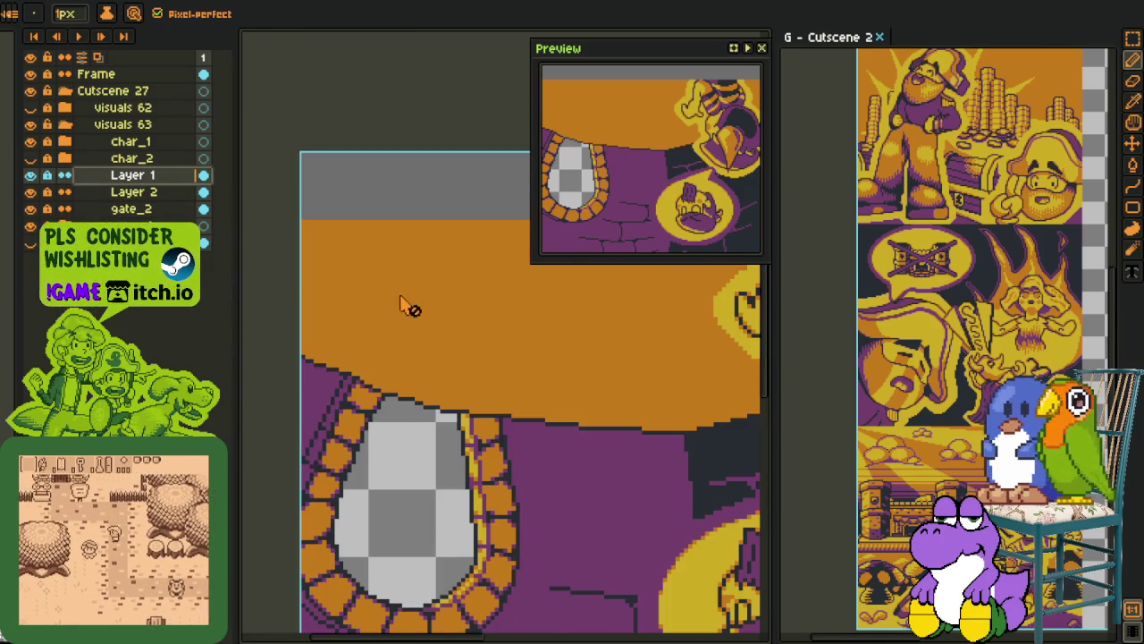
drag(470, 319, 322, 306)
click(32, 176)
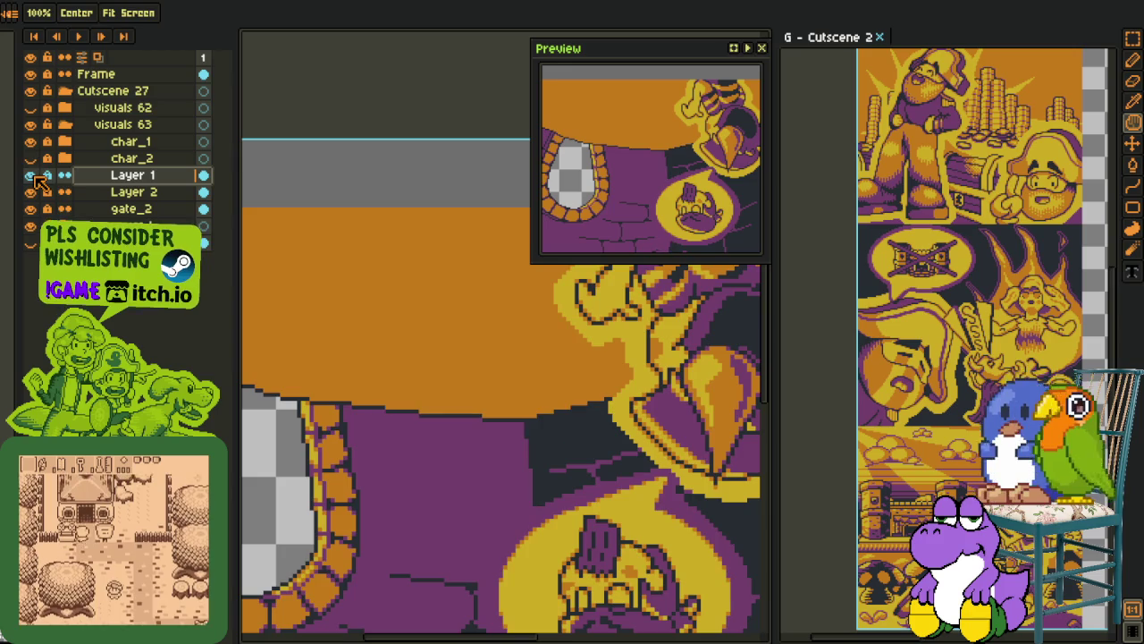
drag(357, 354, 456, 380)
Remove the two old layers and add a new empty Layer 1 above gate_2
right_click(124, 183)
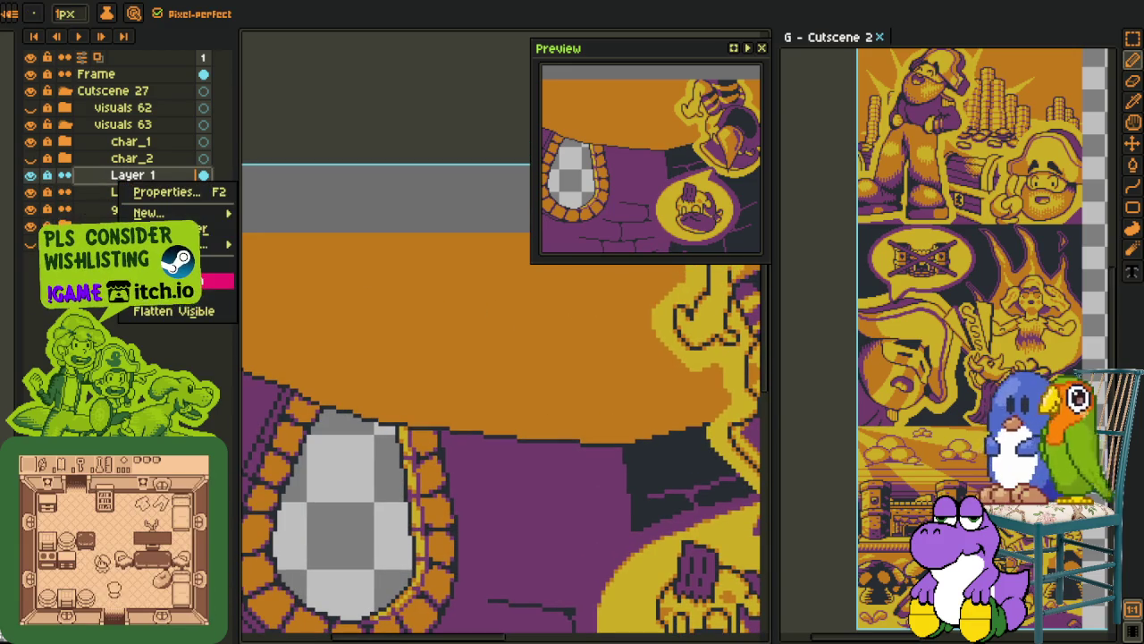
click(179, 281)
right_click(125, 177)
click(179, 280)
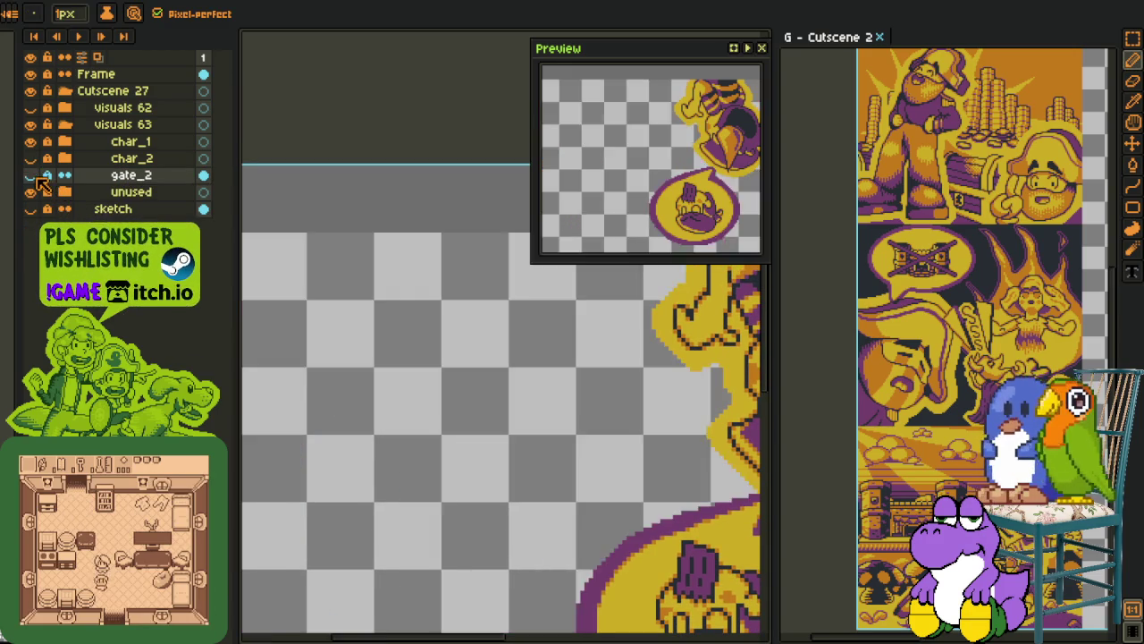
right_click(99, 176)
click(269, 209)
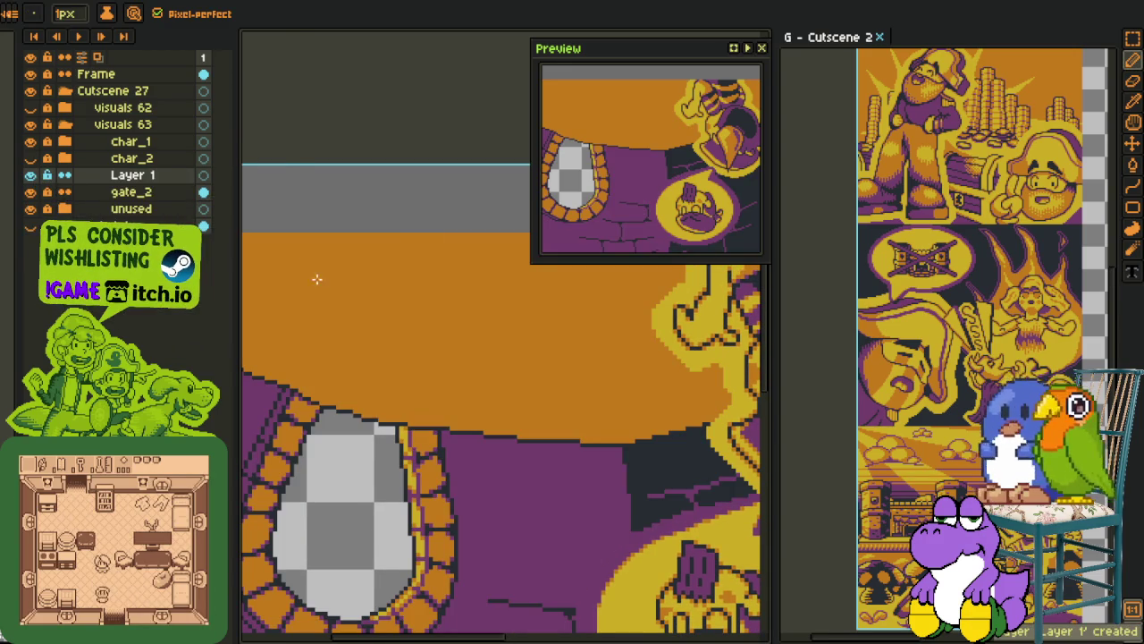
Zoom in on the wall and cycle through the Eyedropper, Pencil and Line tools
scroll(323, 309, down, 5)
scroll(324, 248, up, 2)
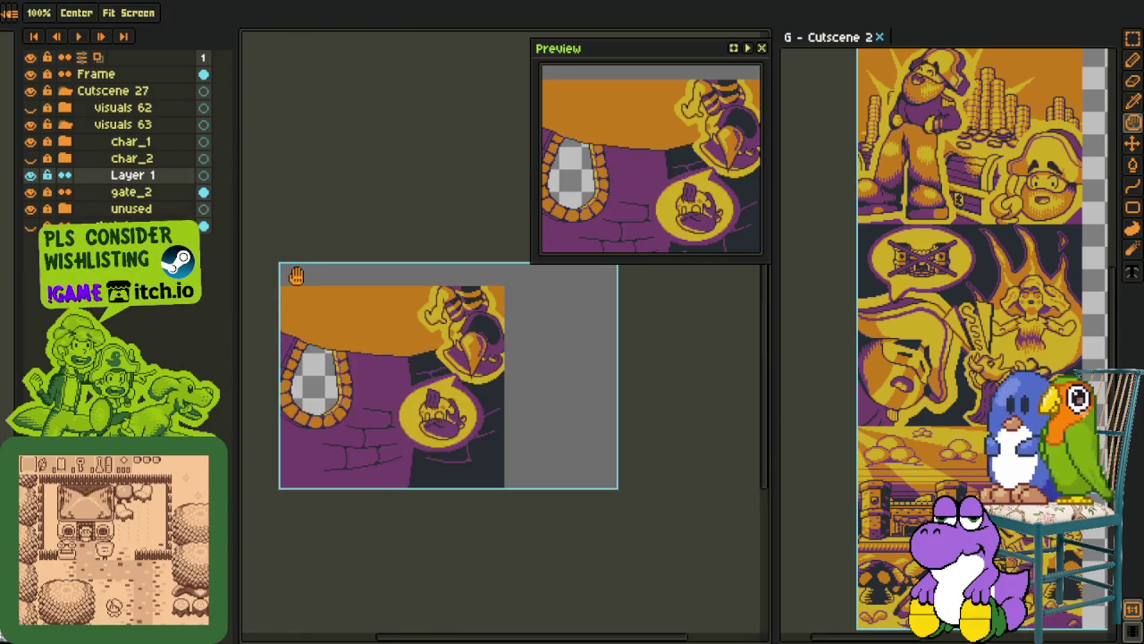
scroll(340, 349, up, 1)
scroll(355, 372, up, 3)
key(o)
scroll(384, 374, up, 1)
scroll(379, 380, up, 1)
key(b)
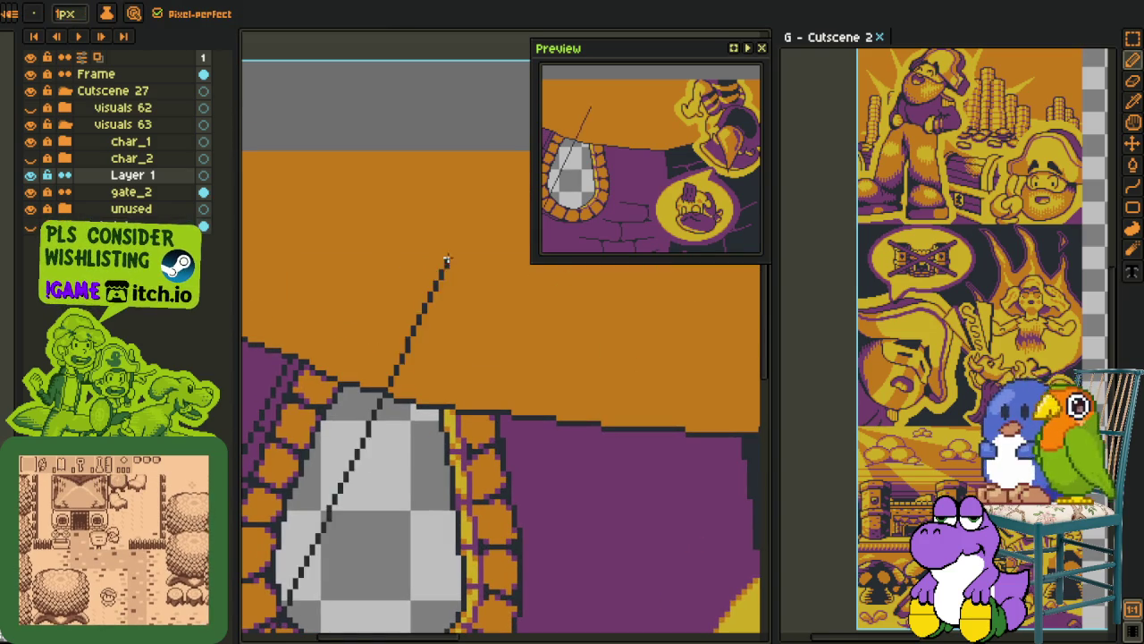
scroll(417, 253, down, 2)
key(l)
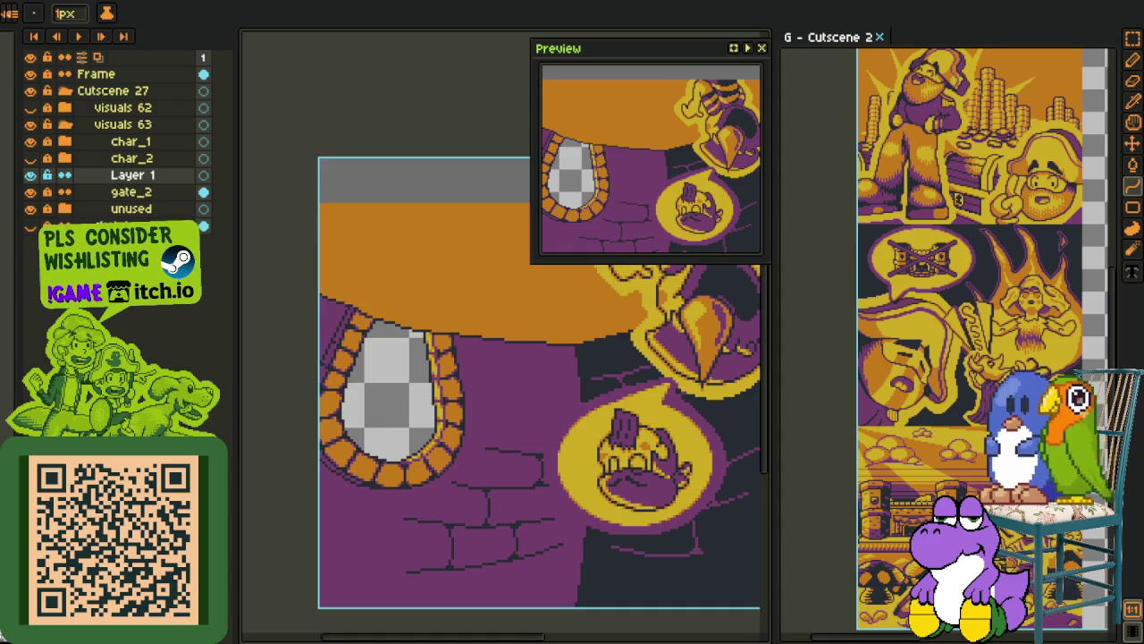
Hide the Frame layer so it is left out of the exported scene
key(h)
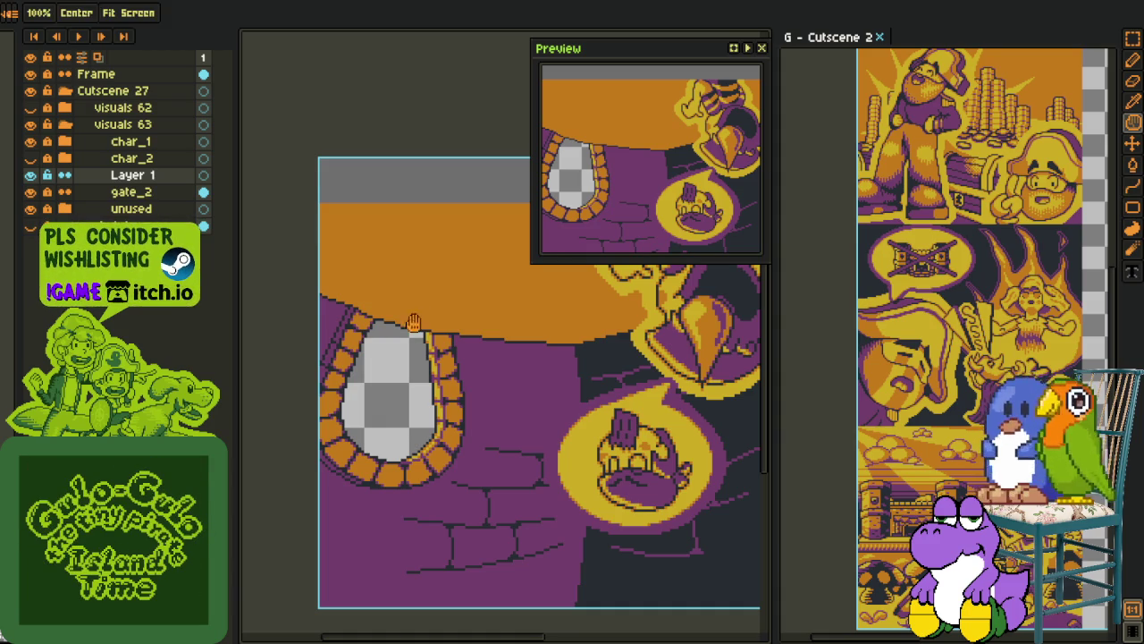
scroll(417, 310, up, 1)
scroll(381, 391, up, 1)
scroll(358, 396, down, 1)
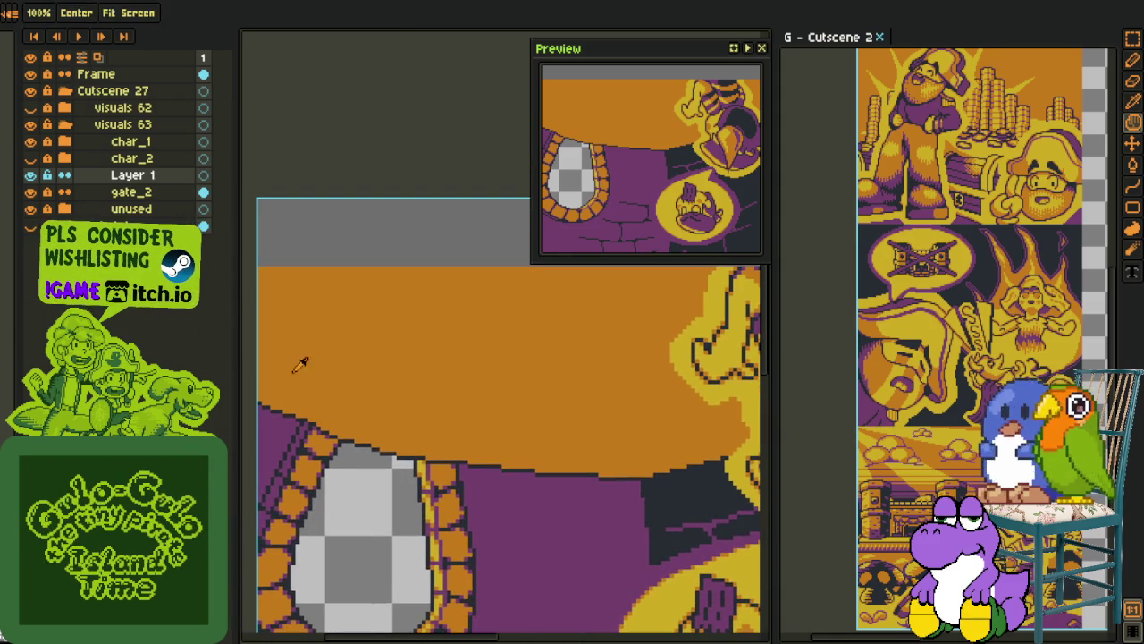
click(29, 73)
key(b)
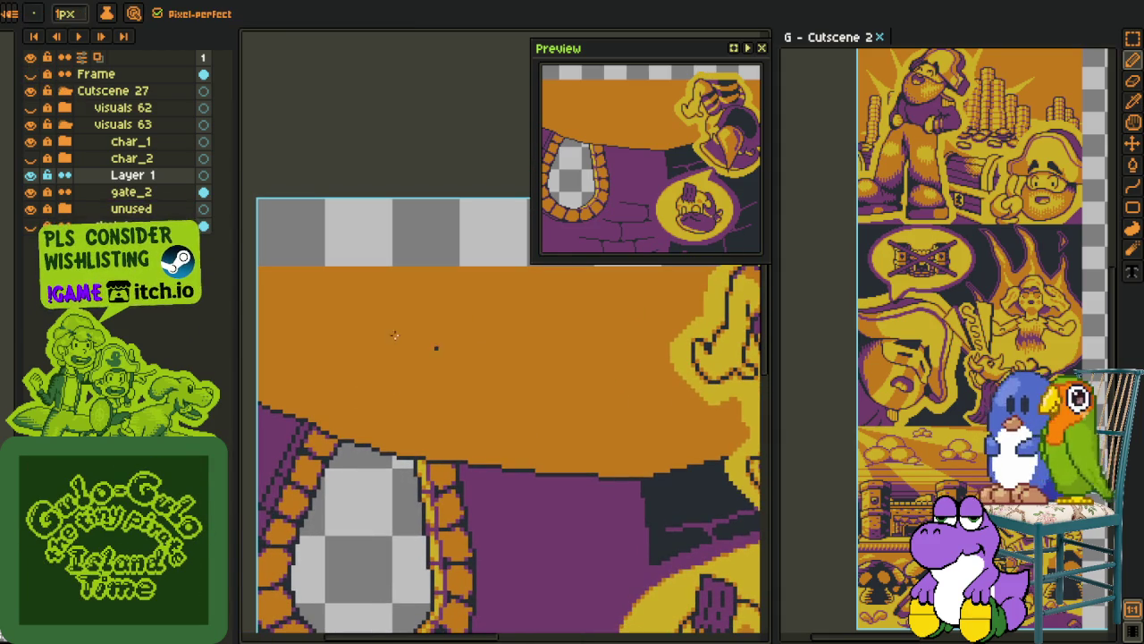
scroll(394, 331, up, 1)
scroll(439, 319, down, 1)
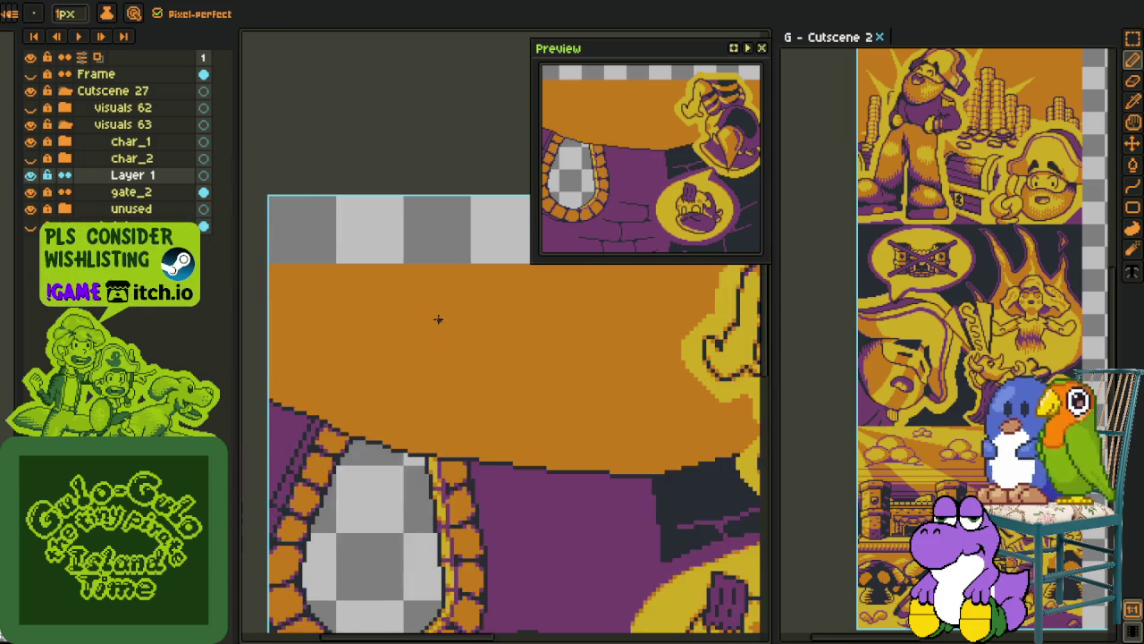
scroll(439, 319, up, 1)
scroll(429, 319, down, 1)
scroll(352, 339, down, 1)
scroll(389, 332, down, 3)
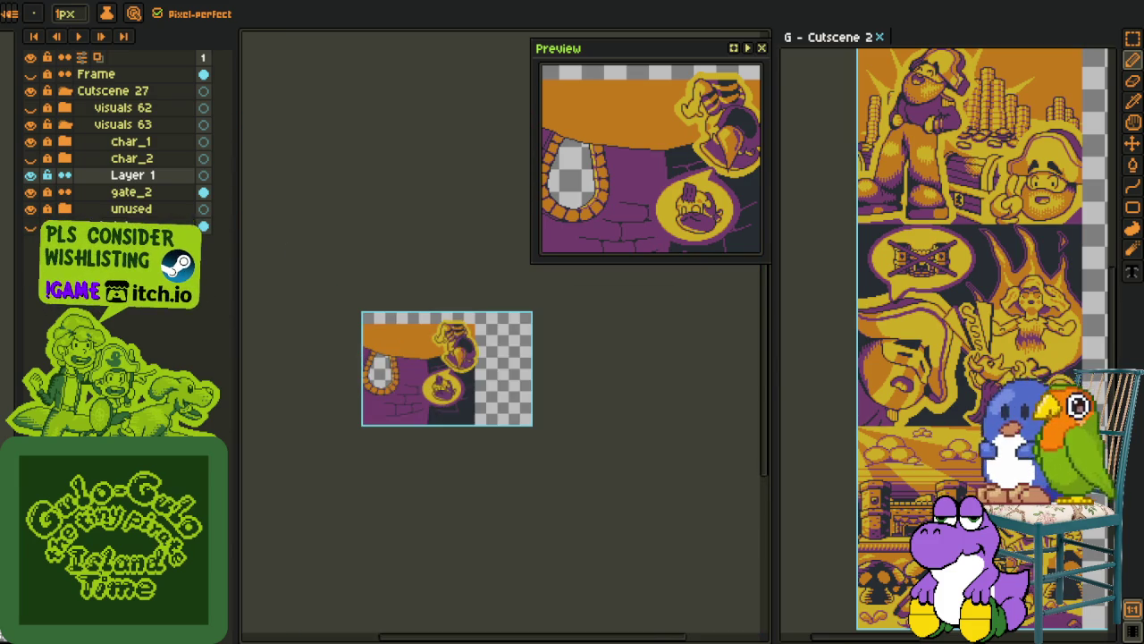
Export the cutscene scene as a sprite sheet with File > Export Sprite Sheet
click(9, 13)
mouse_move(36, 109)
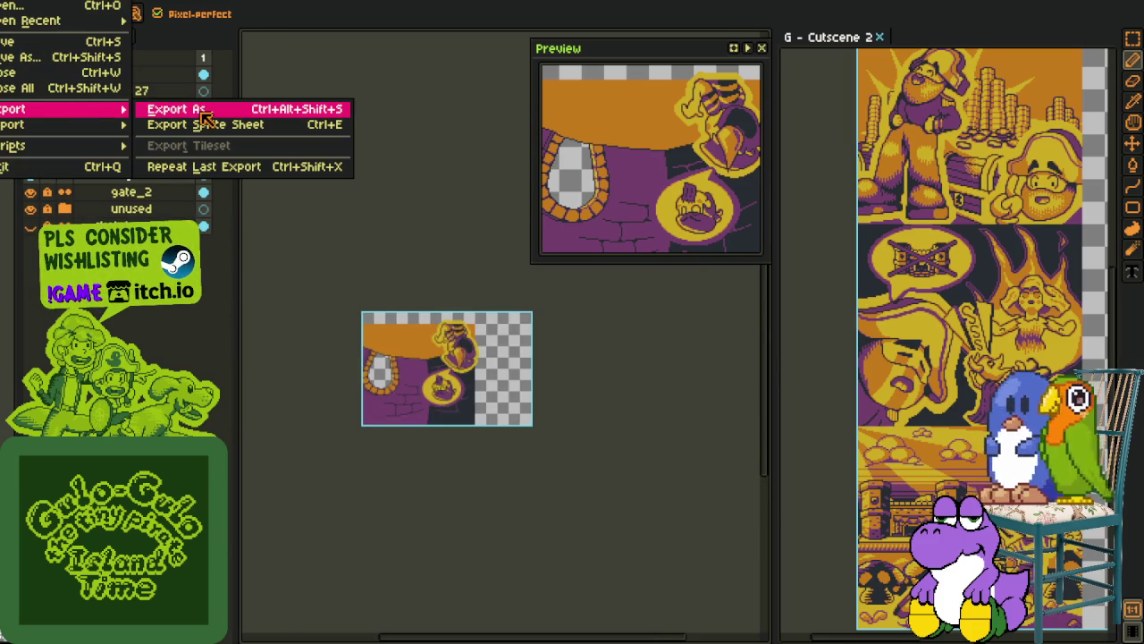
click(210, 129)
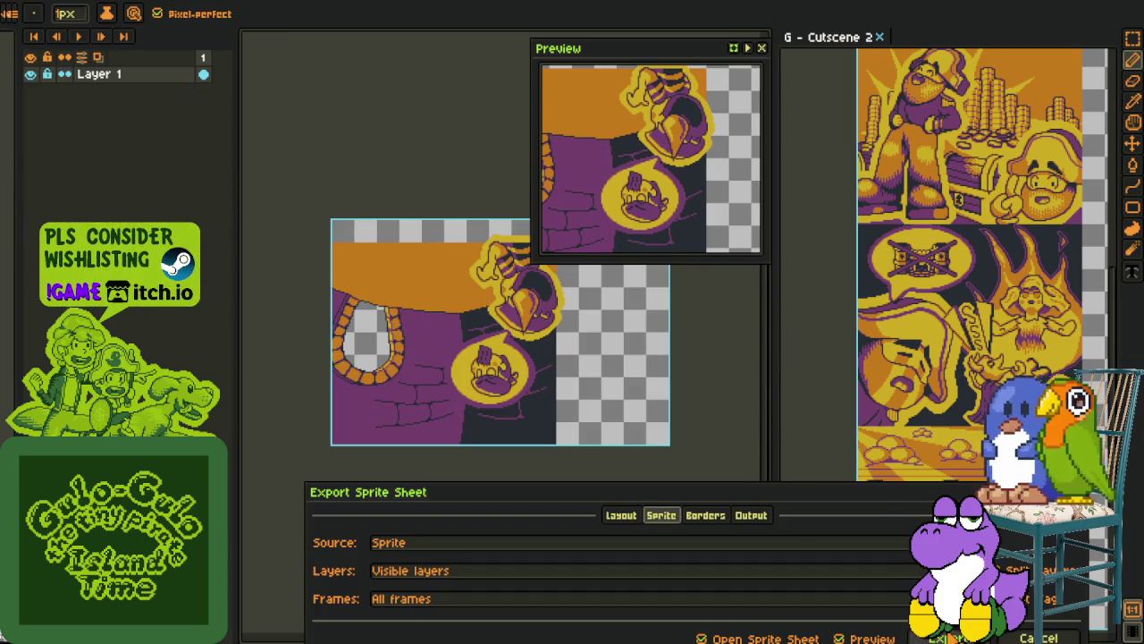
click(953, 637)
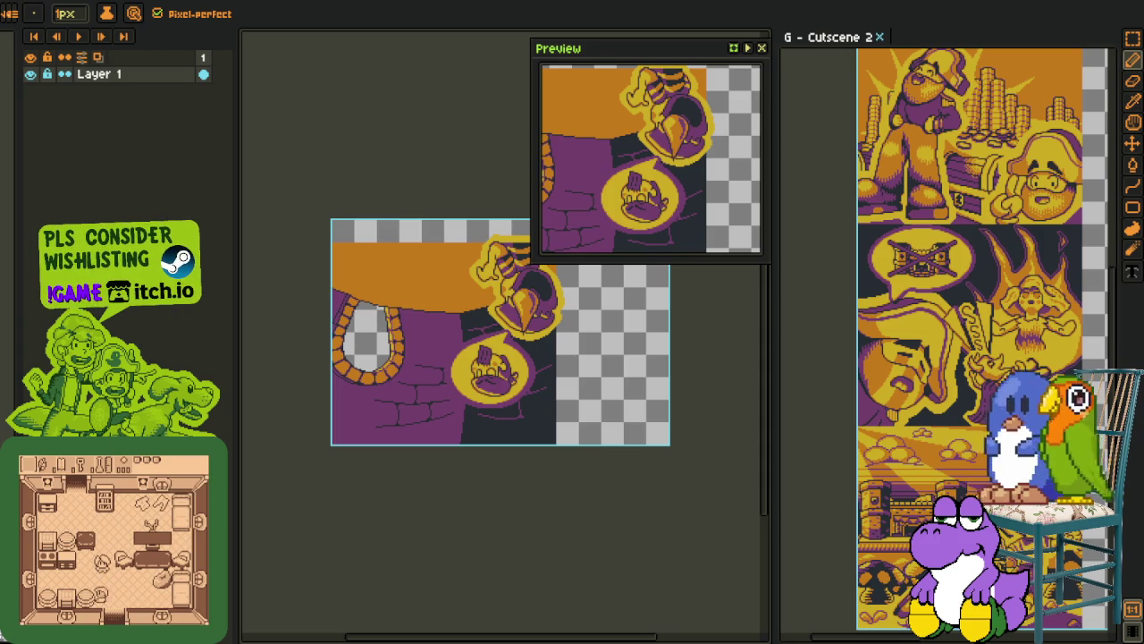
Try enlarging the sheet's artwork with the transform handles, then undo to keep it fitting the canvas
key(ctrl+t)
mouse_move(620, 272)
mouse_down()
mouse_move(531, 331)
mouse_move(542, 444)
mouse_up()
key(shift+s)
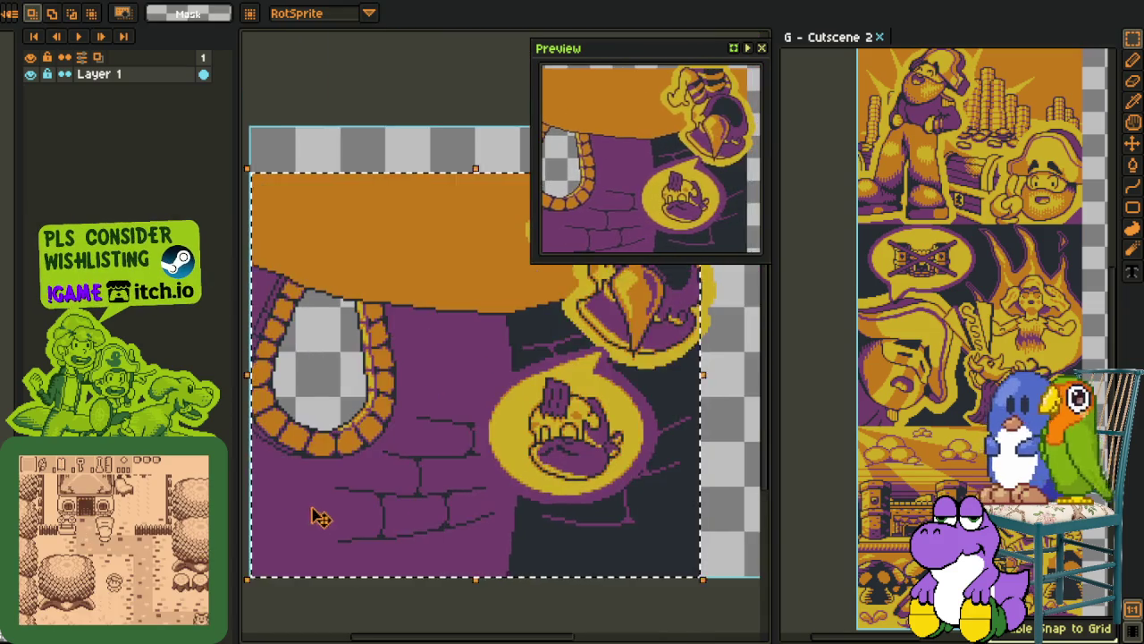
scroll(542, 445, down, 2)
key(ctrl+z)
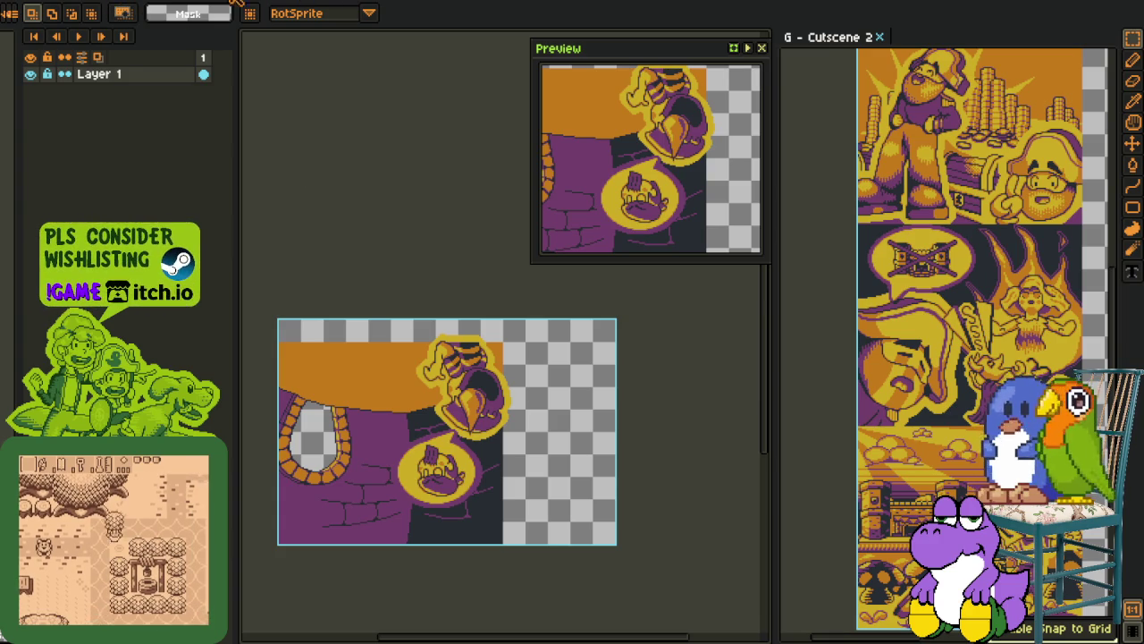
Return to the cutscene file, zoom in, and inspect the char_2 character group
click(266, 2)
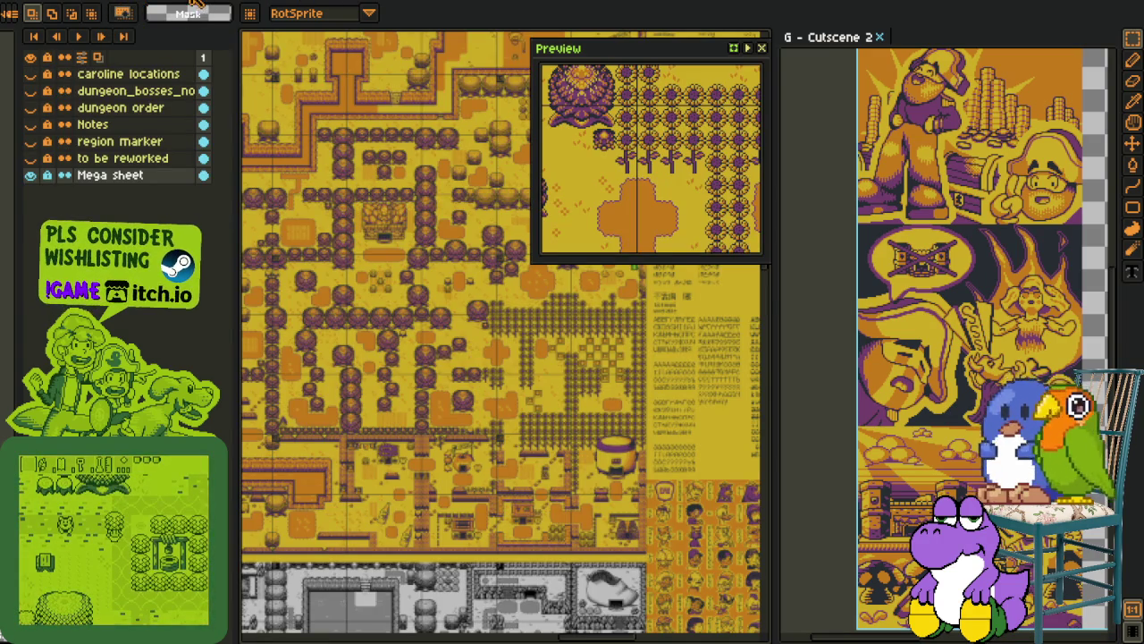
click(195, 4)
key(plus)
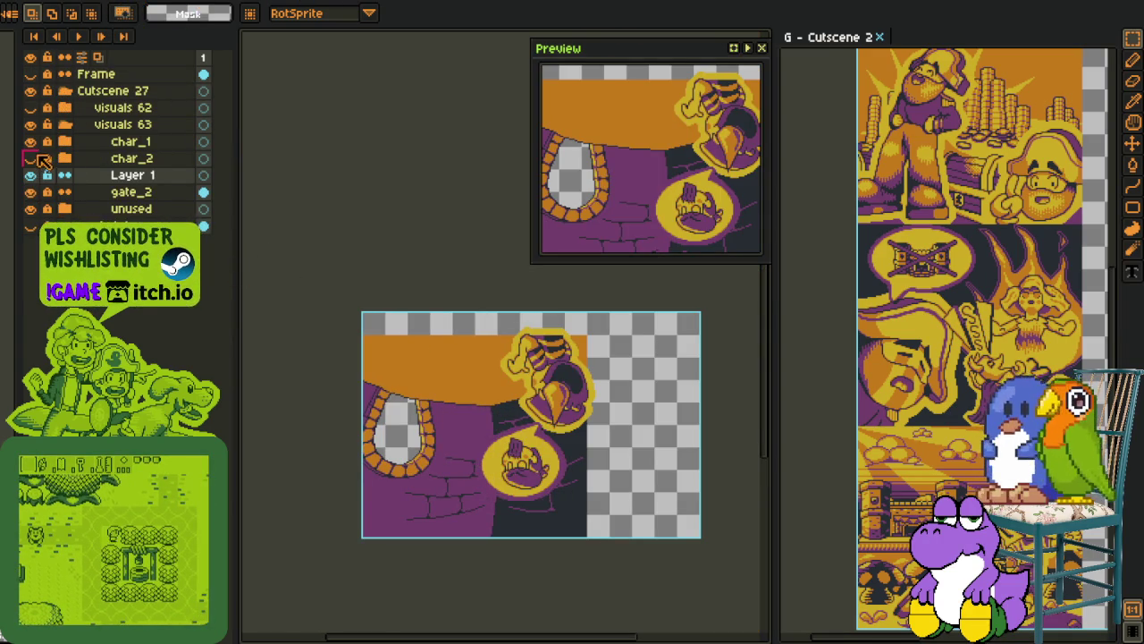
click(31, 158)
click(64, 158)
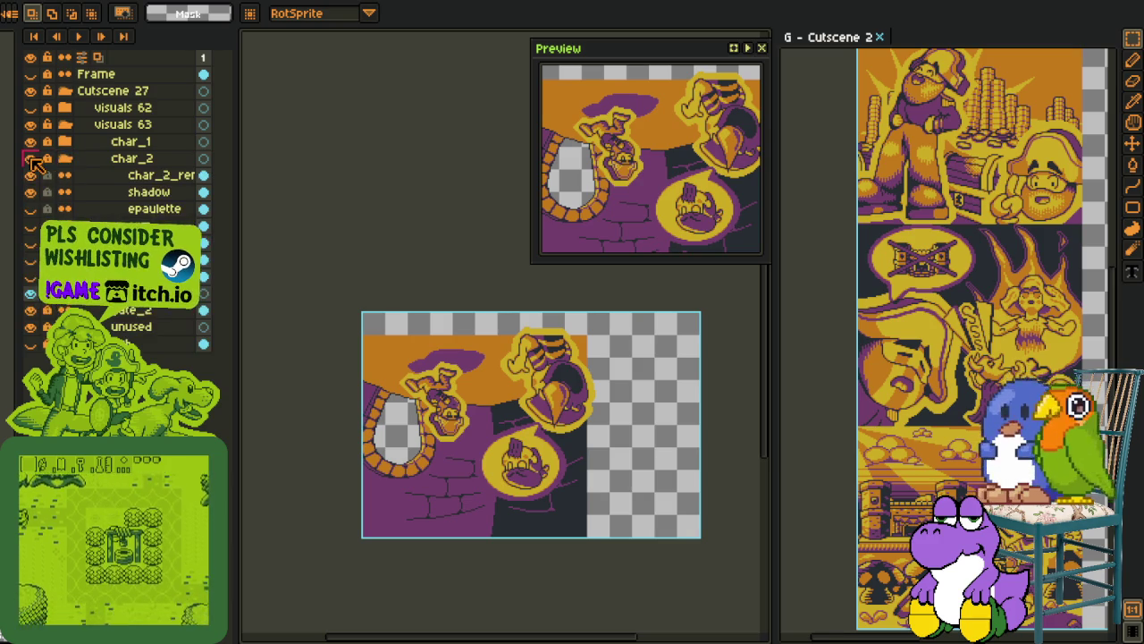
click(31, 158)
click(64, 158)
Inspect the char_1 group and speech bubble visibility, then hide the char_1 characters
click(64, 141)
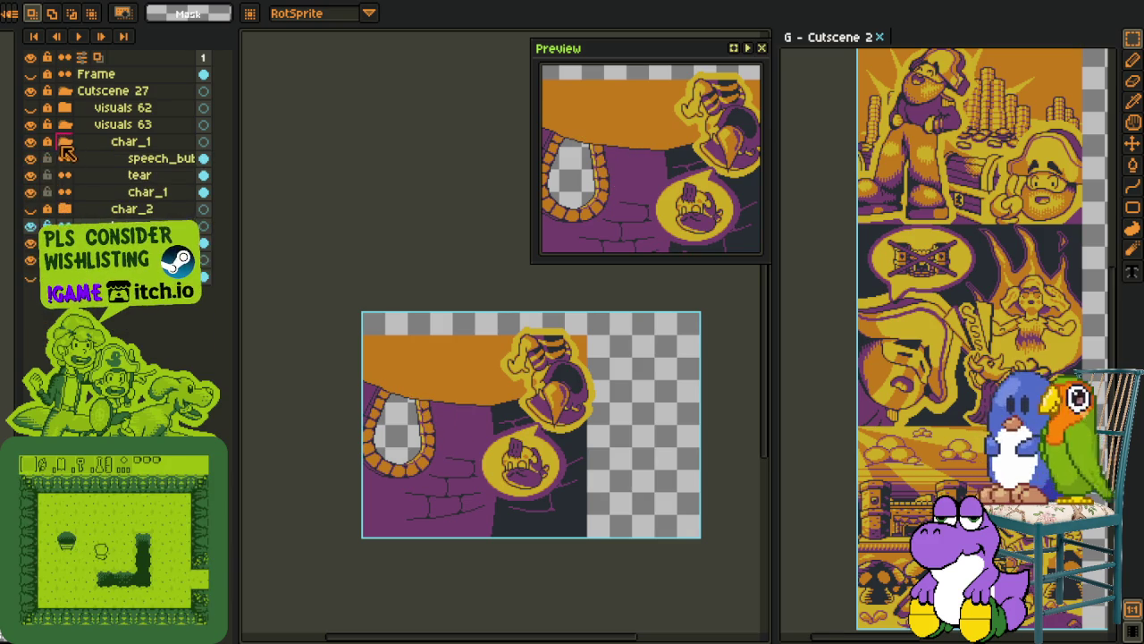
click(30, 242)
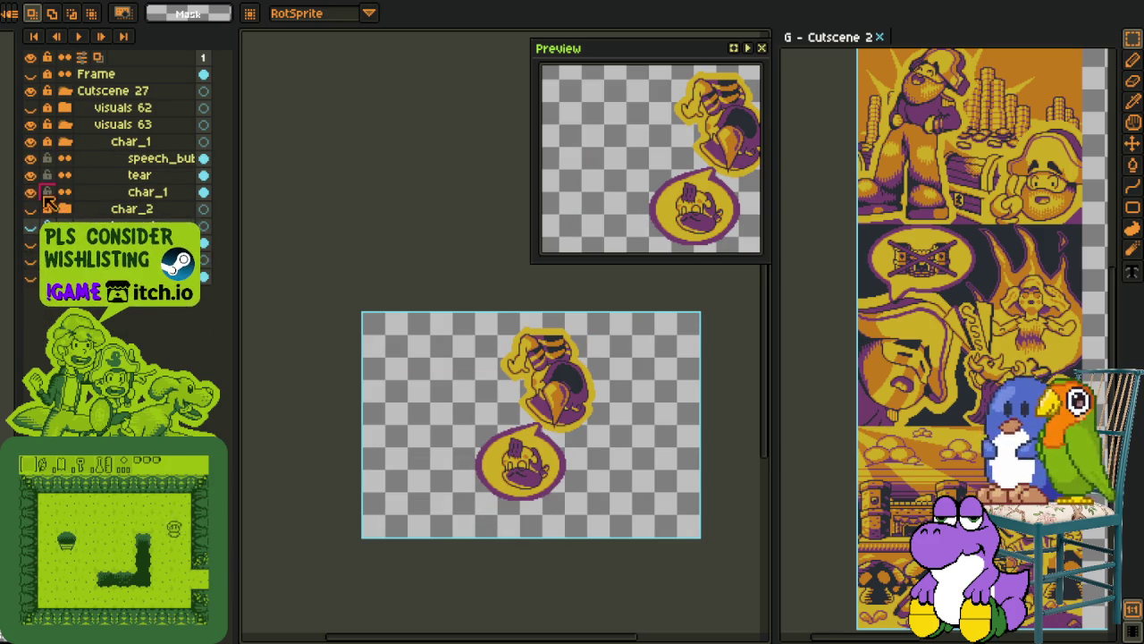
click(29, 158)
click(29, 159)
click(29, 158)
click(29, 158)
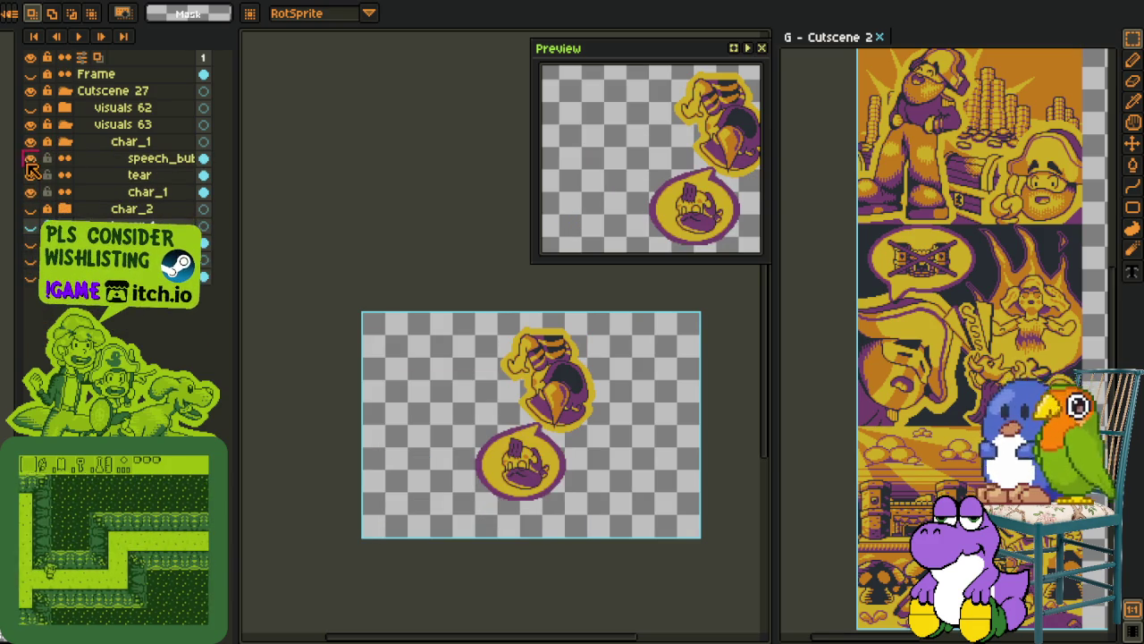
click(65, 141)
click(29, 142)
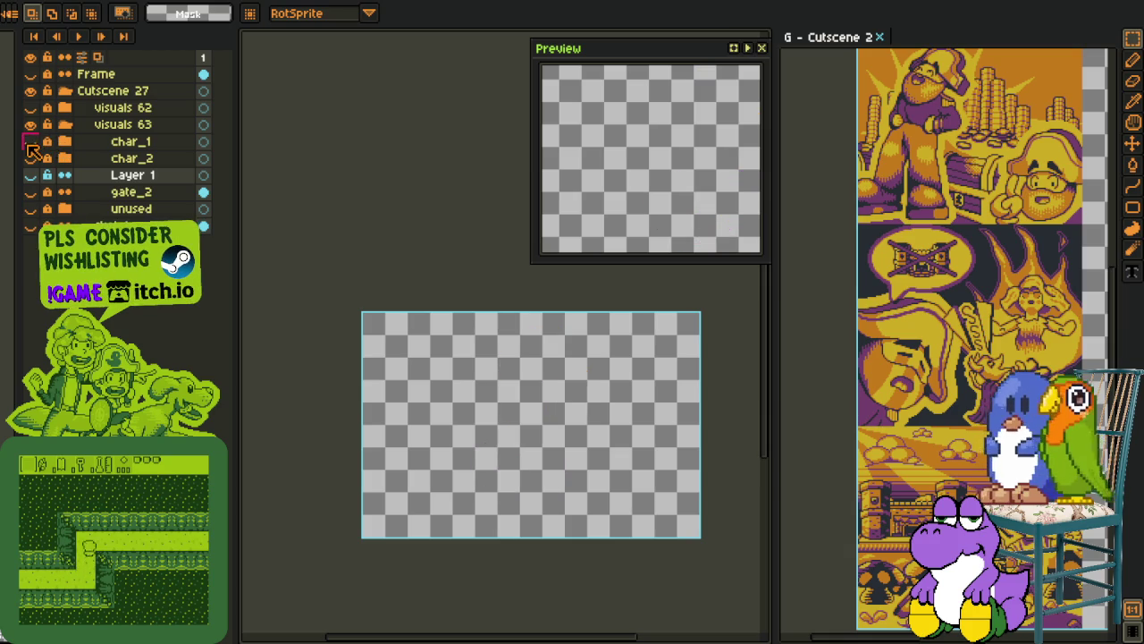
Collapse visuals 63, then show and expand the visuals 62 ghost-and-bats scene
click(64, 125)
click(30, 107)
click(64, 107)
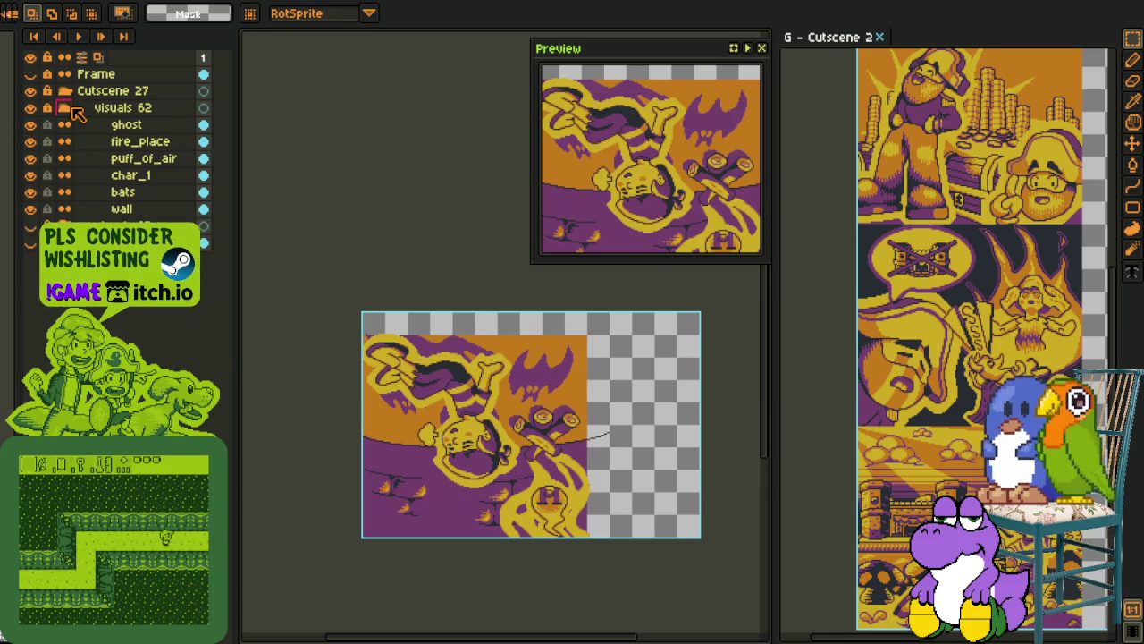
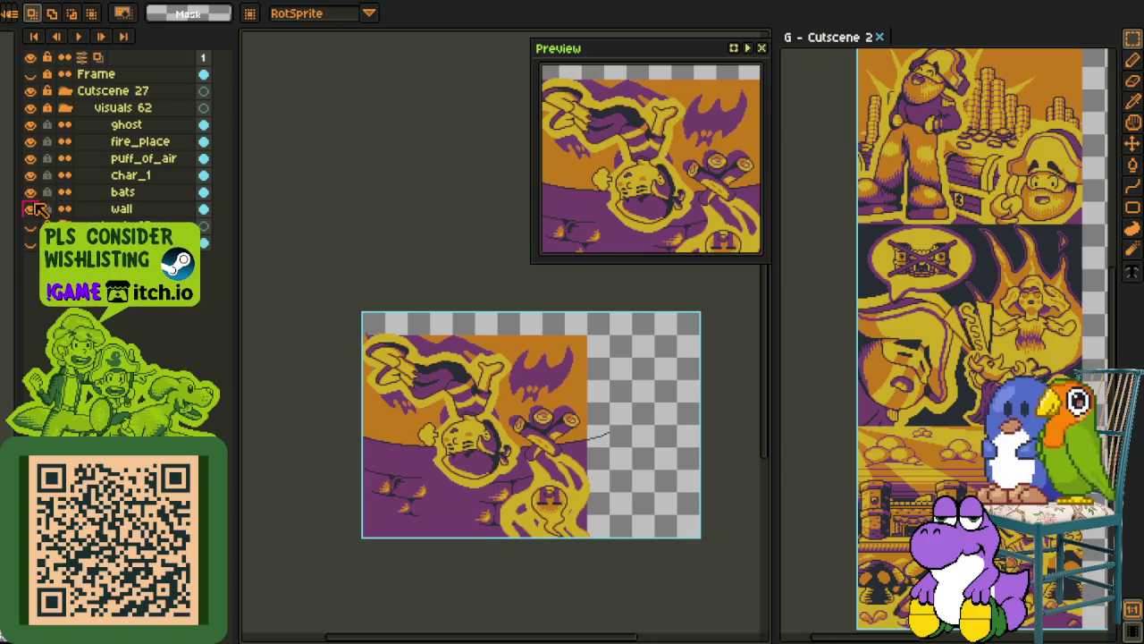
Hide wall, char_1, puff_of_air, fire_place and ghost, keep bats visible, and collapse visuals 62
click(30, 208)
click(31, 192)
click(30, 175)
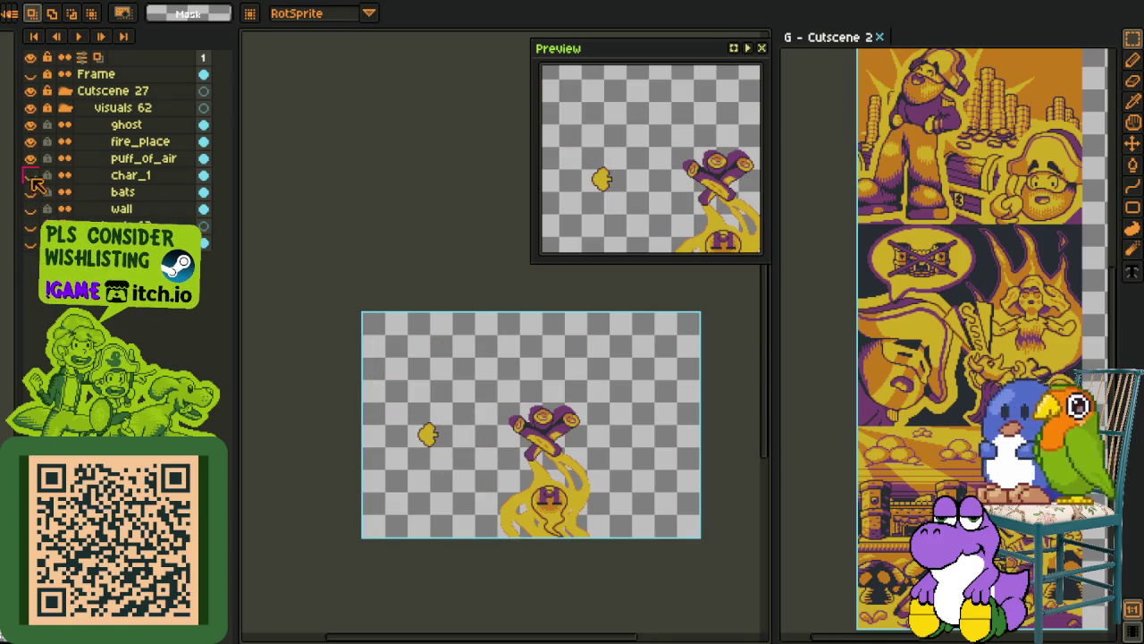
click(30, 158)
click(31, 141)
click(30, 126)
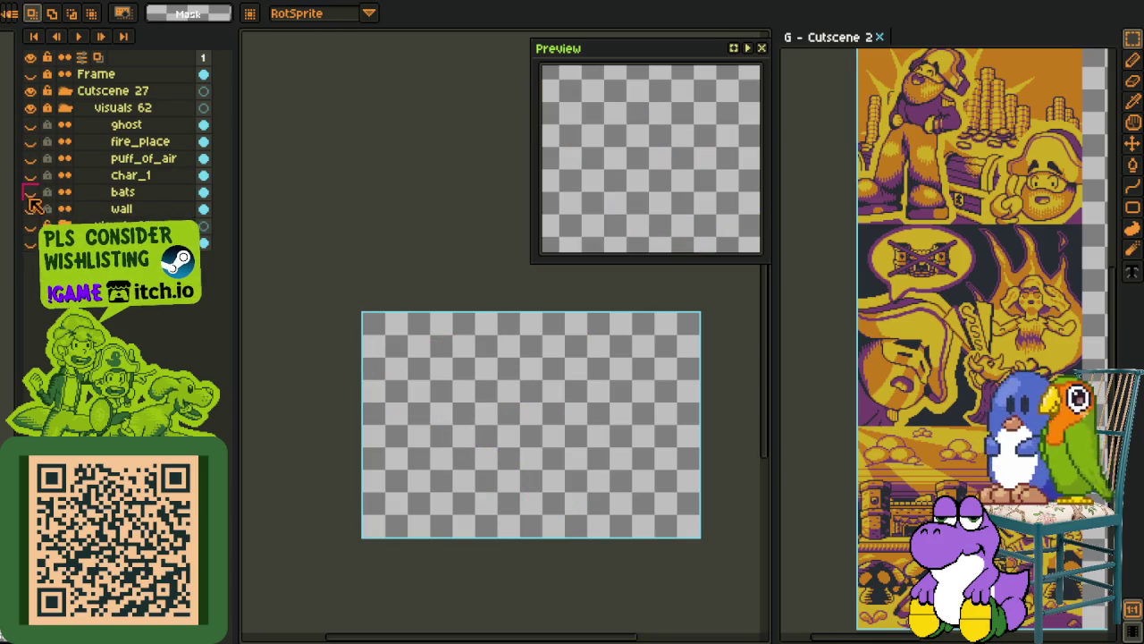
click(31, 208)
click(31, 208)
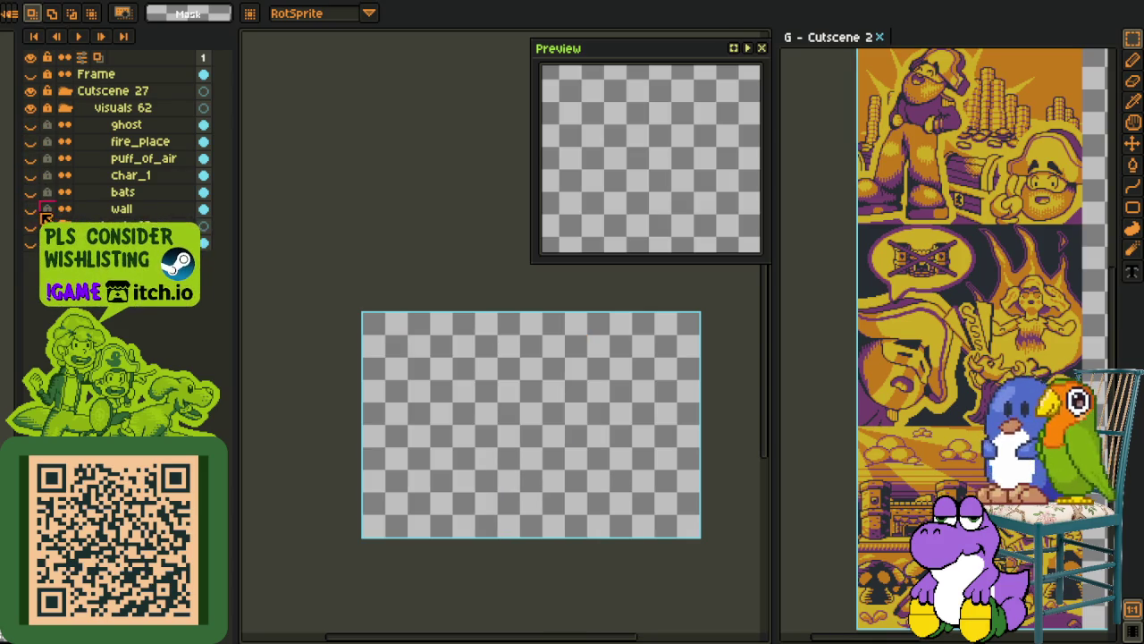
click(31, 192)
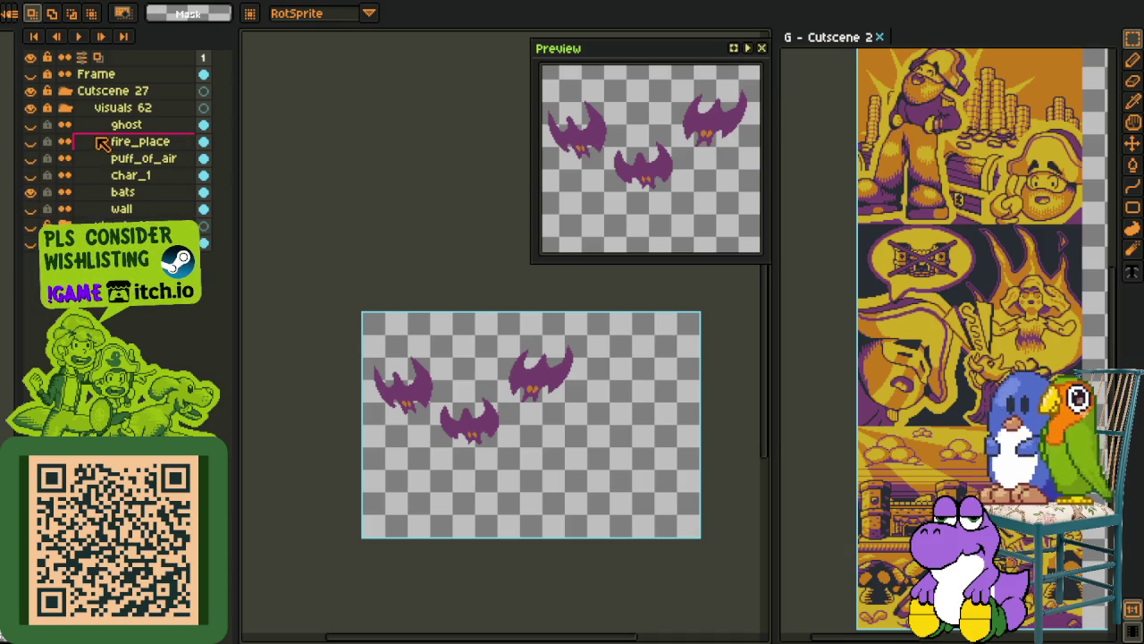
click(65, 108)
key(i)
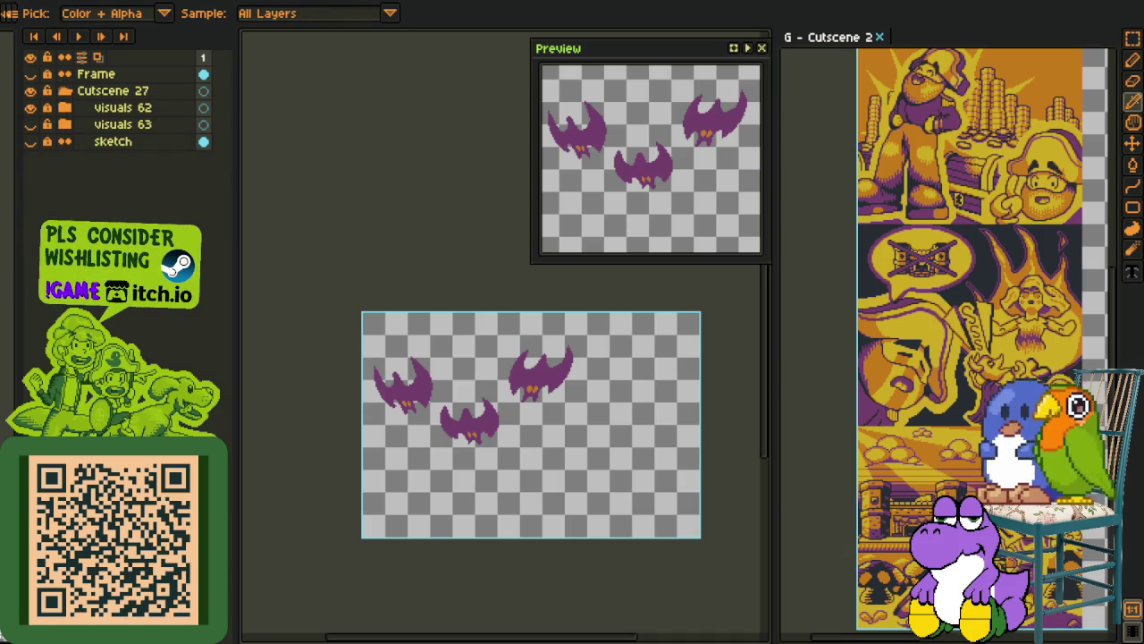
Flip the canvas vertically, show char_1, puff_of_air, fire_place and ghost, and hide visuals 62
key(m)
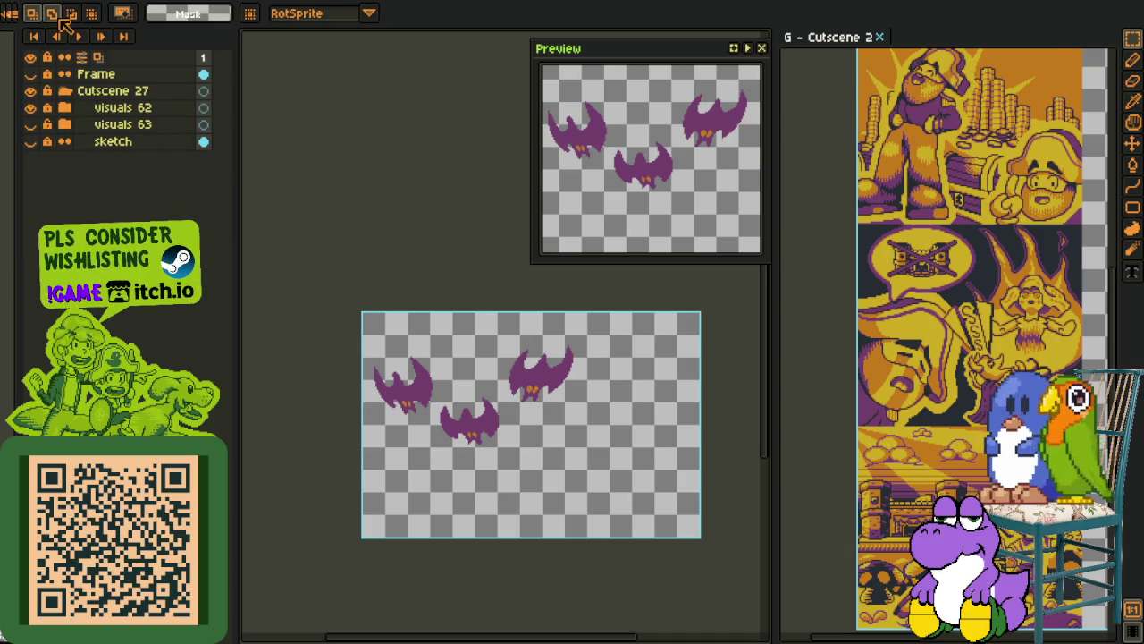
key(alt+s)
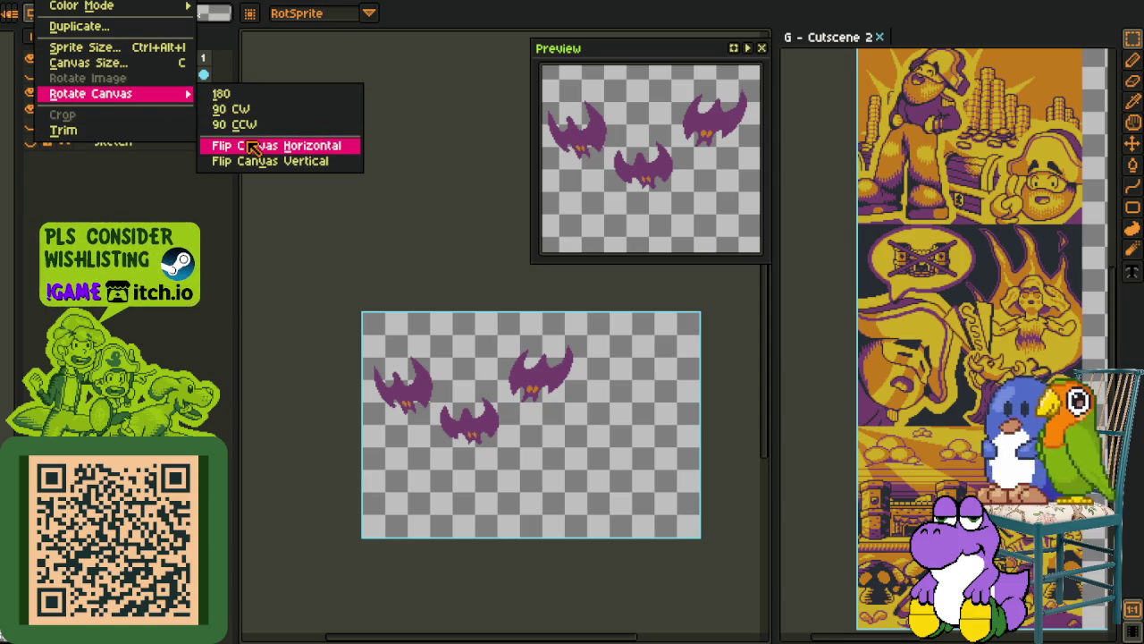
click(256, 161)
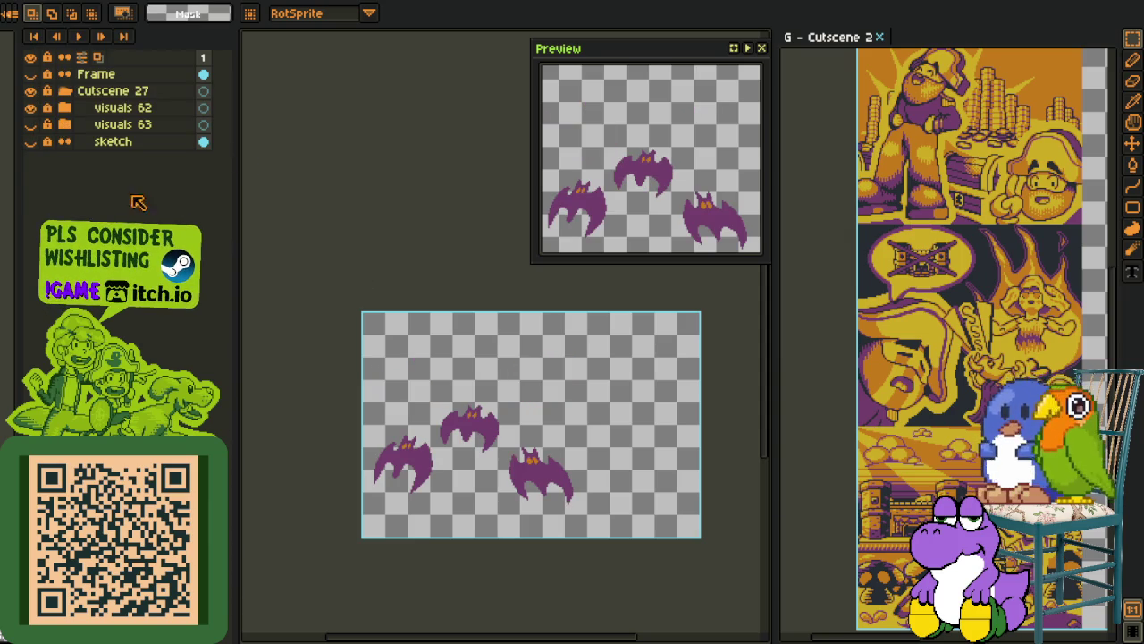
key(ctrl+z)
key(alt+s)
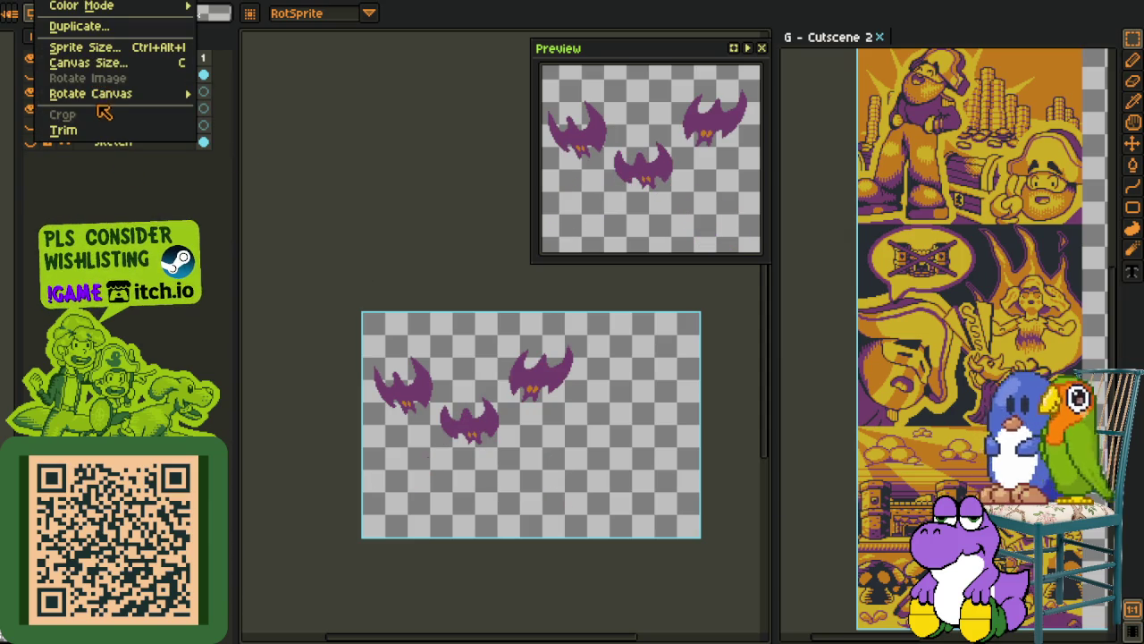
mouse_move(91, 94)
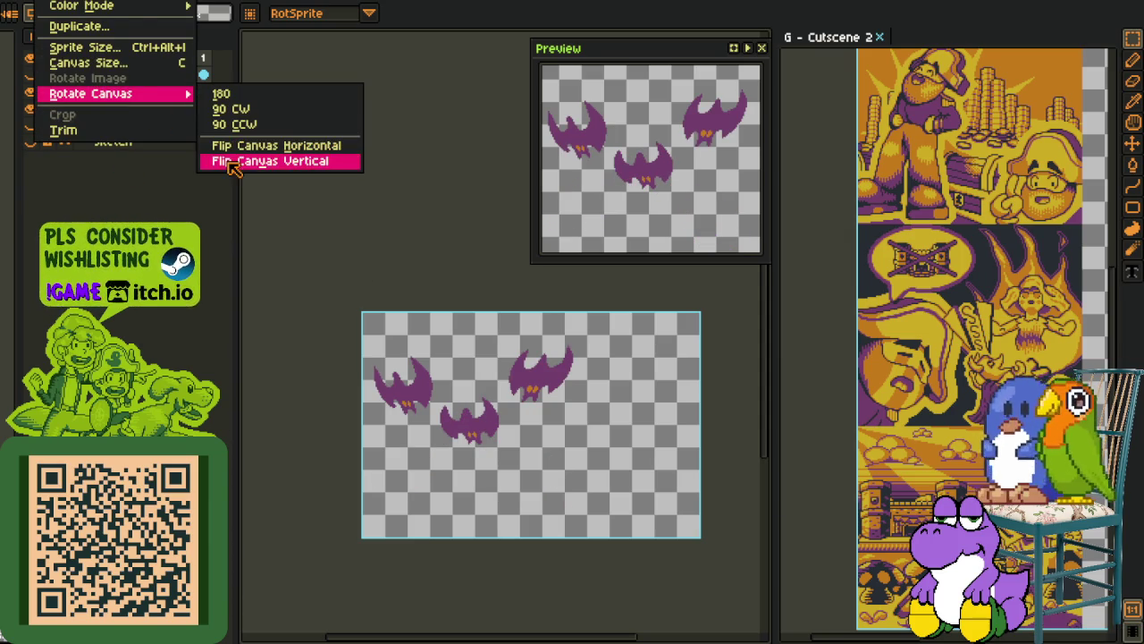
click(238, 161)
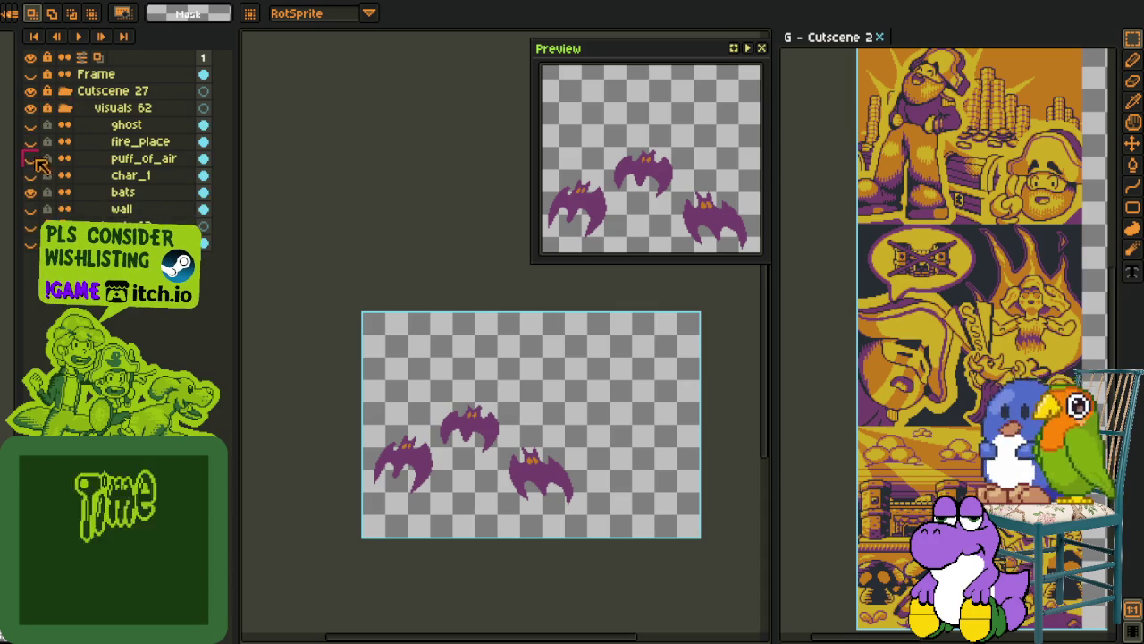
drag(30, 175, 32, 125)
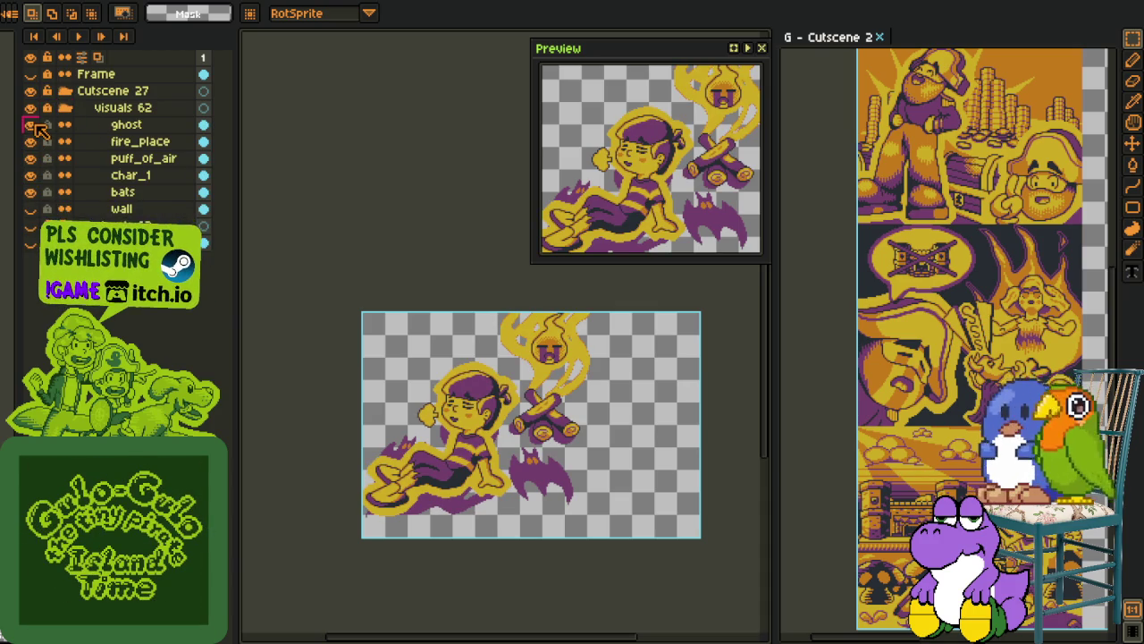
click(64, 108)
Collapse visuals 62, expand visuals 63, hide char_1 and keep the char_2 running girl visible
click(30, 107)
click(64, 124)
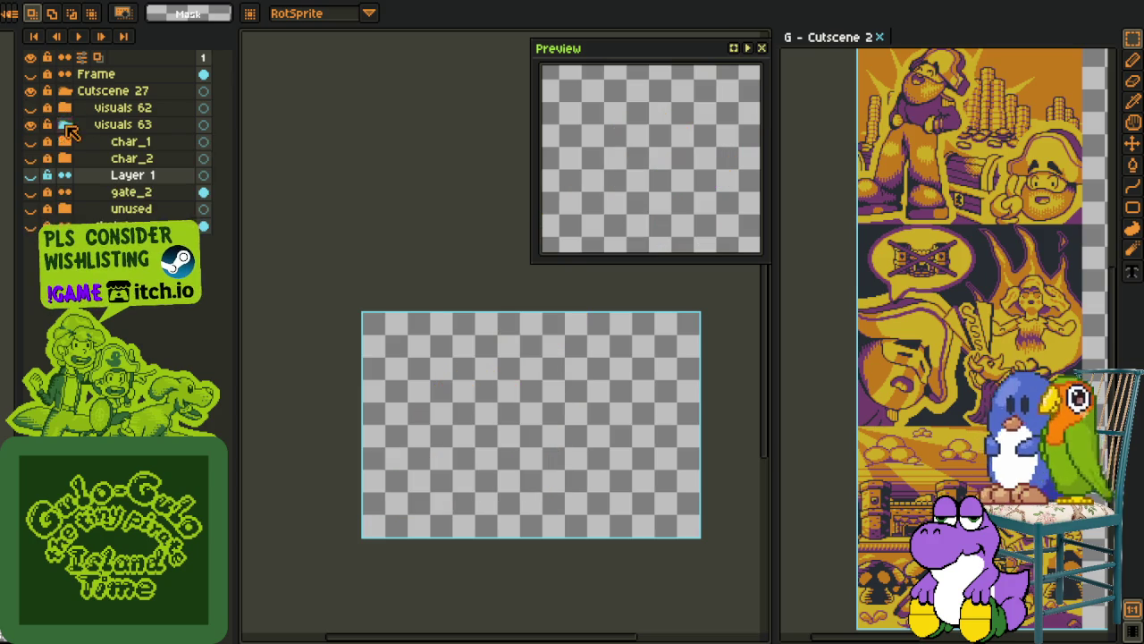
drag(32, 145, 32, 175)
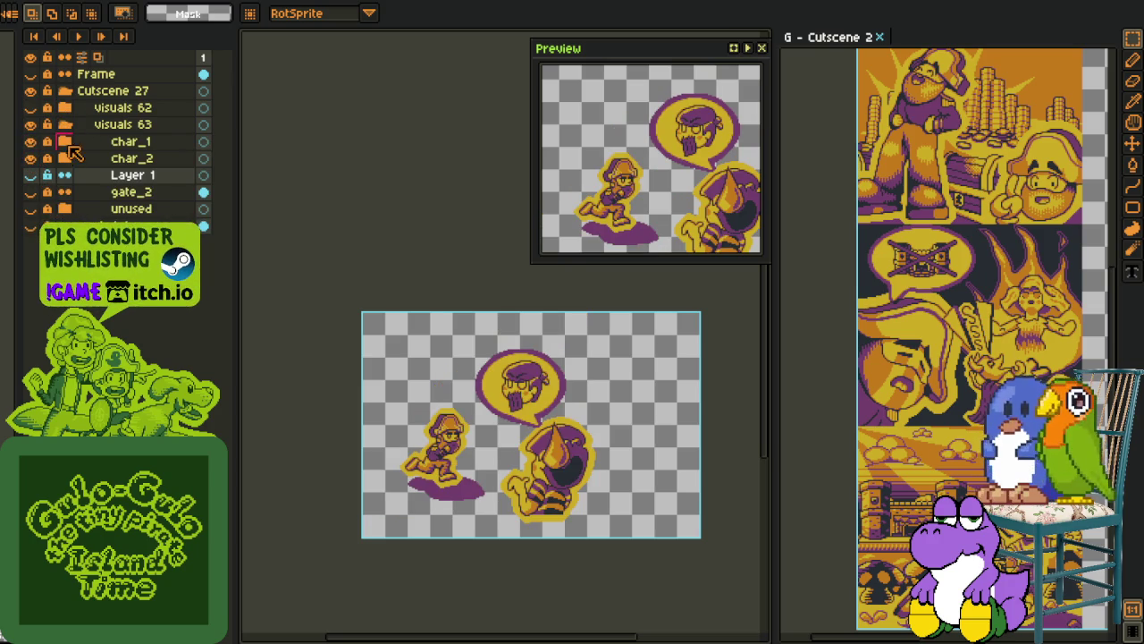
click(30, 158)
click(64, 141)
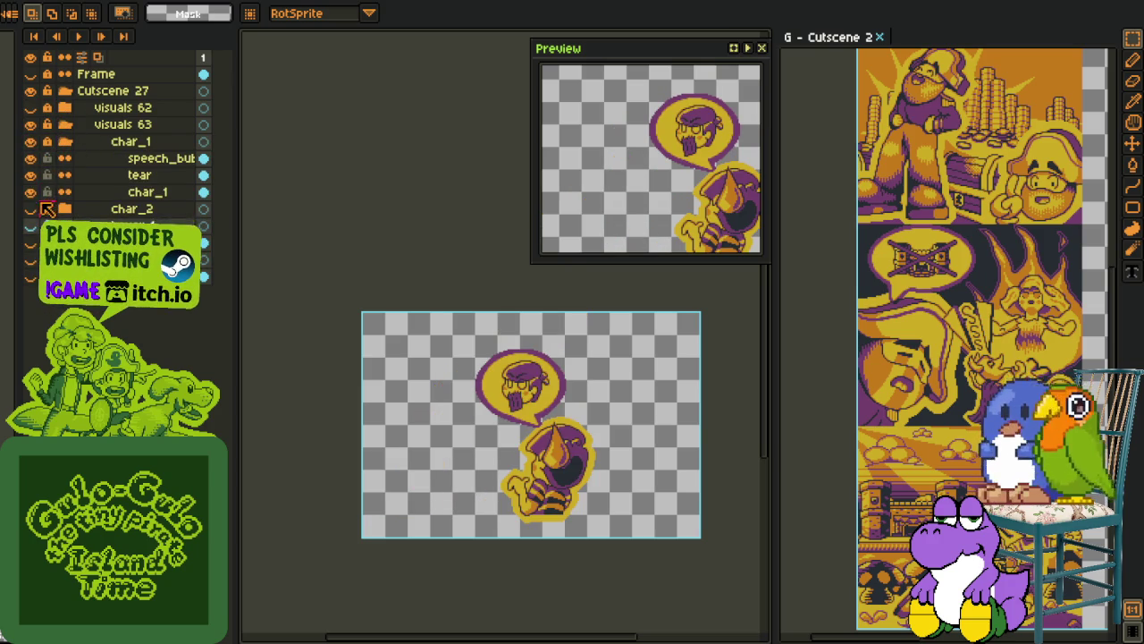
click(64, 141)
click(31, 142)
click(31, 159)
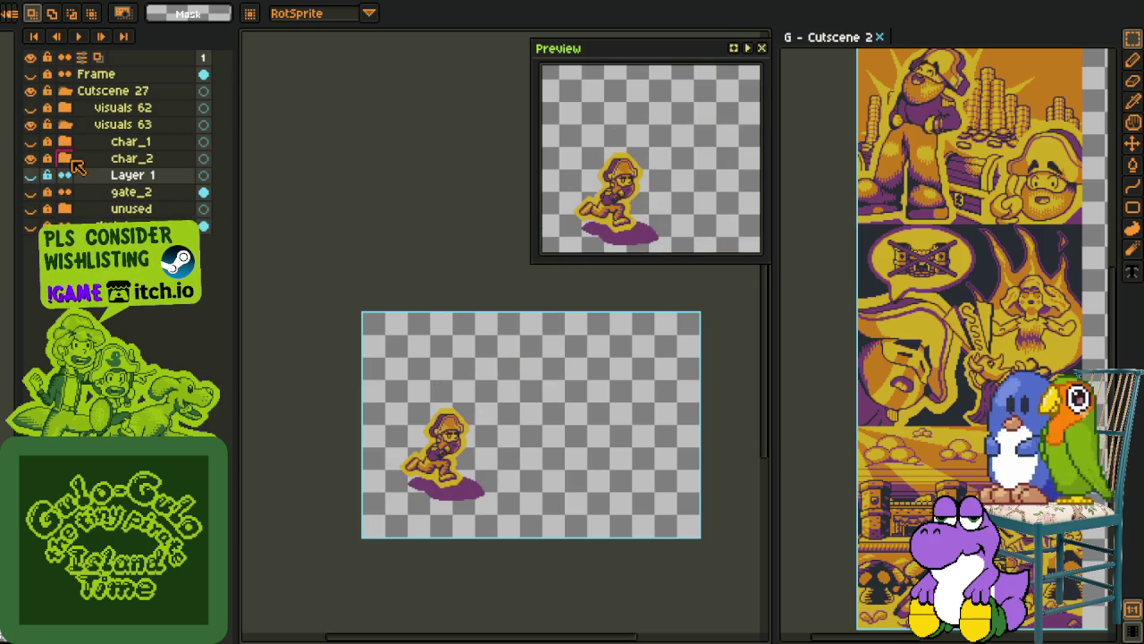
Hide char_2 with its lower sublayers and shadow, and show the gate_2 wall and doorway
click(64, 158)
drag(30, 294, 30, 240)
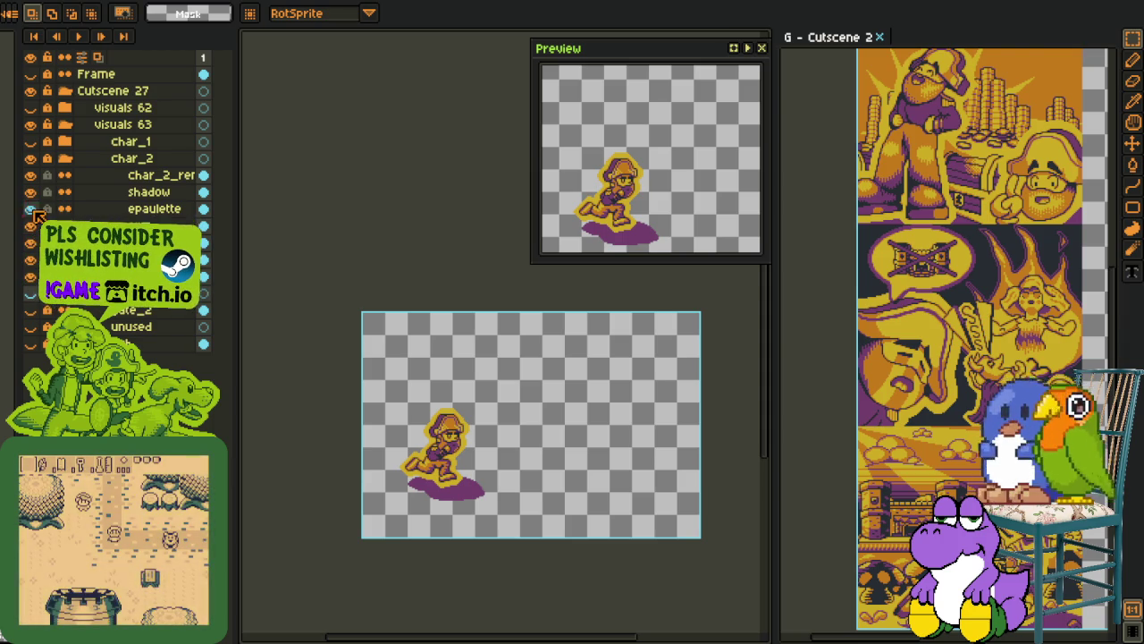
drag(31, 293, 30, 175)
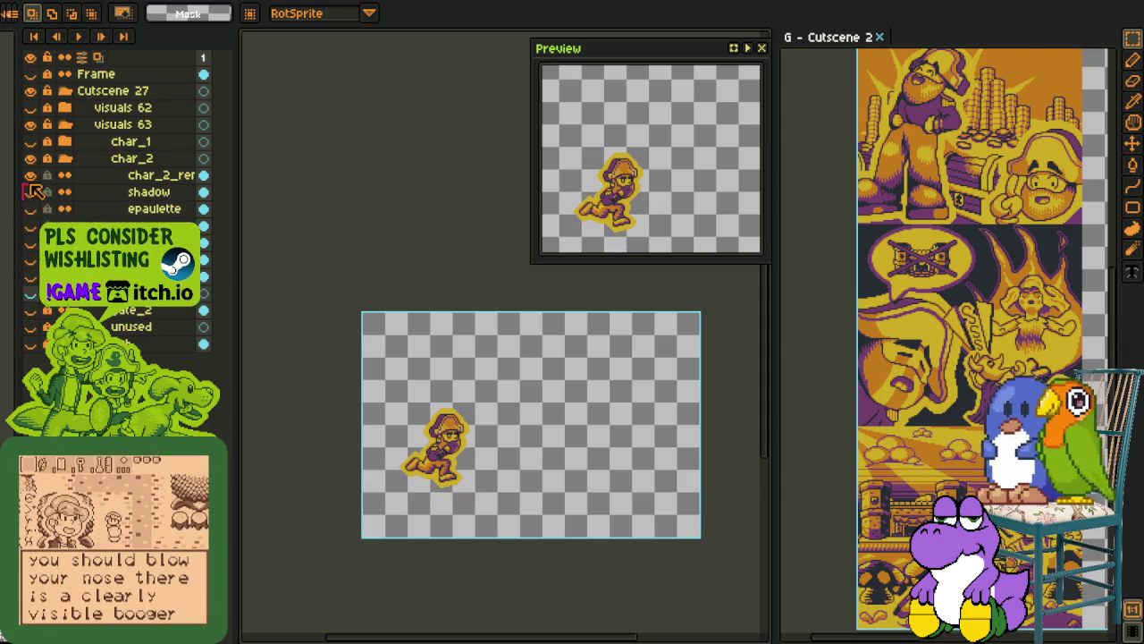
click(65, 158)
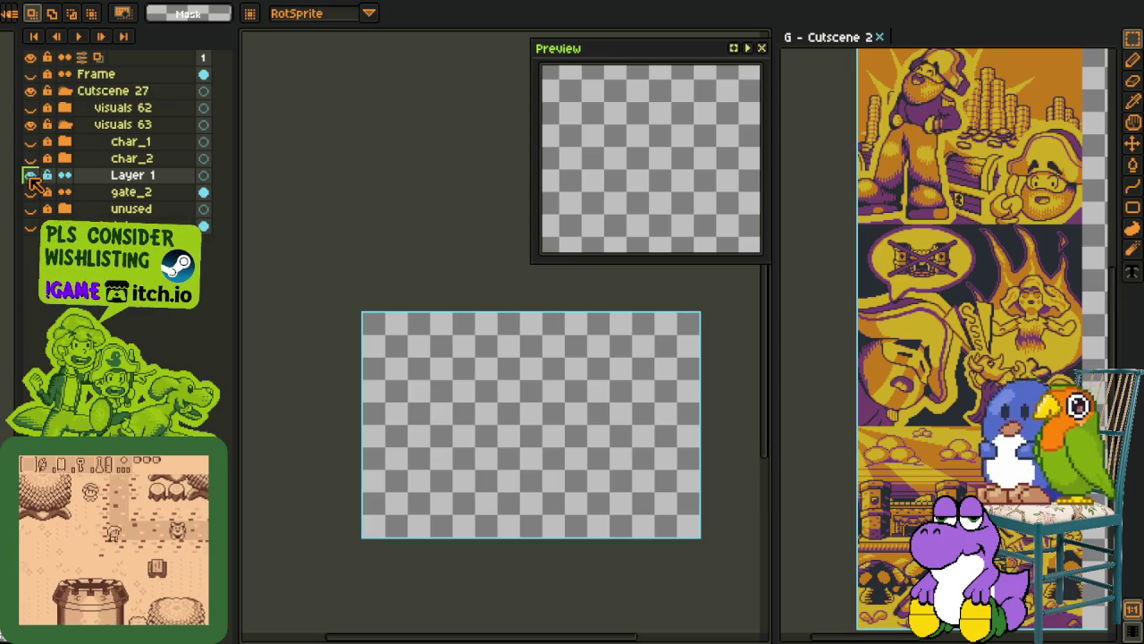
click(32, 194)
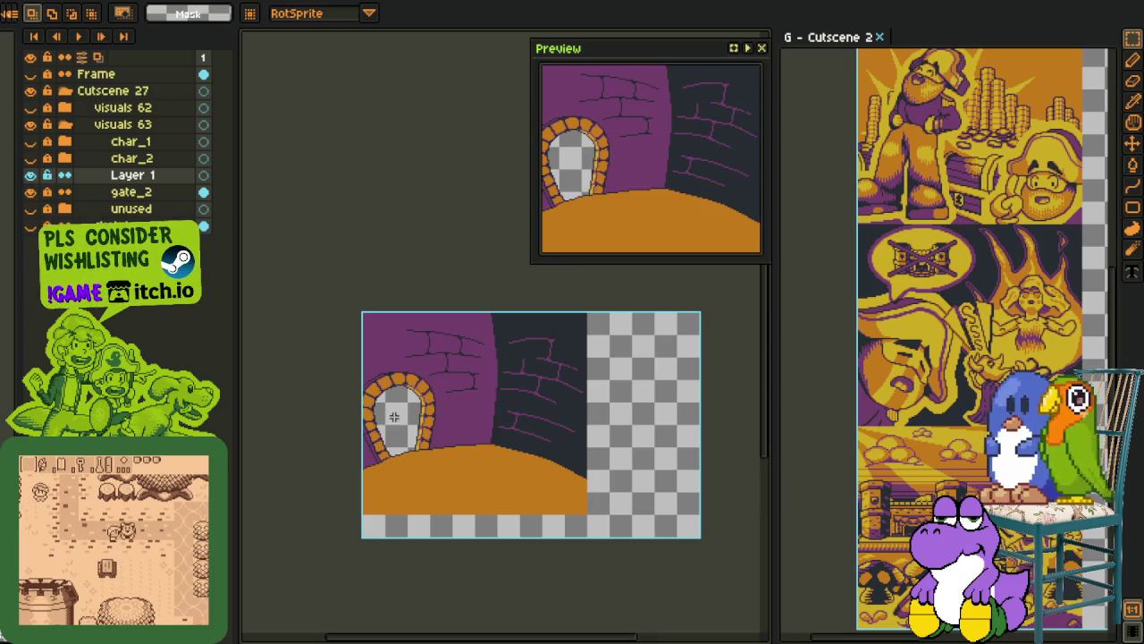
Pan and zoom in on the doorway so the orange floor fills the view
key(h)
drag(331, 401, 340, 319)
scroll(345, 313, up, 3)
scroll(351, 306, up, 2)
key(i)
key(h)
scroll(401, 316, down, 2)
scroll(376, 332, up, 1)
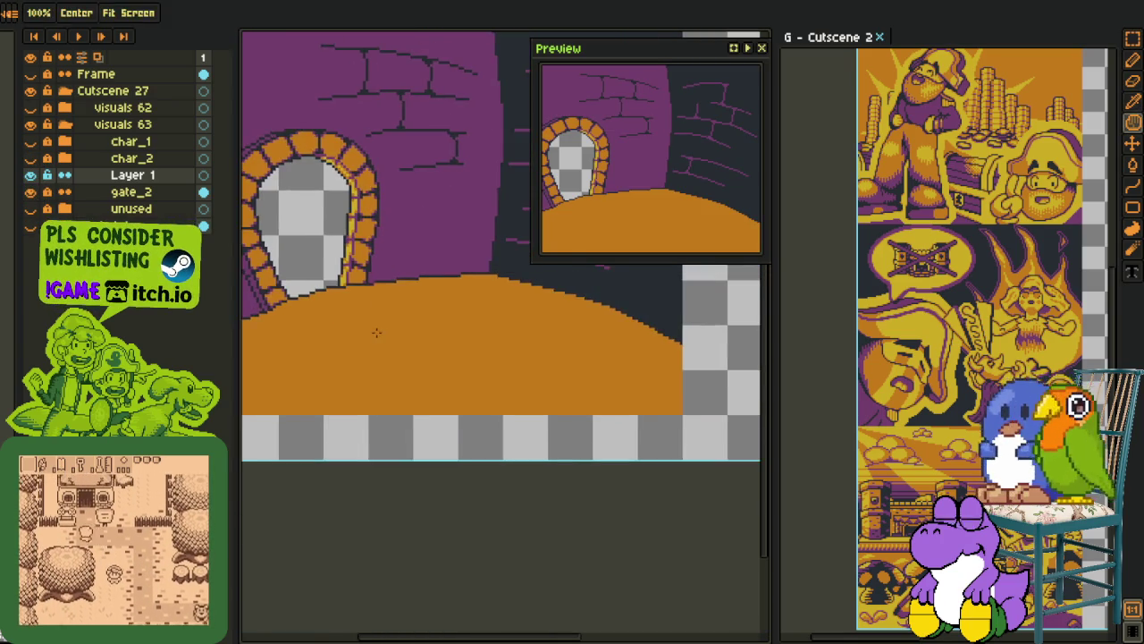
scroll(355, 345, up, 2)
drag(355, 345, 340, 335)
key(b)
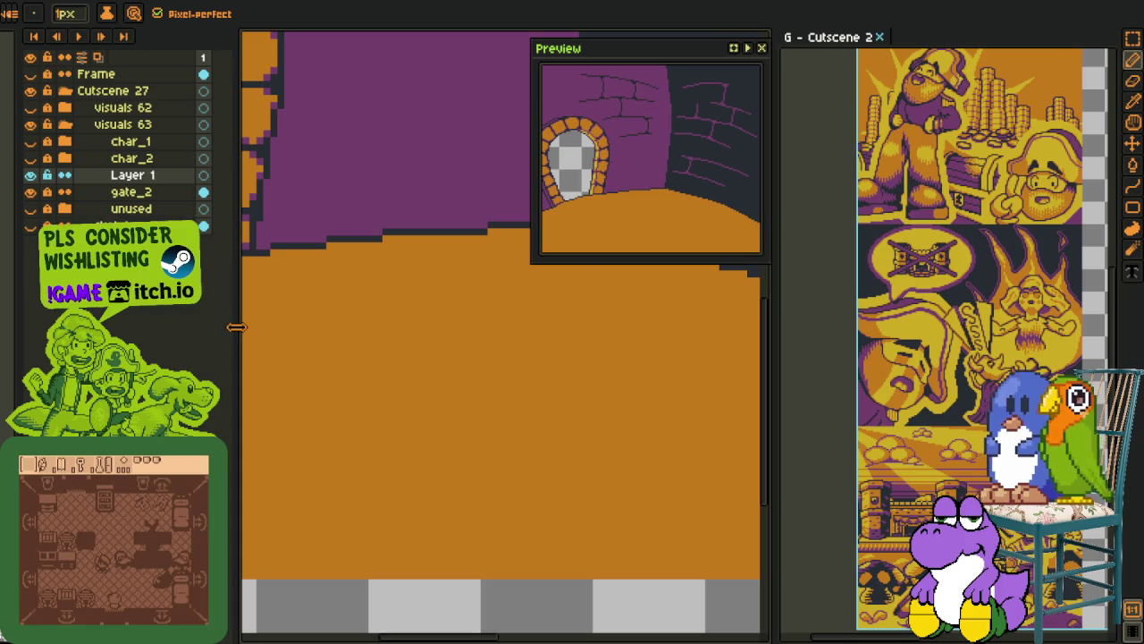
Narrow the layers panel, close the Preview window, and recentre on the orange floor
drag(236, 327, 87, 324)
click(763, 49)
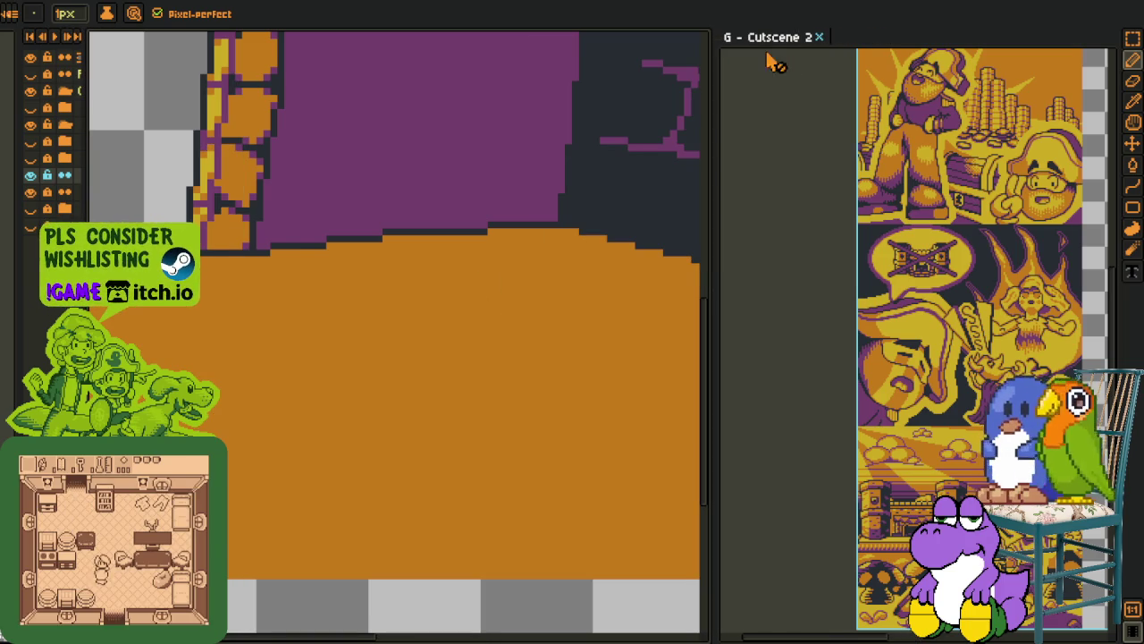
drag(713, 300, 898, 304)
key(h)
mouse_move(556, 332)
mouse_down()
mouse_move(485, 296)
mouse_move(449, 375)
mouse_up()
key(b)
scroll(449, 355, up, 1)
scroll(441, 347, up, 1)
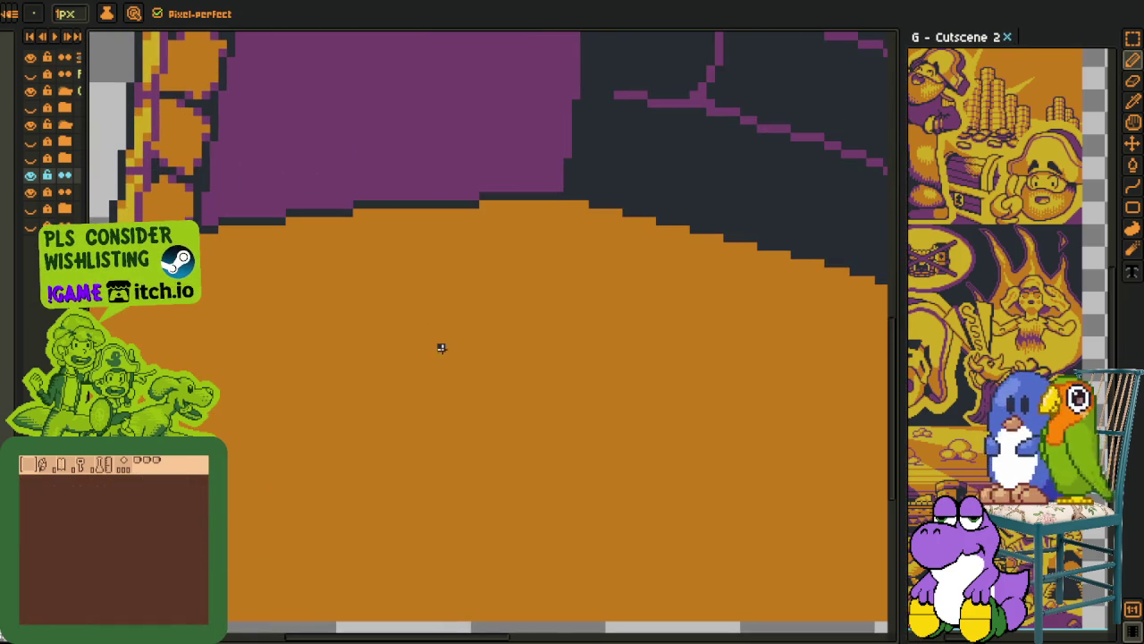
scroll(433, 323, down, 1)
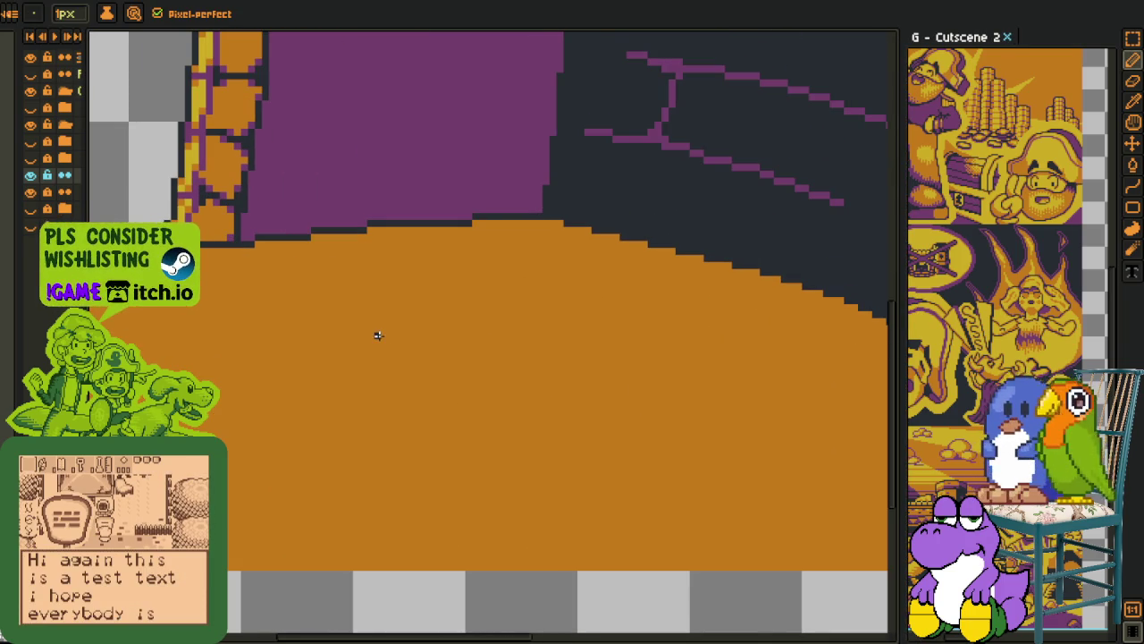
Draw a dark curved line down the orange floor and fix its top pixel
key(l)
mouse_move(378, 315)
mouse_down()
mouse_move(378, 579)
mouse_move(344, 466)
mouse_move(319, 440)
mouse_up()
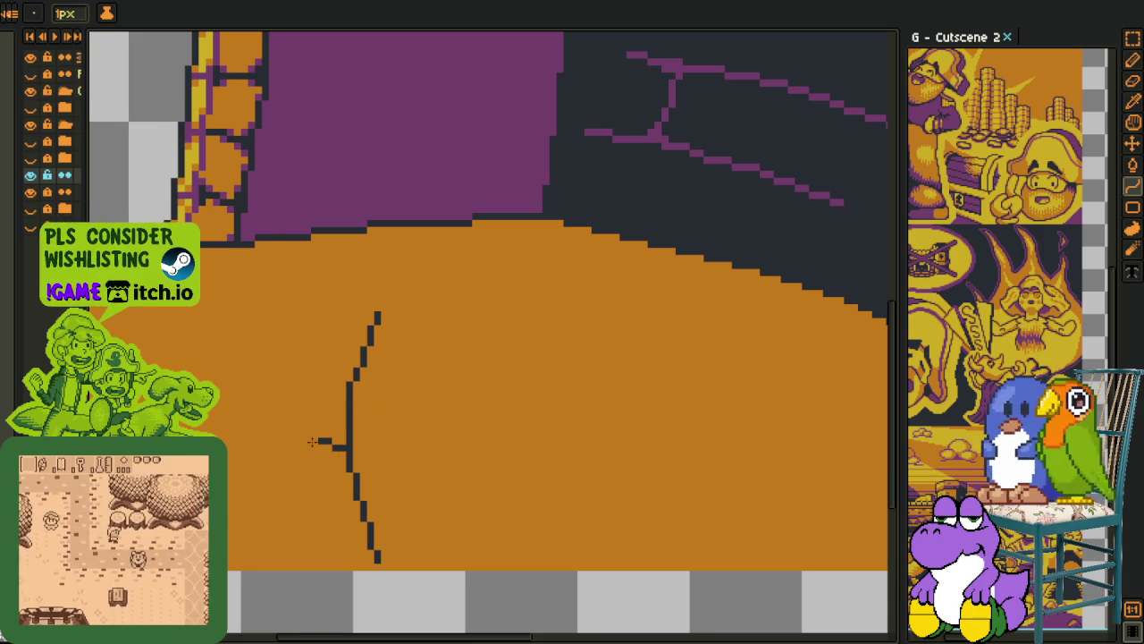
scroll(370, 324, up, 1)
scroll(370, 324, up, 1)
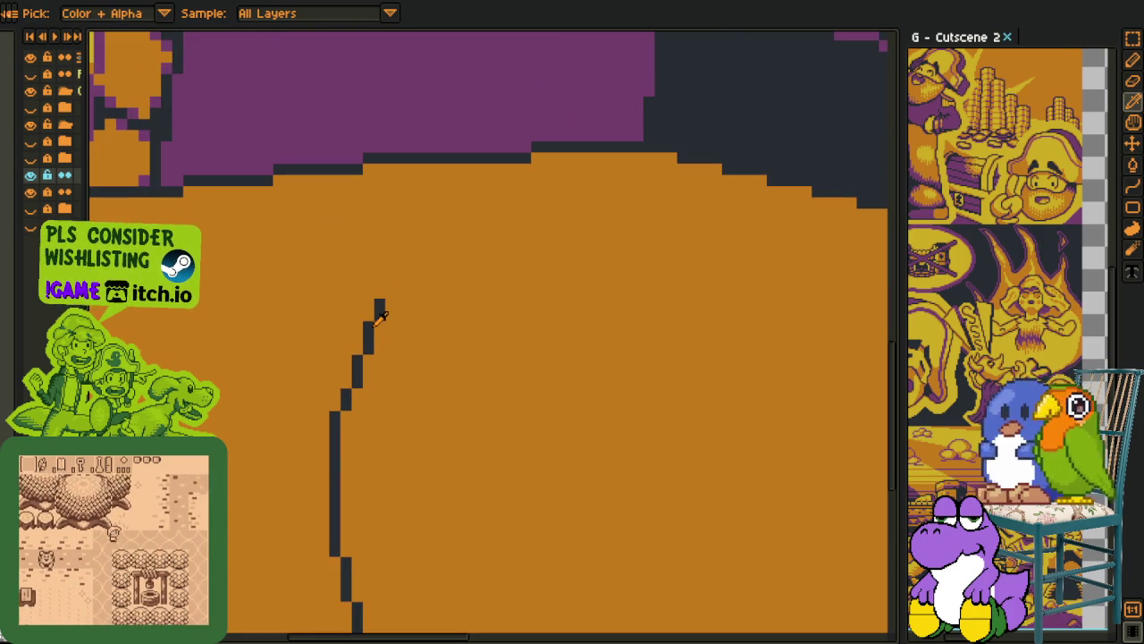
key(b)
click(390, 305)
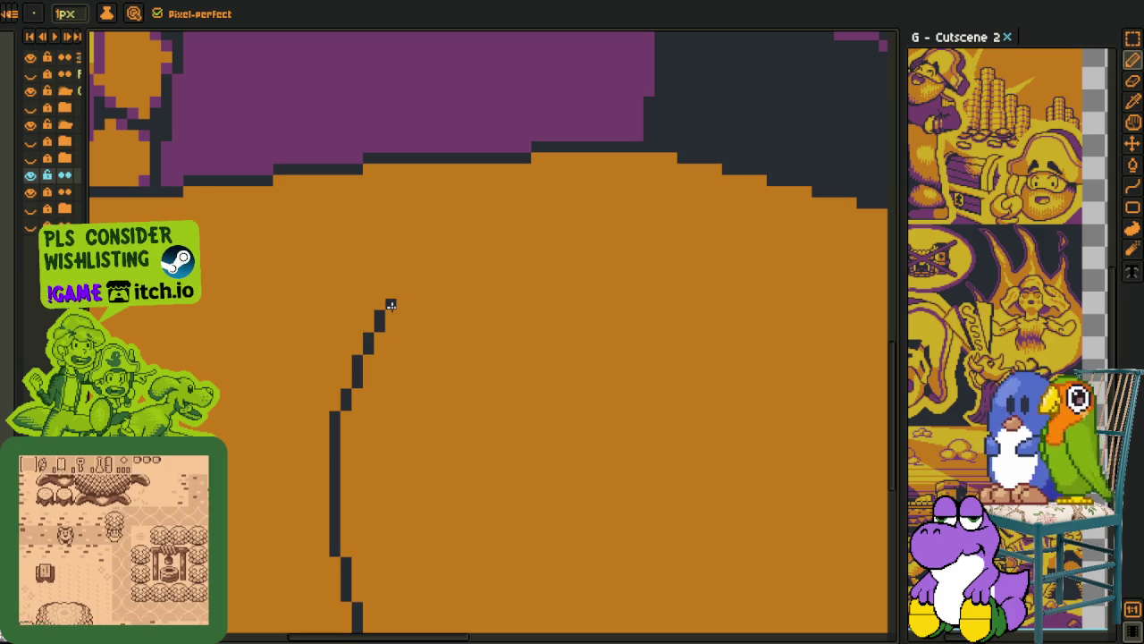
drag(458, 359, 408, 268)
Draw a vertical dark line and a curve joining the arc to it
key(shift+l)
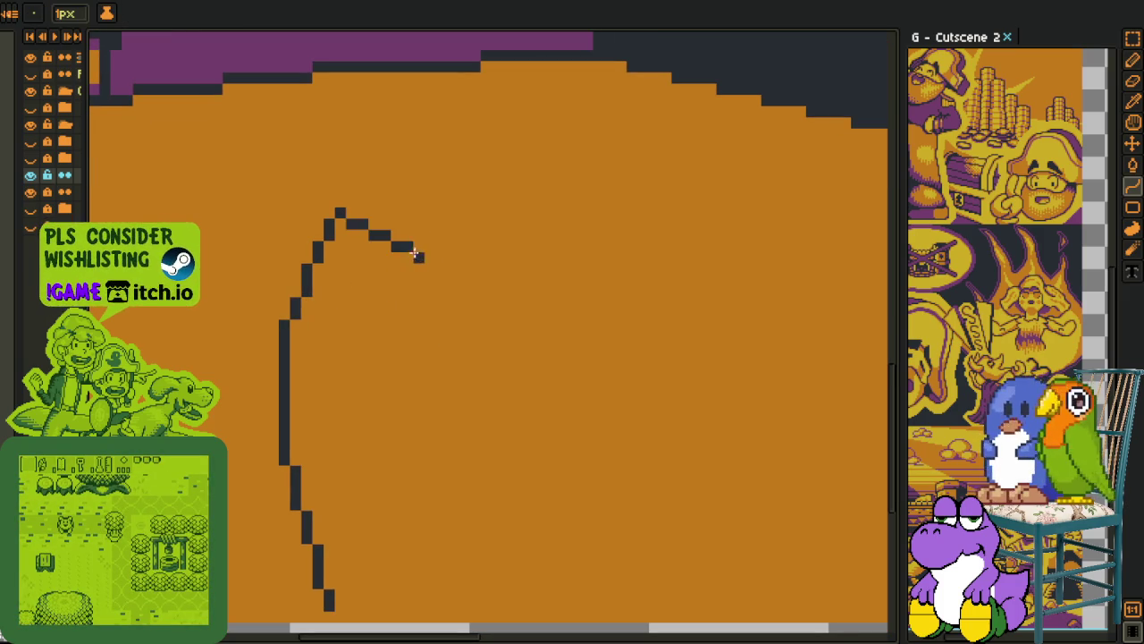
drag(453, 201, 453, 314)
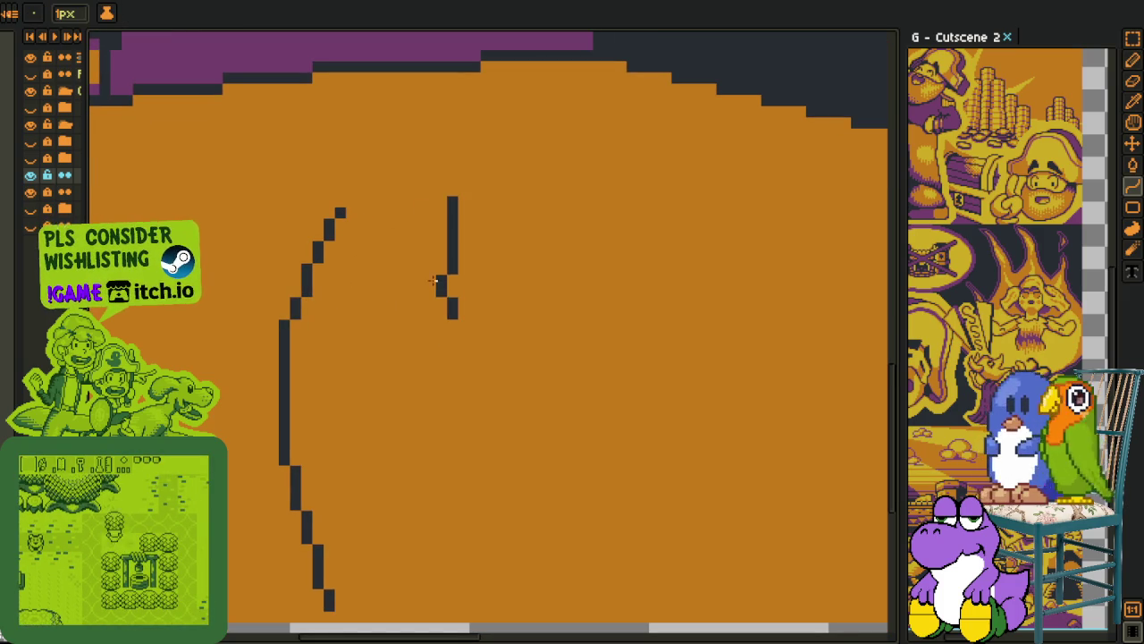
drag(442, 256, 377, 245)
key(ctrl+z)
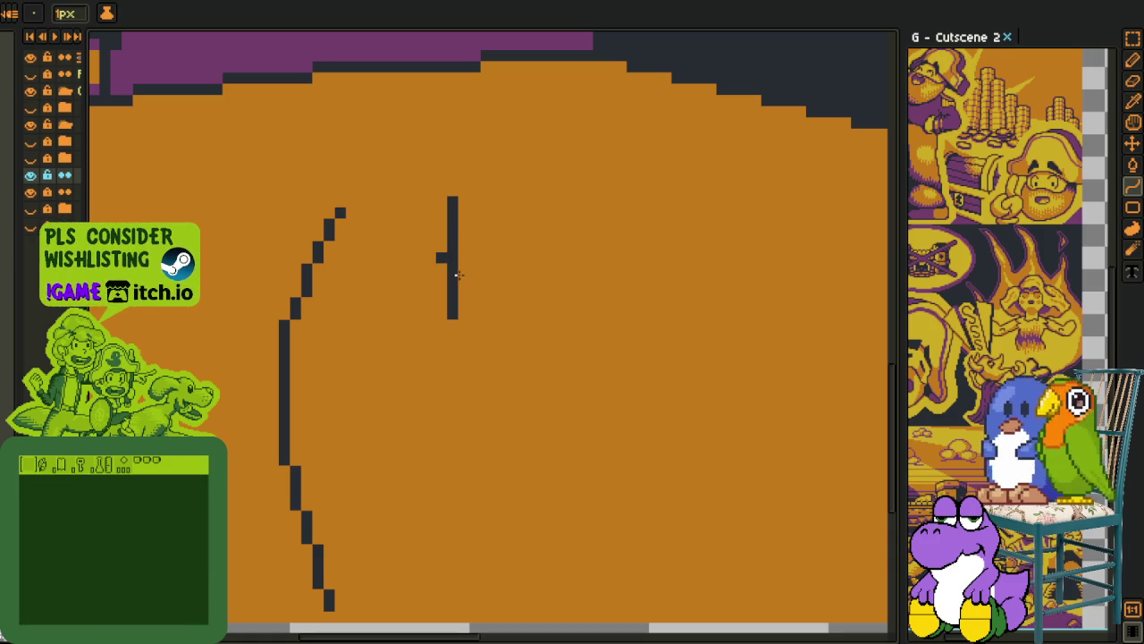
mouse_move(349, 223)
mouse_down()
mouse_move(451, 307)
mouse_move(362, 311)
mouse_move(366, 325)
mouse_up()
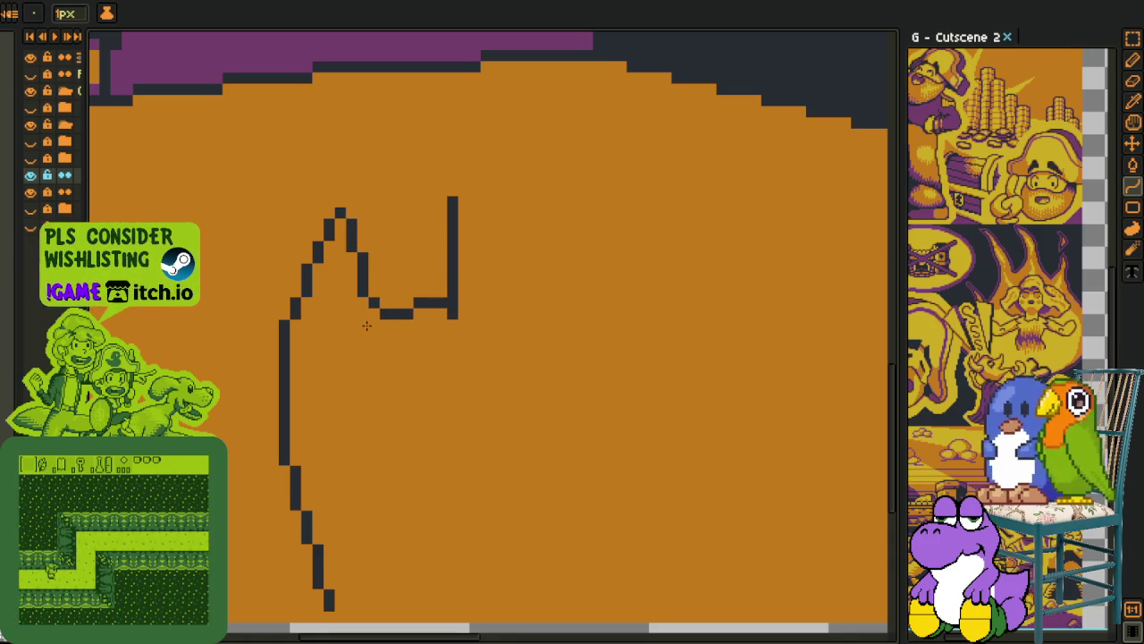
Draw the curved lower wing edge and extend it downward with the pencil
scroll(403, 353, down, 3)
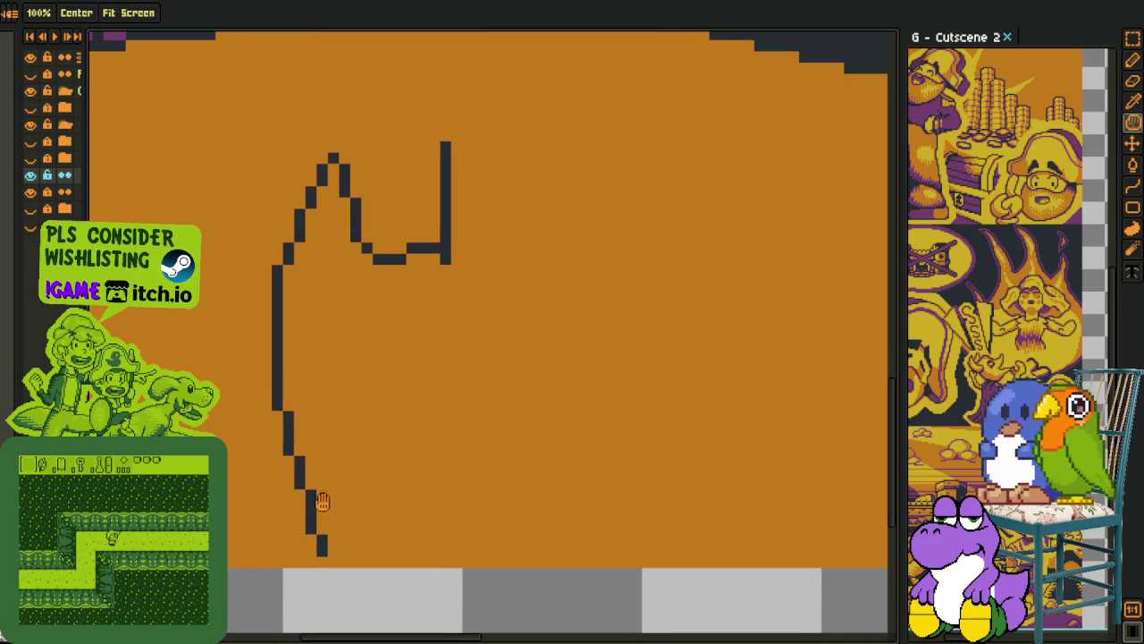
mouse_move(331, 556)
mouse_down()
mouse_move(444, 427)
mouse_move(354, 429)
mouse_up()
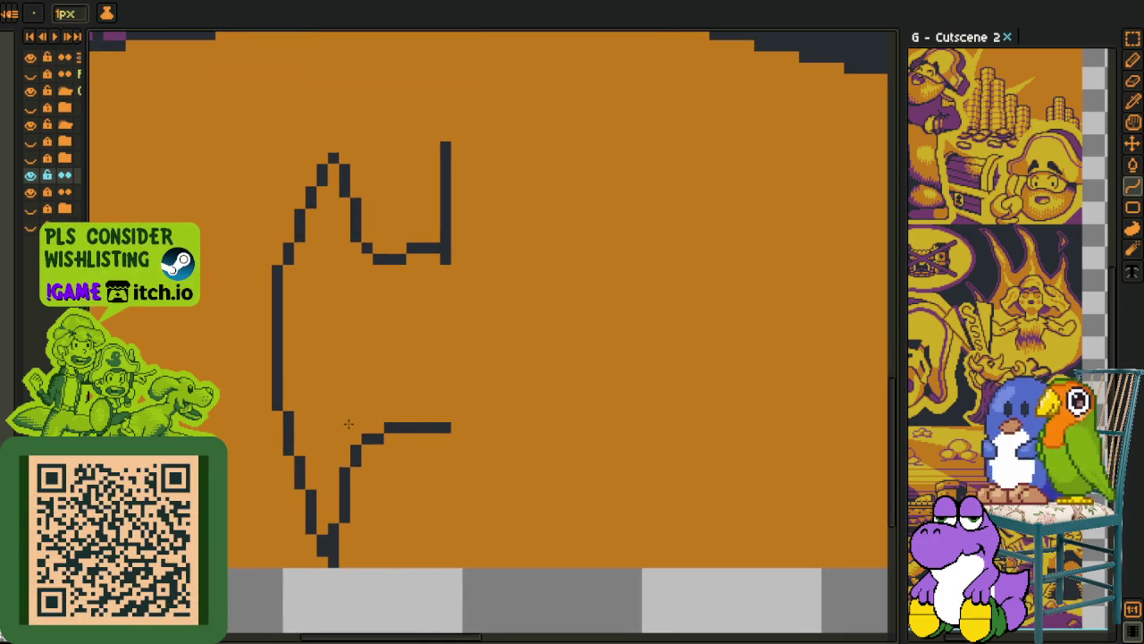
key(b)
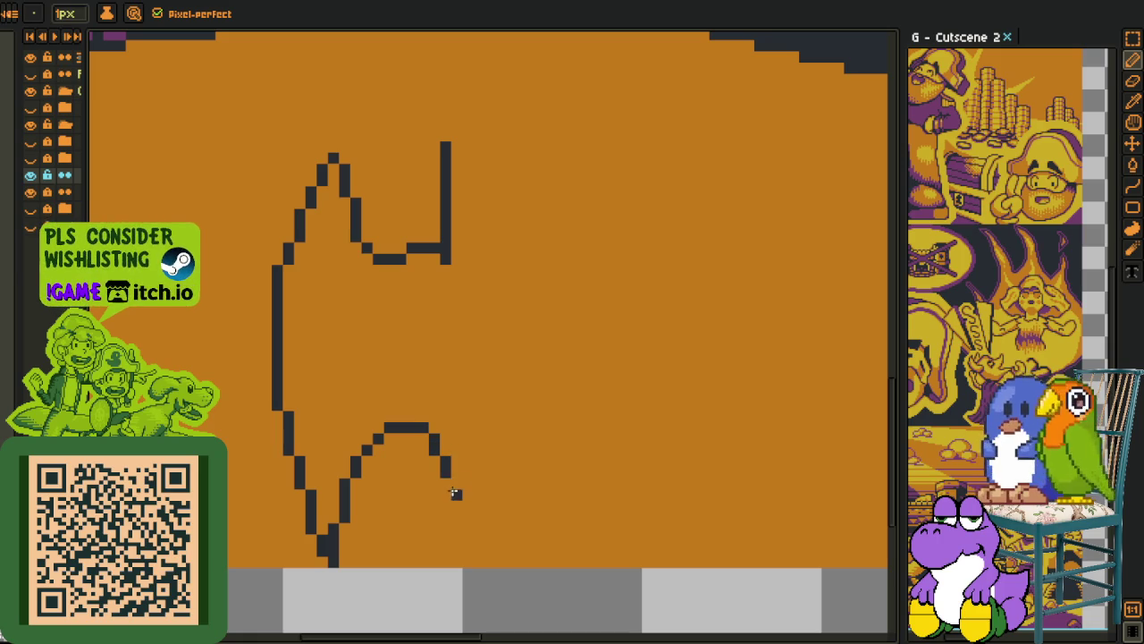
drag(454, 484, 458, 536)
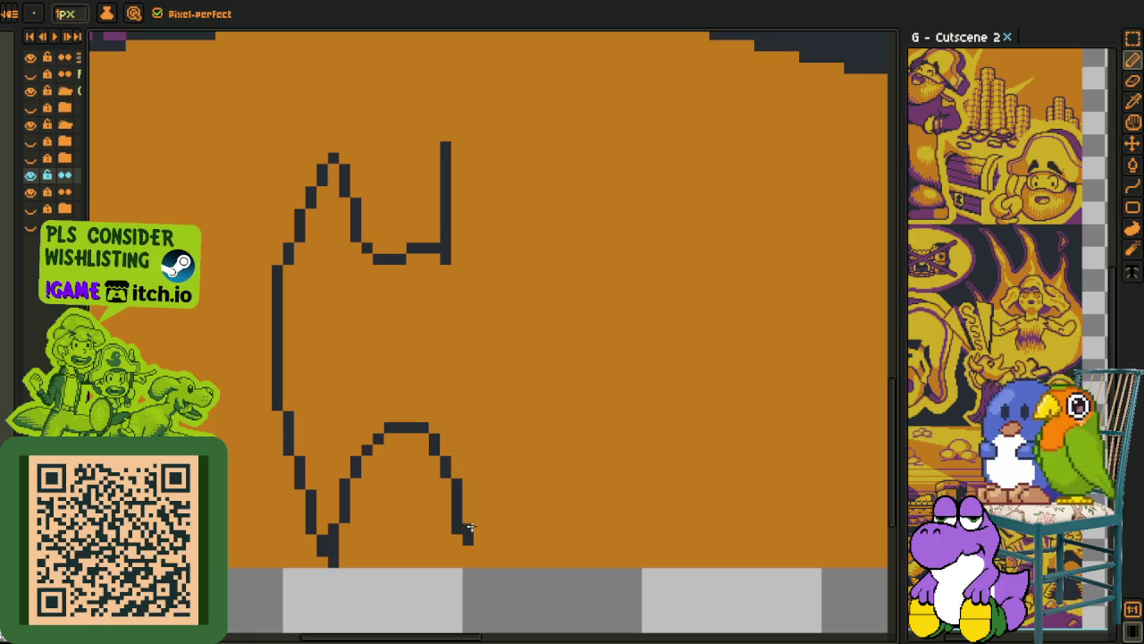
scroll(501, 504, down, 3)
scroll(501, 429, up, 2)
Nudge parts of the right vertical stroke one pixel left and right using selections
key(m)
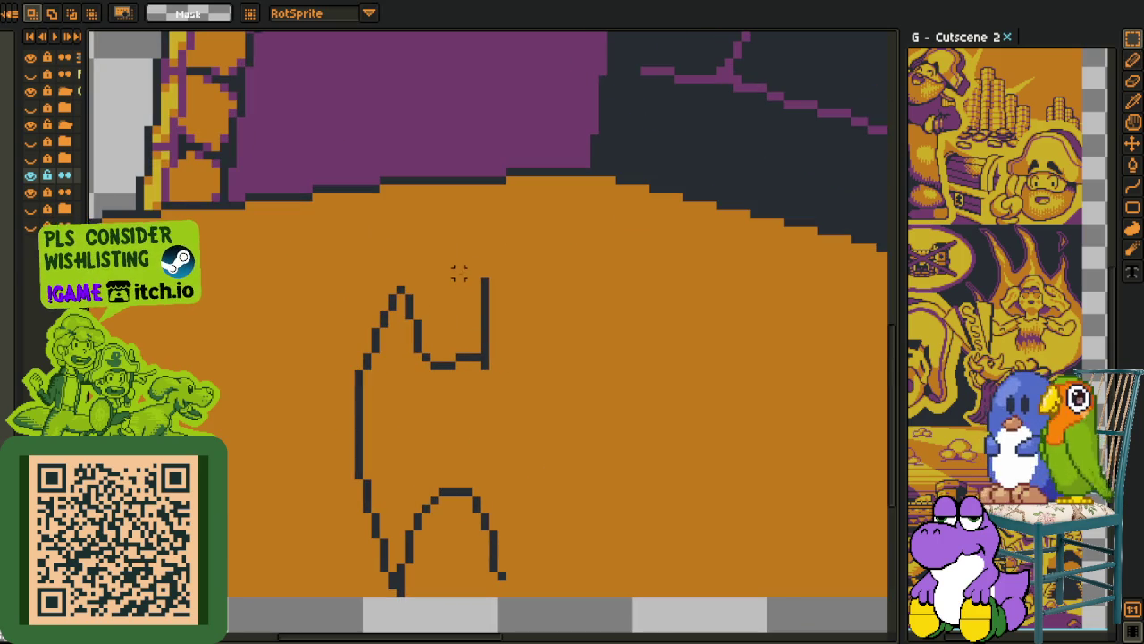
drag(467, 272, 552, 403)
key(Left)
key(Left)
key(Left)
key(ctrl+d)
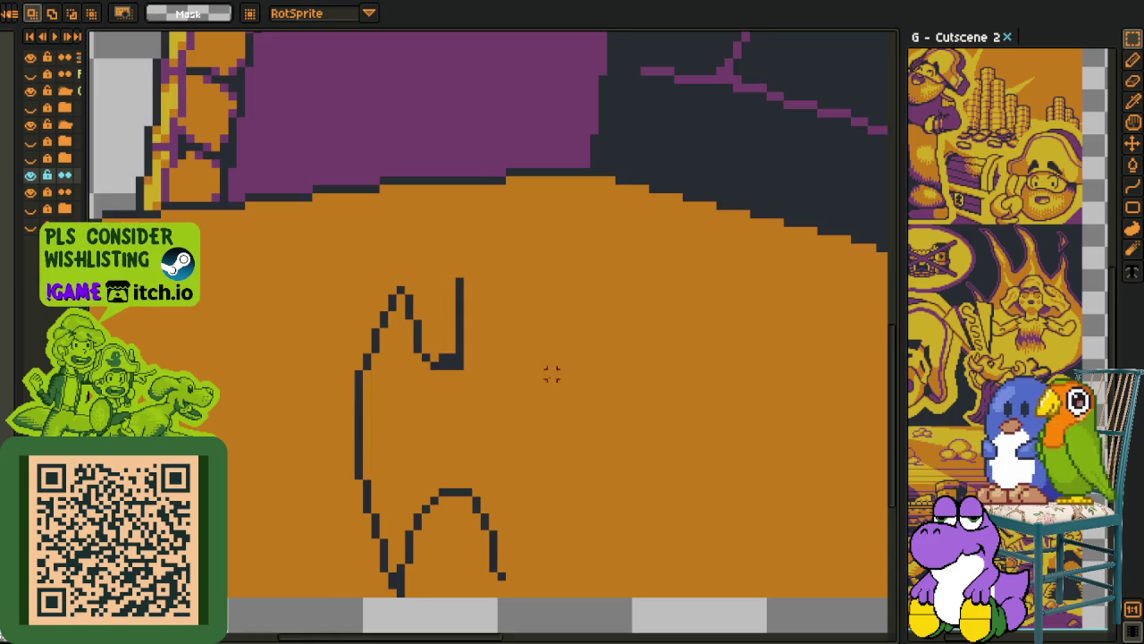
scroll(483, 329, up, 1)
drag(438, 247, 483, 327)
key(Right)
key(ctrl+d)
scroll(468, 312, up, 1)
Draw the bat's blocky eye on the half-bat
key(i)
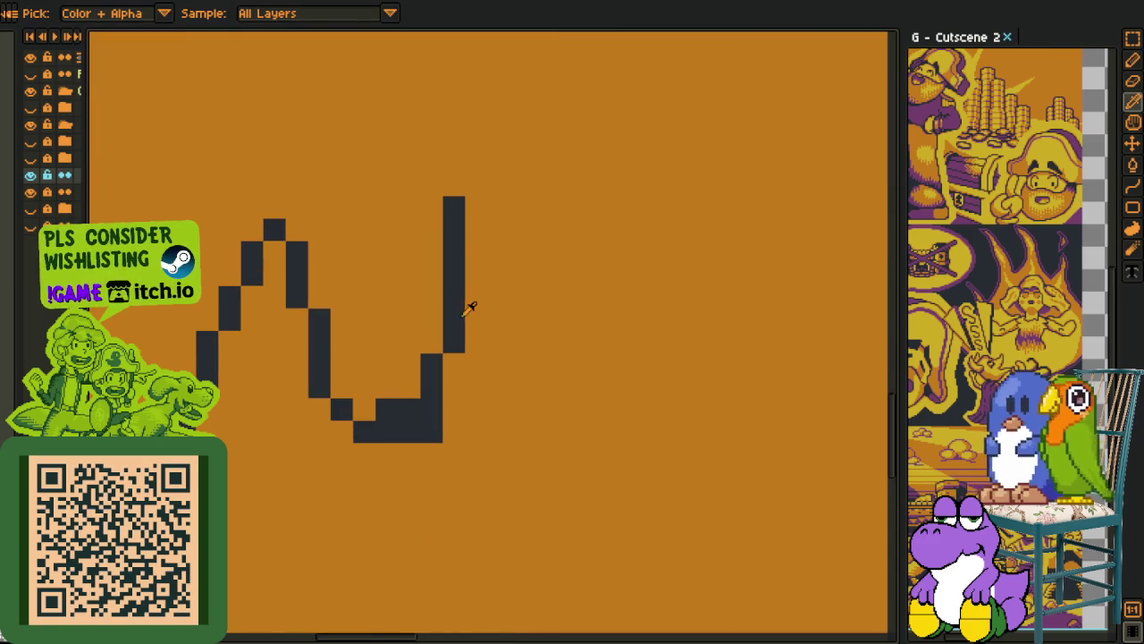
key(b)
drag(514, 322, 518, 390)
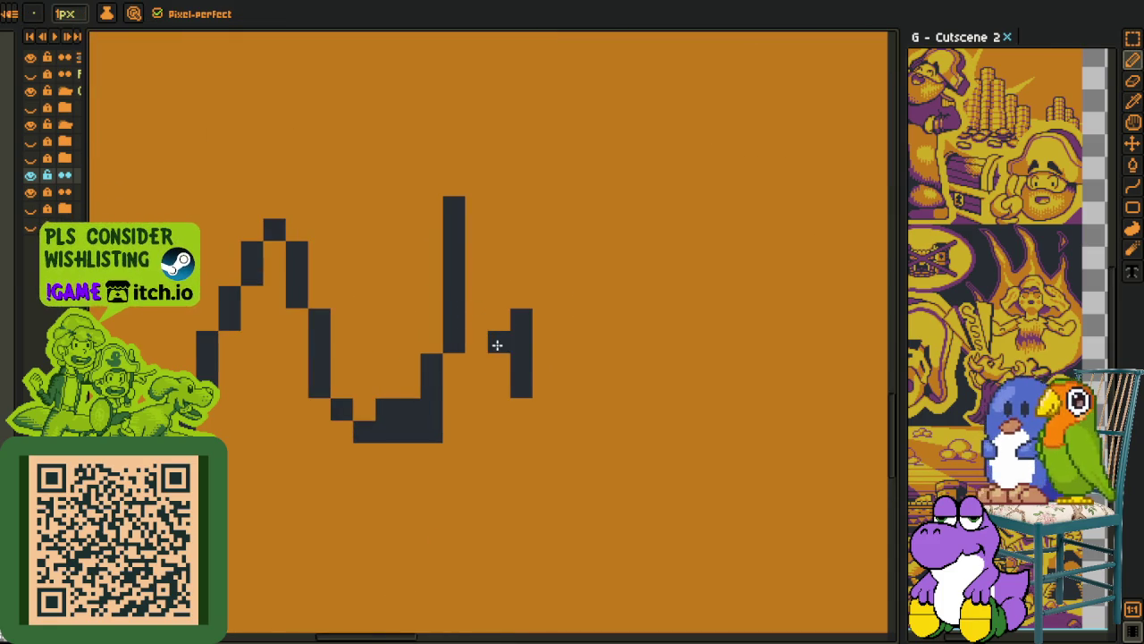
drag(497, 341, 497, 390)
drag(542, 341, 542, 377)
scroll(515, 407, down, 3)
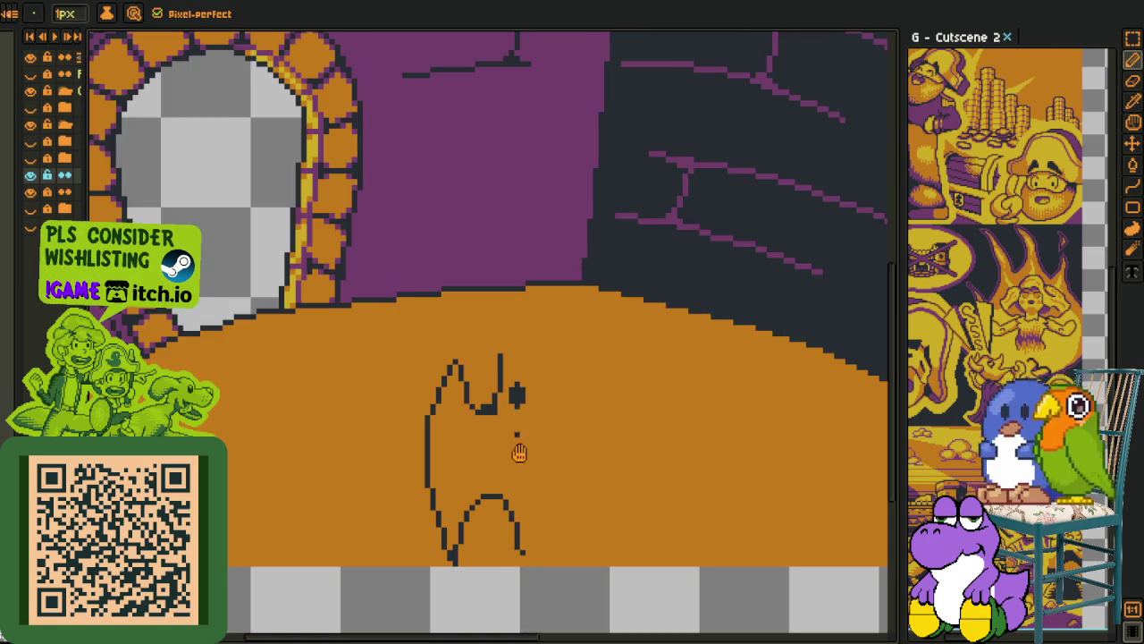
drag(515, 429, 491, 352)
Copy the half-bat, paste it flipped horizontally, and position it to complete the bat
key(i)
key(m)
drag(371, 242, 582, 543)
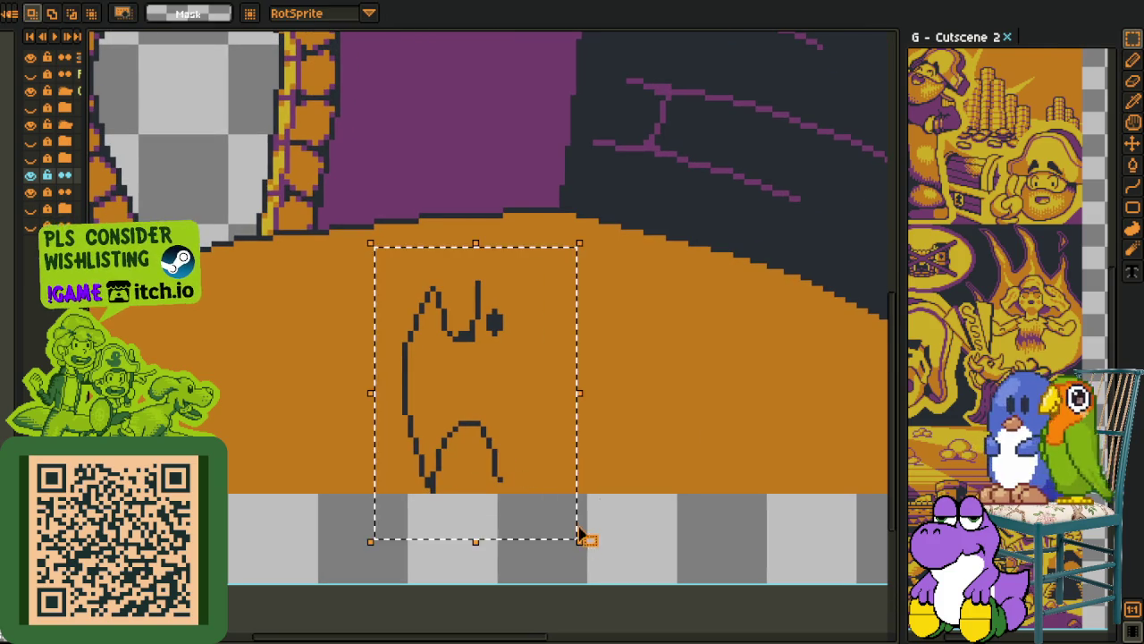
key(ctrl+c)
key(ctrl+v)
key(shift+h)
mouse_move(498, 421)
mouse_down()
mouse_move(565, 425)
mouse_move(552, 422)
mouse_up()
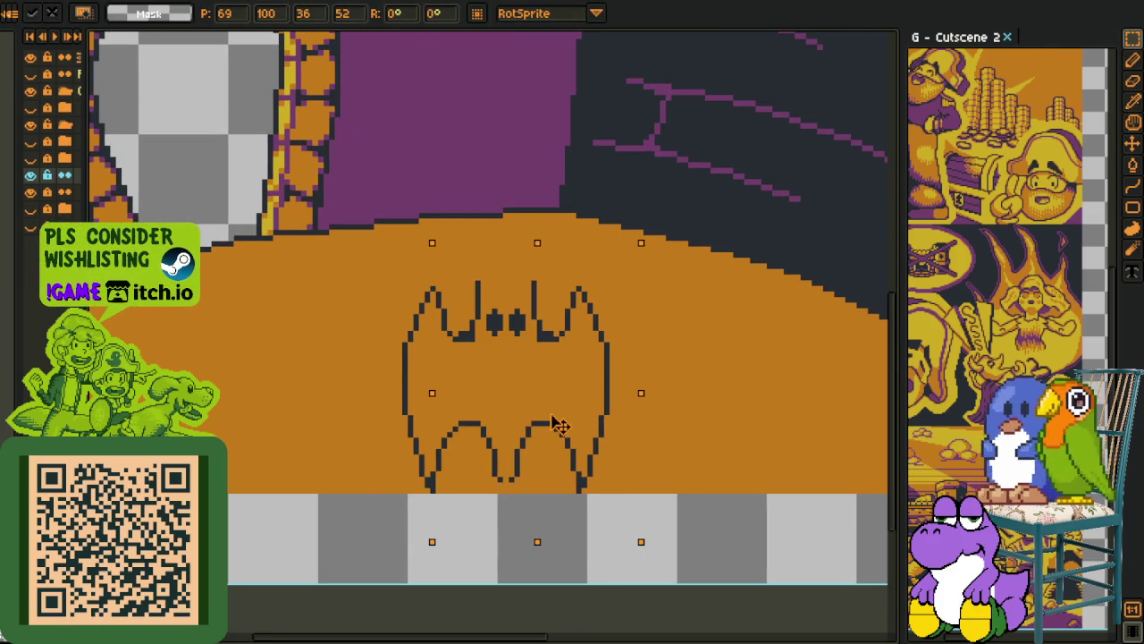
key(Return)
key(ctrl+d)
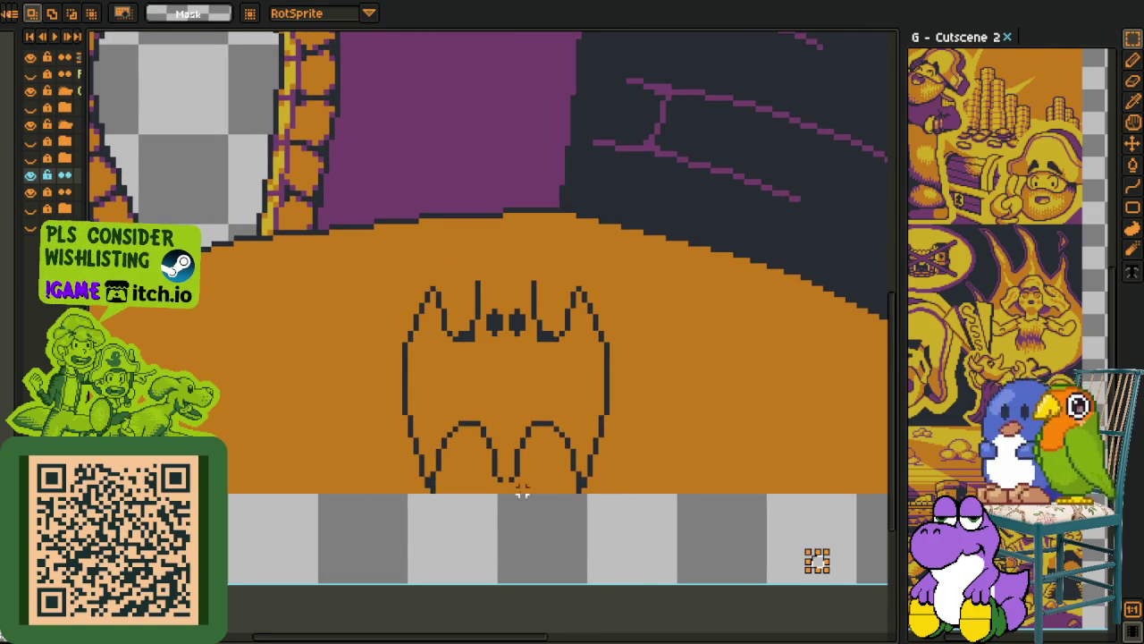
Fill the gap pixel at the bat's bottom and bring the head into view
scroll(539, 500, up, 3)
scroll(549, 487, up, 3)
key(b)
click(574, 474)
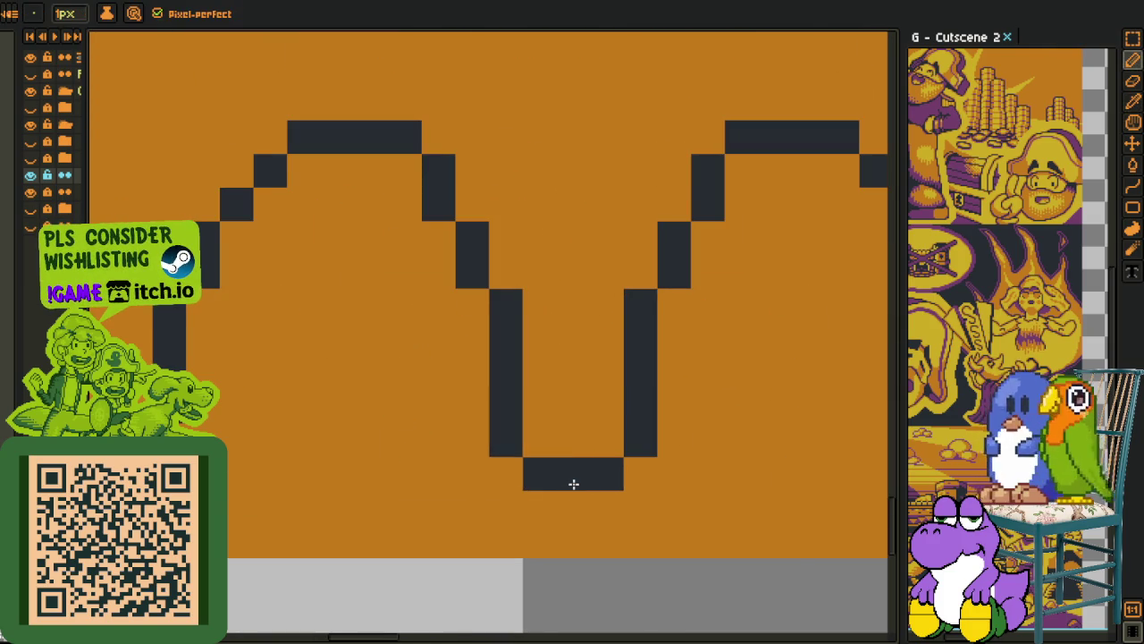
scroll(572, 477, down, 5)
drag(523, 248, 523, 440)
scroll(533, 382, up, 2)
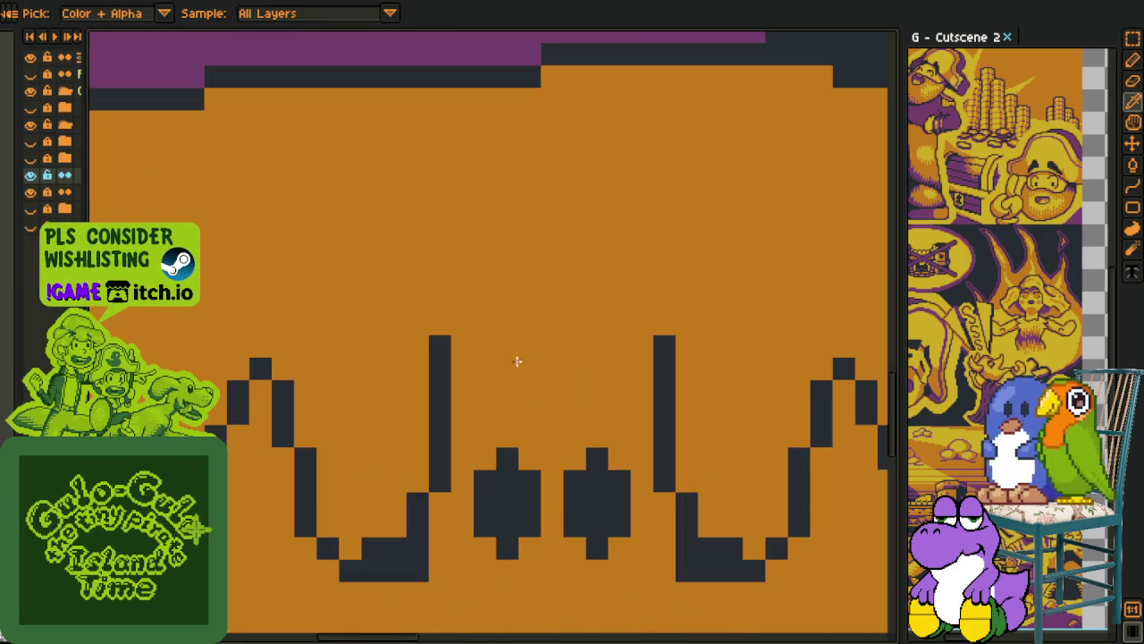
Draw the ear's diagonal stroke and mirror the head half horizontally
key(b)
drag(507, 324, 576, 395)
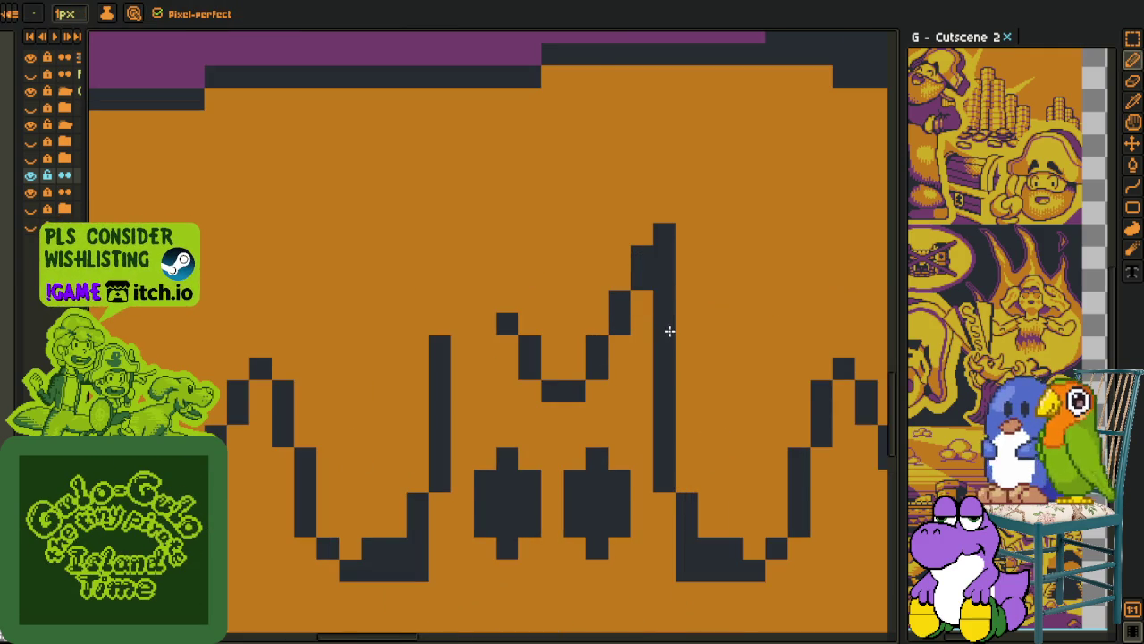
key(m)
drag(439, 233, 670, 393)
key(ctrl+c)
key(ctrl+v)
key(shift+h)
key(Return)
Erase stray pixels in the head's right arm and beside the right eye
scroll(547, 363, up, 1)
key(e)
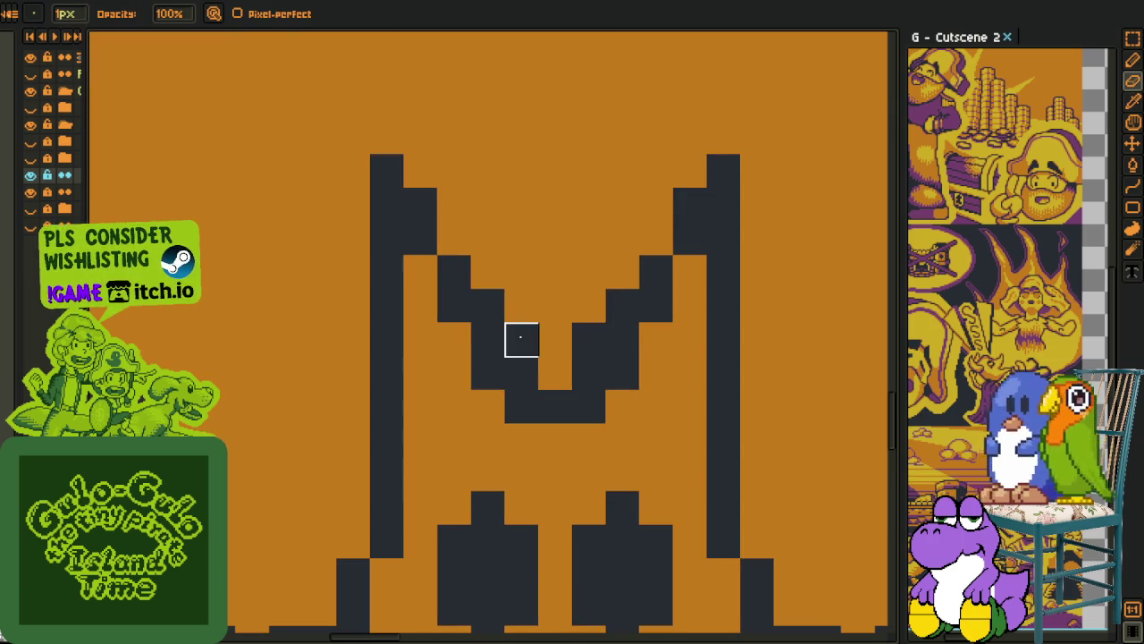
click(589, 373)
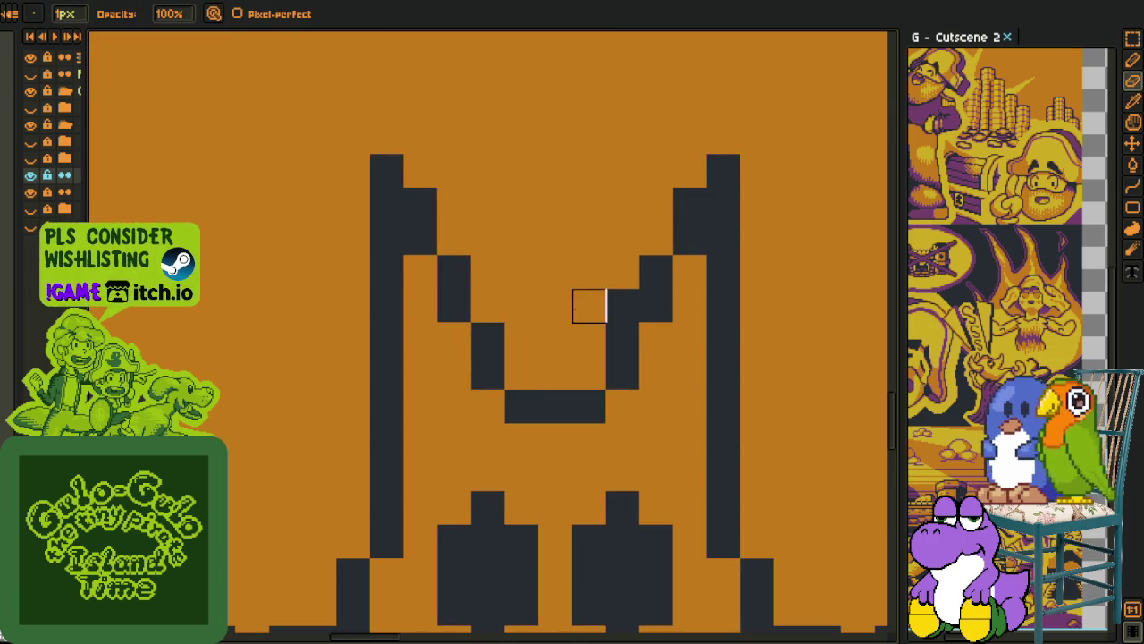
scroll(624, 305, down, 2)
scroll(557, 294, up, 2)
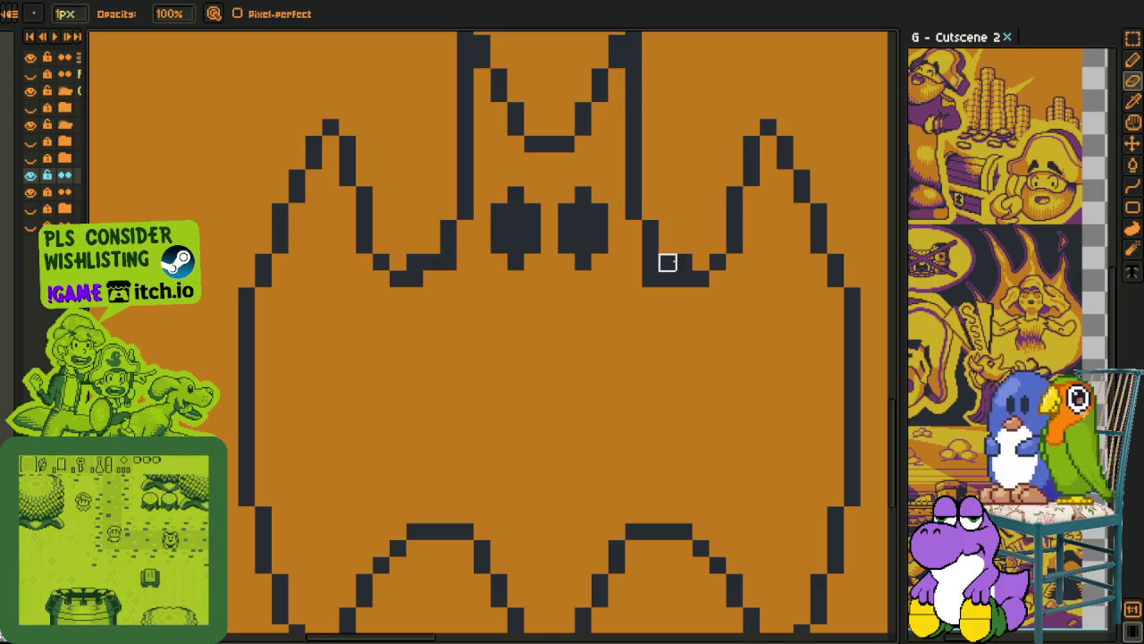
click(667, 279)
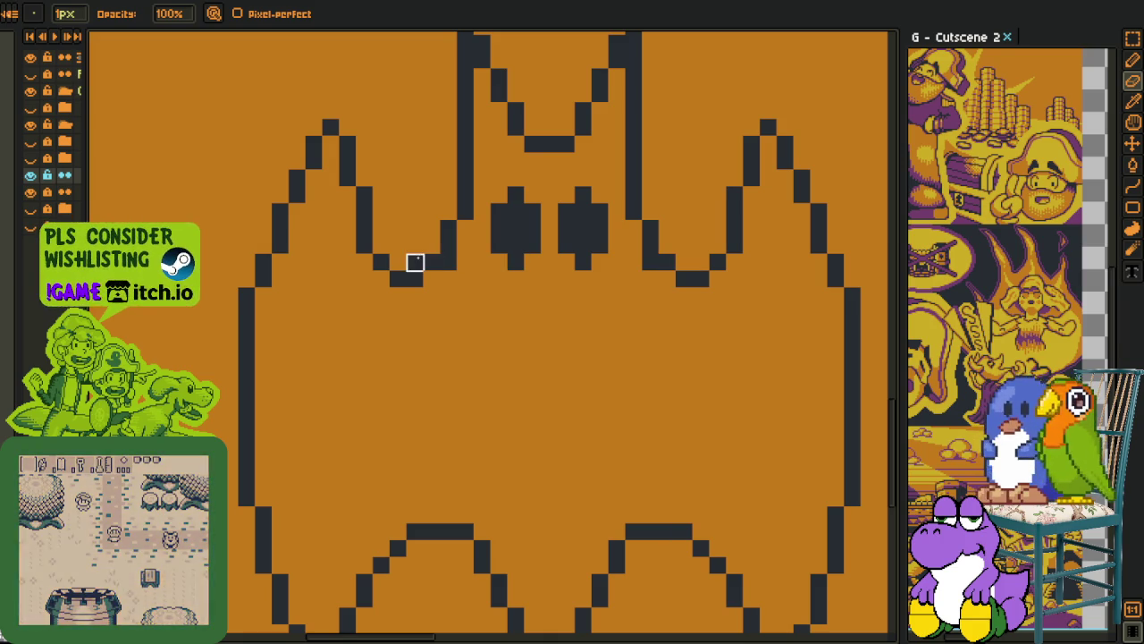
scroll(459, 286, down, 2)
Fill the bat's interior with purple using the fill bucket
key(i)
scroll(513, 434, down, 1)
scroll(467, 383, up, 1)
scroll(467, 383, up, 2)
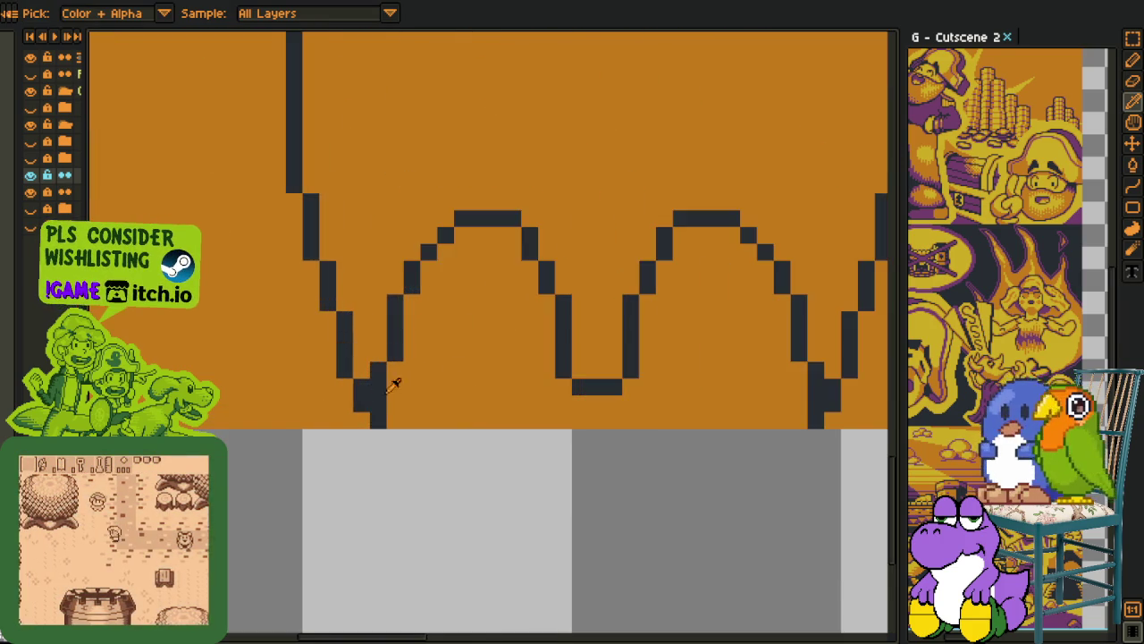
scroll(385, 429, down, 1)
scroll(420, 491, down, 2)
scroll(429, 480, up, 1)
scroll(304, 469, up, 1)
scroll(307, 477, up, 2)
scroll(307, 478, down, 3)
scroll(358, 496, down, 1)
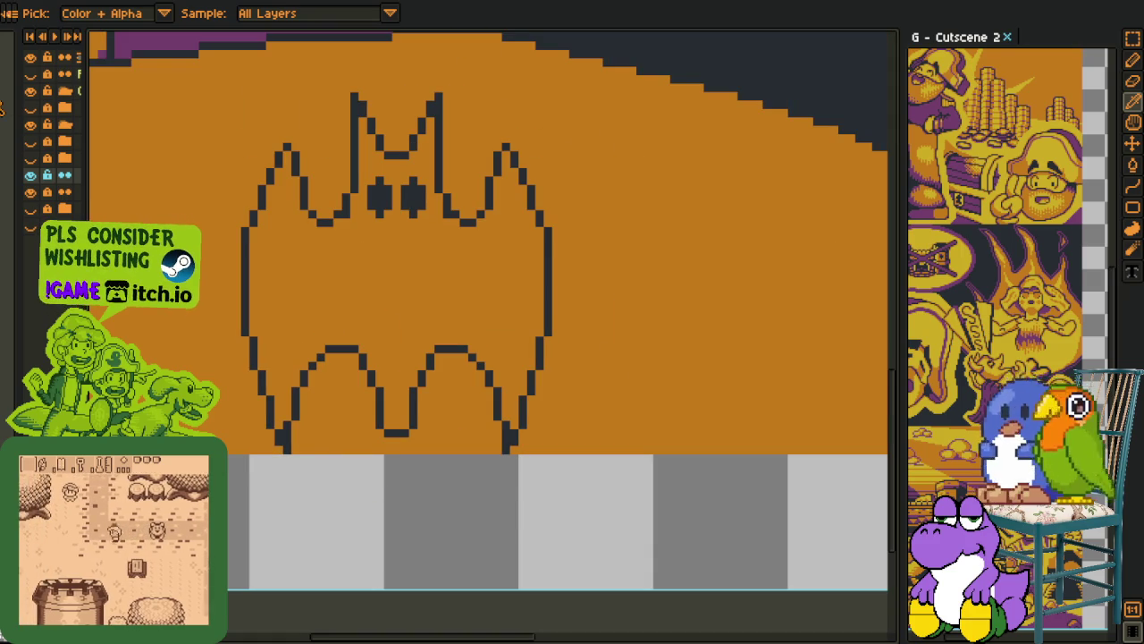
key(g)
click(345, 286)
Fill the bat's left and right eyes yellow with the Paint Bucket
scroll(375, 385, down, 1)
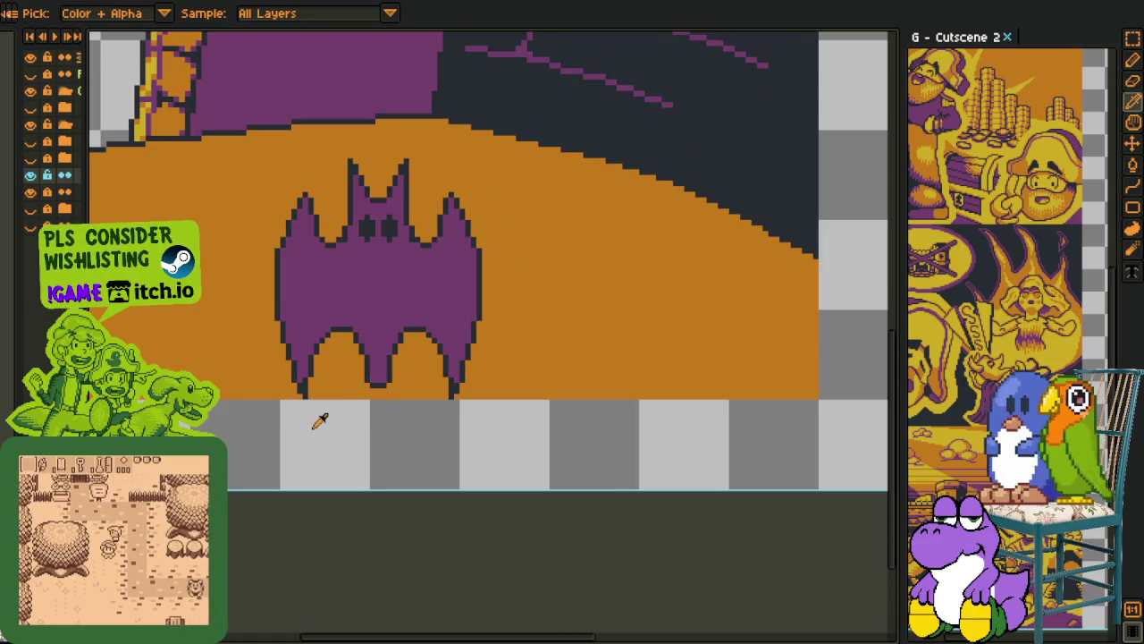
scroll(362, 205, up, 2)
key(w)
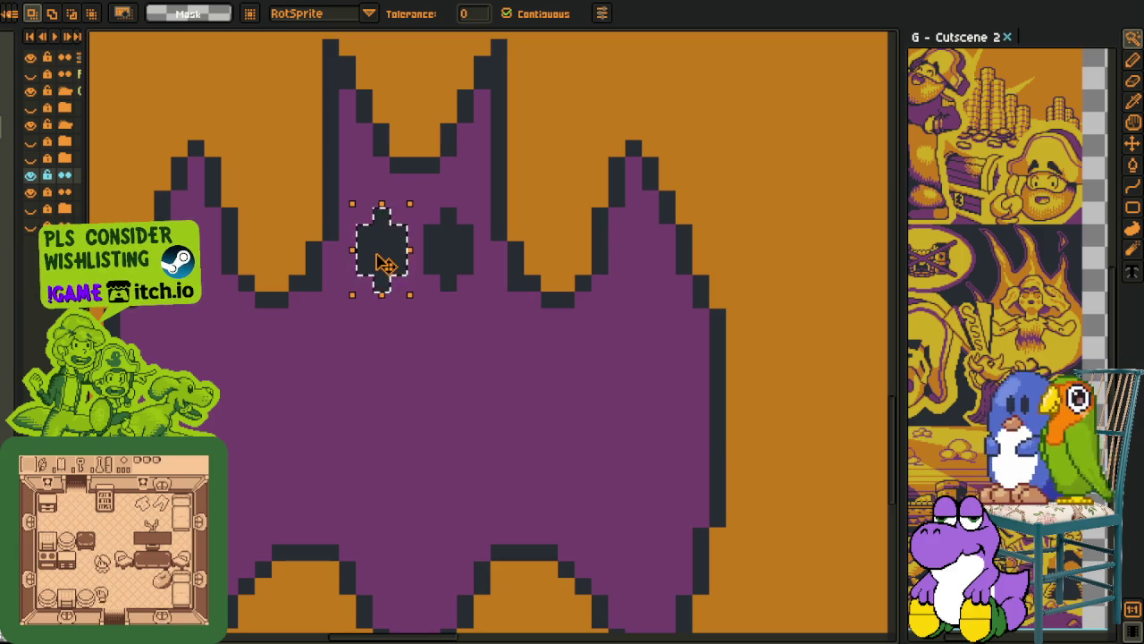
key(g)
click(380, 260)
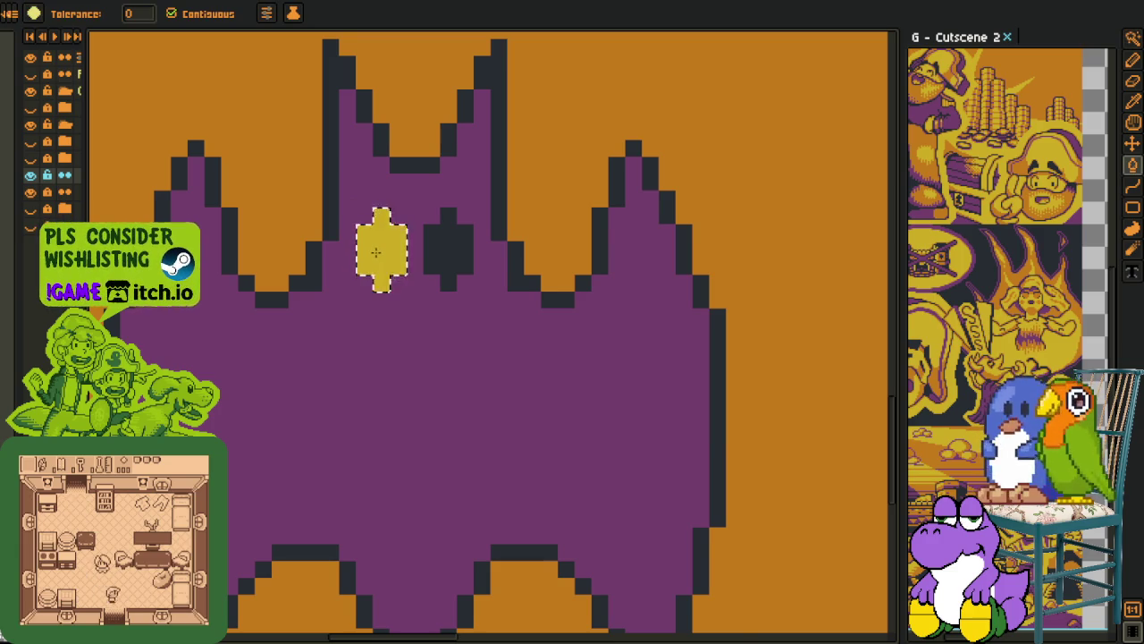
scroll(380, 259, down, 2)
key(m)
scroll(402, 264, up, 1)
scroll(402, 264, up, 1)
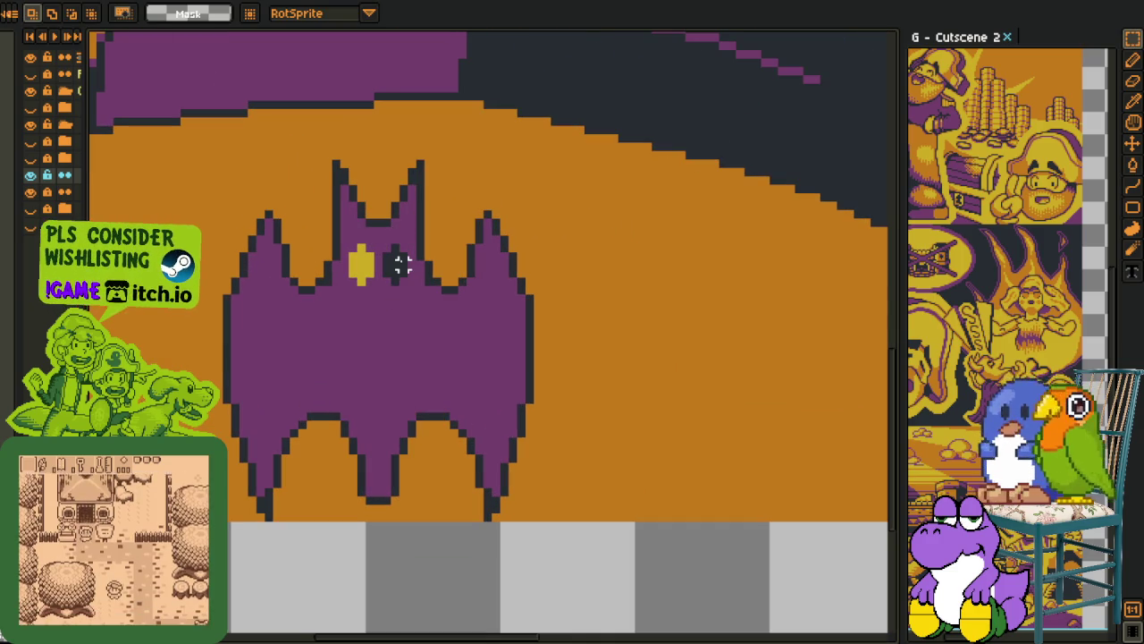
key(g)
click(402, 262)
scroll(403, 268, down, 2)
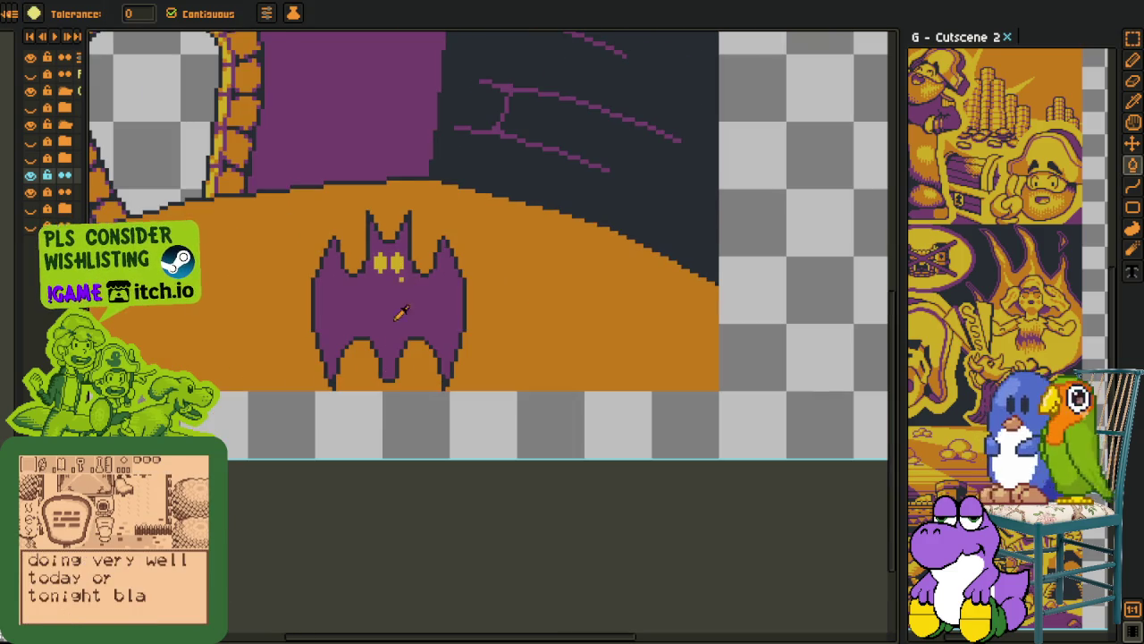
Eyedrop the dark outline colour and bucket-fill the bat's body with it
key(i)
key(m)
drag(286, 169, 534, 431)
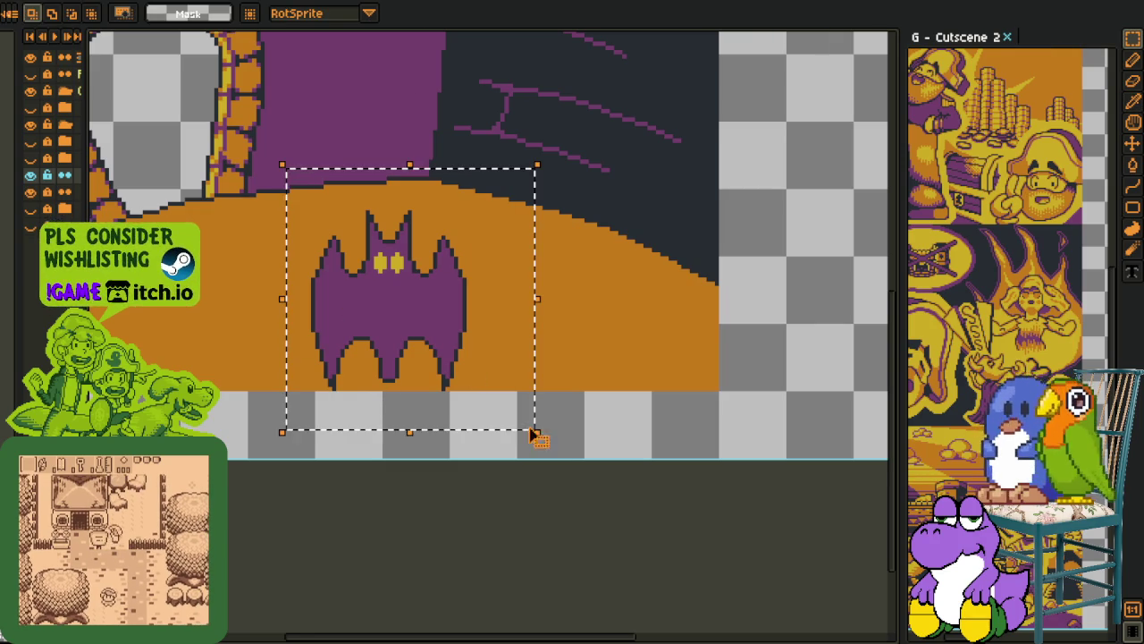
click(540, 241)
key(i)
scroll(540, 241, up, 2)
scroll(399, 331, up, 1)
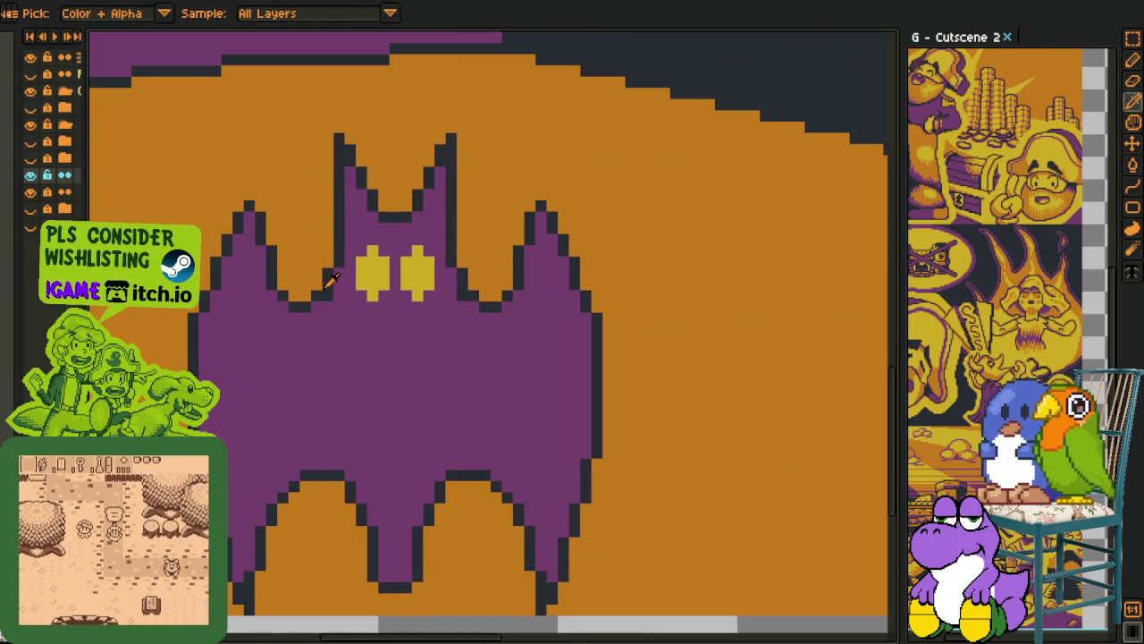
key(g)
click(434, 402)
scroll(351, 329, down, 3)
Select the bat, delete it and restore it with undo, then move to GIMP
key(i)
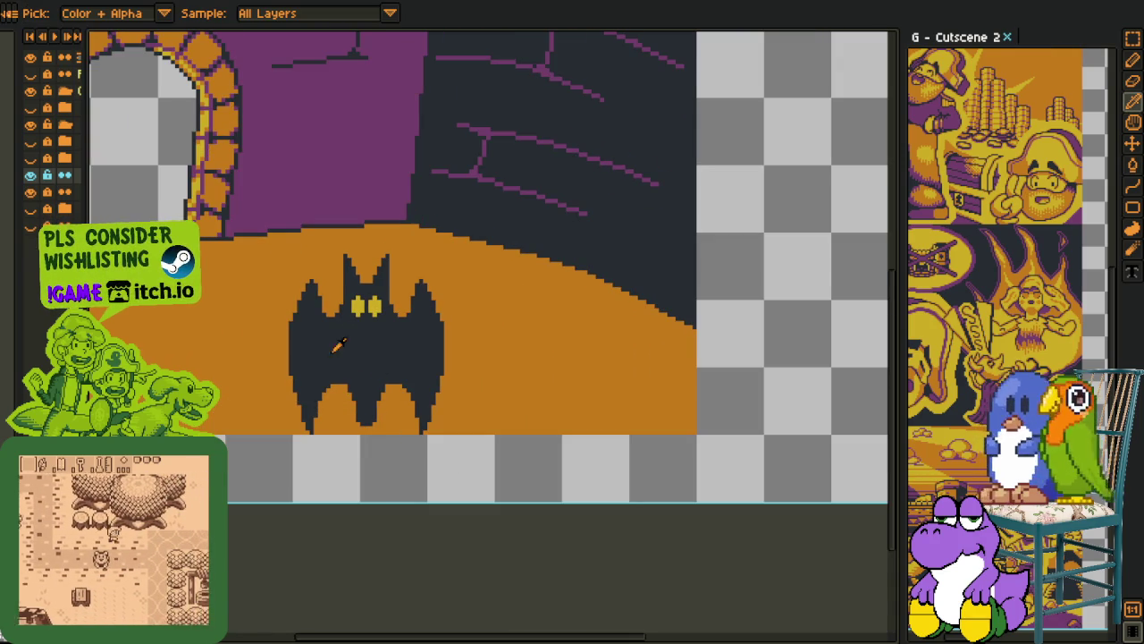
key(h)
scroll(300, 237, down, 1)
drag(300, 237, 345, 285)
key(i)
key(m)
drag(294, 224, 493, 465)
key(Delete)
key(ctrl+z)
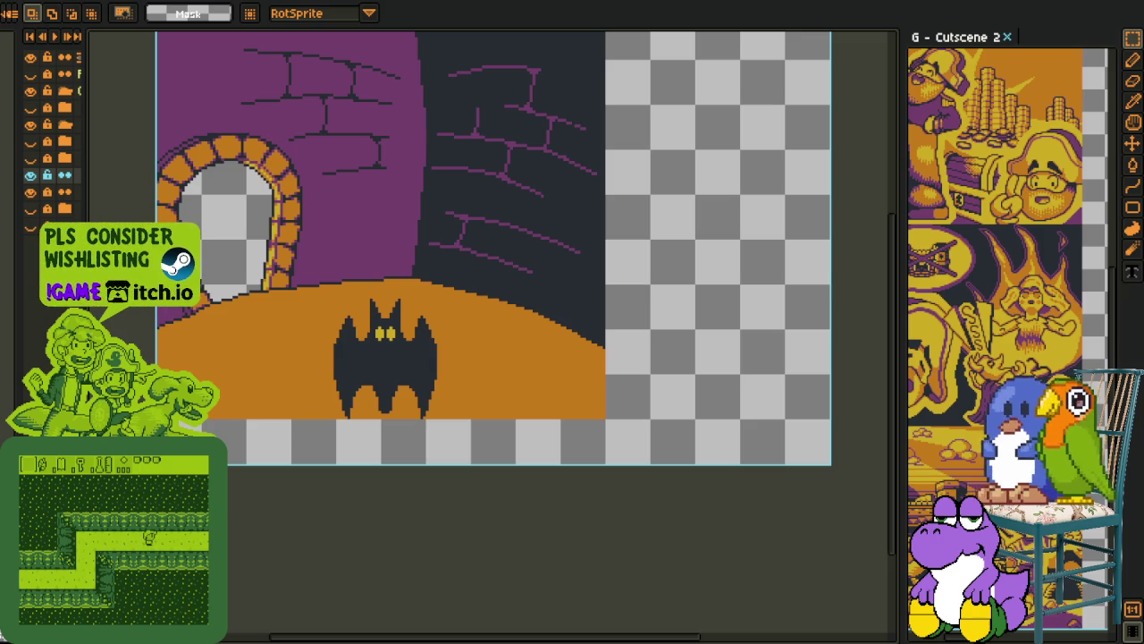
key(alt+Tab)
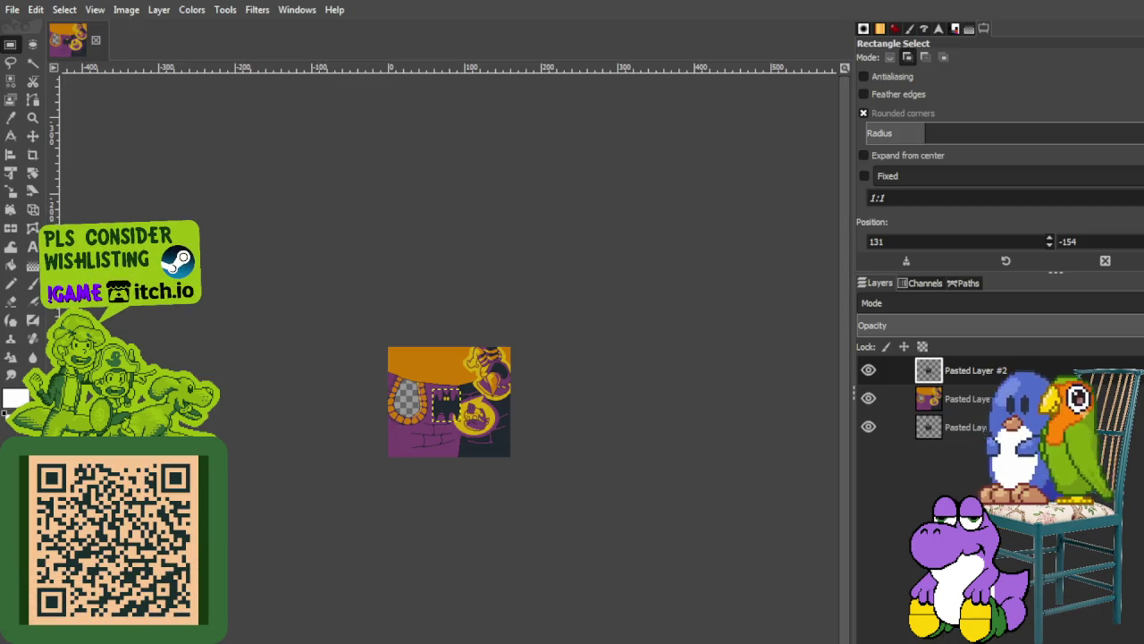
Select around the bat and try the Scale tool, cancelling it twice
scroll(430, 374, up, 1)
scroll(430, 375, up, 2)
drag(373, 384, 554, 597)
key(shift+s)
click(666, 401)
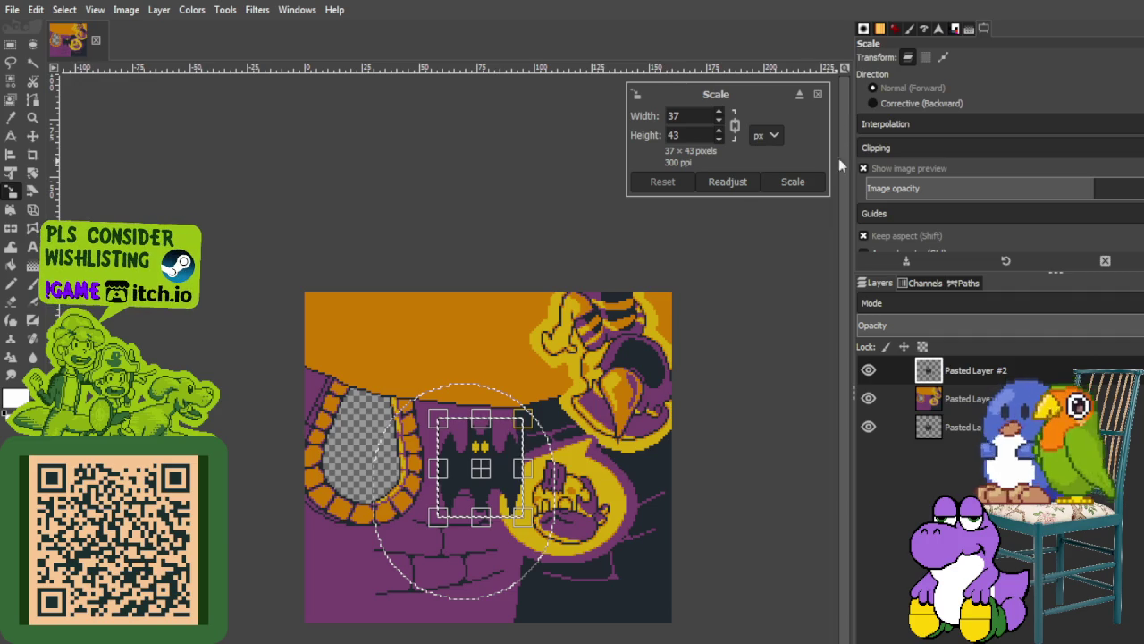
click(817, 94)
click(595, 369)
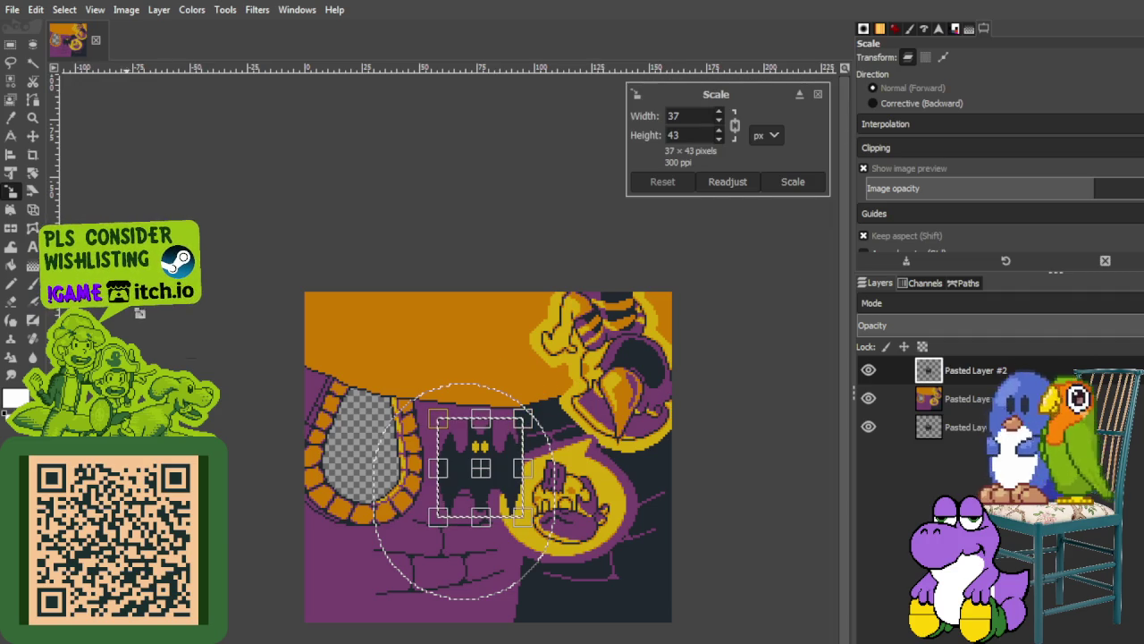
click(817, 94)
click(554, 172)
click(818, 95)
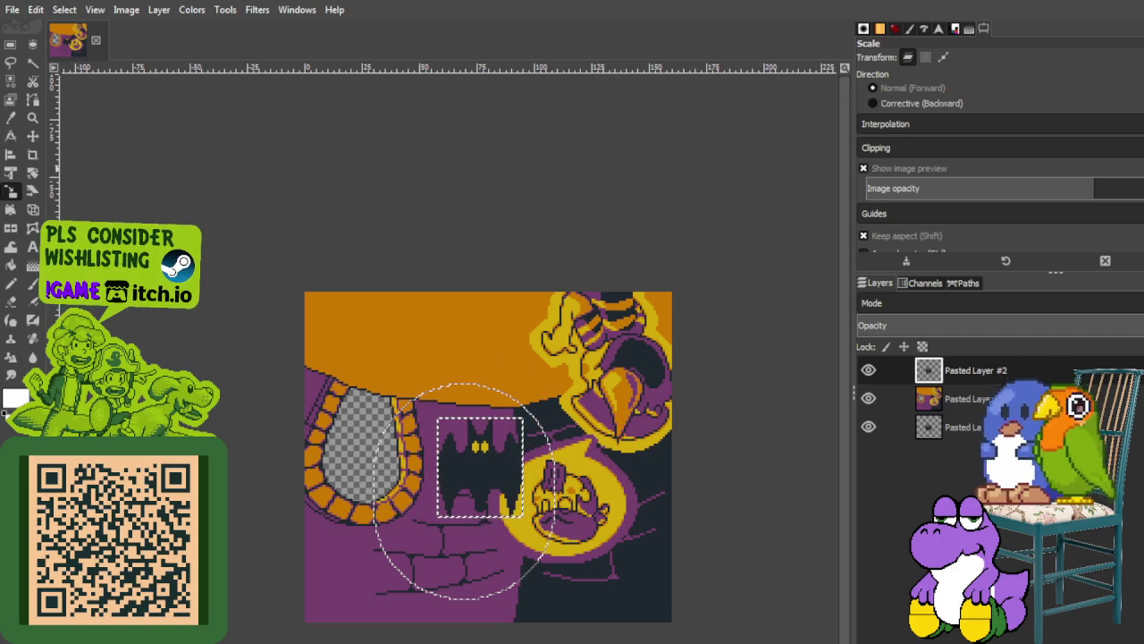
Cancel one more resize attempt, then choose Handle Transform and zoom in on the bat
click(9, 44)
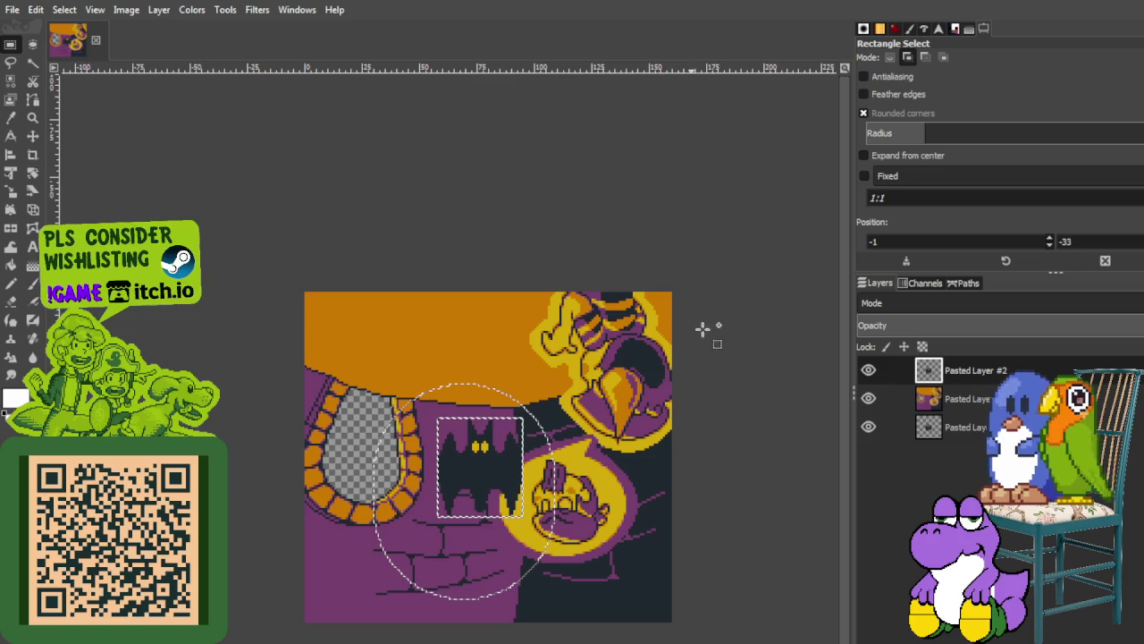
key(shift+s)
click(810, 283)
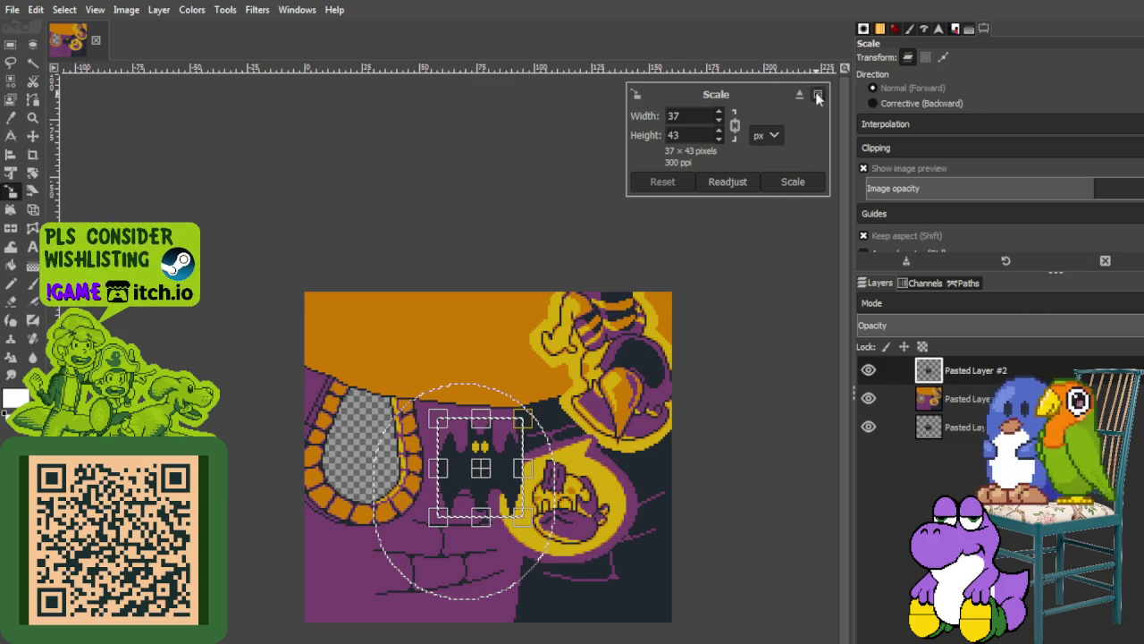
click(817, 95)
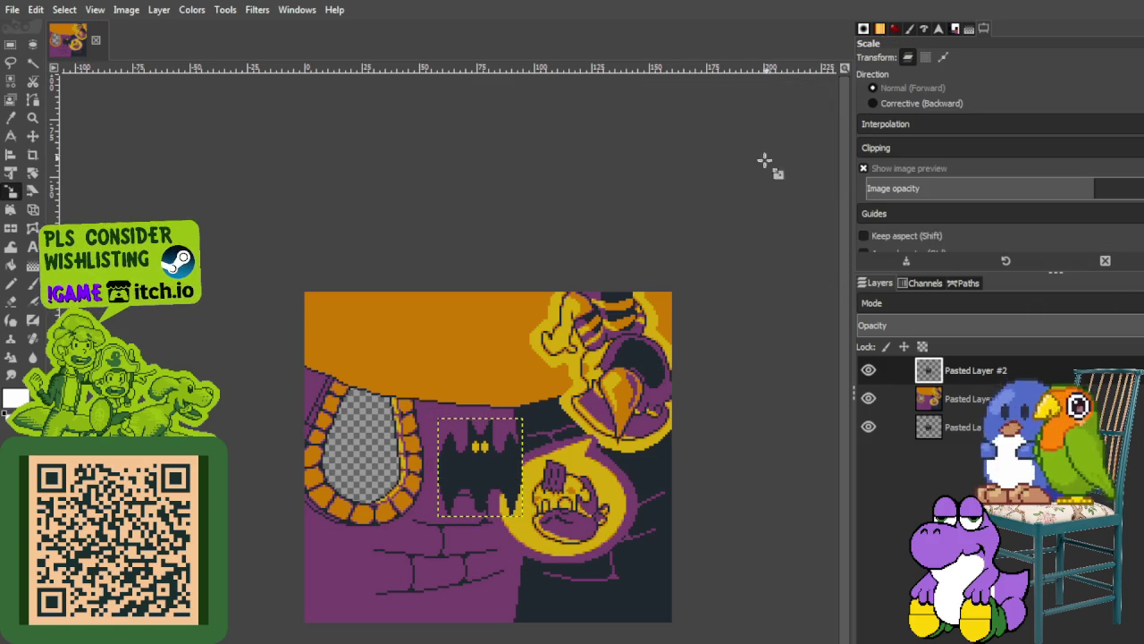
click(12, 211)
ctrl+scroll(439, 430, up, 3)
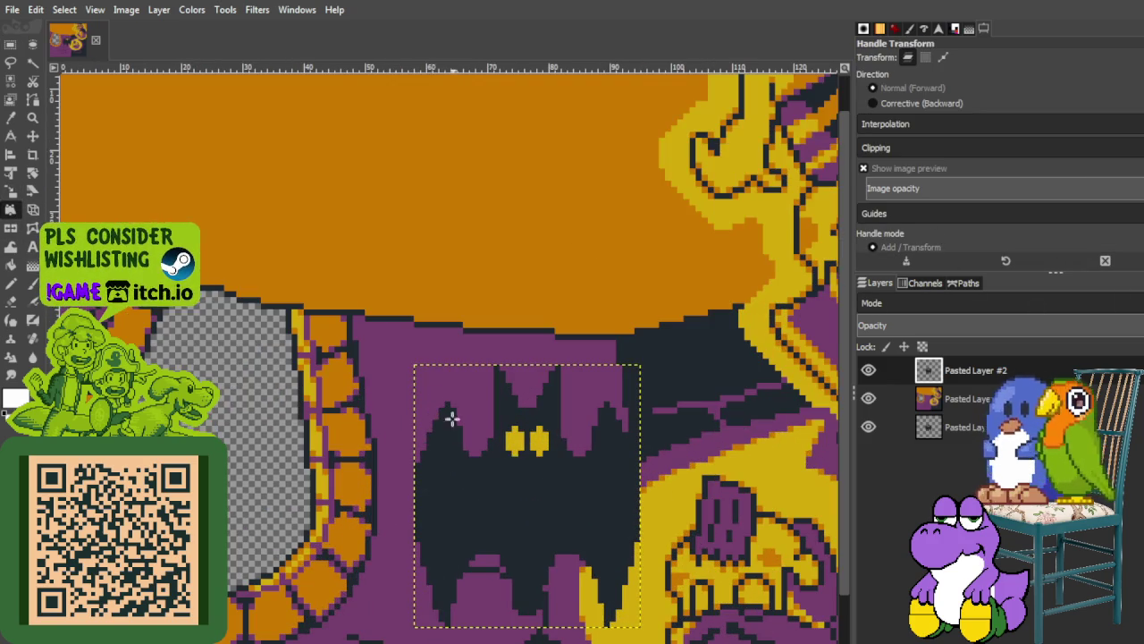
Warp the first bat with Handle Transform into a slanted shape in the upper orange area
click(415, 364)
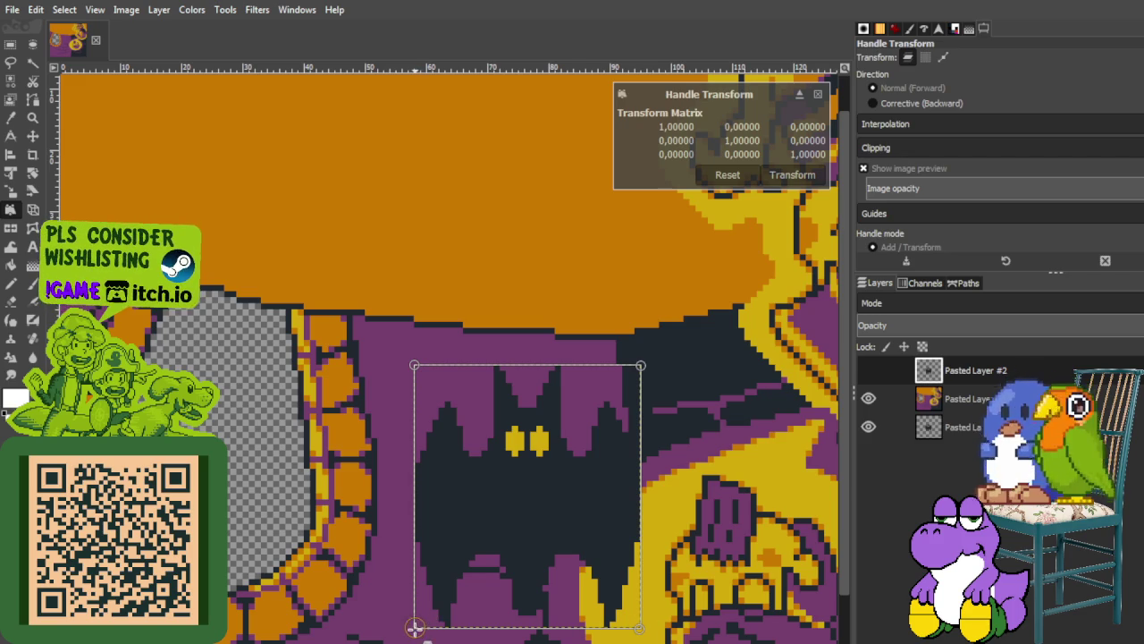
drag(415, 627, 450, 497)
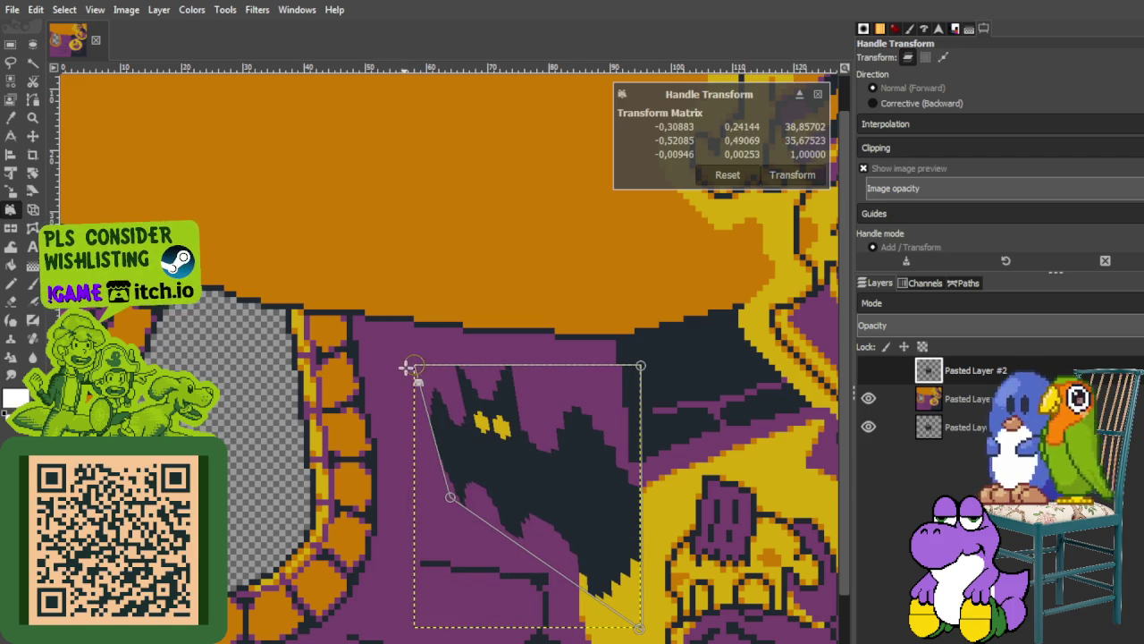
drag(417, 352, 488, 105)
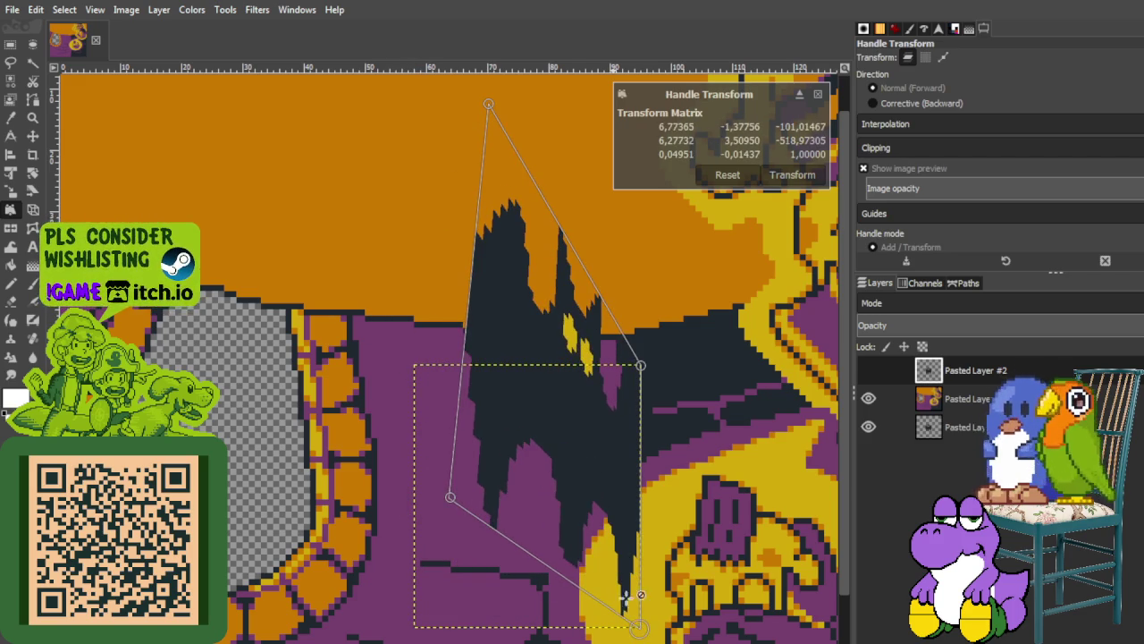
mouse_move(636, 623)
mouse_down()
mouse_move(539, 335)
mouse_move(602, 466)
mouse_up()
drag(639, 365, 694, 162)
scroll(540, 490, down, 4)
scroll(540, 491, up, 2)
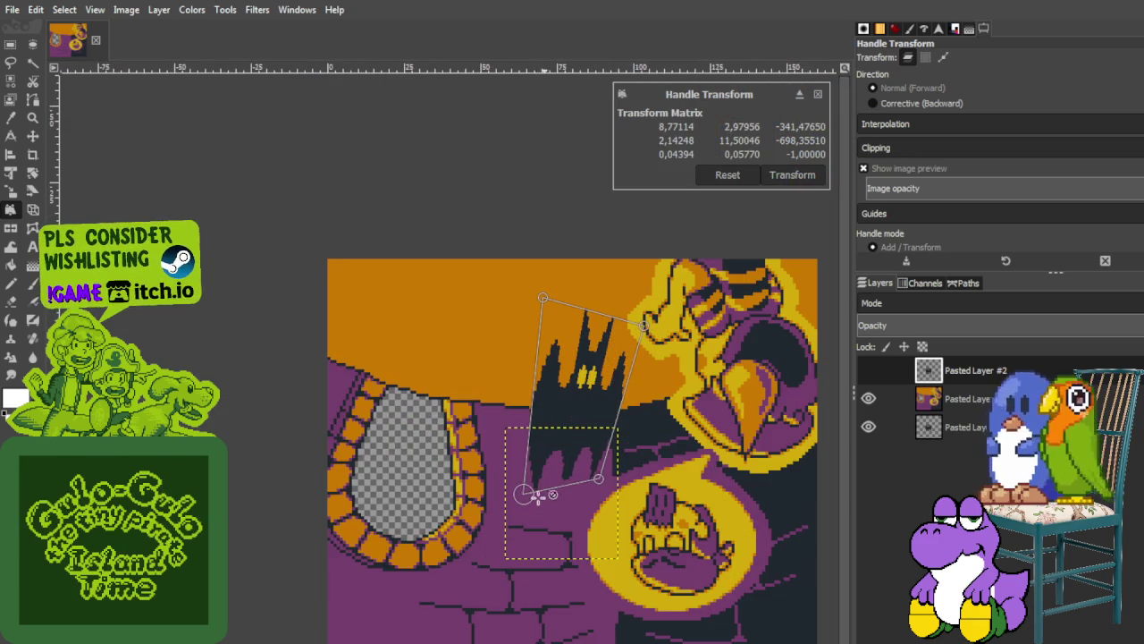
drag(526, 494, 500, 374)
mouse_move(596, 480)
mouse_down()
mouse_move(566, 401)
mouse_move(541, 391)
mouse_up()
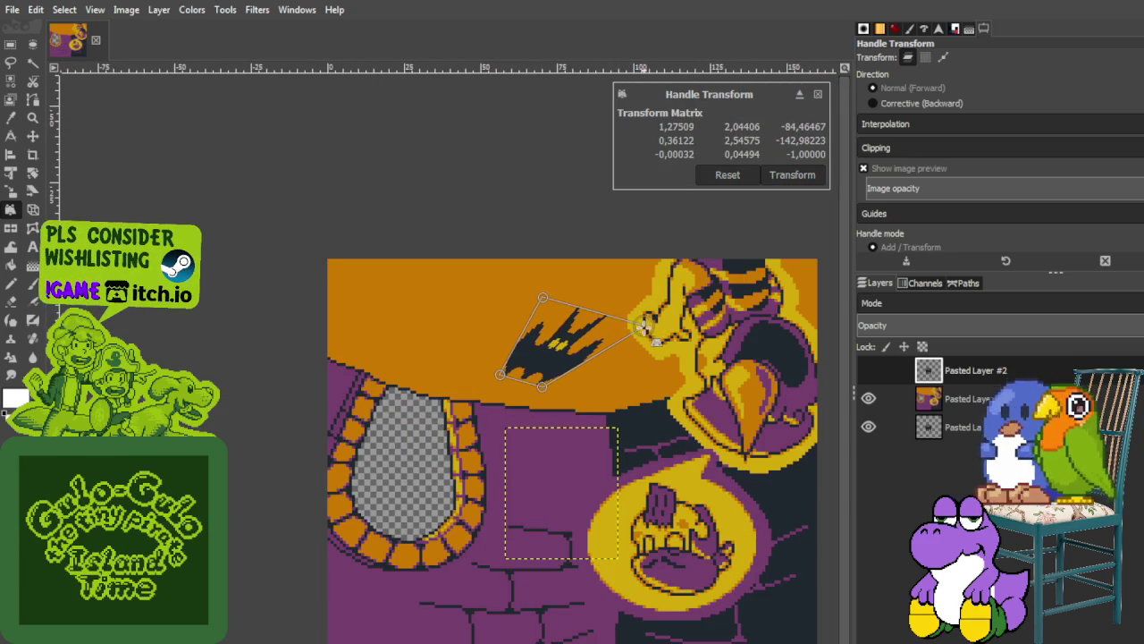
drag(542, 298, 532, 284)
drag(641, 321, 652, 324)
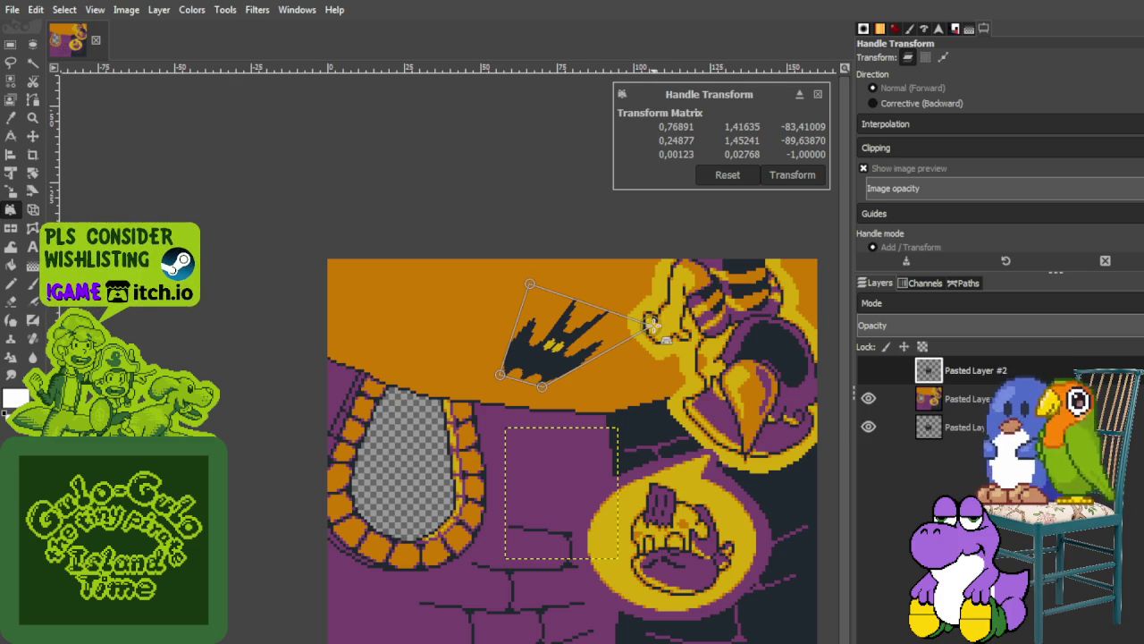
click(793, 175)
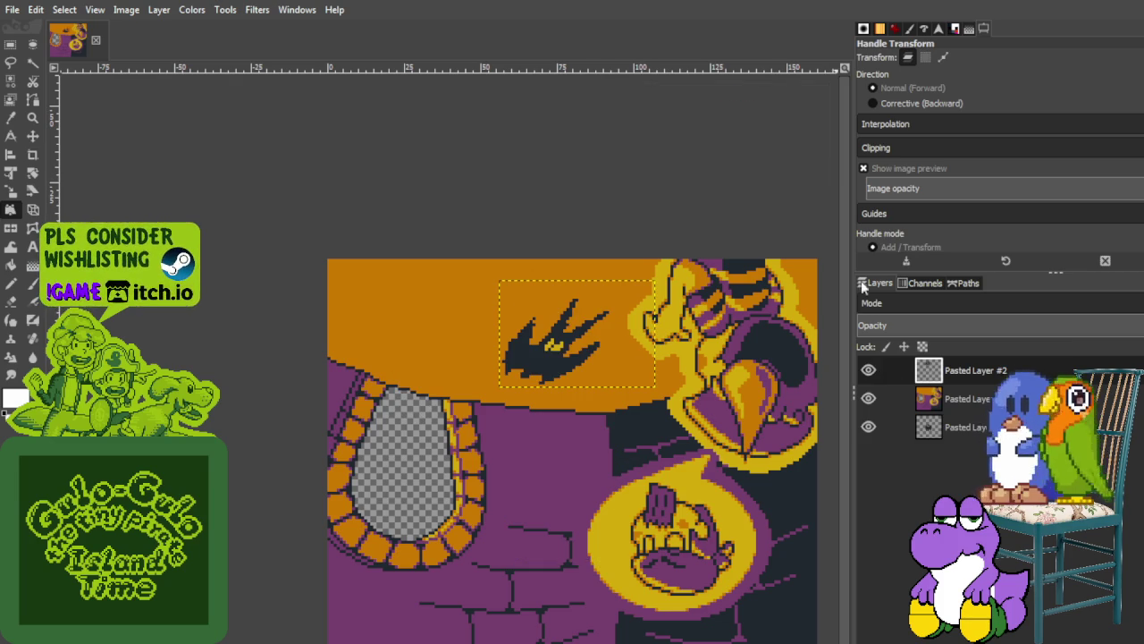
Paste another bat copy as Pasted Layer #3 and crop the layer to the bat
click(161, 10)
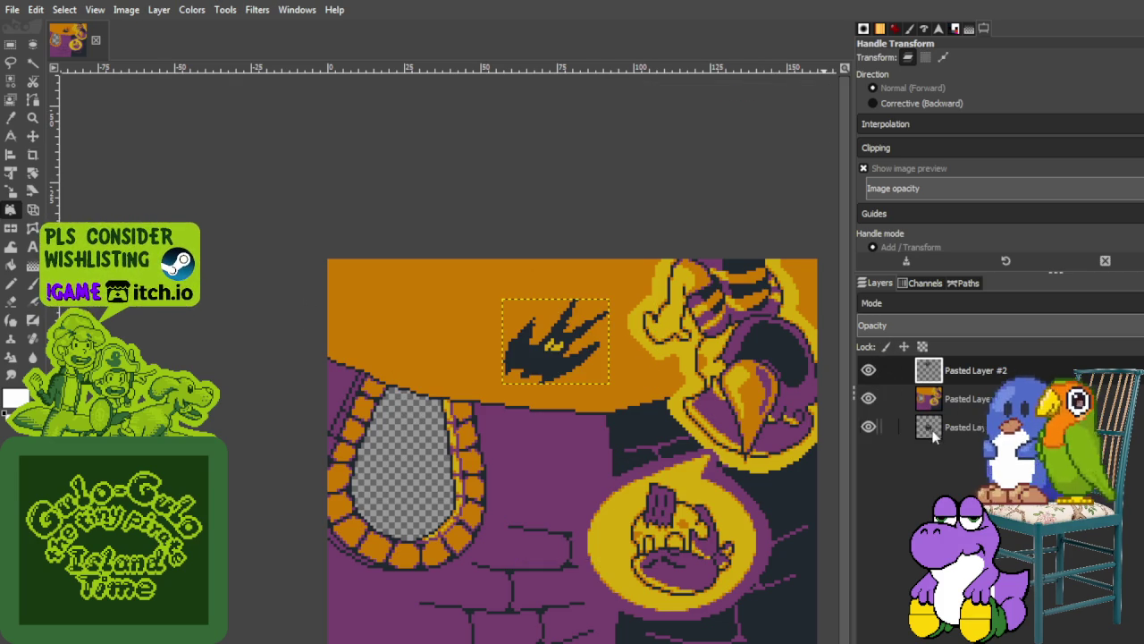
key(ctrl+v)
key(ctrl+shift+n)
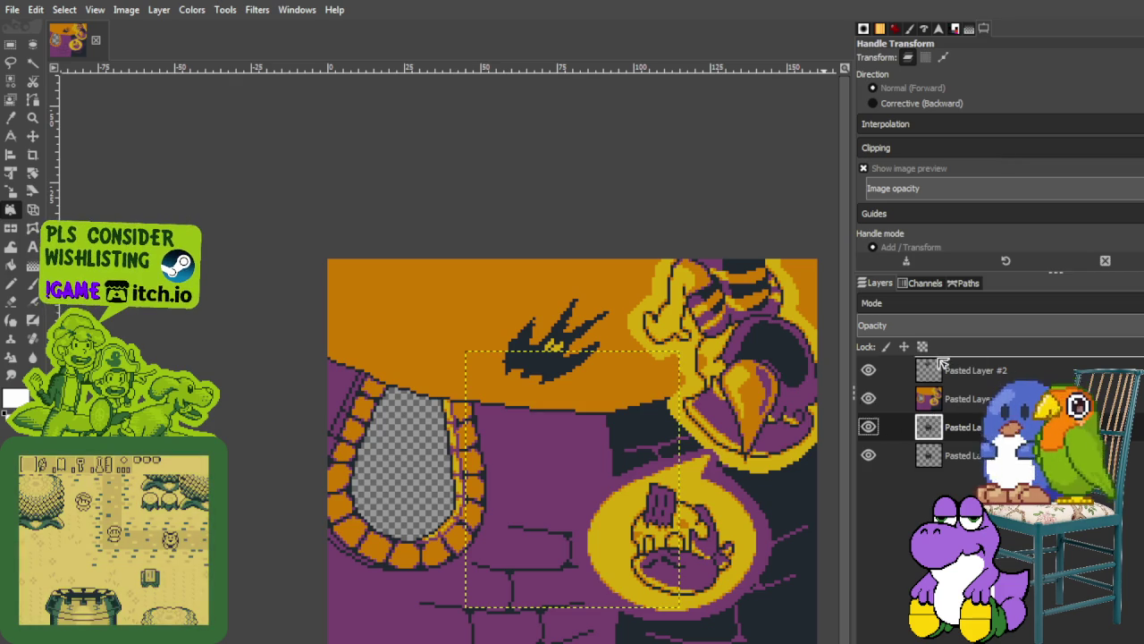
key(ctrl+v)
click(161, 10)
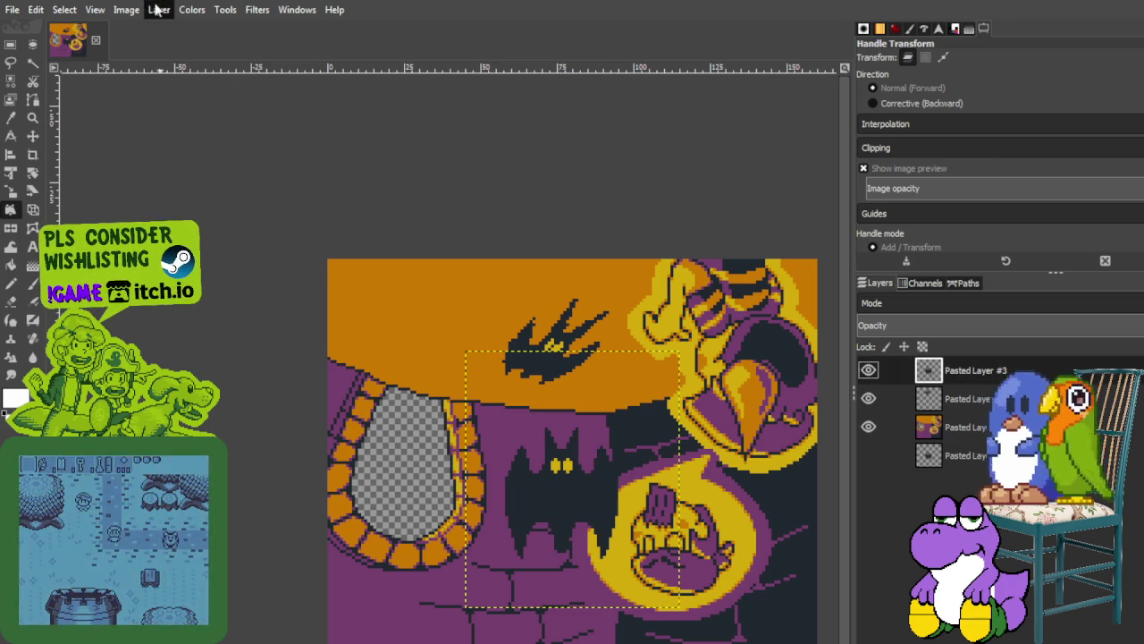
click(222, 323)
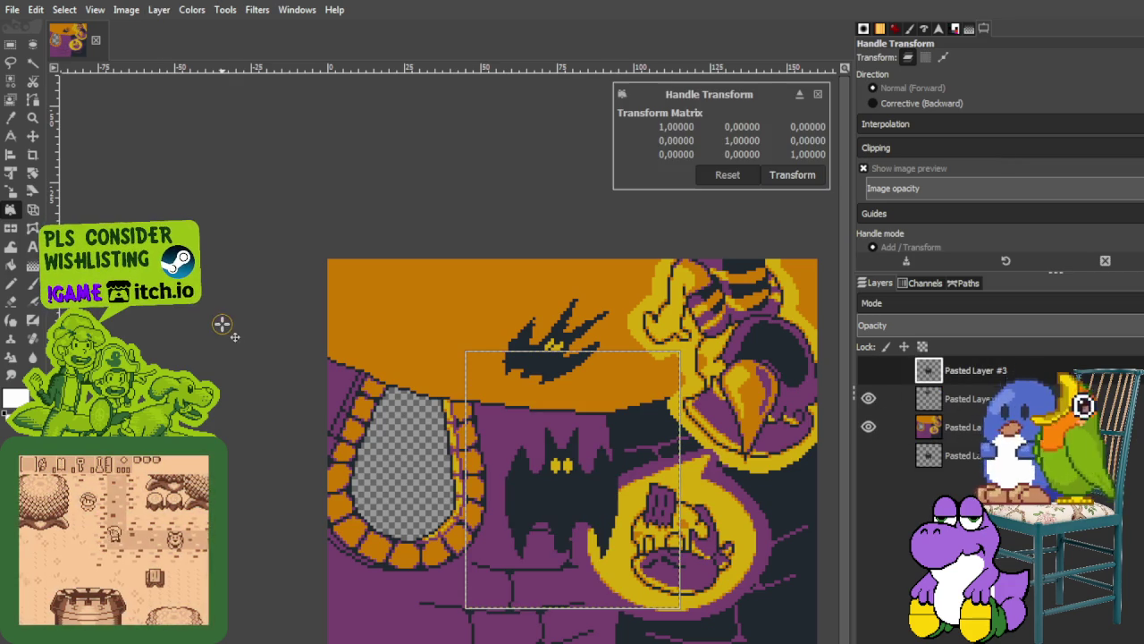
click(818, 94)
click(159, 10)
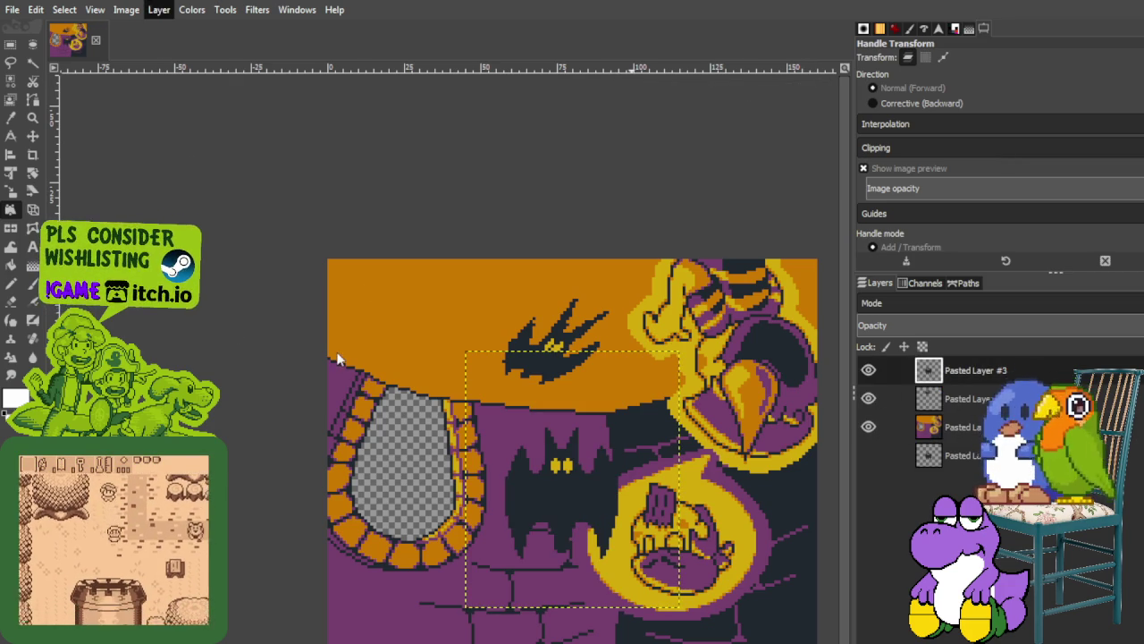
click(314, 327)
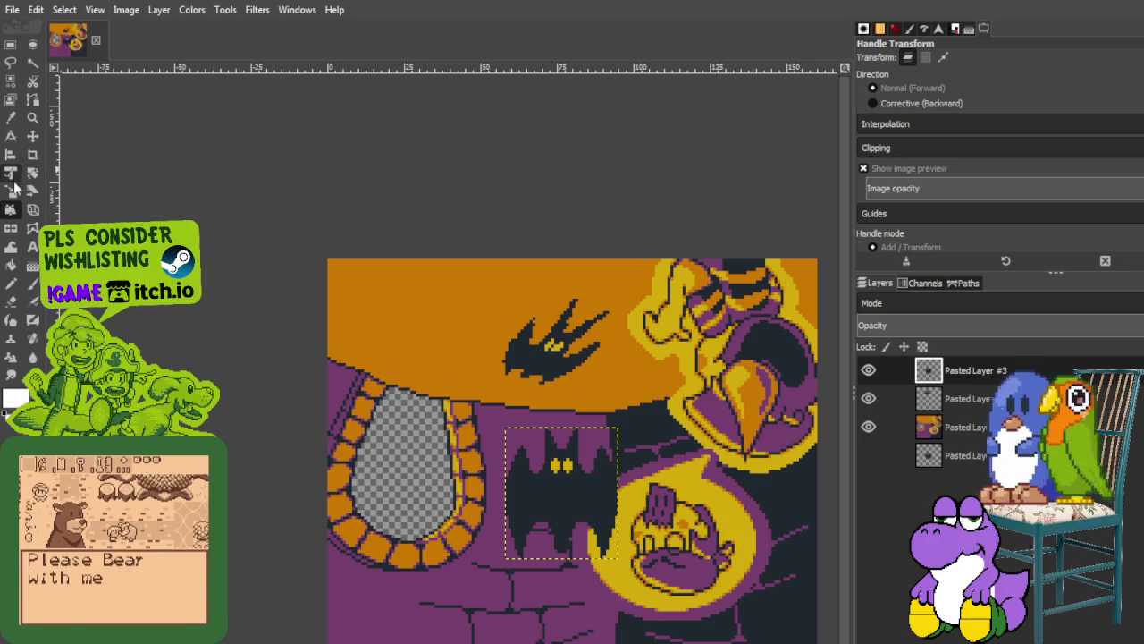
Warp the second bat by its corner handles into a slanted shape beside the first
click(507, 430)
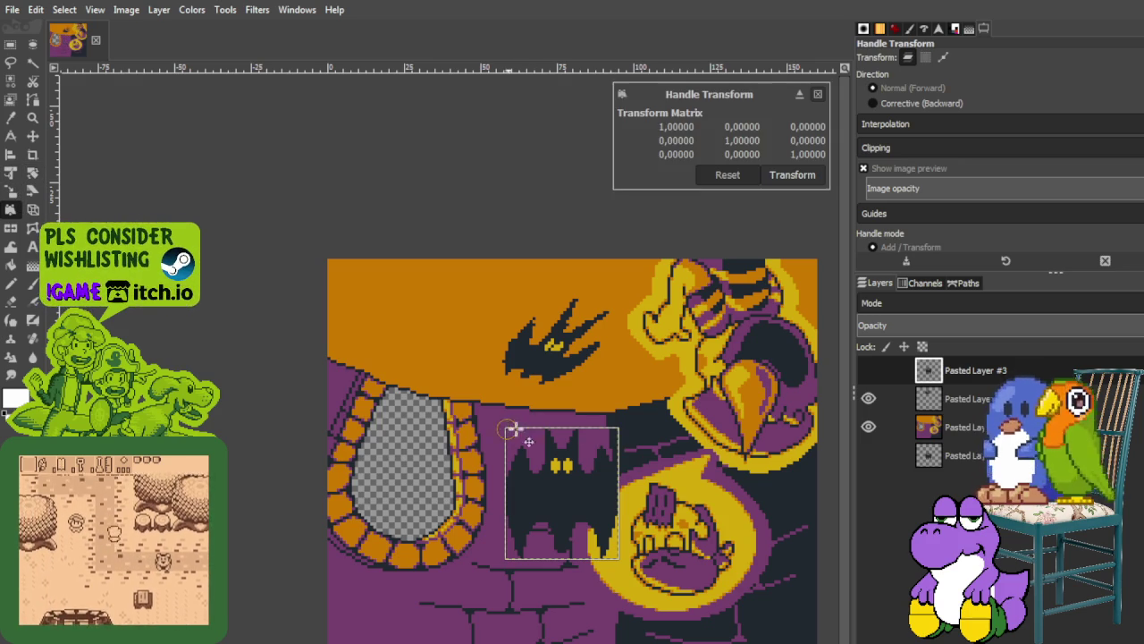
click(620, 427)
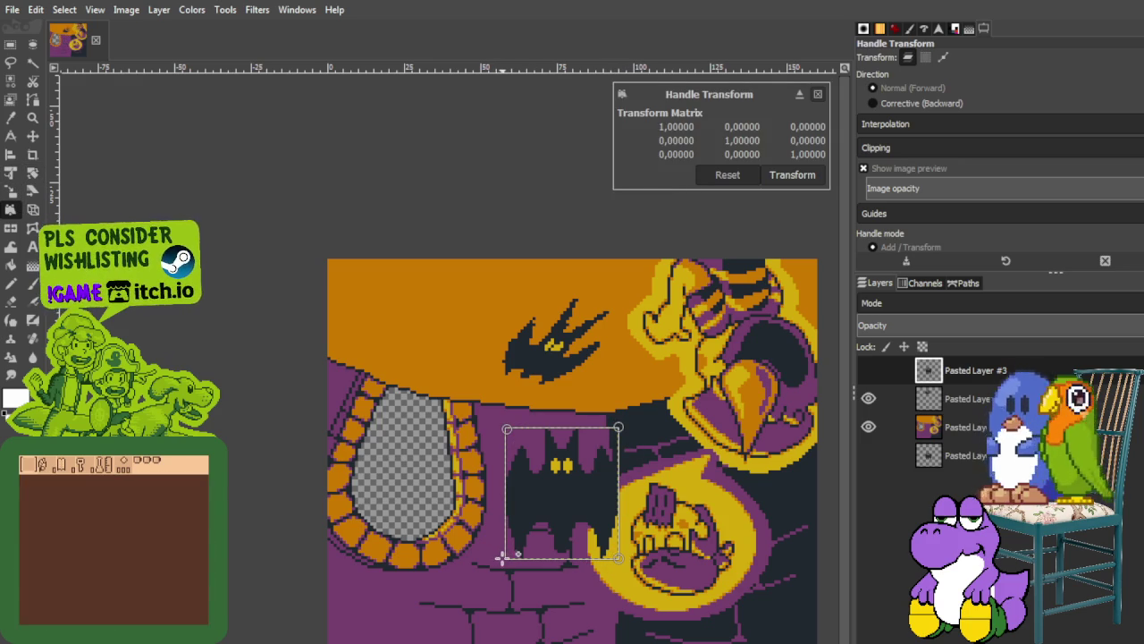
mouse_move(505, 560)
mouse_down()
mouse_move(379, 339)
mouse_move(444, 460)
mouse_up()
drag(507, 431, 388, 282)
drag(620, 427, 493, 281)
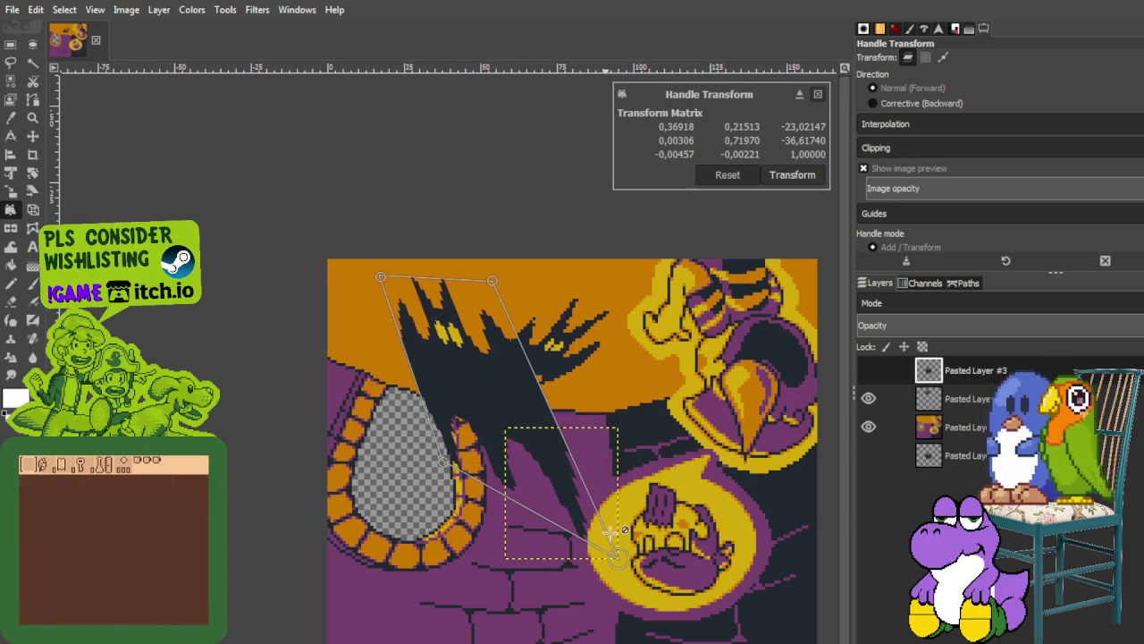
mouse_move(620, 560)
mouse_down()
mouse_move(467, 414)
mouse_move(474, 434)
mouse_move(393, 367)
mouse_up()
drag(475, 431, 430, 375)
drag(494, 282, 519, 308)
drag(380, 277, 410, 288)
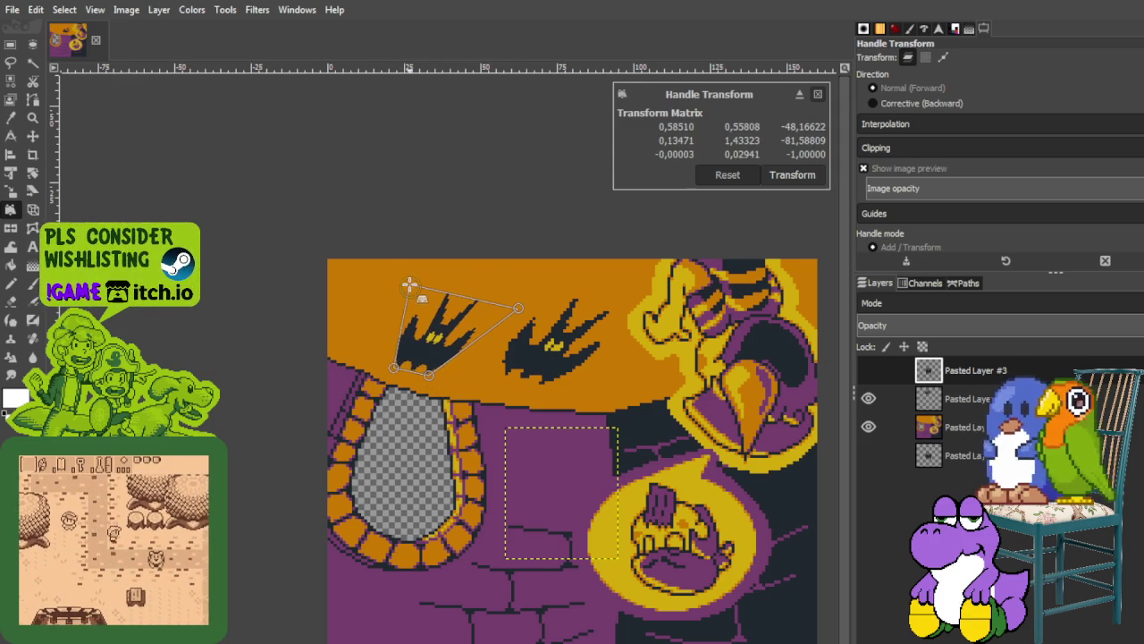
drag(393, 366, 384, 364)
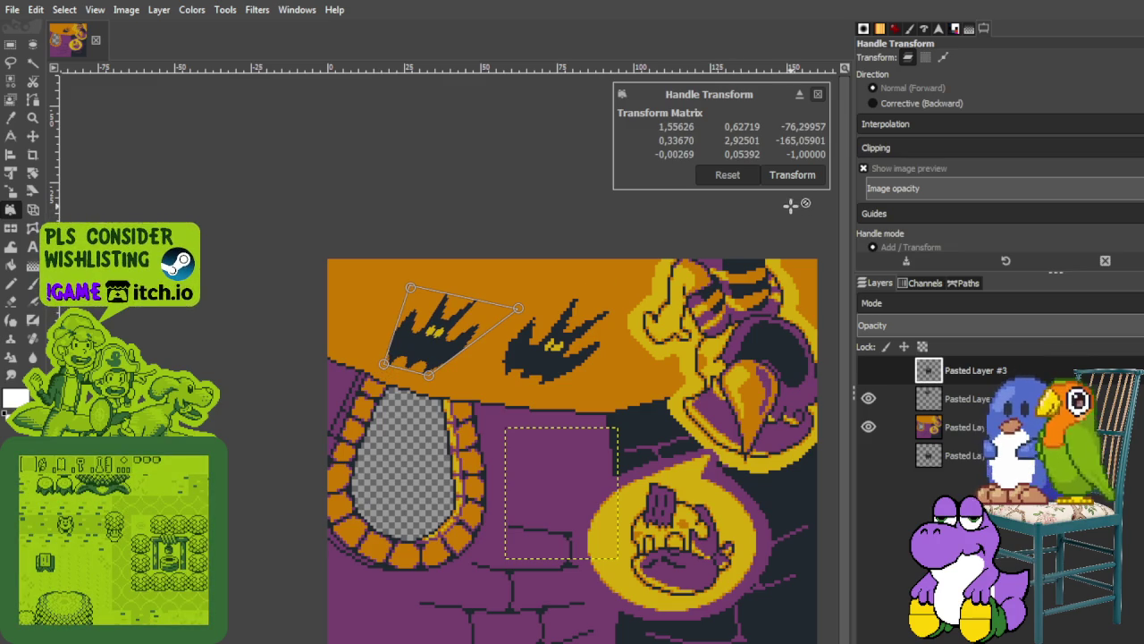
click(792, 176)
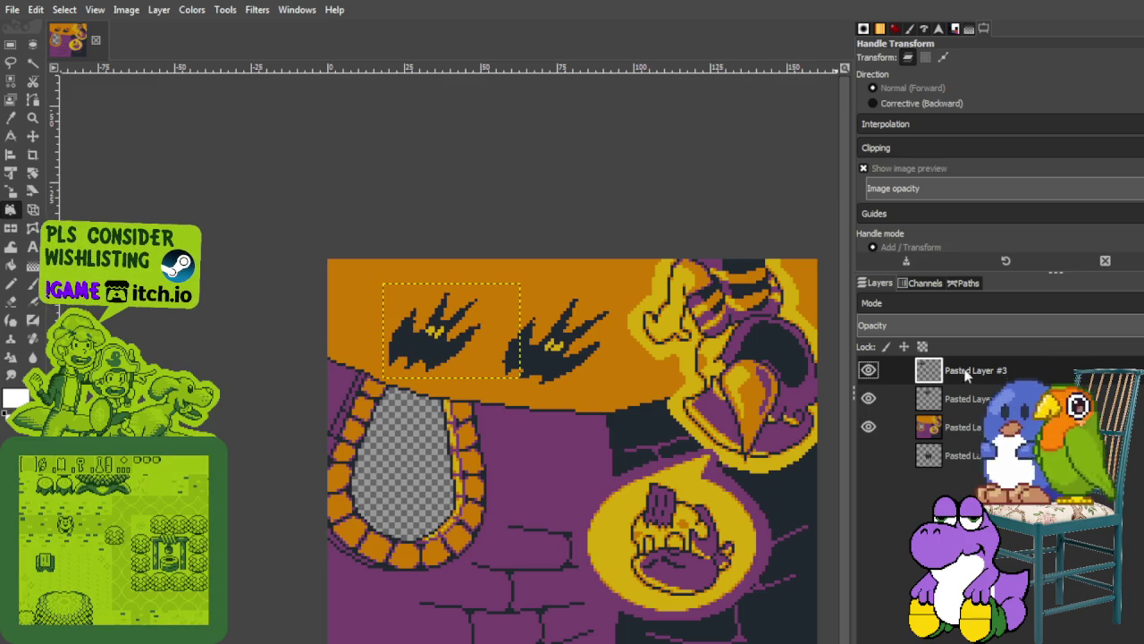
Show the unwarped bat layer and stretch its top corners up into the sky with handles
click(949, 425)
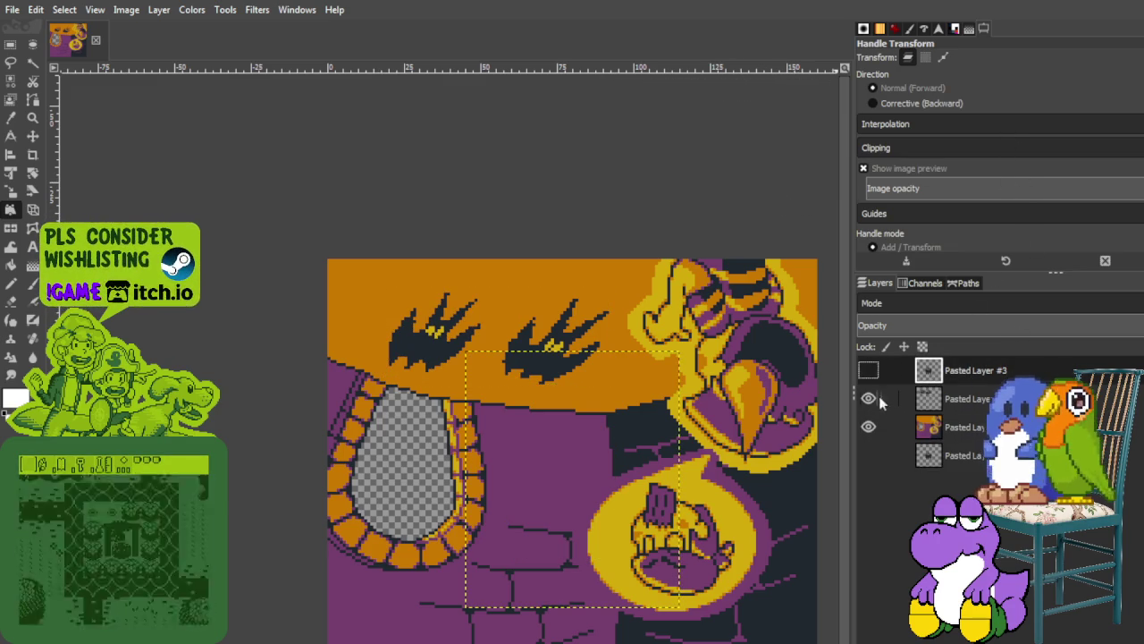
click(869, 370)
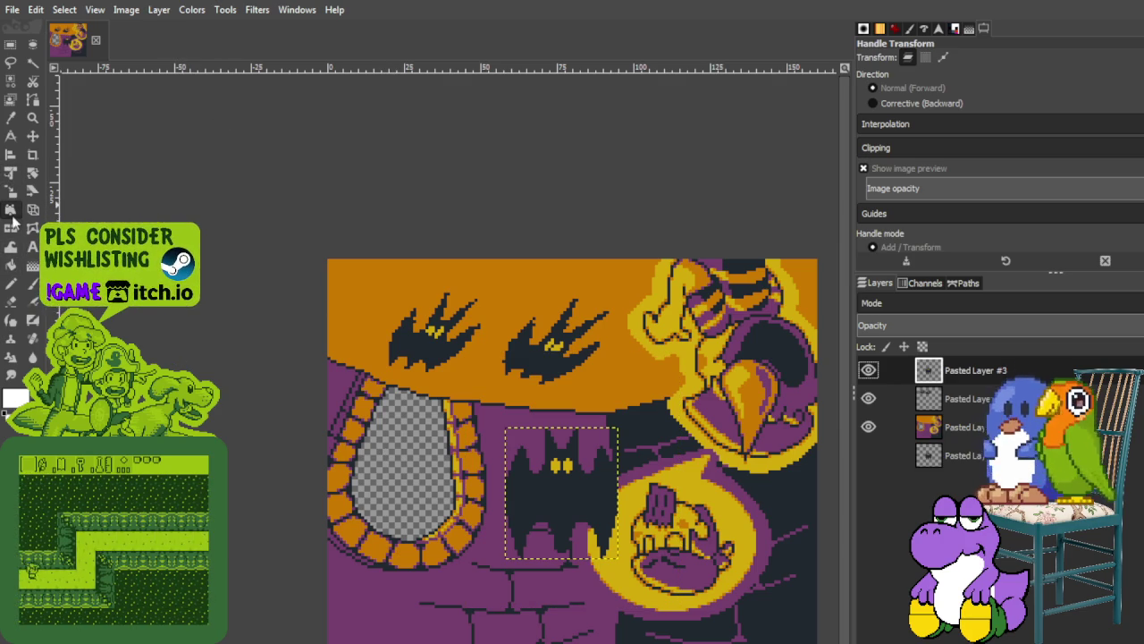
click(507, 428)
click(617, 429)
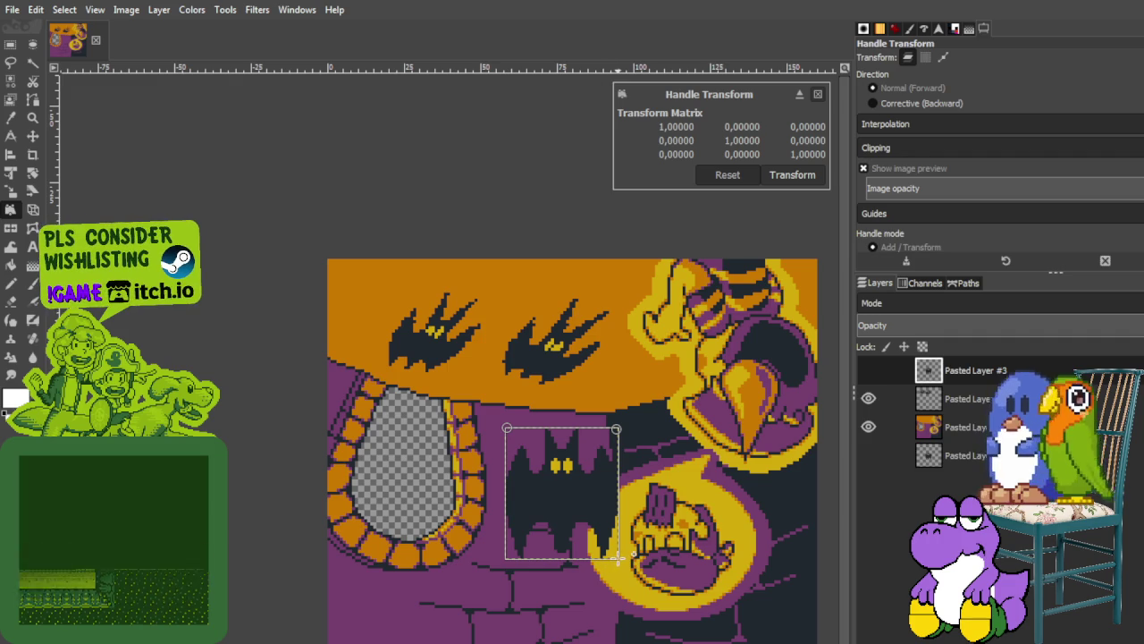
click(509, 558)
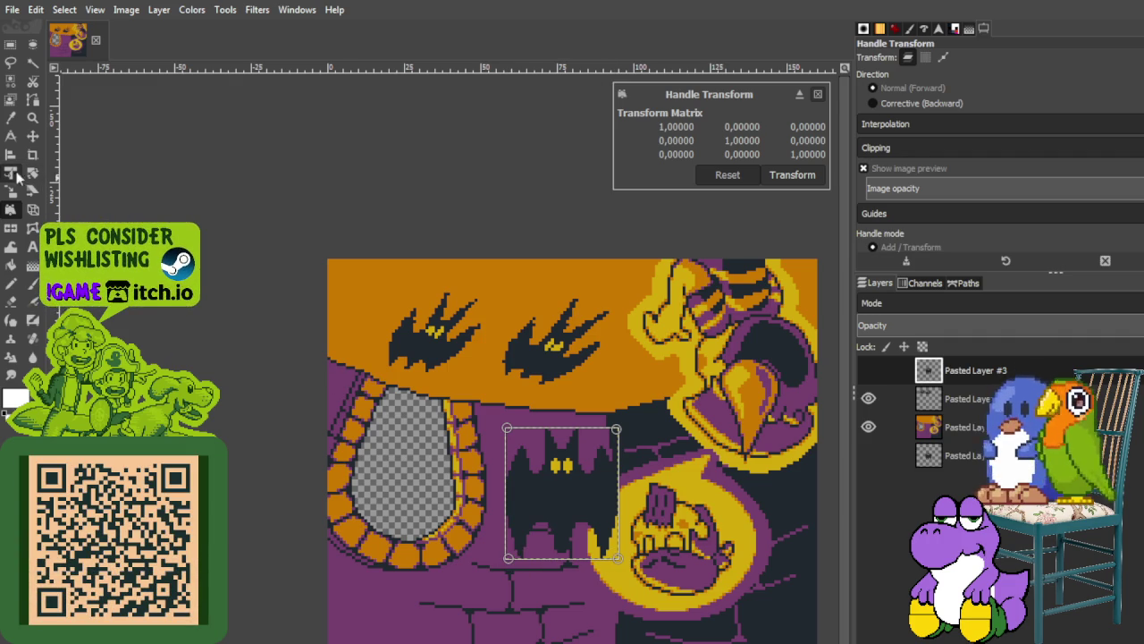
mouse_move(507, 428)
mouse_down()
mouse_move(570, 330)
mouse_move(516, 347)
mouse_up()
drag(617, 431, 758, 280)
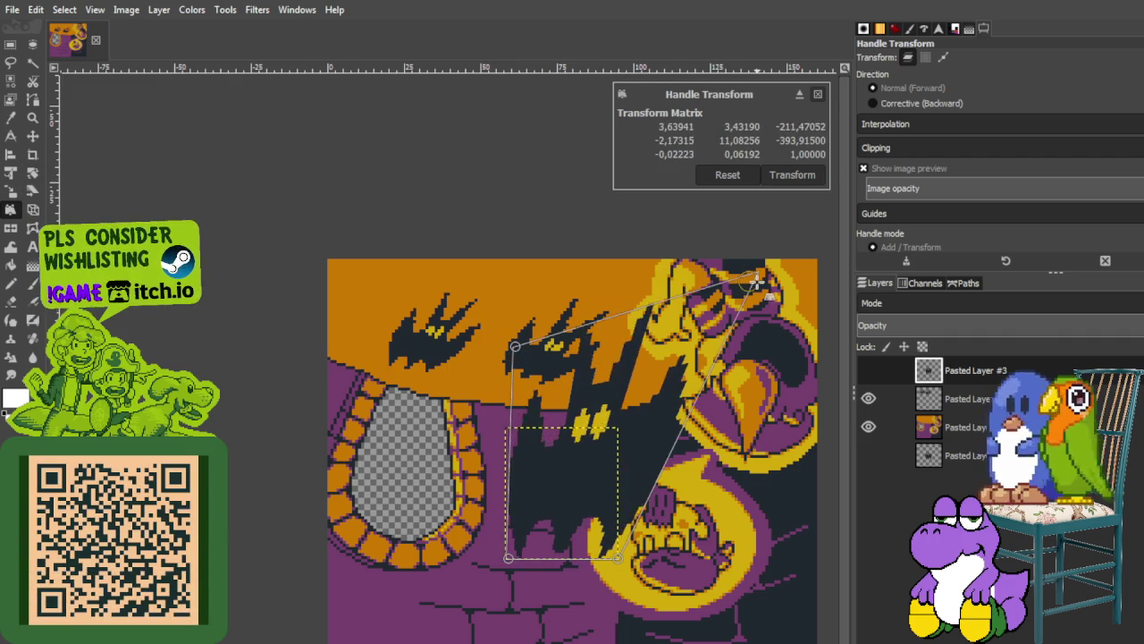
drag(516, 347, 640, 268)
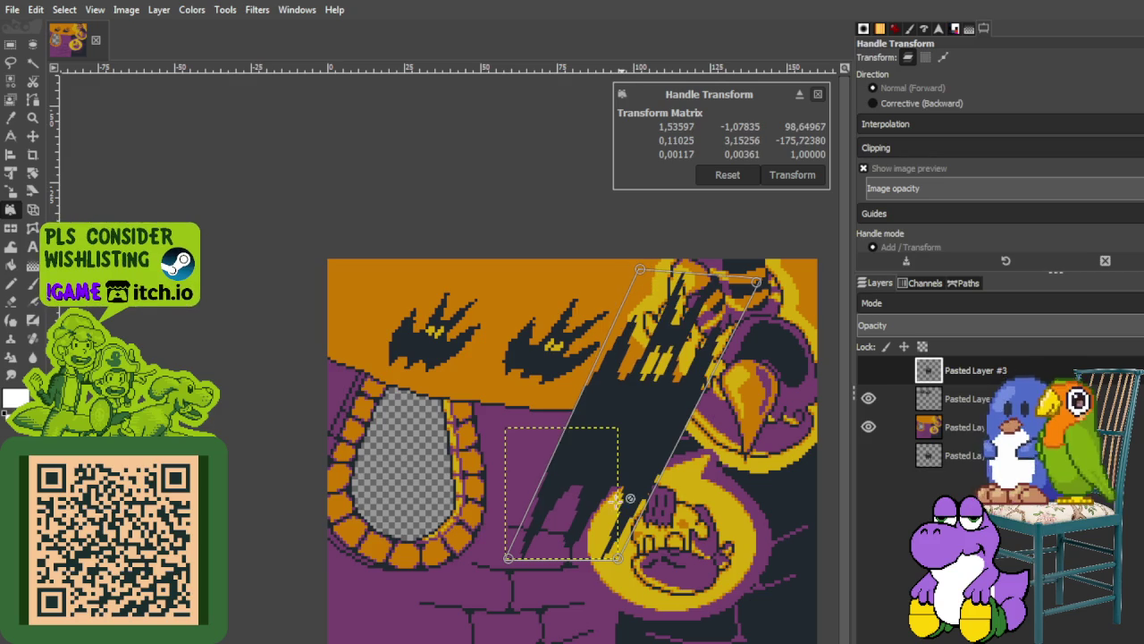
Raise the bat's lower corners, fine-tune the perspective warp and apply it
drag(620, 556, 677, 420)
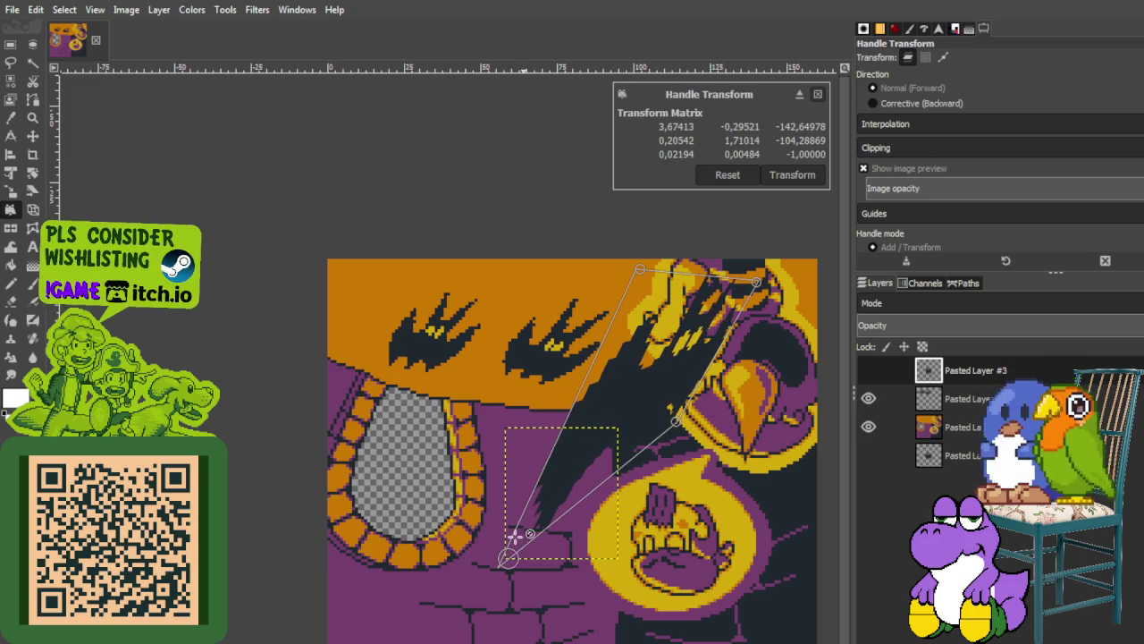
drag(510, 554, 618, 351)
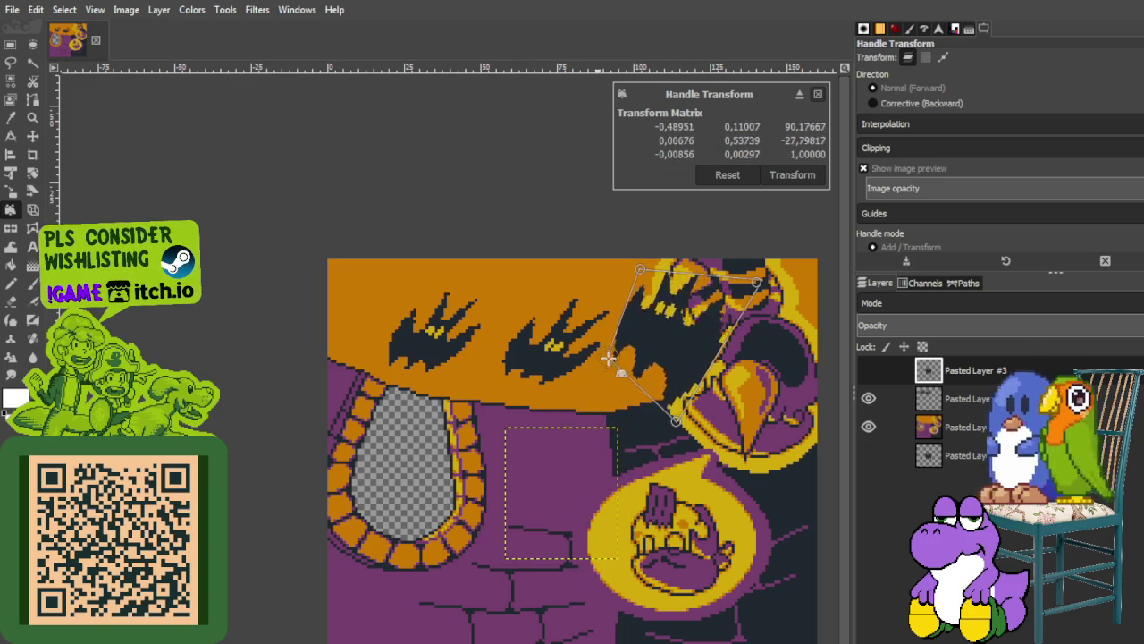
drag(680, 420, 677, 358)
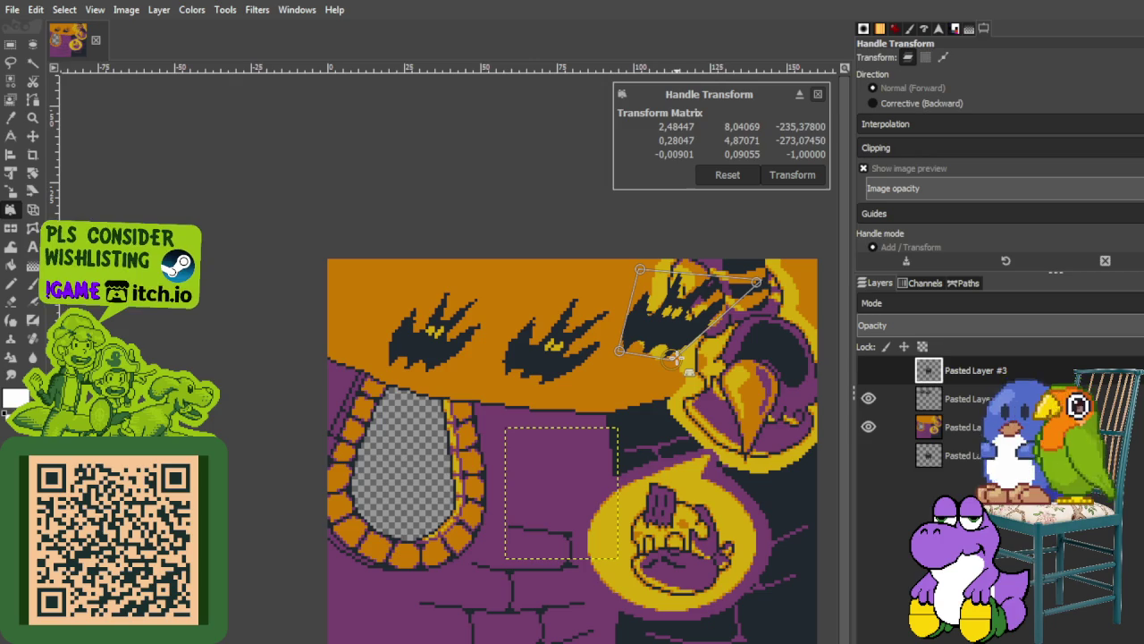
drag(748, 284, 809, 292)
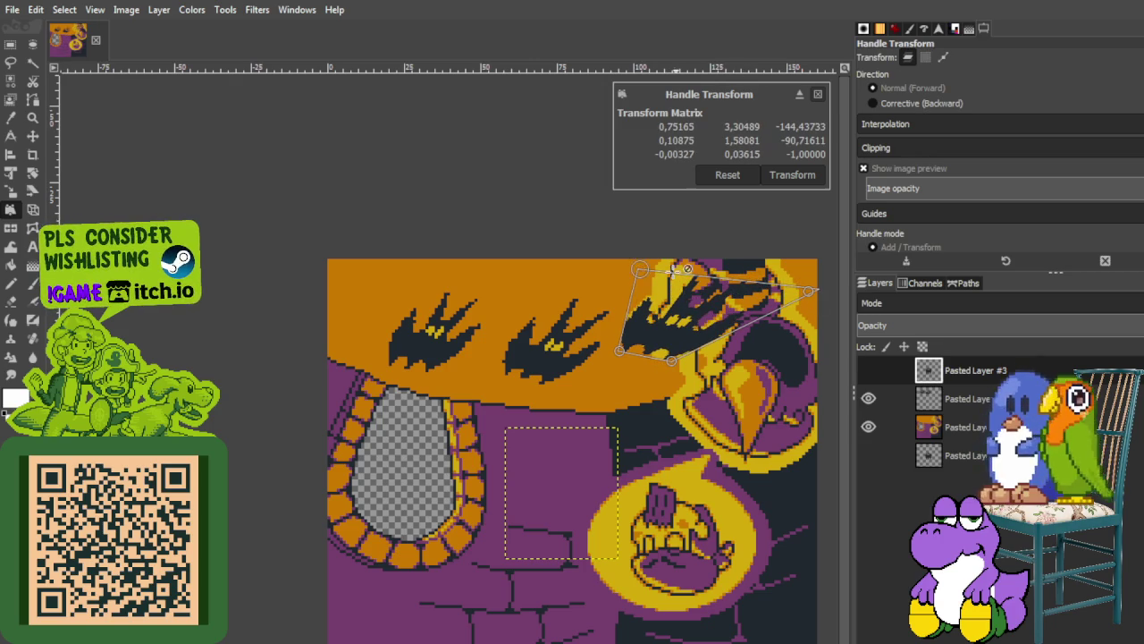
drag(649, 259, 642, 260)
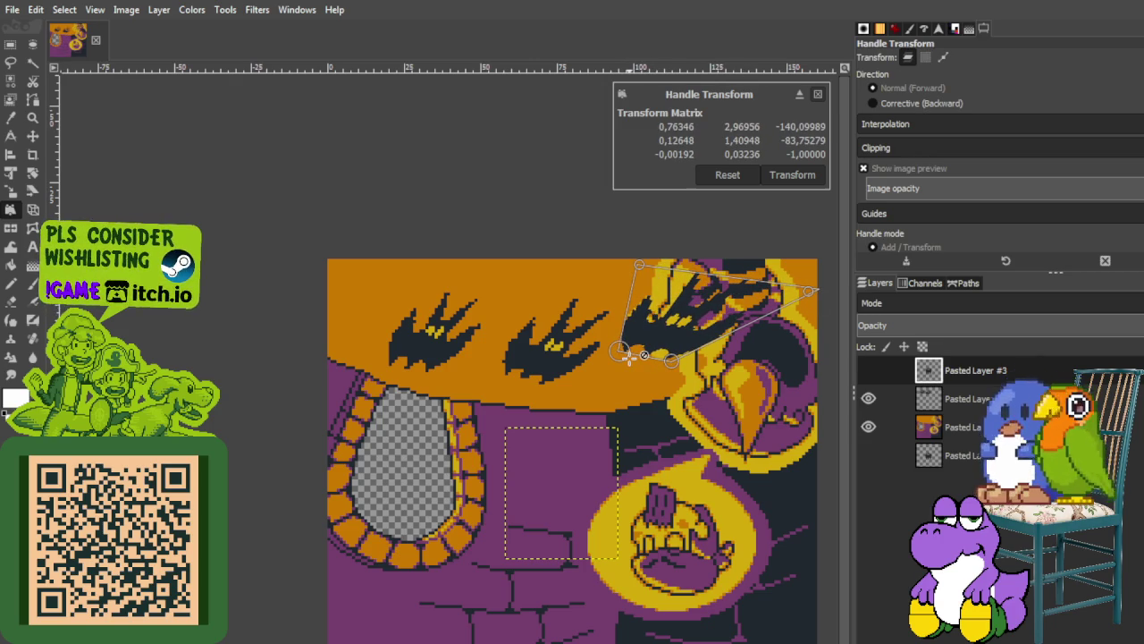
drag(670, 370, 639, 362)
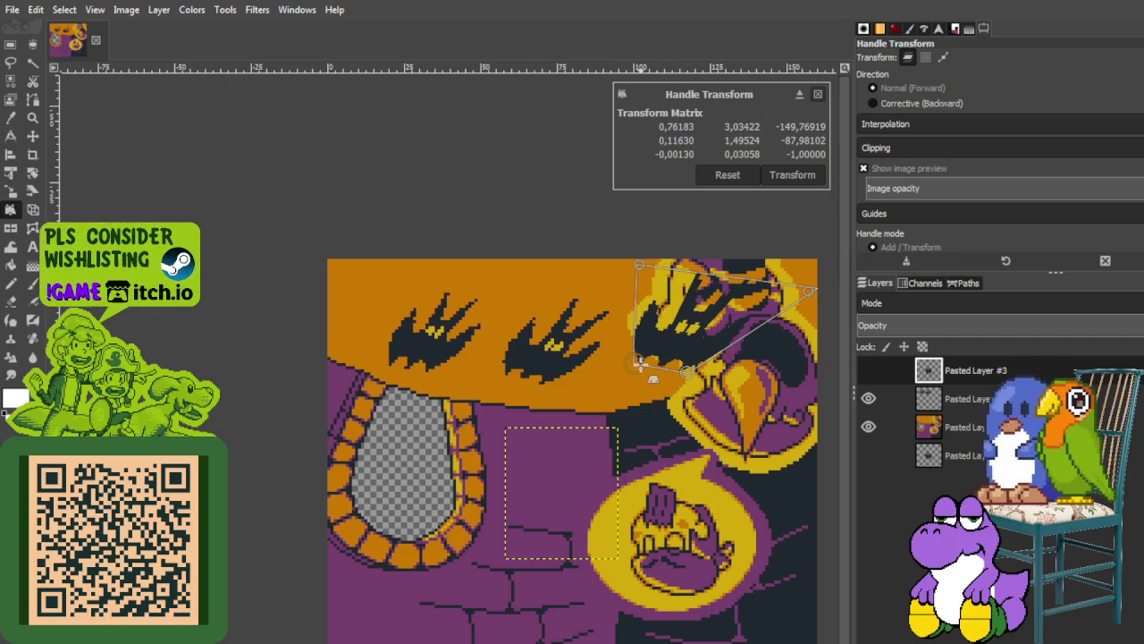
drag(640, 268, 670, 271)
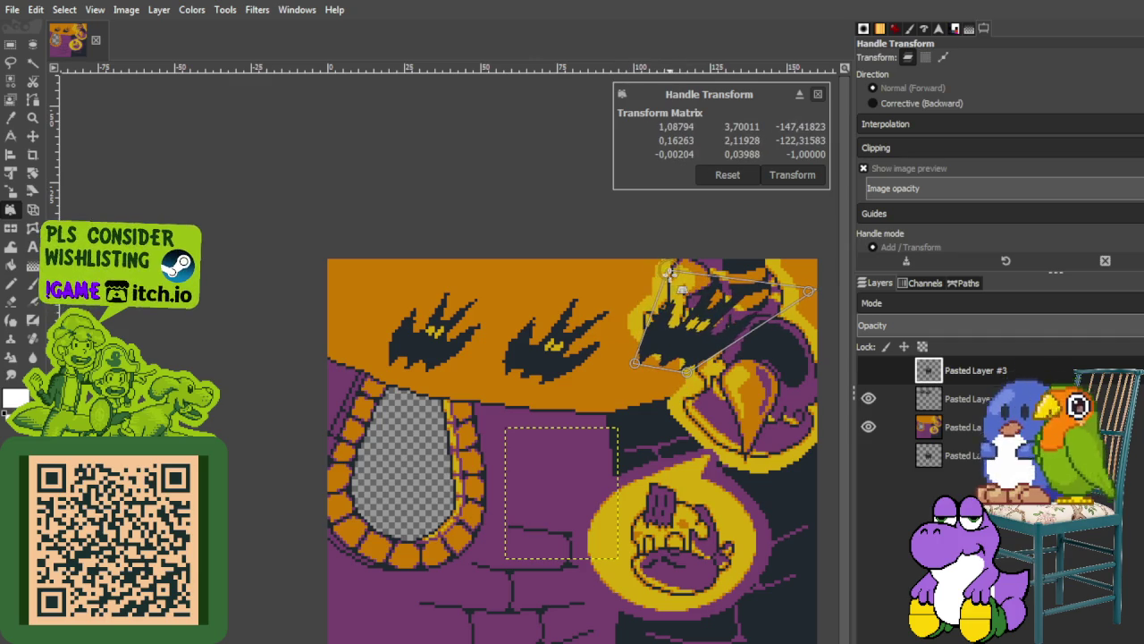
scroll(604, 527, right, 3)
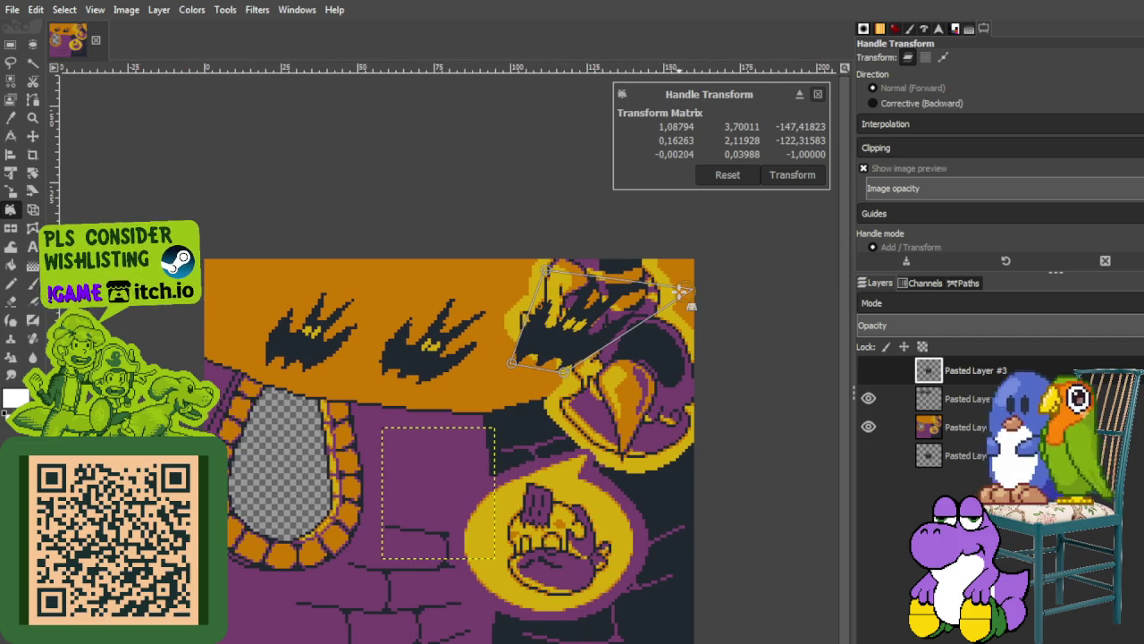
drag(684, 291, 698, 292)
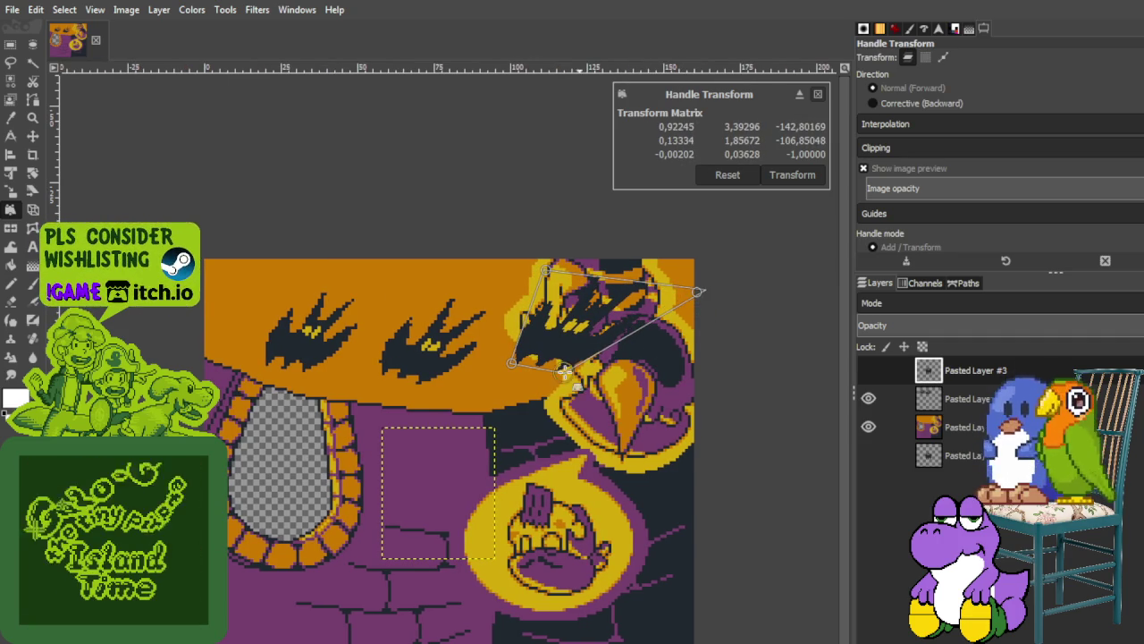
drag(561, 374, 559, 377)
drag(545, 270, 548, 266)
click(786, 177)
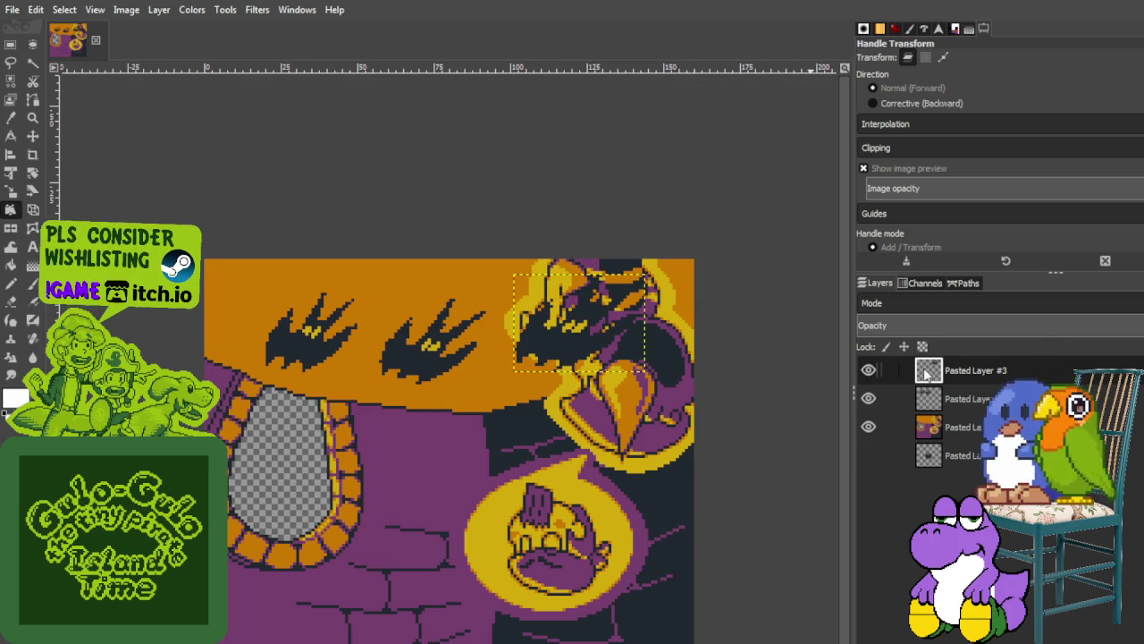
click(928, 402)
Merge the warped bat down, cut the leftmost sky bat and paste it onto its own visible layer
key(ctrl+m)
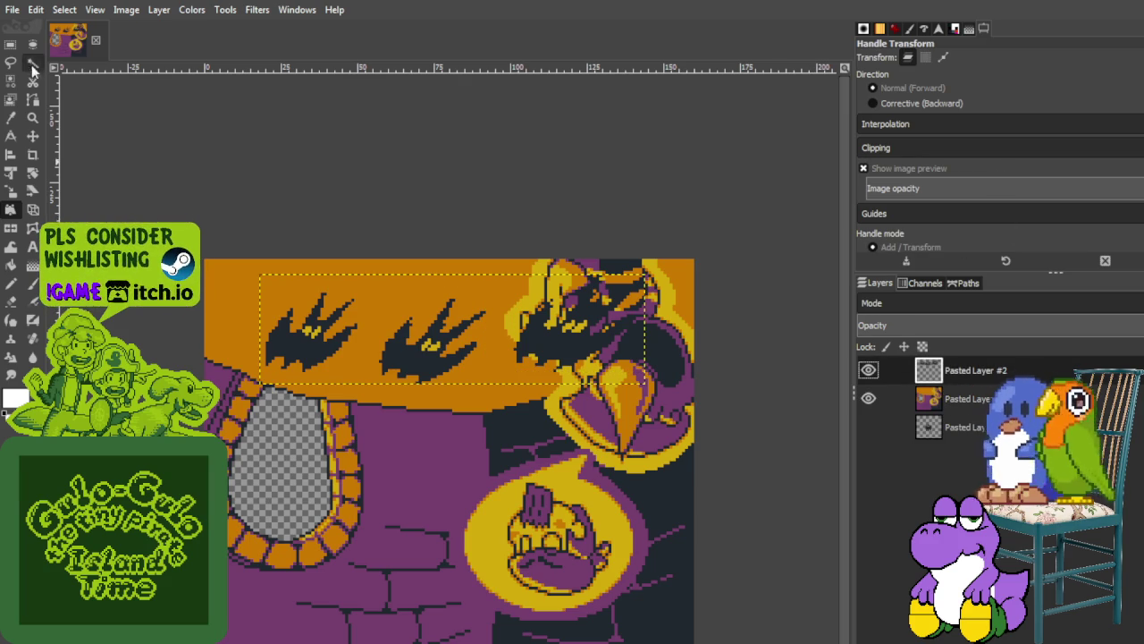
key(r)
mouse_move(208, 204)
mouse_down()
mouse_move(320, 413)
mouse_move(363, 447)
mouse_up()
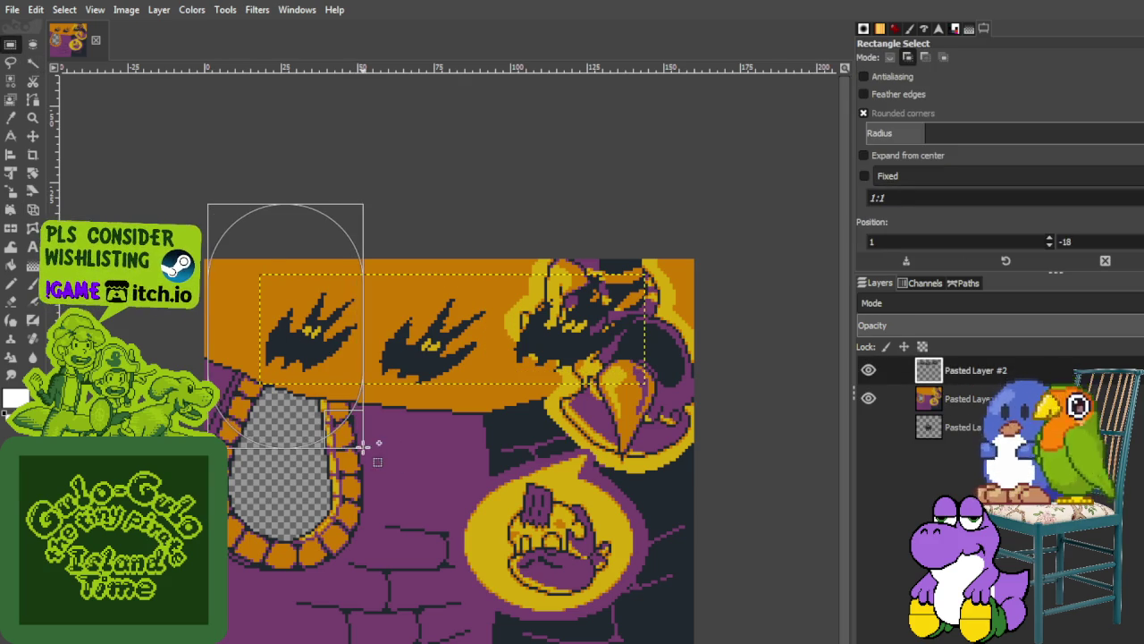
click(864, 113)
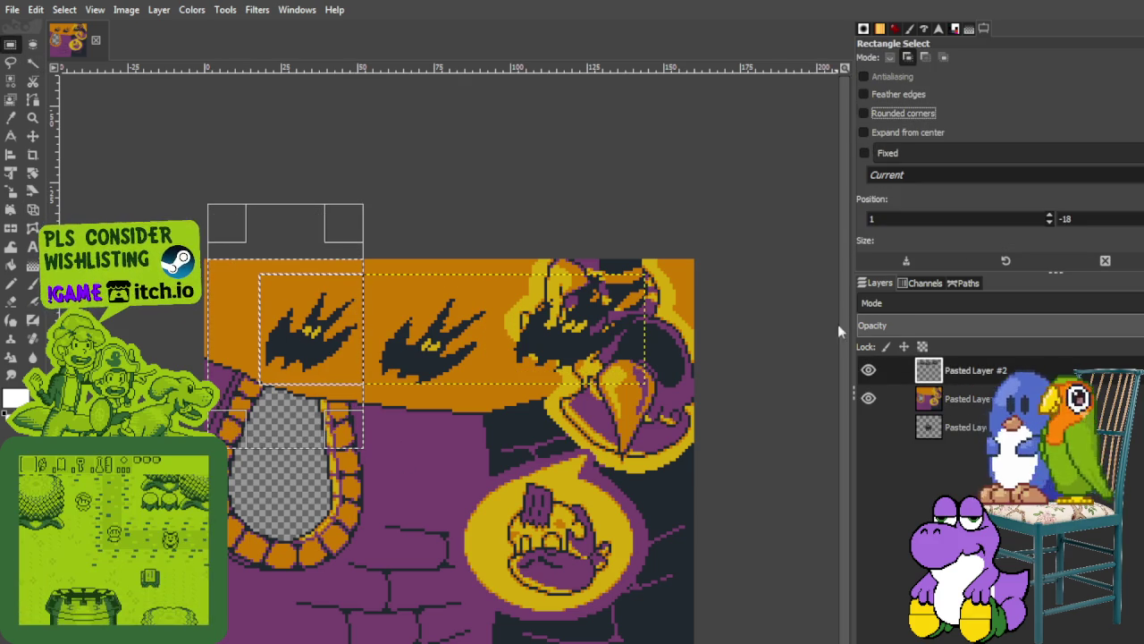
key(Delete)
key(ctrl+shift+a)
key(ctrl+v)
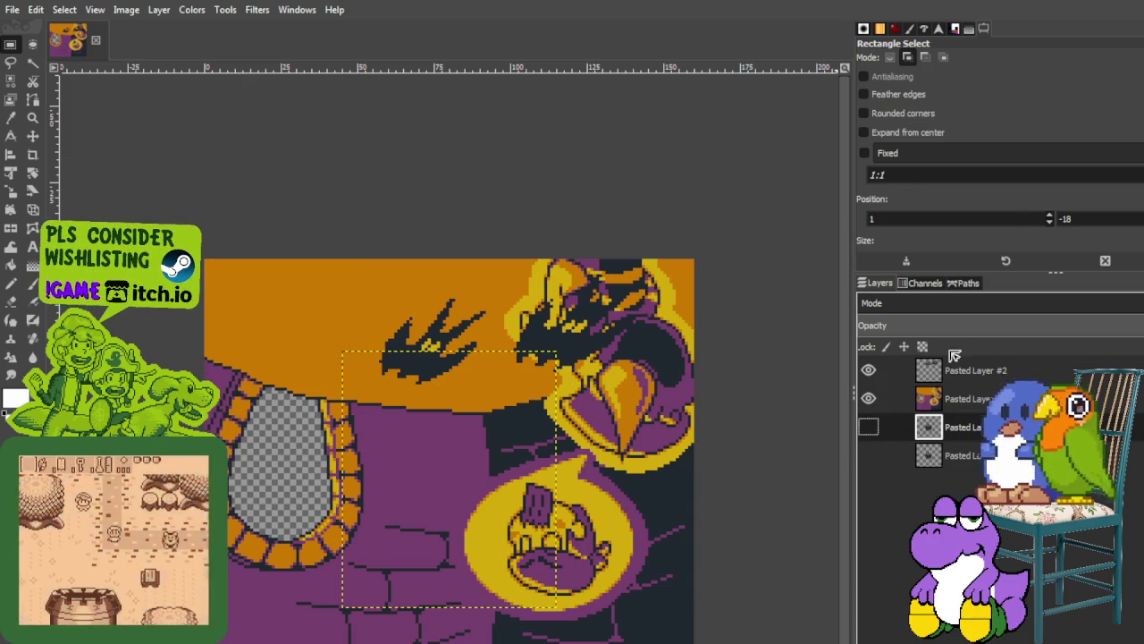
key(shift+ctrl+n)
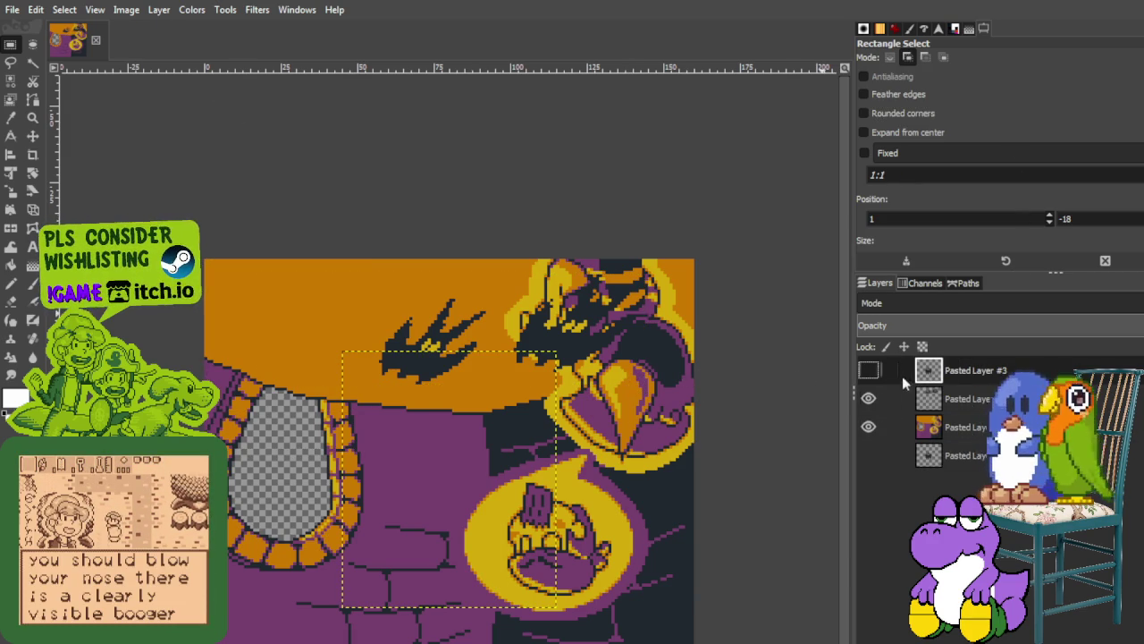
click(868, 369)
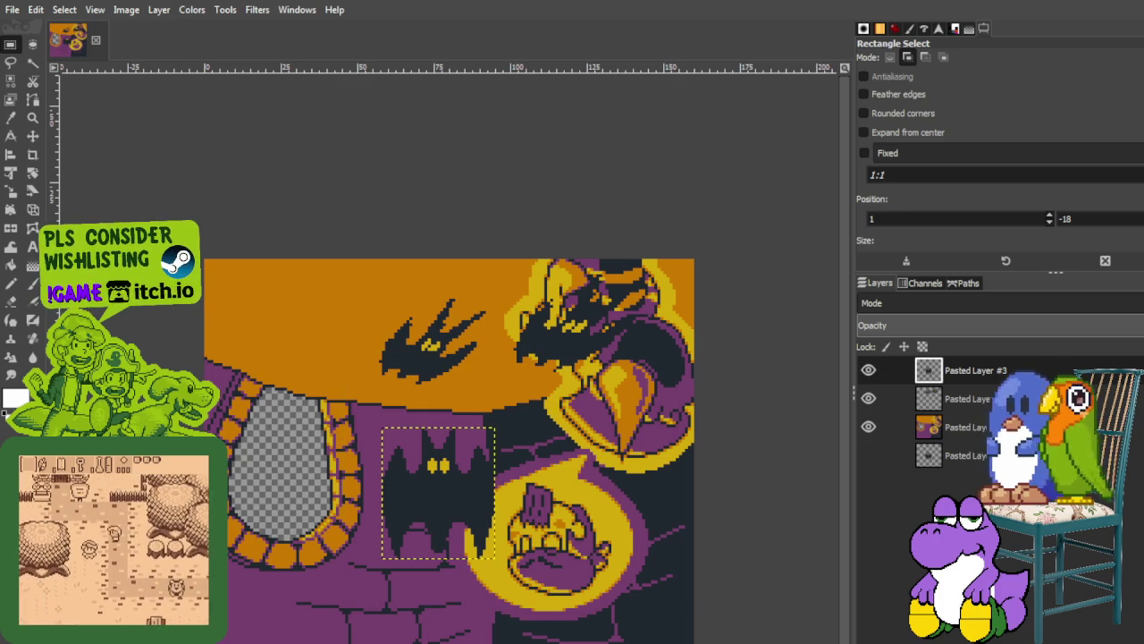
Abandon a resize of the floor bat and place four Handle Transform anchors at its corners
click(11, 191)
click(515, 426)
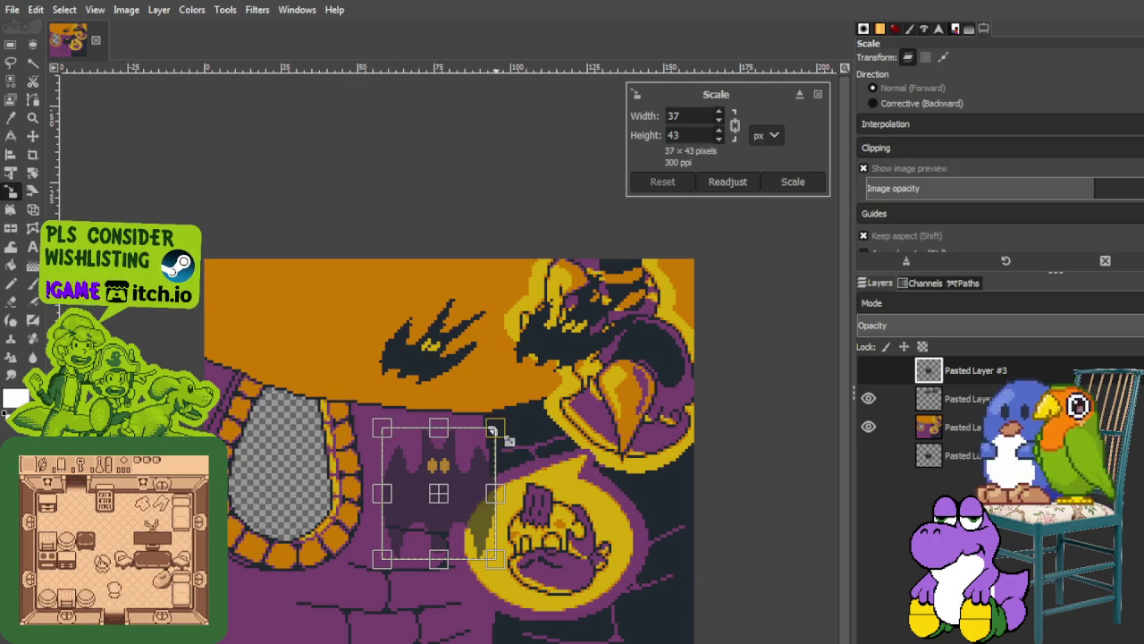
click(817, 94)
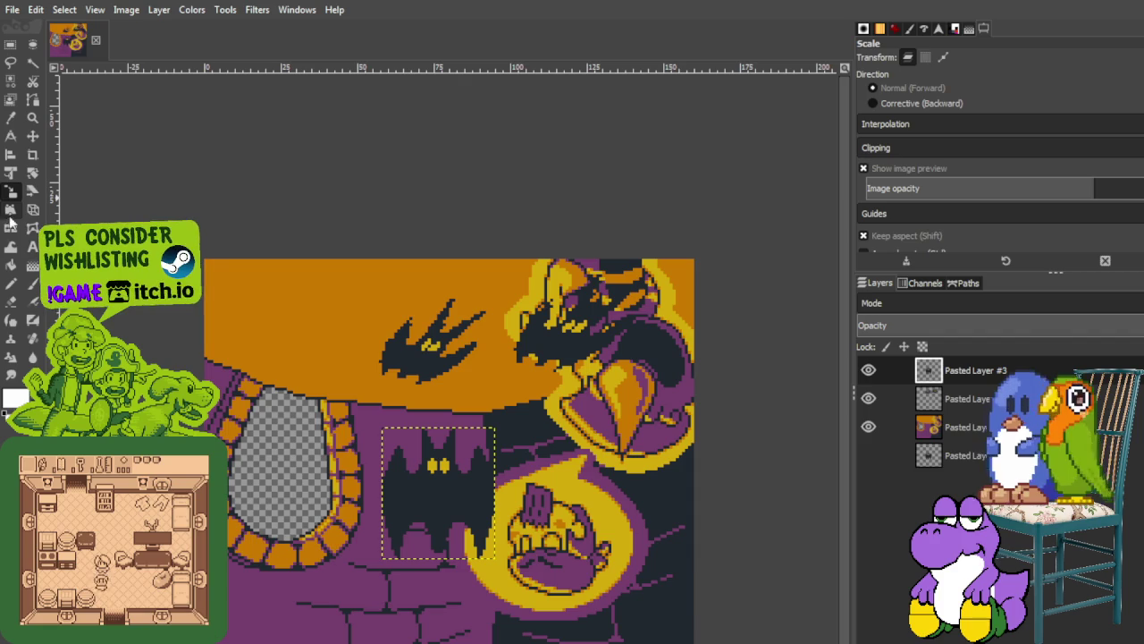
click(11, 208)
click(383, 432)
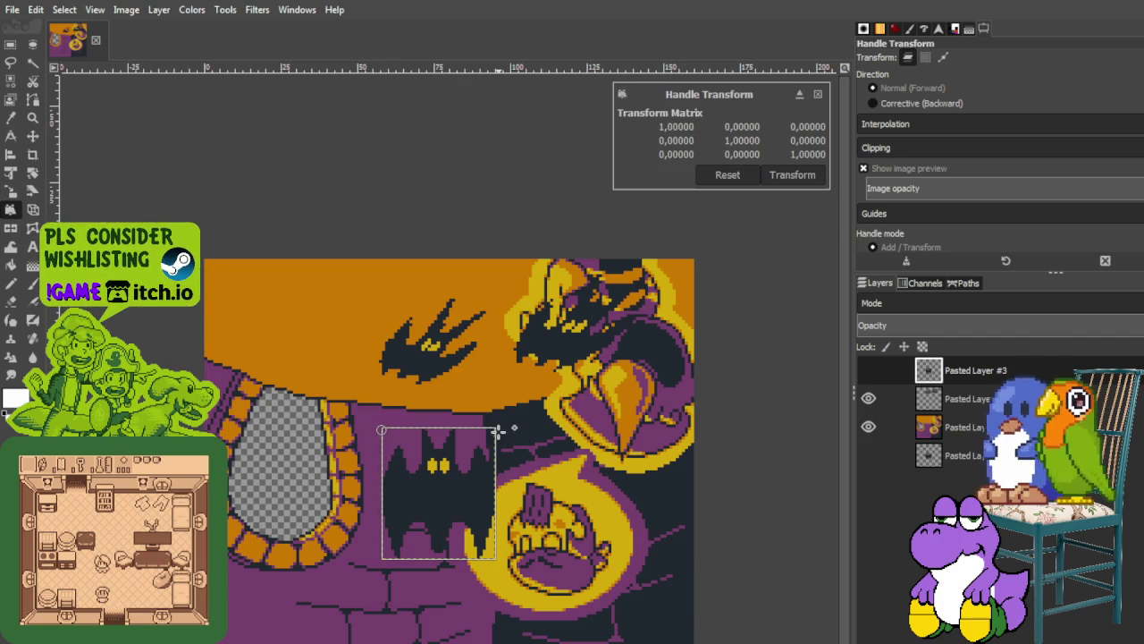
click(492, 430)
click(496, 561)
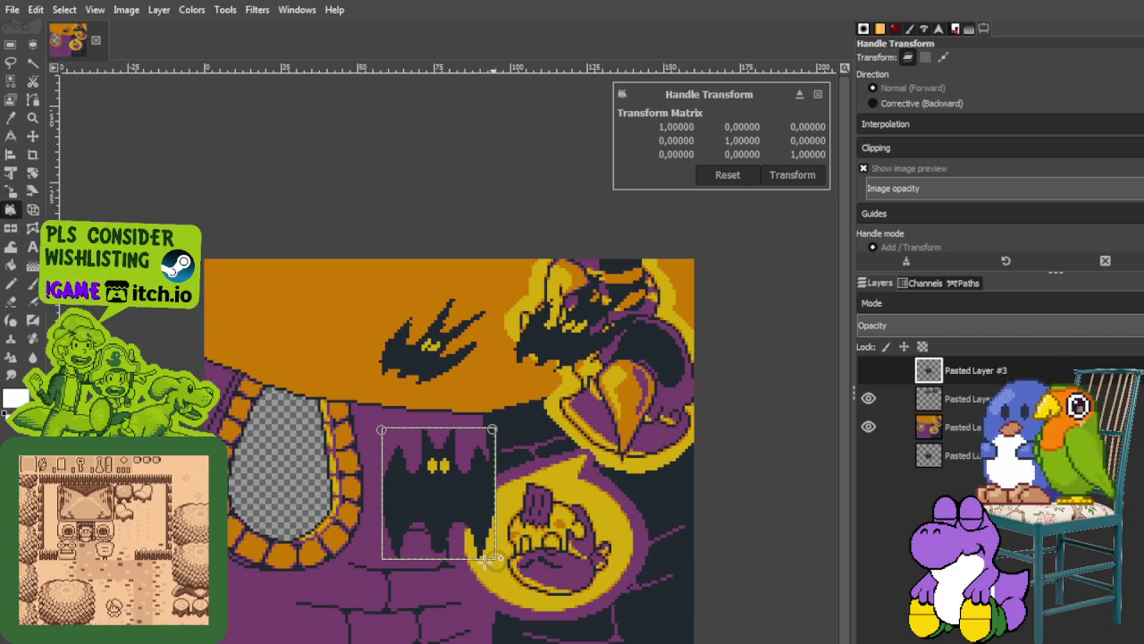
click(388, 558)
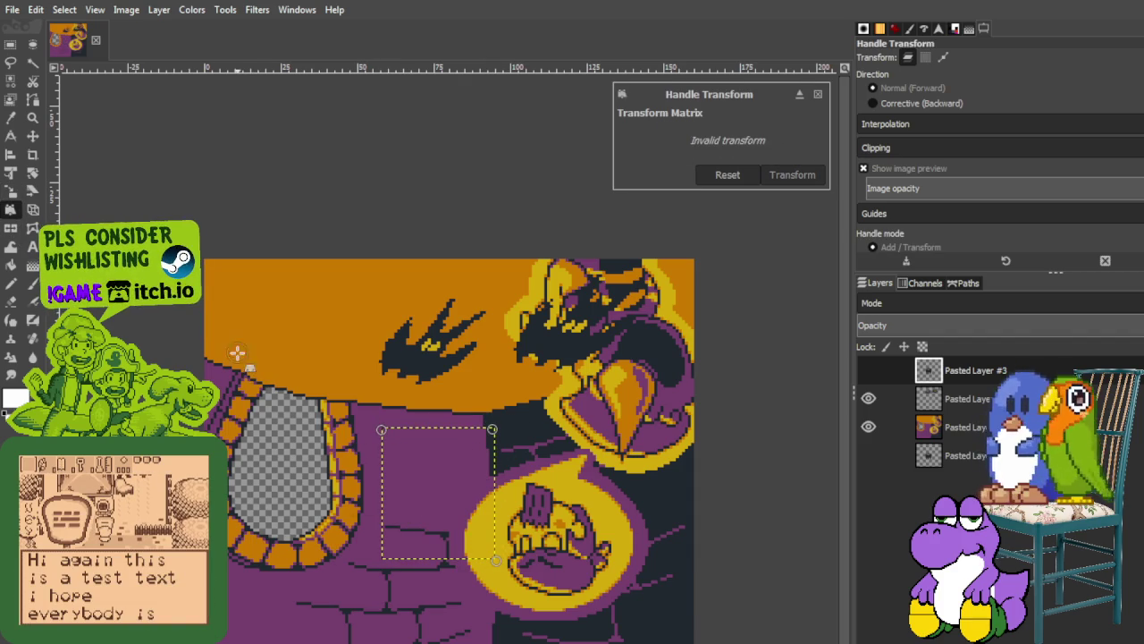
Warp the floor bat up into the upper-left sky and apply the transform
drag(388, 558, 378, 512)
drag(383, 430, 203, 216)
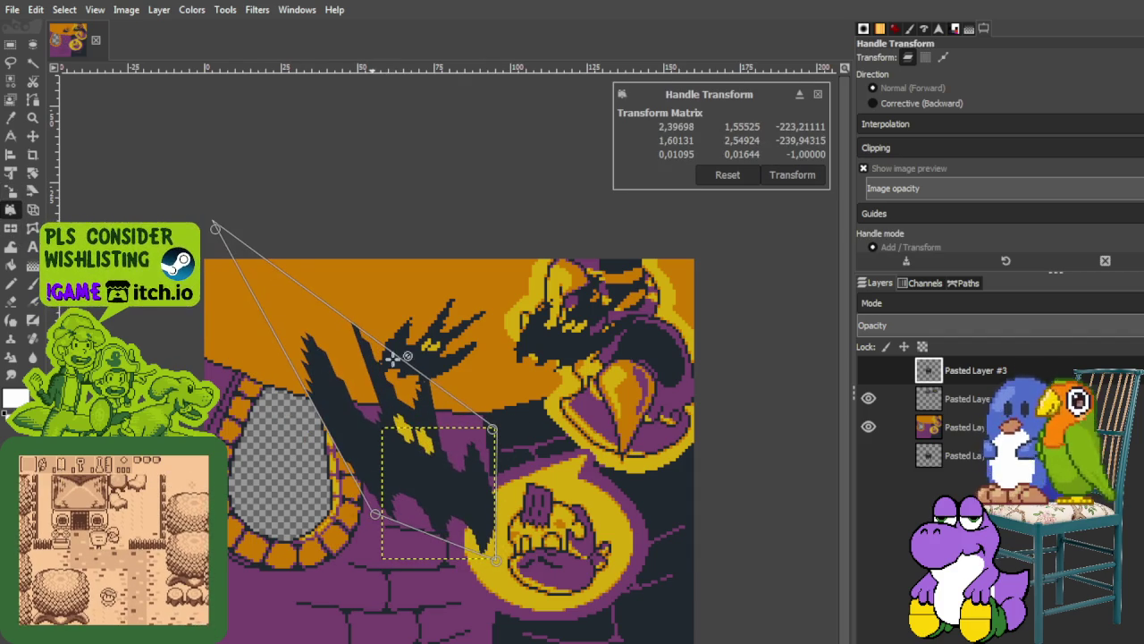
drag(480, 418, 351, 278)
mouse_move(494, 559)
mouse_down()
mouse_move(365, 411)
mouse_move(383, 418)
mouse_up()
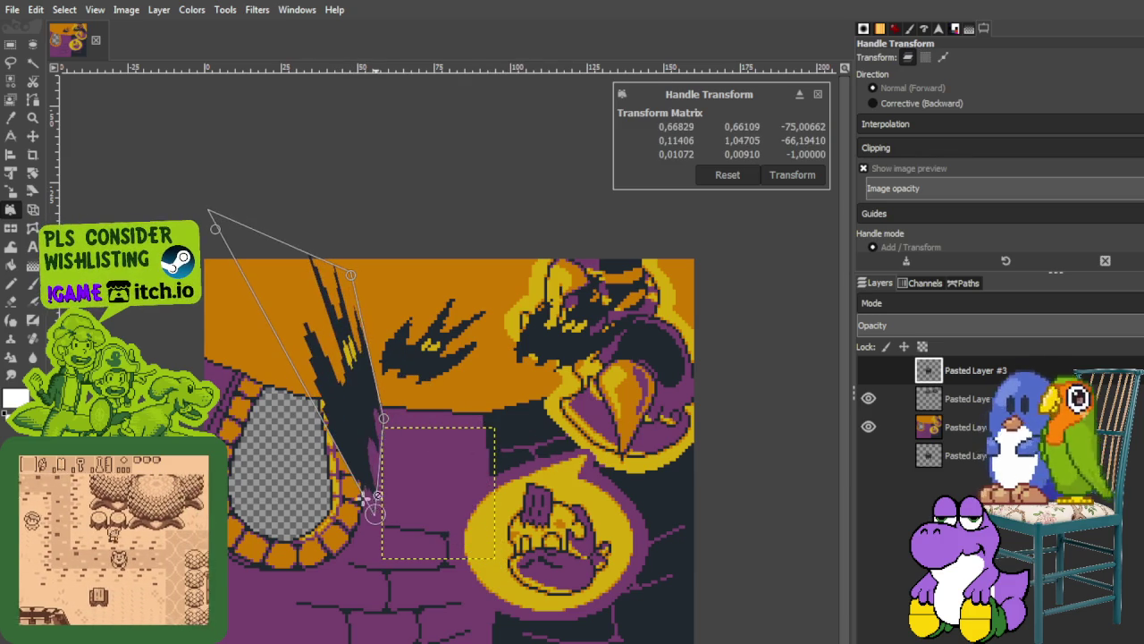
drag(376, 514, 253, 344)
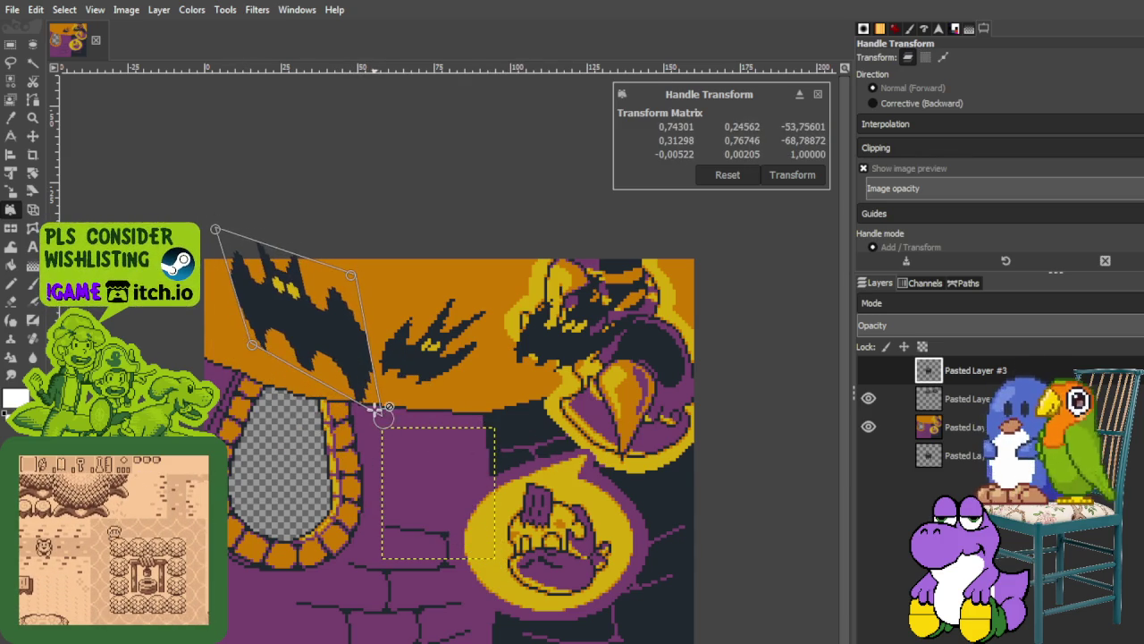
drag(384, 415, 293, 358)
drag(351, 275, 414, 273)
mouse_move(218, 229)
mouse_down()
mouse_move(307, 224)
mouse_move(246, 196)
mouse_up()
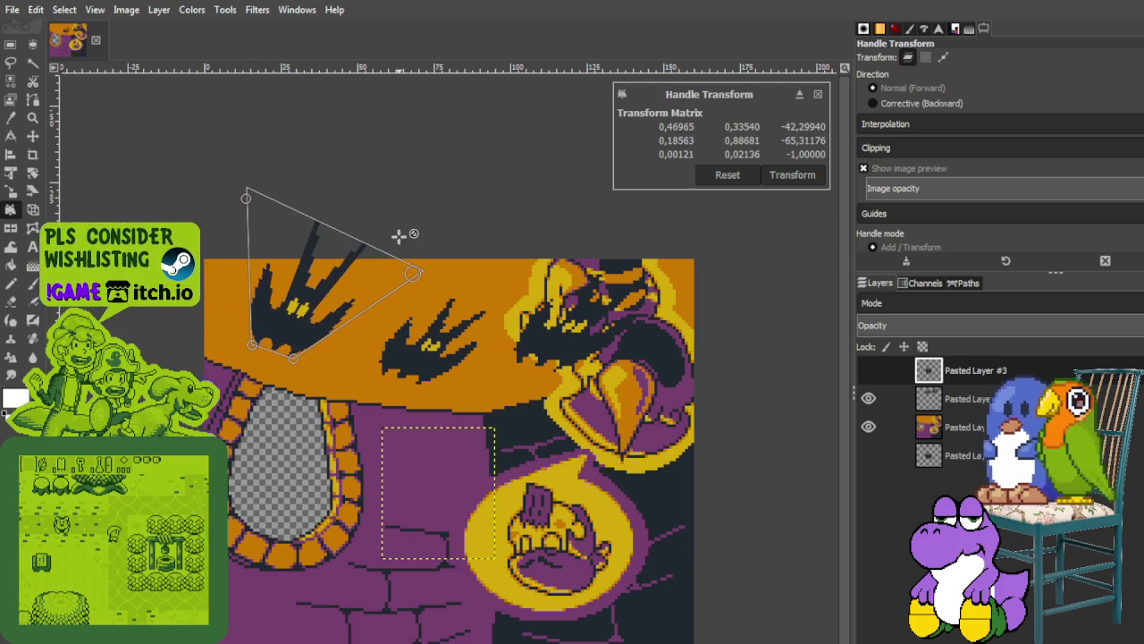
drag(414, 271, 375, 249)
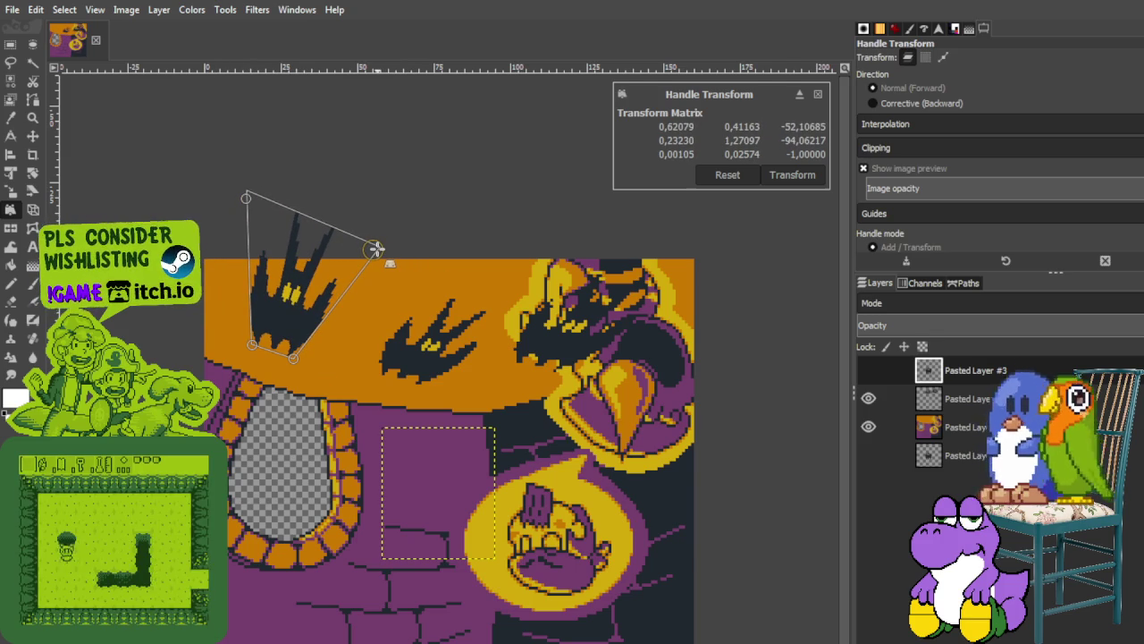
click(792, 175)
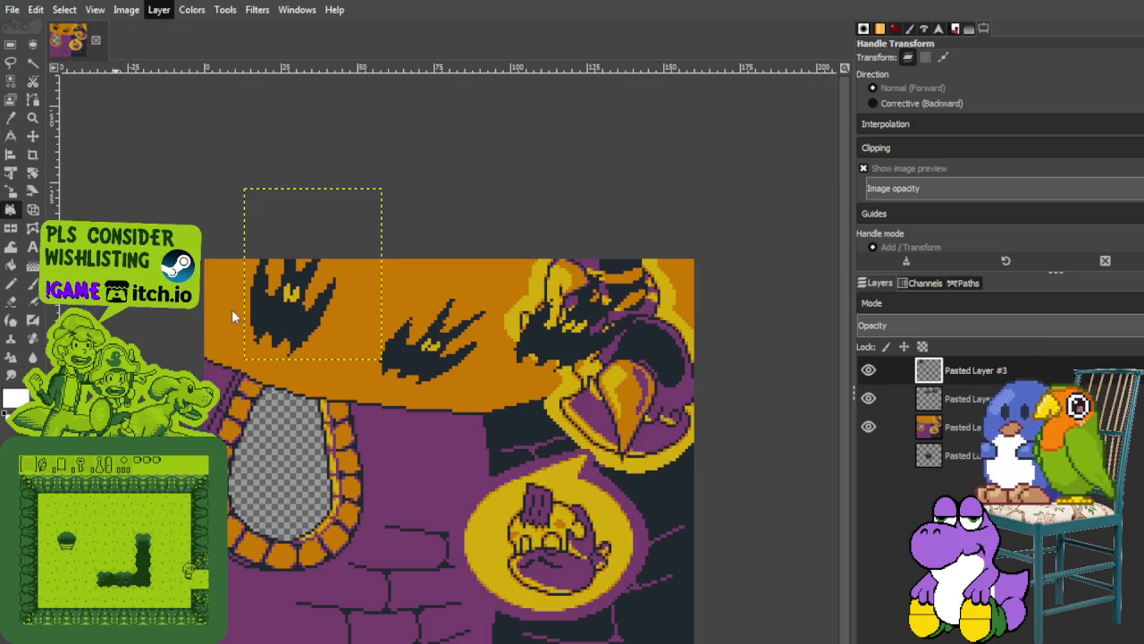
Merge the new bat into the bats layer, clear a trial selection and return to Aseprite
key(ctrl+m)
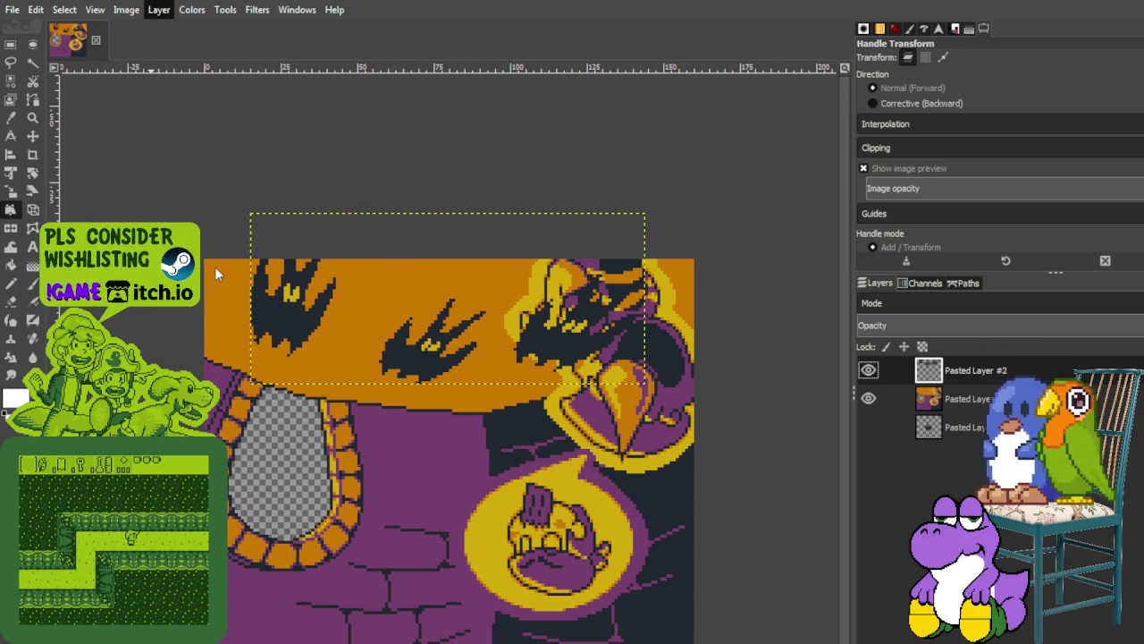
key(r)
drag(147, 182, 277, 383)
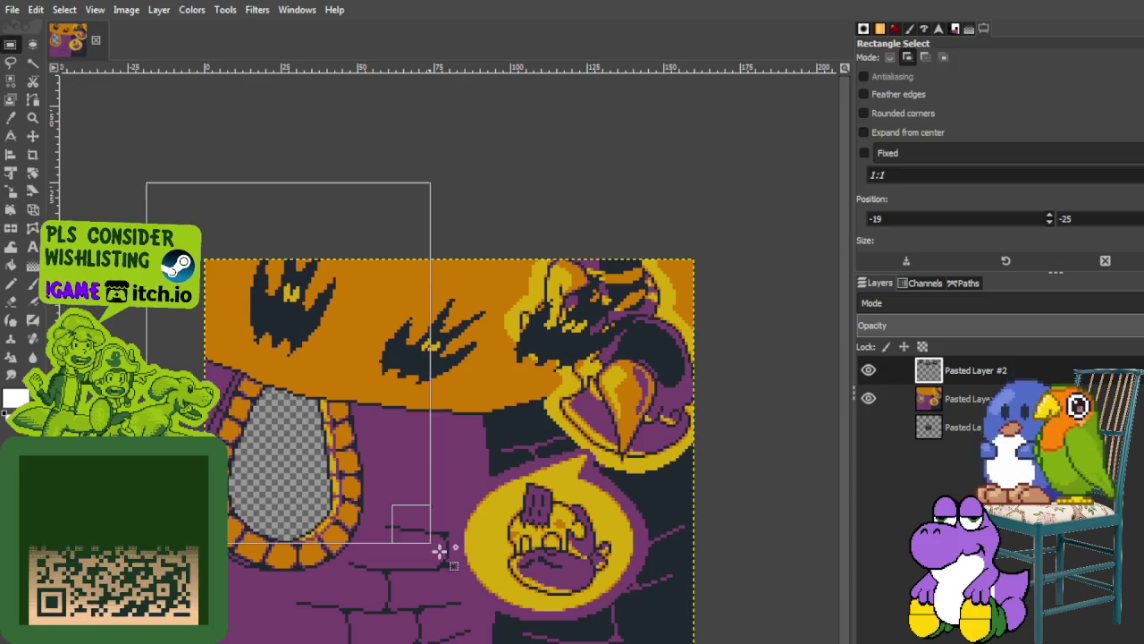
click(777, 565)
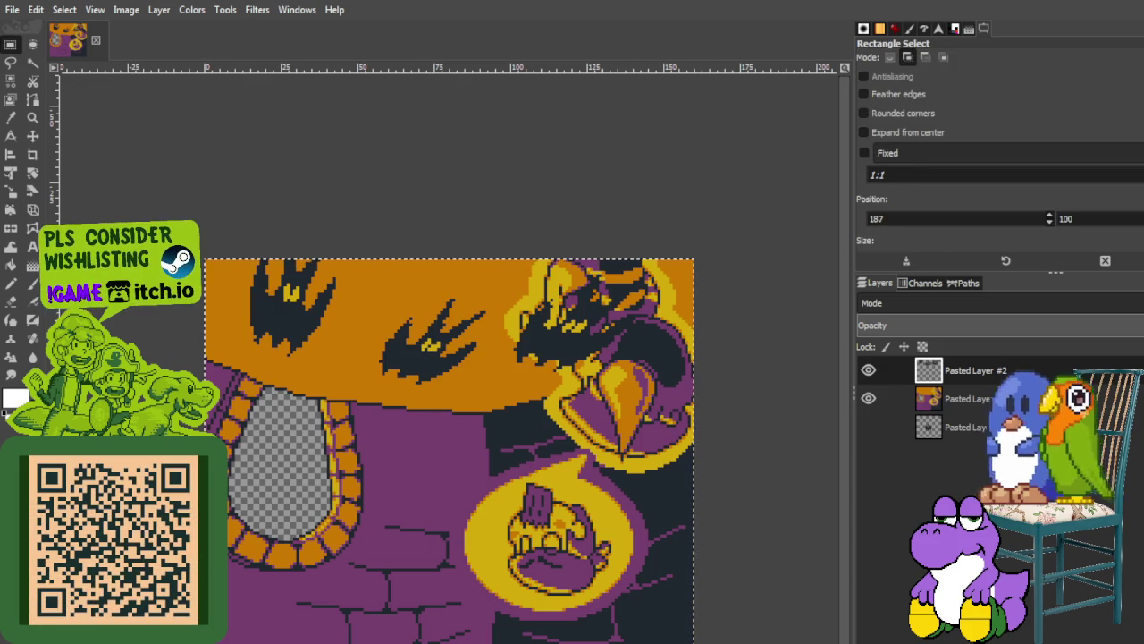
key(alt+Tab)
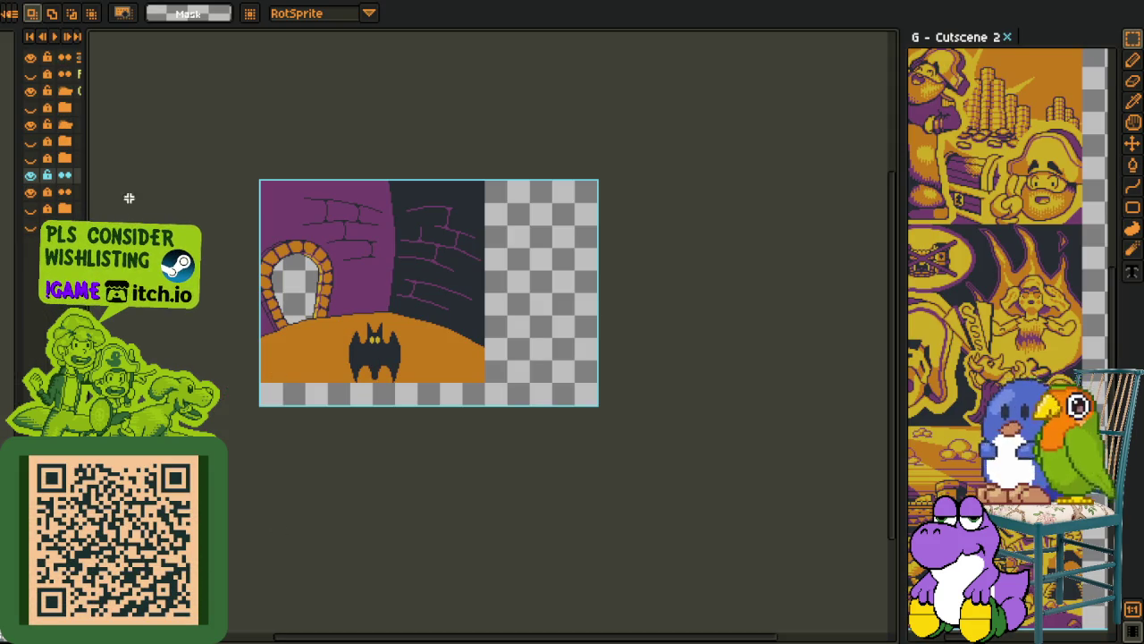
Add a new Layer 2 above Layer 1
drag(83, 176, 313, 179)
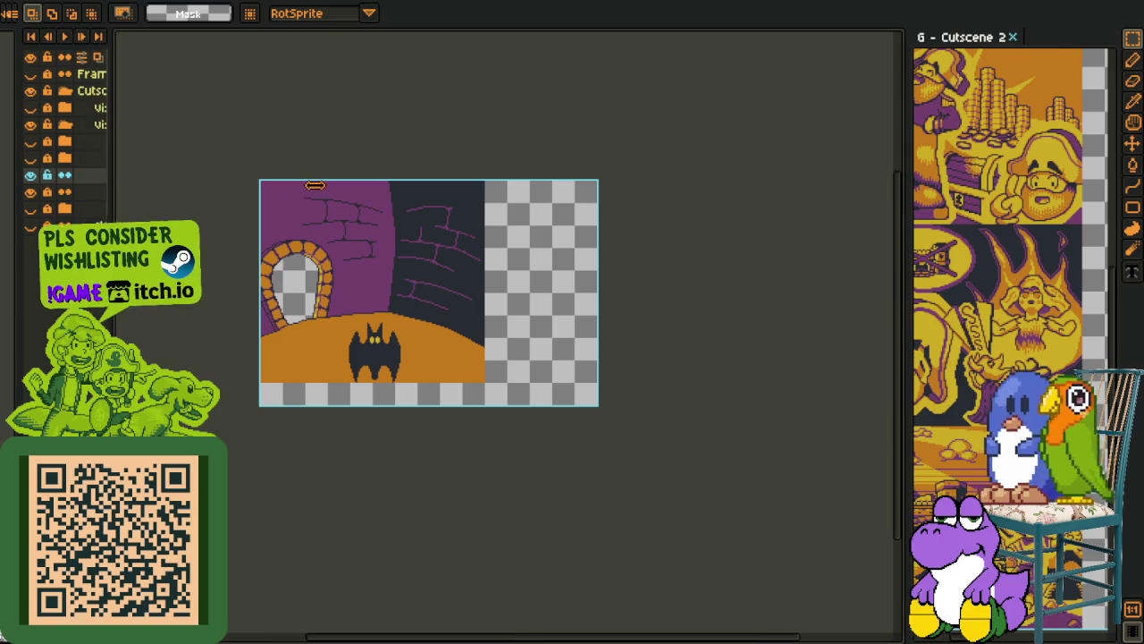
right_click(166, 177)
mouse_move(193, 206)
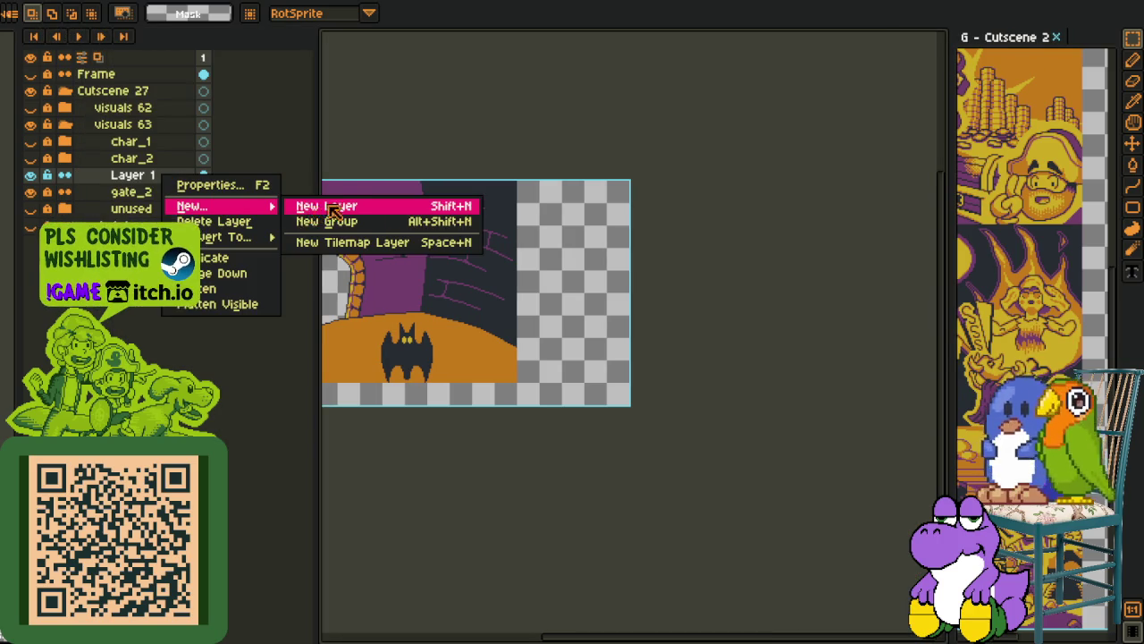
click(304, 205)
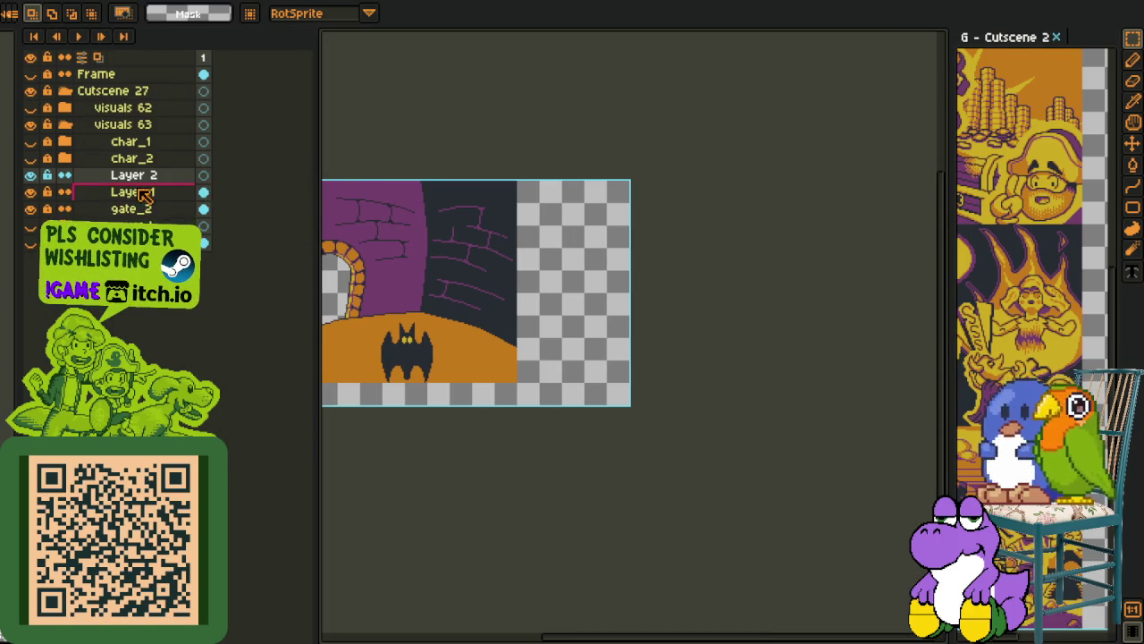
right_click(150, 195)
click(388, 137)
Hide Layer 1's single bat and paste the three warped bats into Layer 2
click(29, 209)
click(30, 208)
click(30, 191)
click(134, 175)
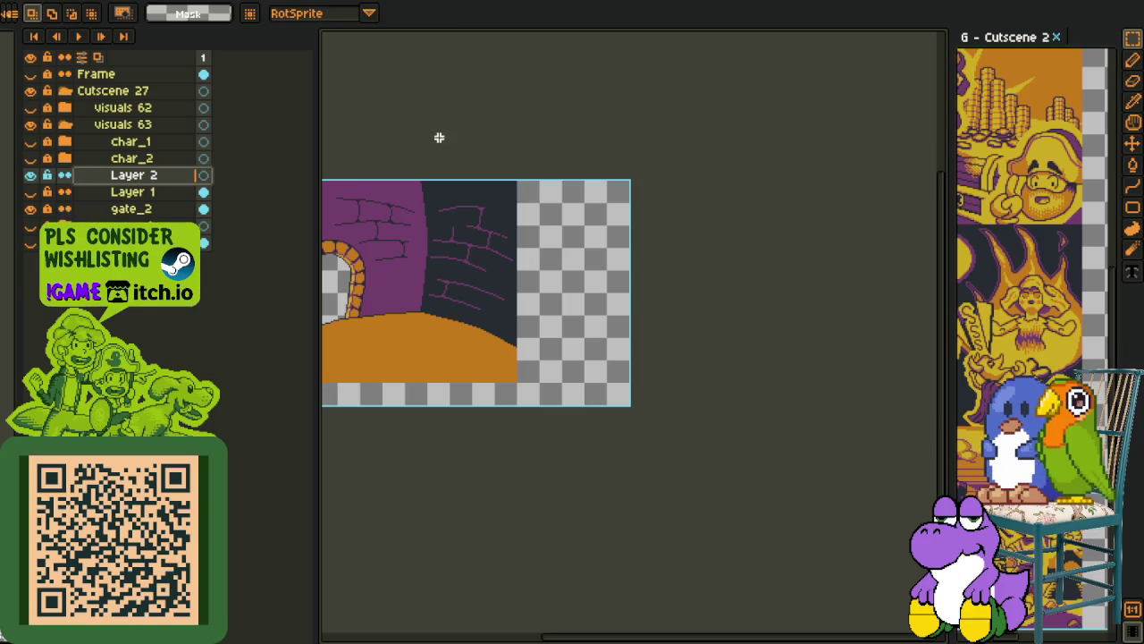
key(ctrl+v)
scroll(614, 364, up, 2)
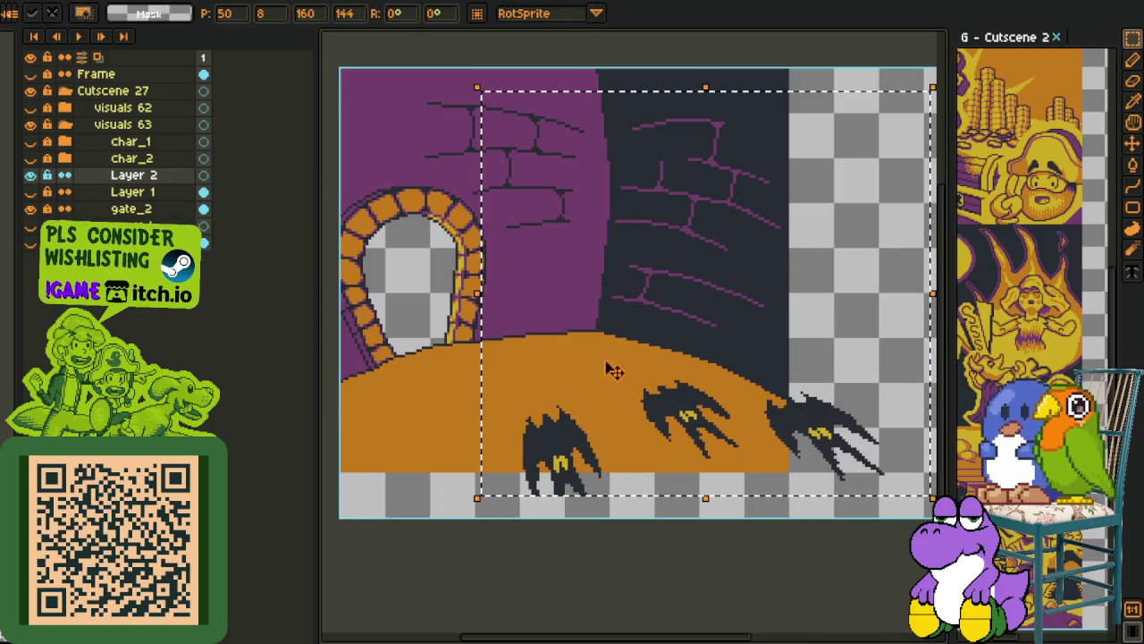
Move the pasted bats to position 16,0 on the orange floor and save
drag(626, 402, 554, 429)
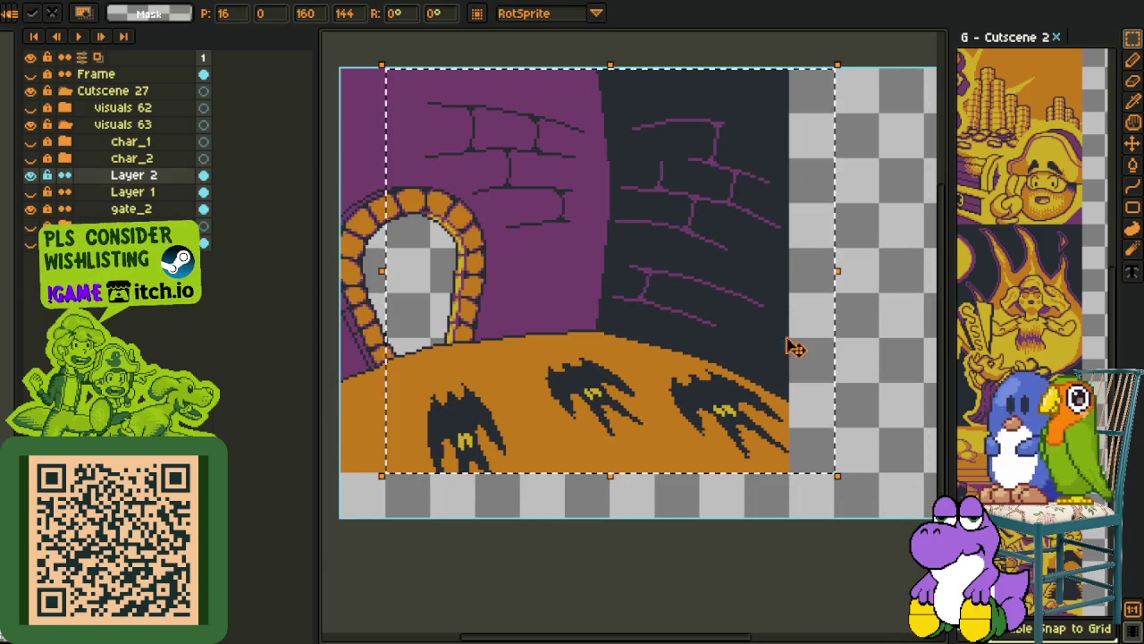
key(ctrl+s)
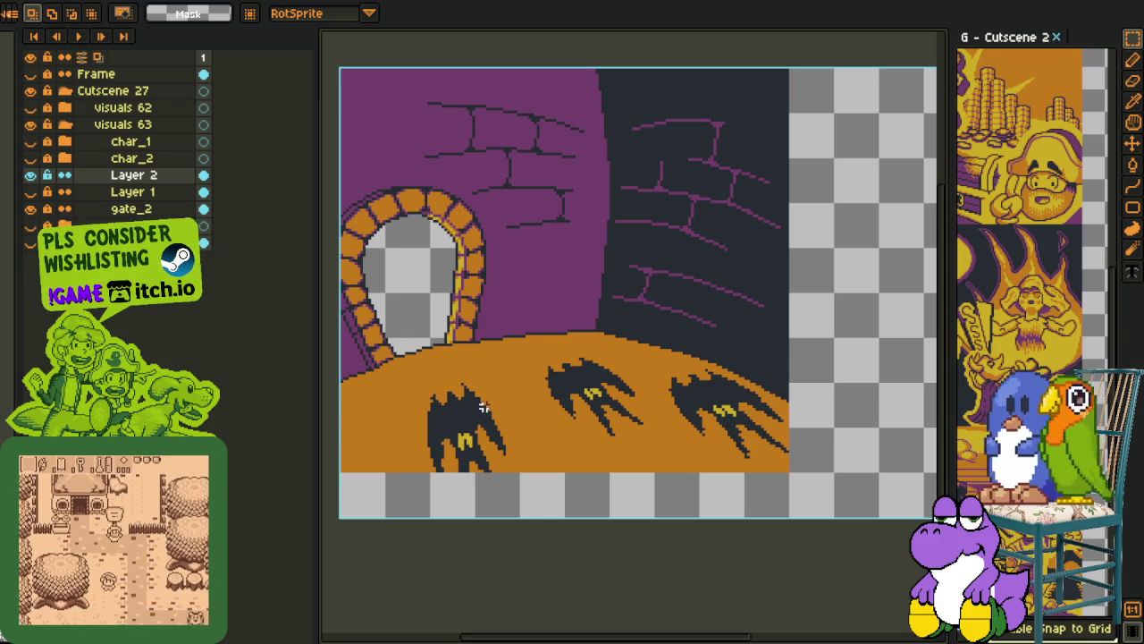
Make Layer 1's large bat visible again and switch to the eyedropper
scroll(442, 401, up, 3)
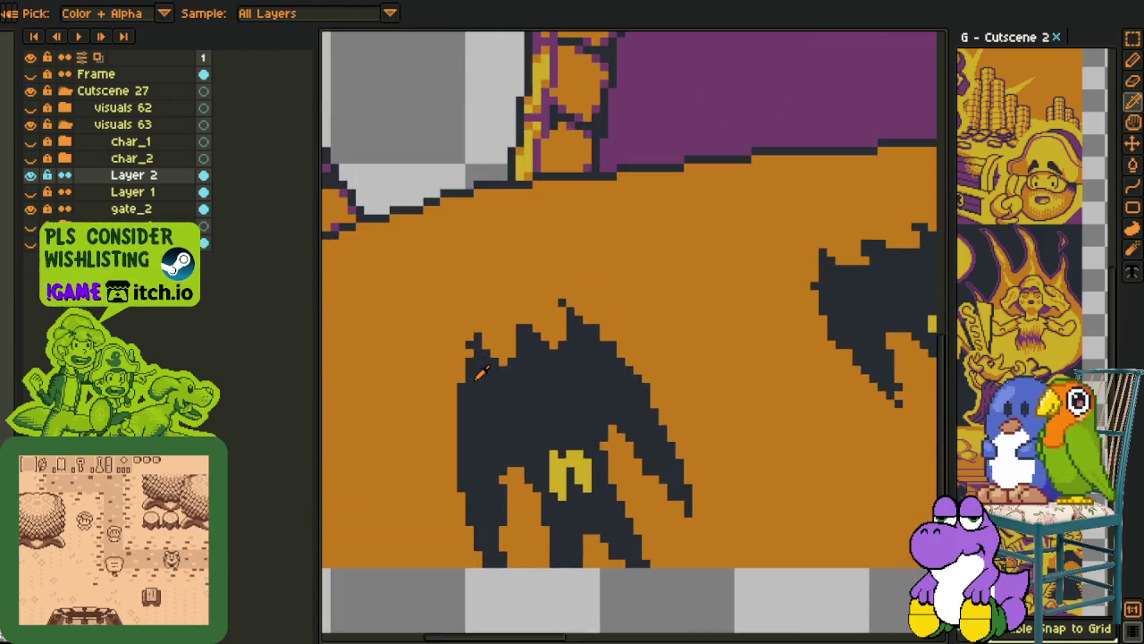
scroll(478, 371, down, 2)
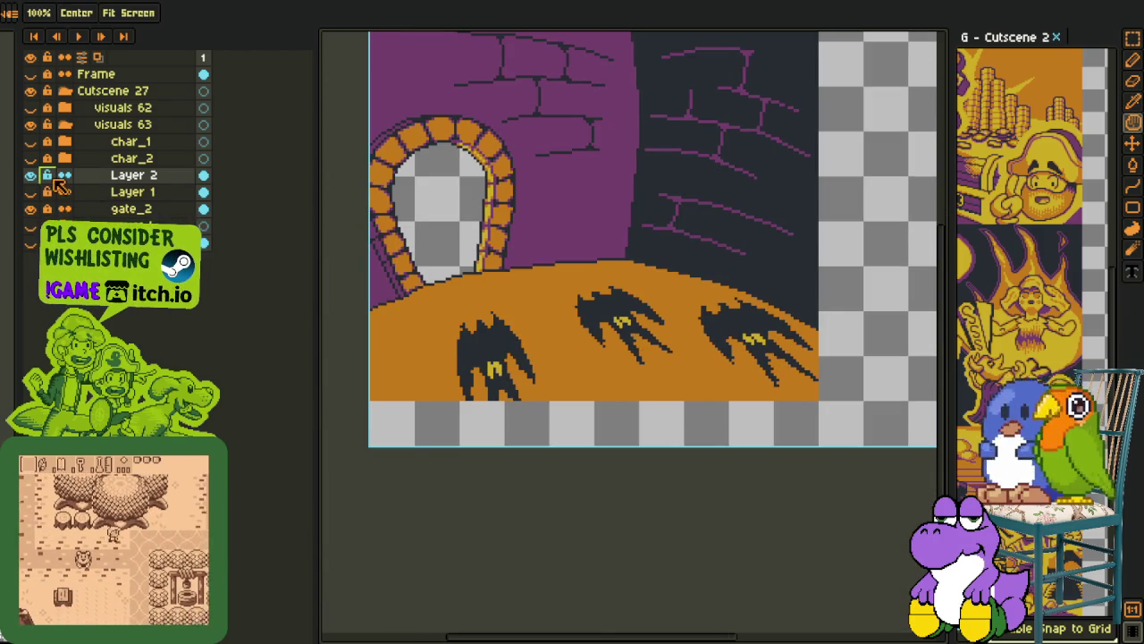
click(31, 192)
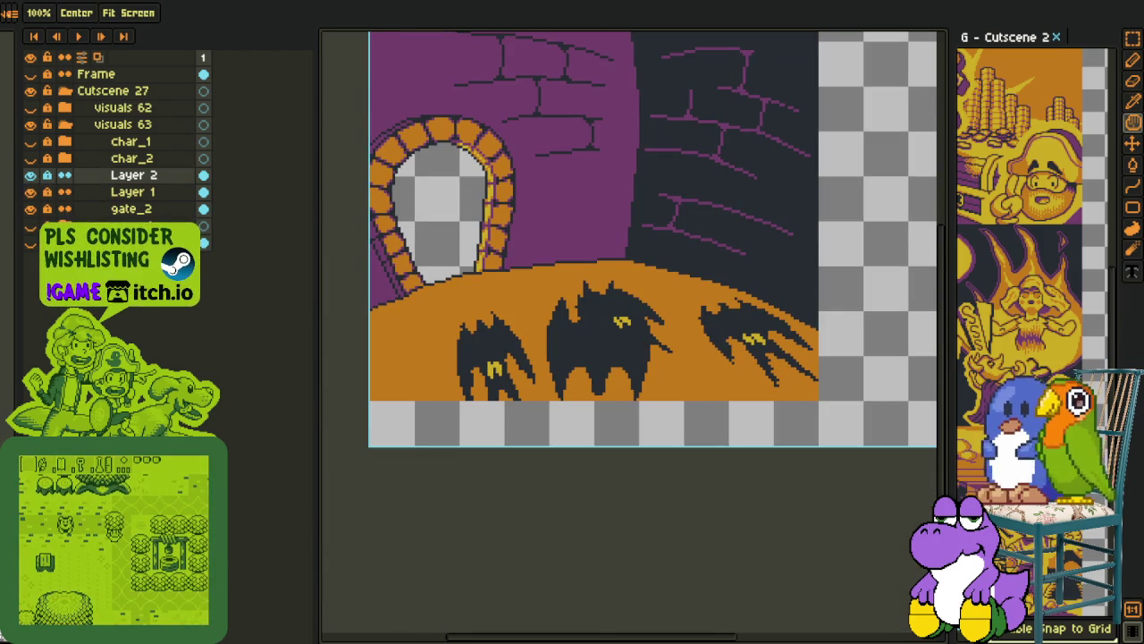
key(o)
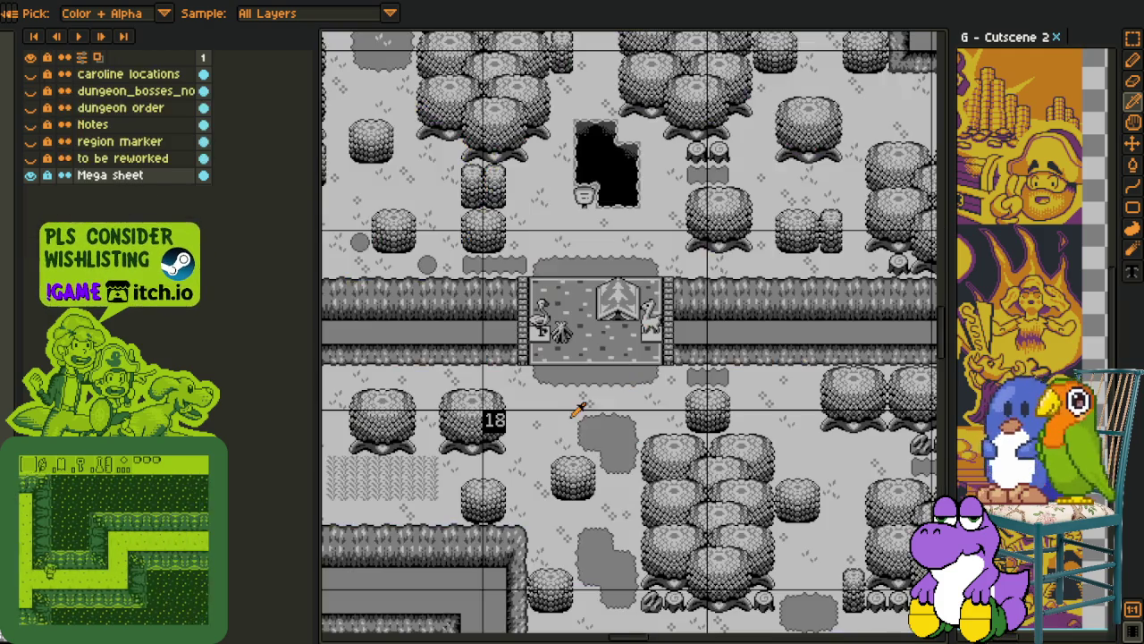
Scroll around the mega sheet's cutscene panels, then return to the Cutscene 27 file
scroll(567, 438, down, 2)
scroll(568, 438, down, 1)
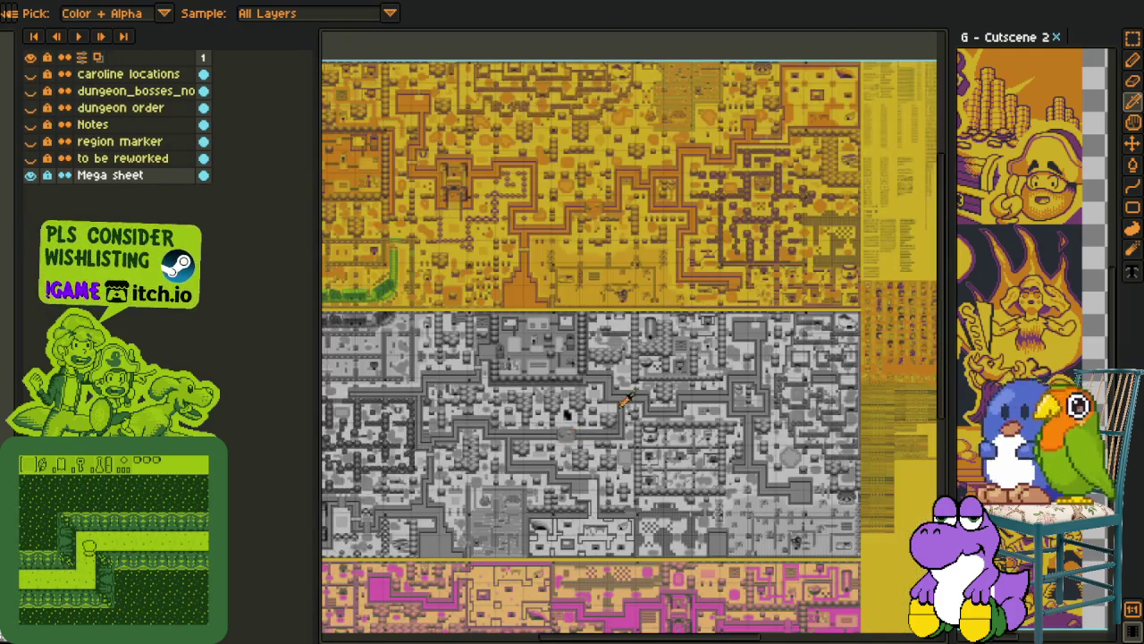
scroll(698, 378, down, 3)
scroll(786, 447, right, 6)
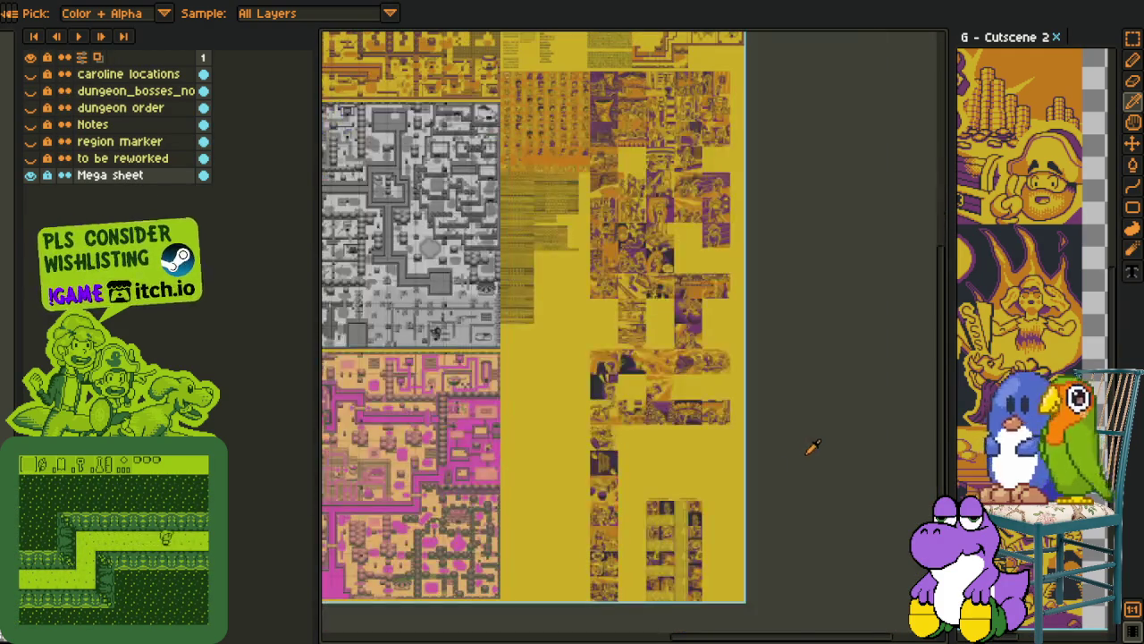
scroll(615, 416, up, 1)
scroll(615, 417, up, 1)
scroll(615, 416, up, 2)
drag(590, 257, 583, 237)
scroll(583, 238, down, 2)
scroll(642, 450, down, 2)
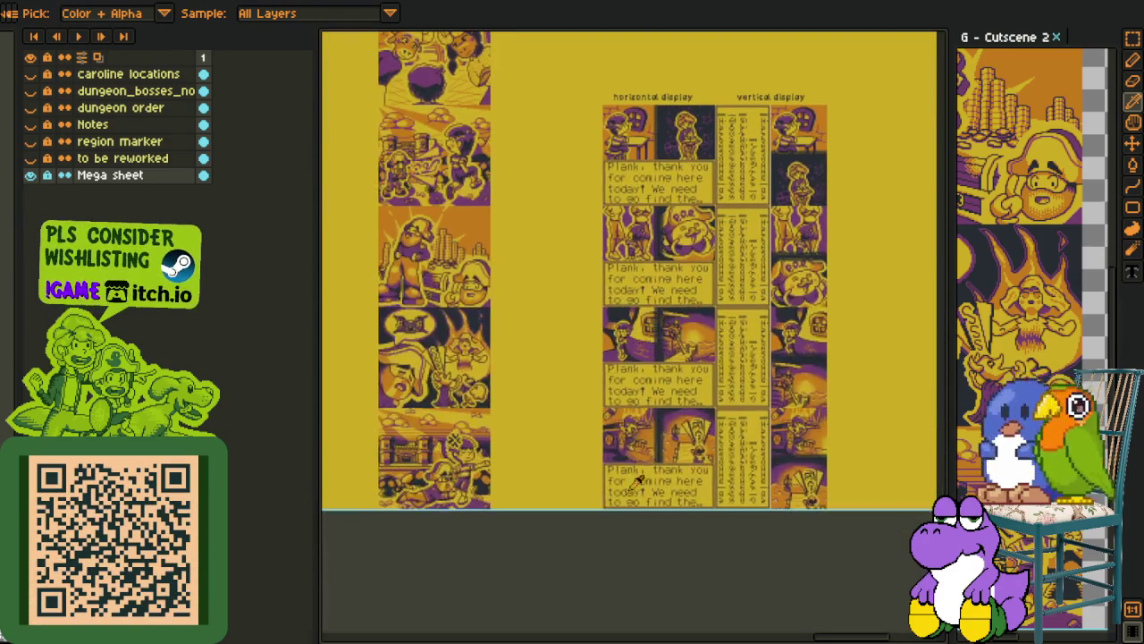
scroll(630, 534, up, 1)
scroll(662, 483, right, 3)
scroll(697, 429, left, 3)
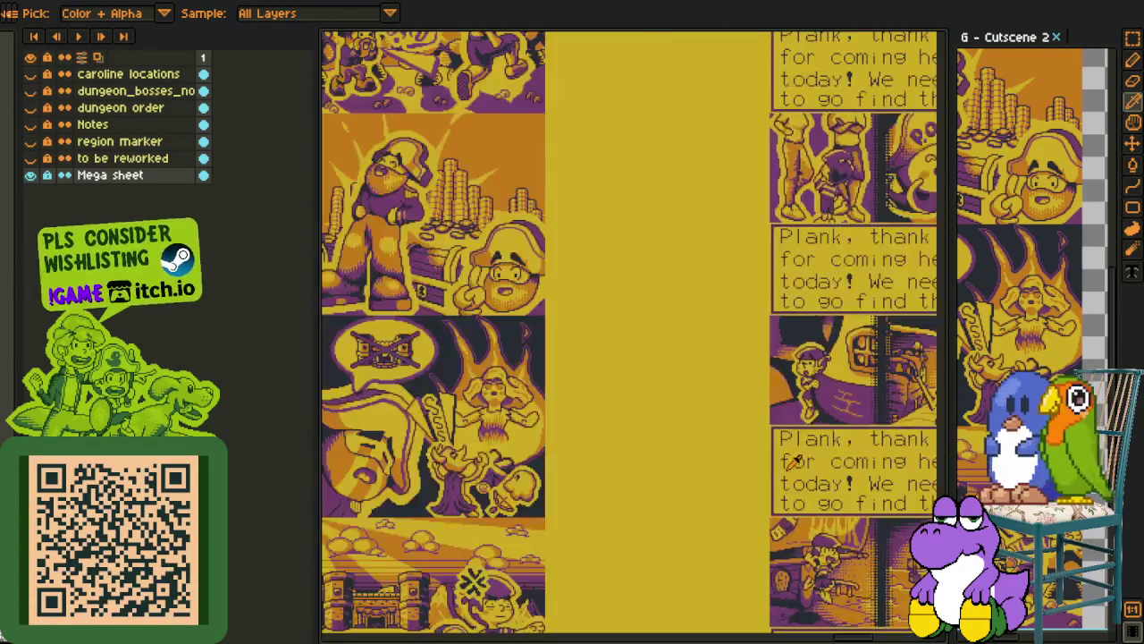
scroll(726, 380, down, 2)
scroll(706, 394, up, 1)
scroll(659, 442, up, 1)
scroll(631, 429, up, 1)
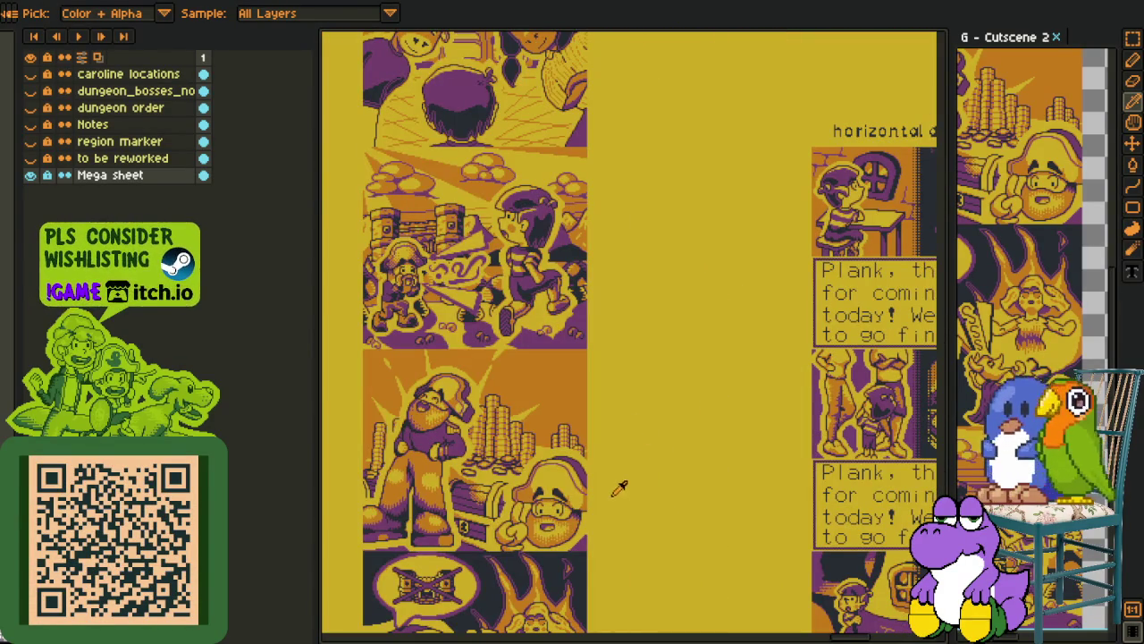
key(ctrl+Tab)
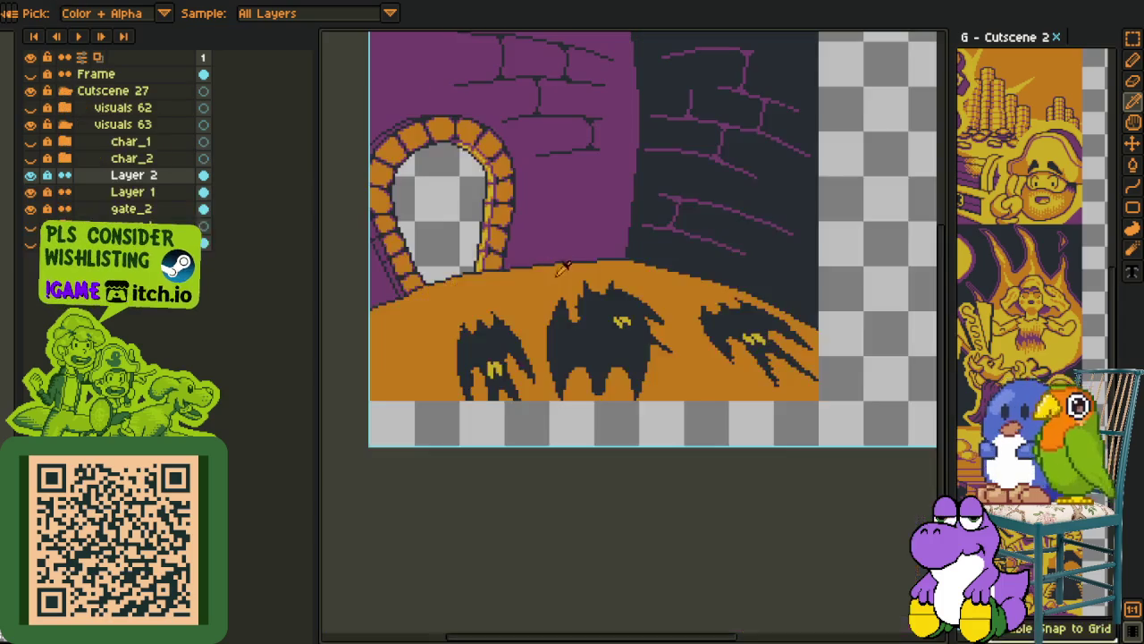
Hide Layer 1's large bat and move Layer 1 below gate_2
key(h)
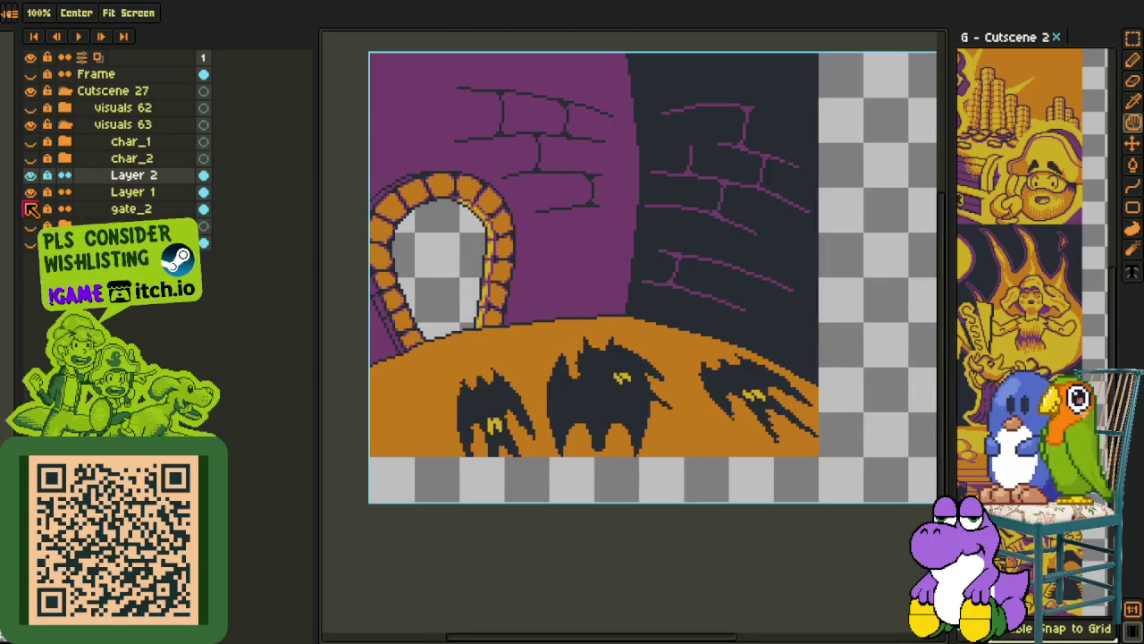
click(30, 191)
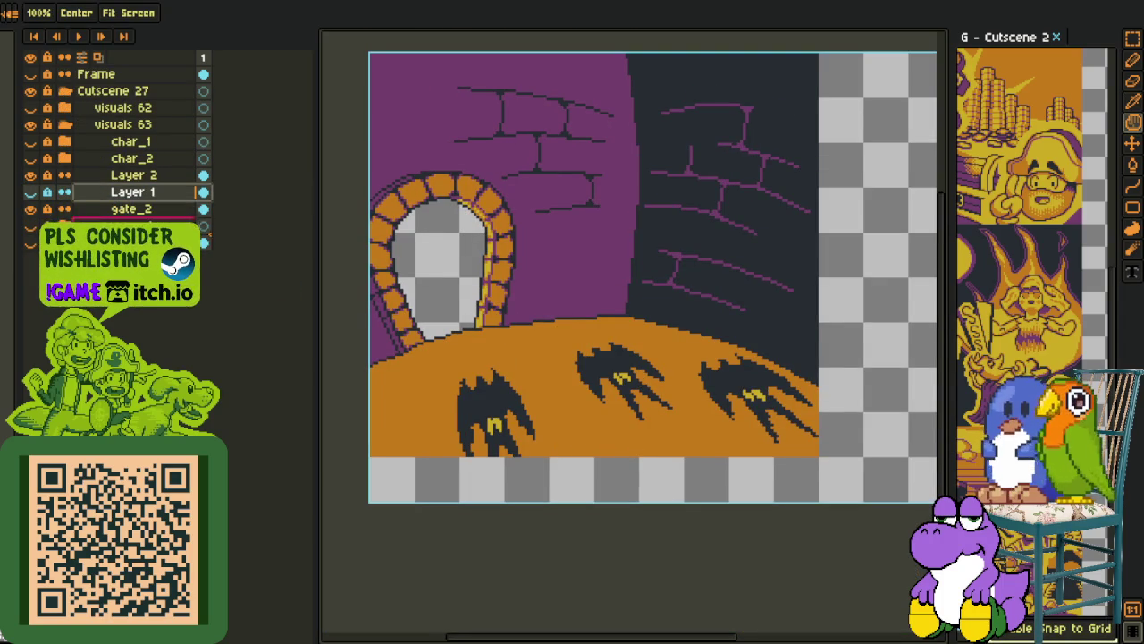
drag(90, 191, 88, 216)
key(o)
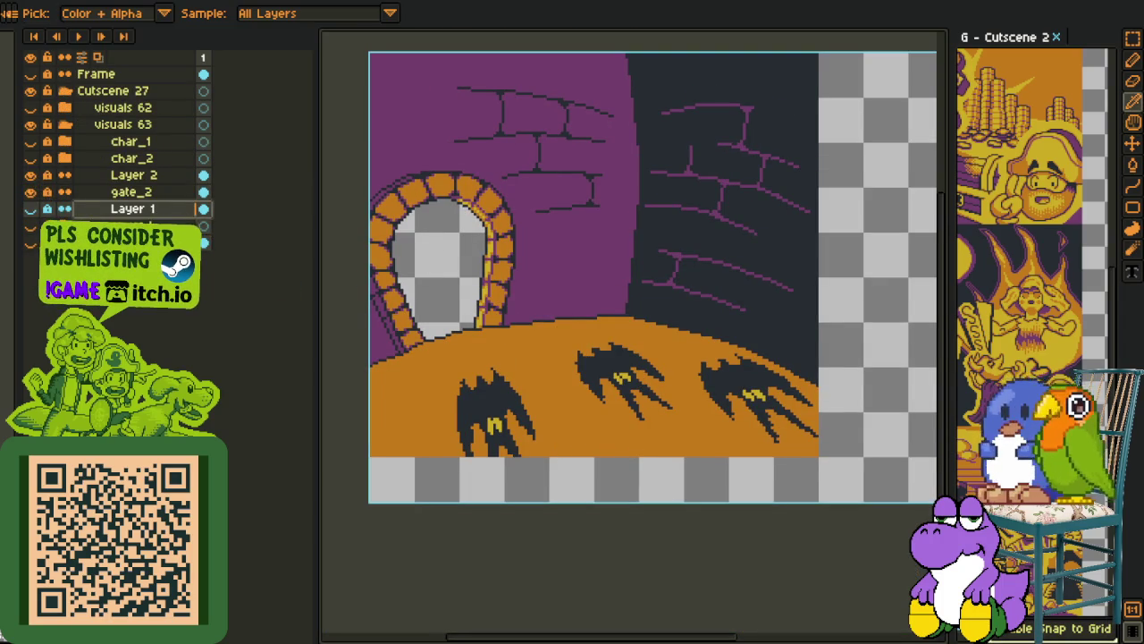
Add a new empty Layer 3 above Layer 2
click(95, 175)
right_click(131, 176)
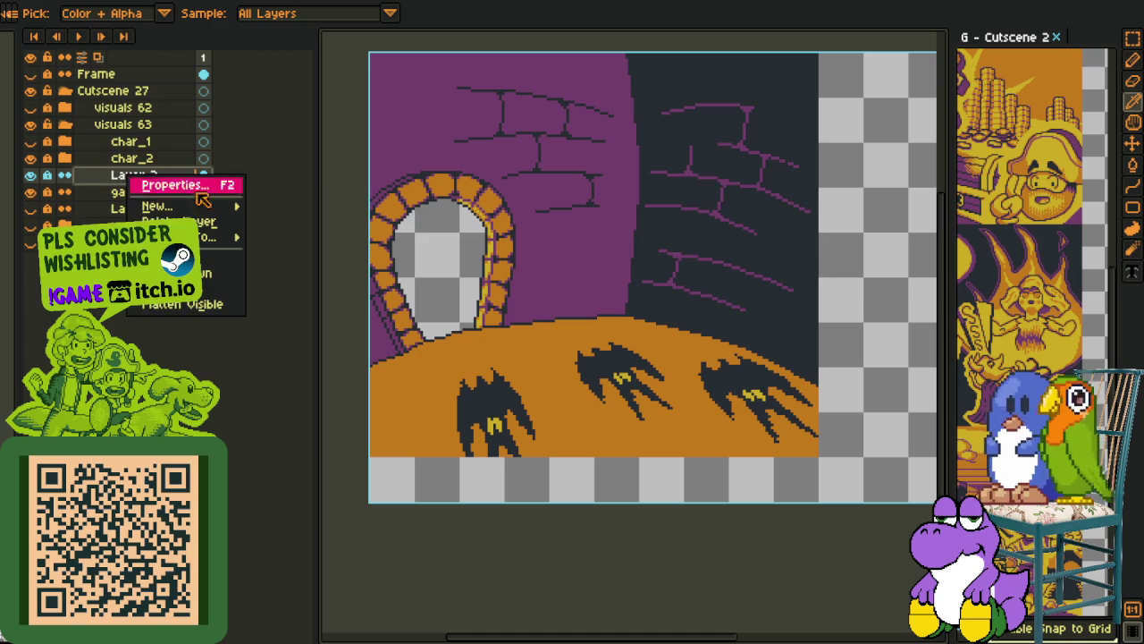
click(295, 207)
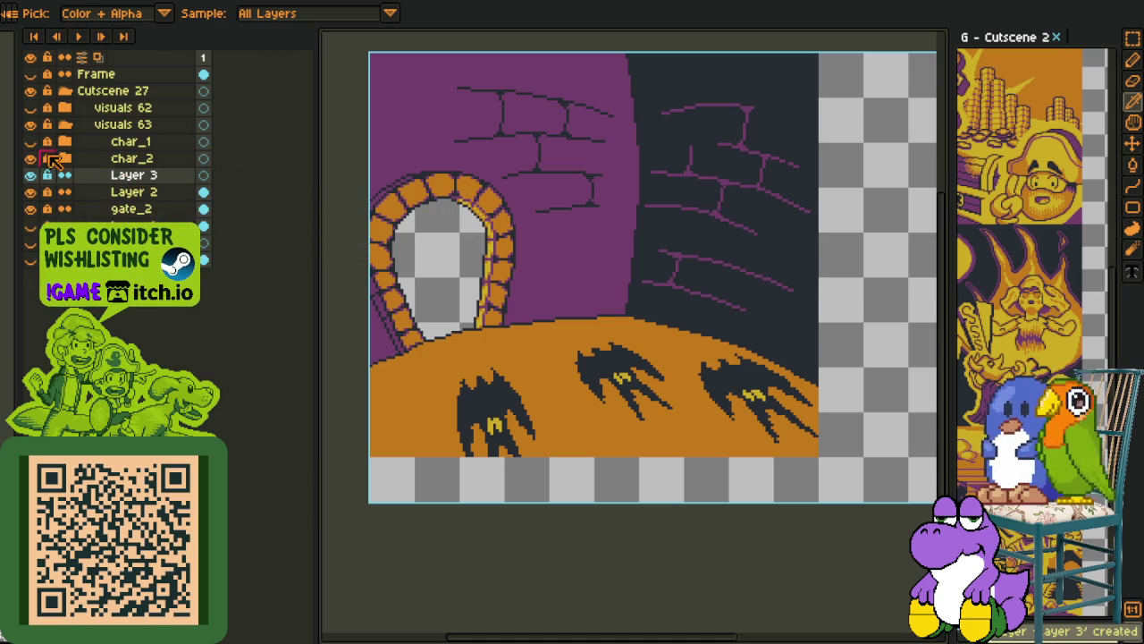
Briefly show then hide the char_1 and char_2 characters, and pan back over the bats
drag(54, 174, 79, 164)
click(56, 159)
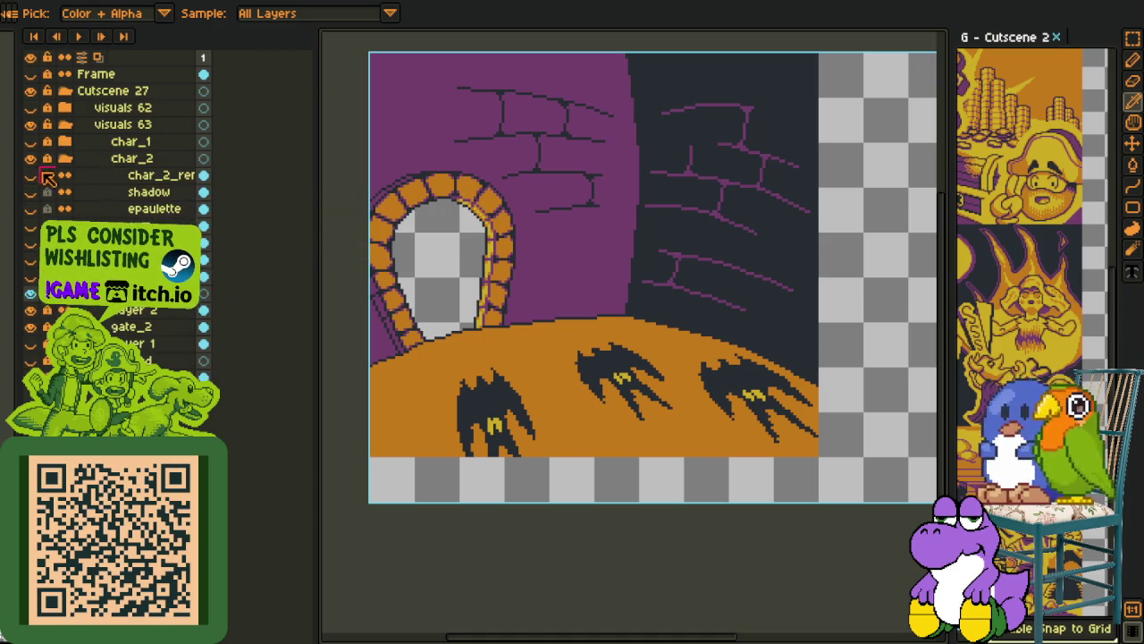
click(32, 175)
click(65, 159)
click(32, 142)
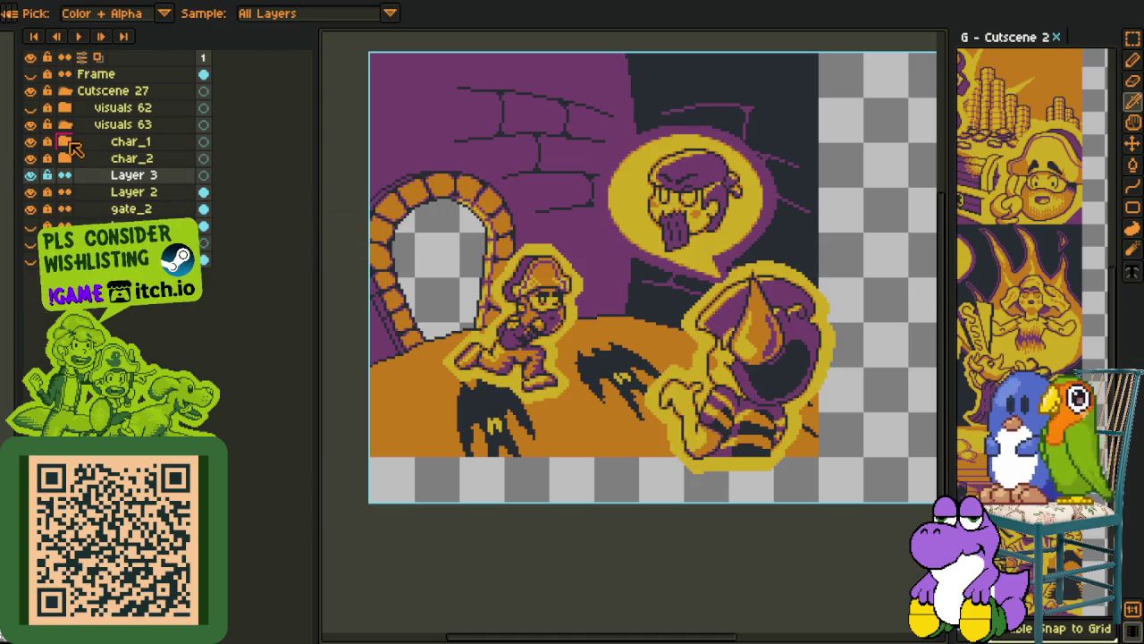
drag(37, 149, 36, 161)
drag(436, 360, 417, 297)
scroll(398, 302, up, 2)
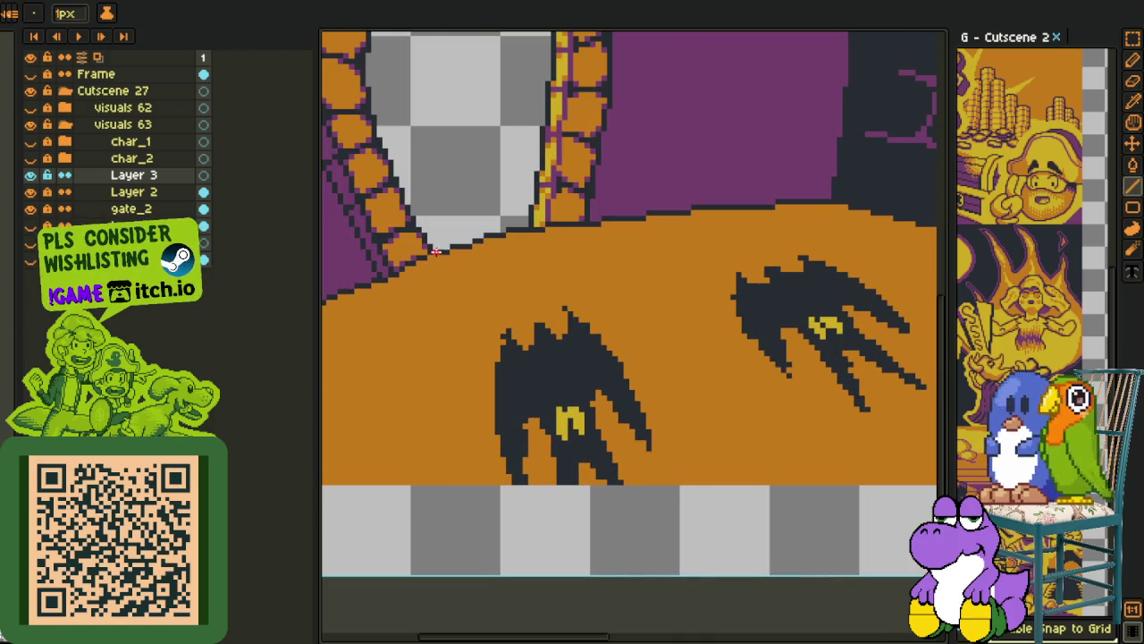
On Layer 3, draw red guide lines from the doorway's base across the floor past the bats
shift+click(497, 472)
key(ctrl+z)
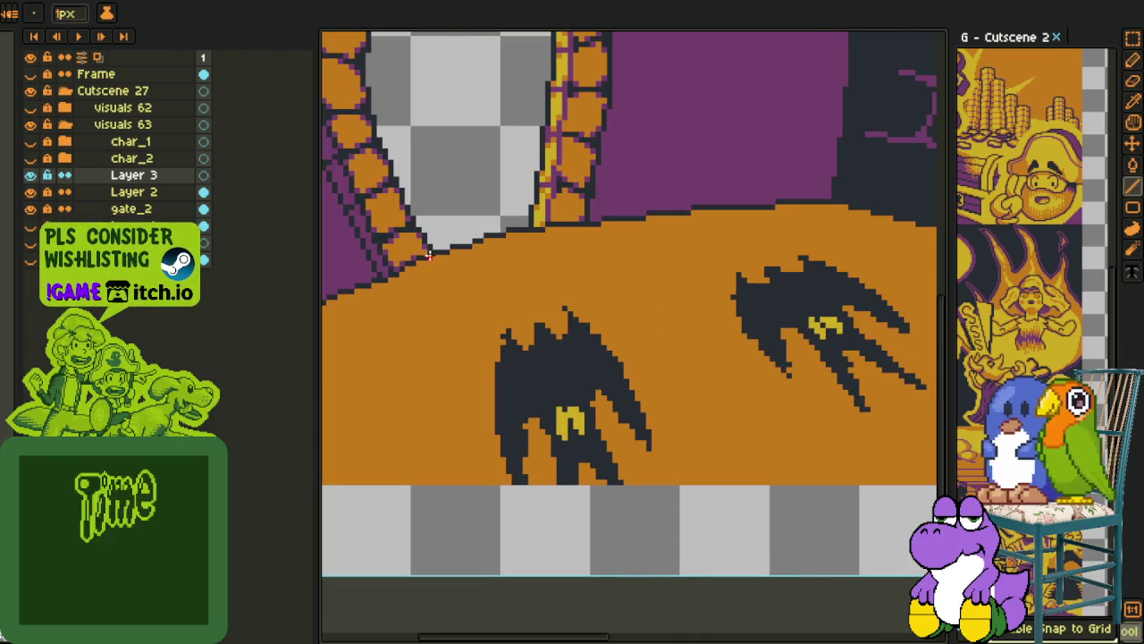
shift+click(497, 483)
key(m)
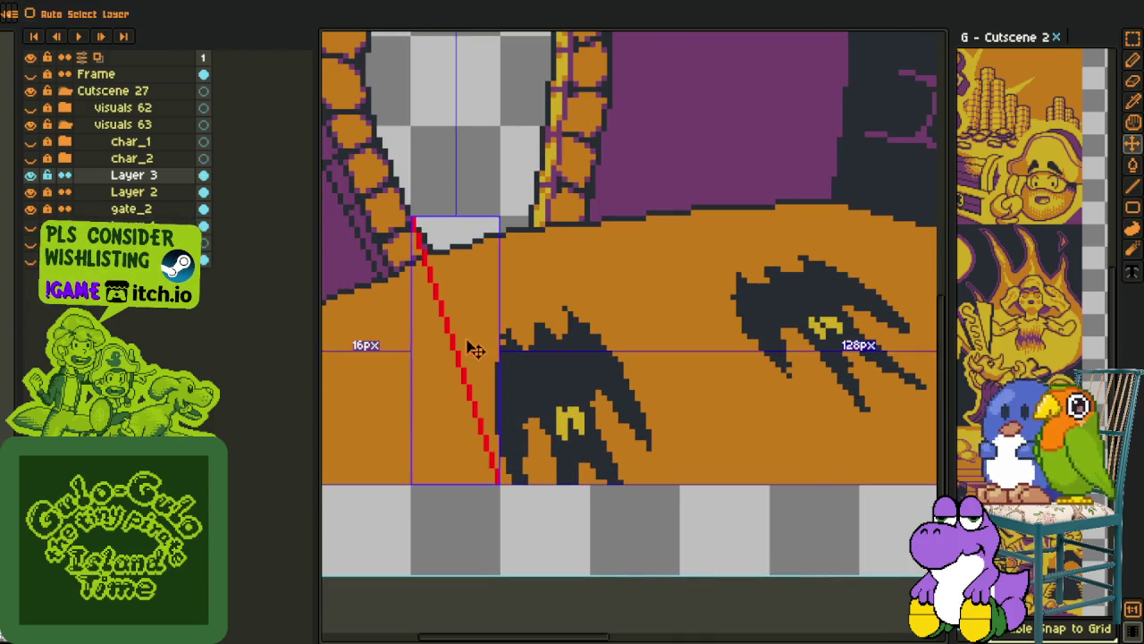
key(ctrl+z)
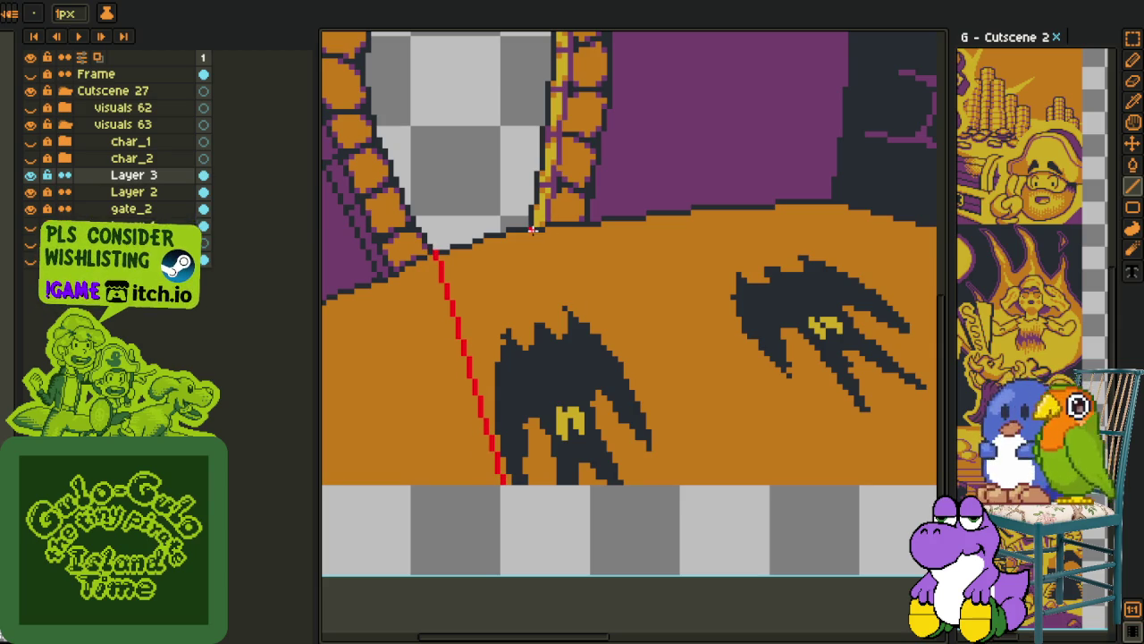
drag(540, 230, 888, 479)
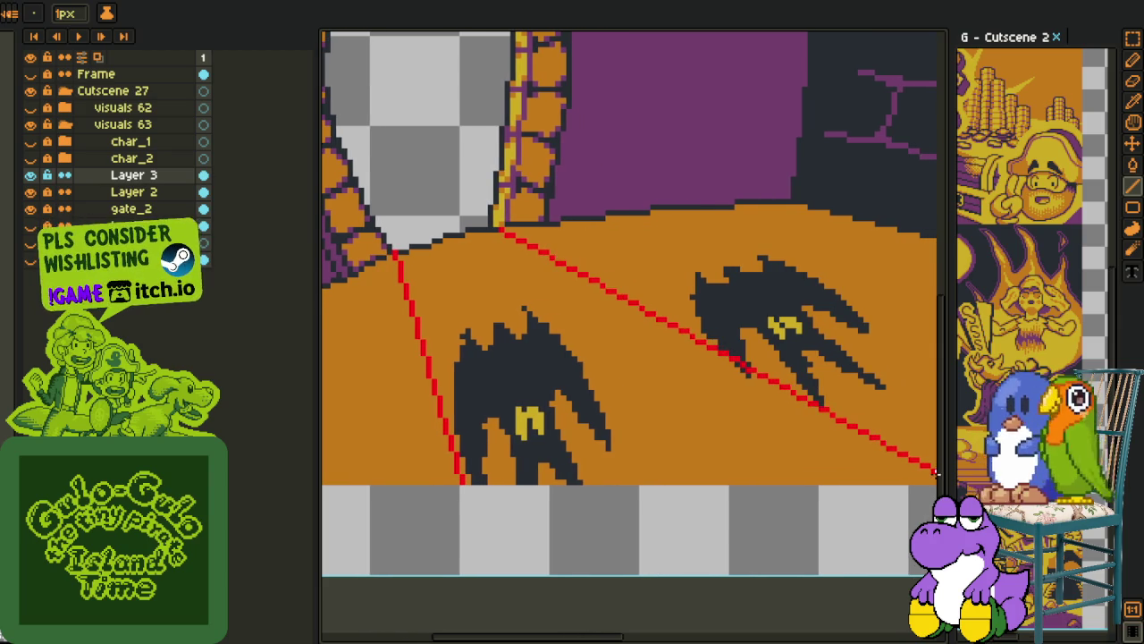
key(p)
drag(820, 447, 650, 424)
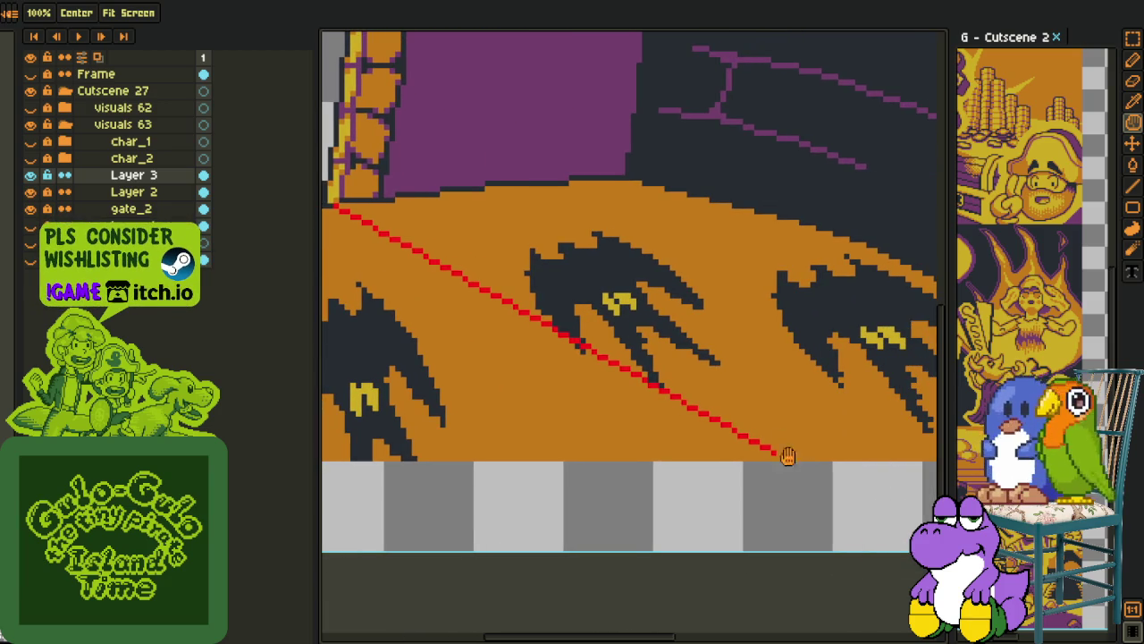
key(l)
scroll(777, 456, down, 3)
key(p)
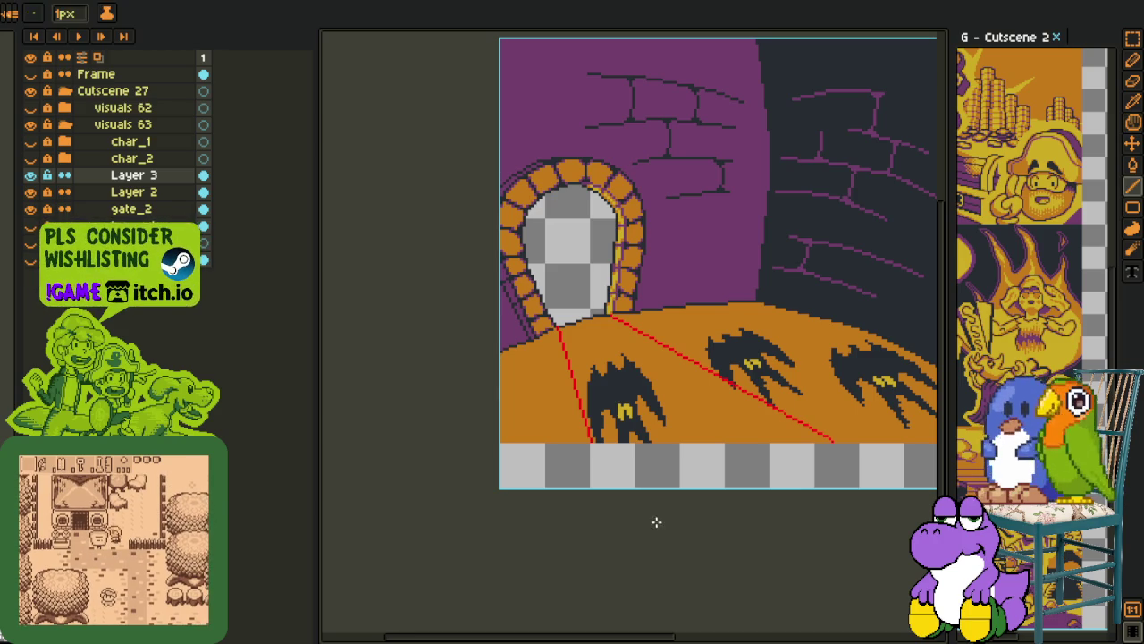
Add a new Layer 4 above Layer 3
key(o)
right_click(89, 175)
mouse_move(117, 200)
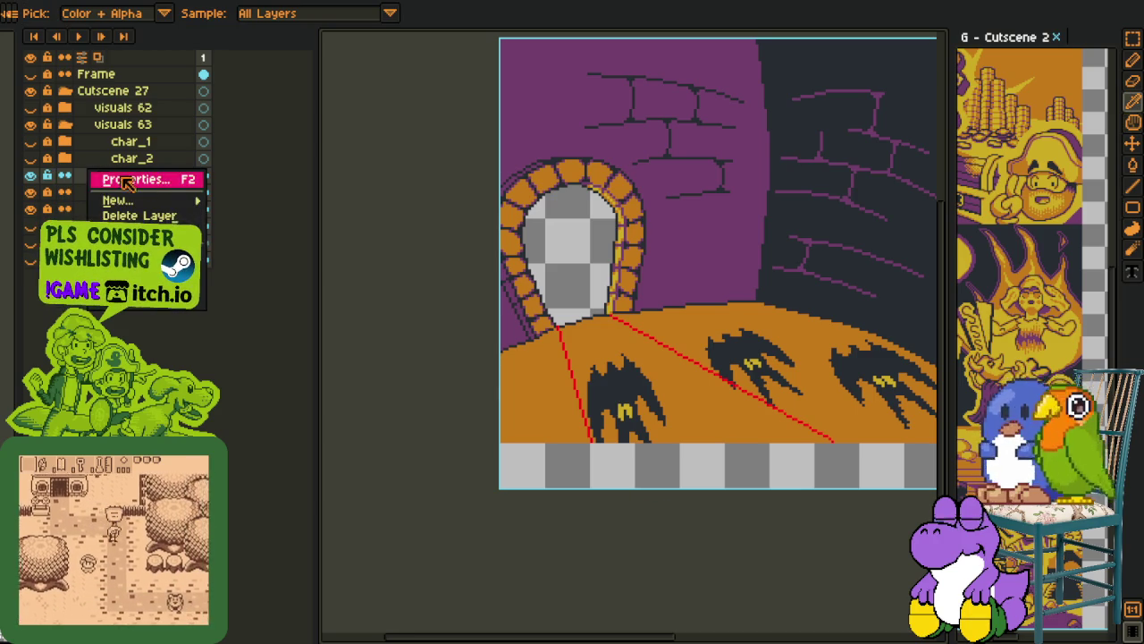
click(237, 202)
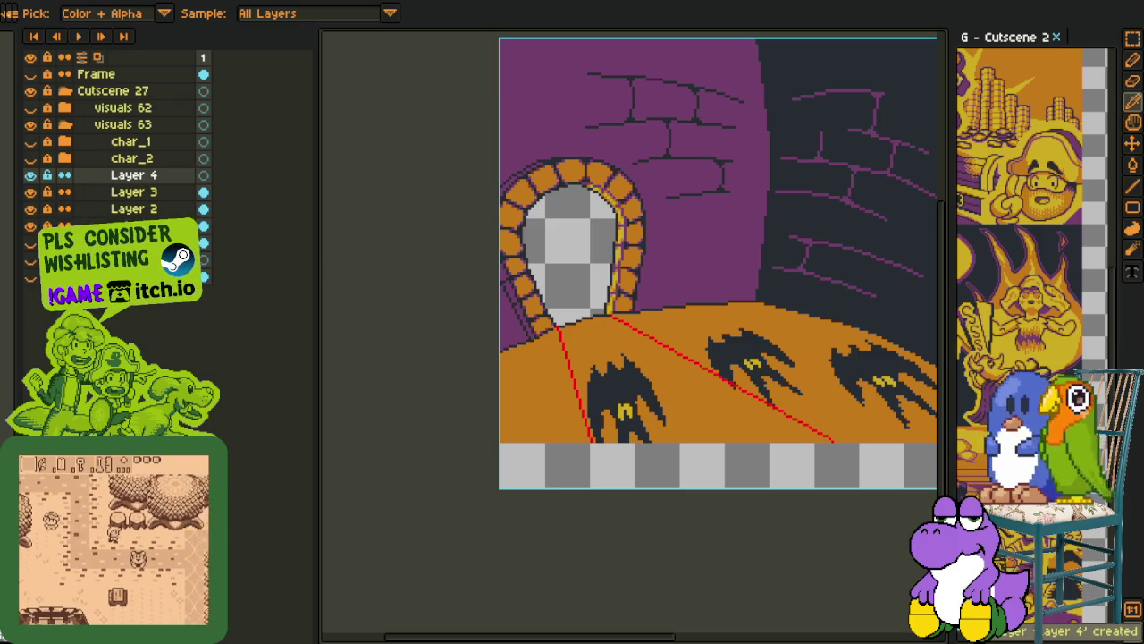
Draw white lines down the lower-left bat's left edge and both legs
key(l)
scroll(667, 433, up, 2)
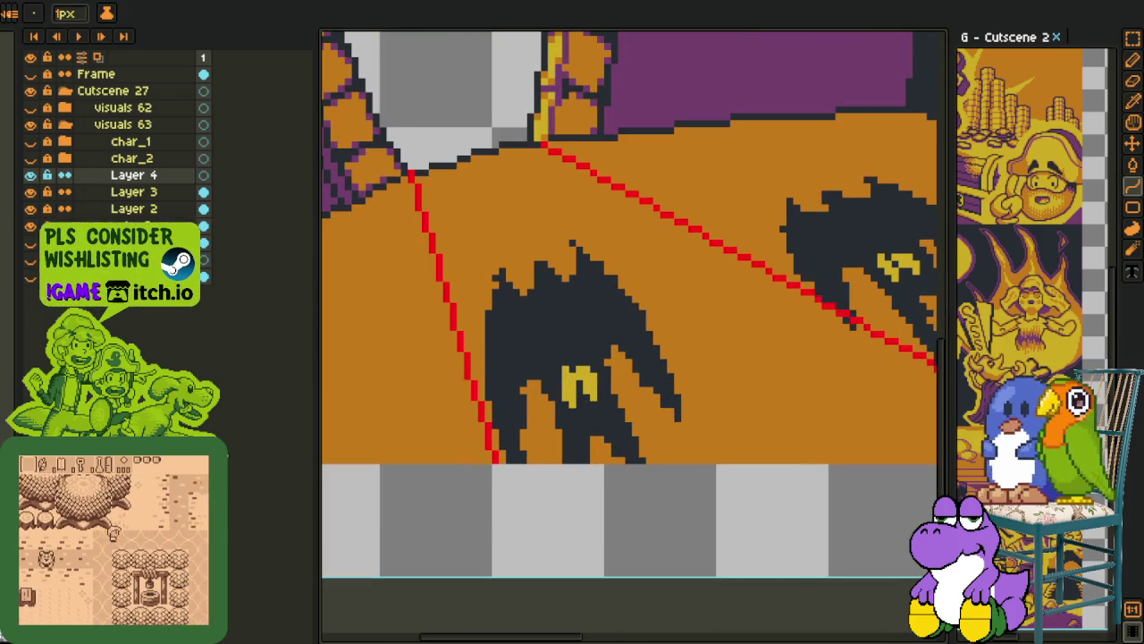
scroll(465, 277, up, 1)
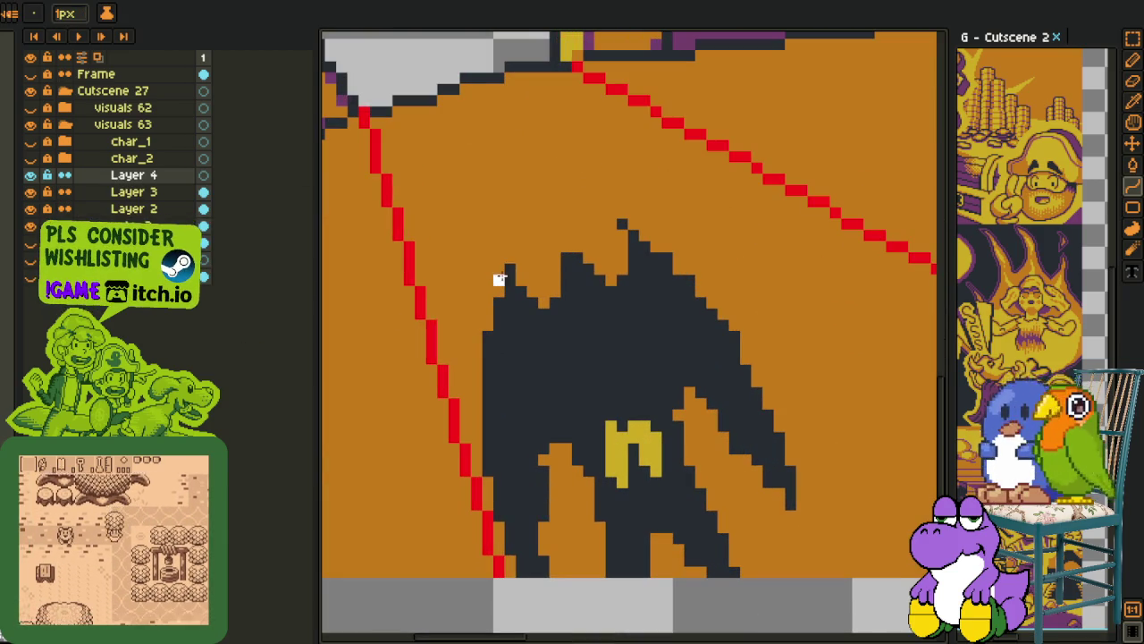
mouse_move(509, 269)
mouse_down()
mouse_move(551, 545)
mouse_move(517, 582)
mouse_move(464, 413)
mouse_up()
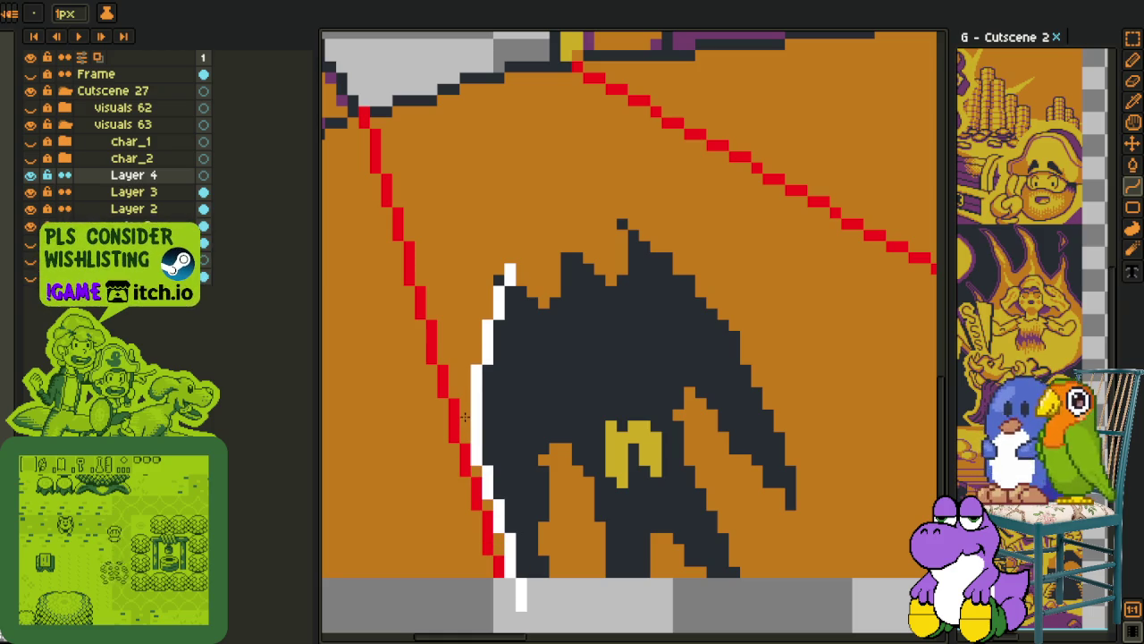
mouse_move(575, 544)
mouse_down()
mouse_move(549, 427)
mouse_move(564, 389)
mouse_up()
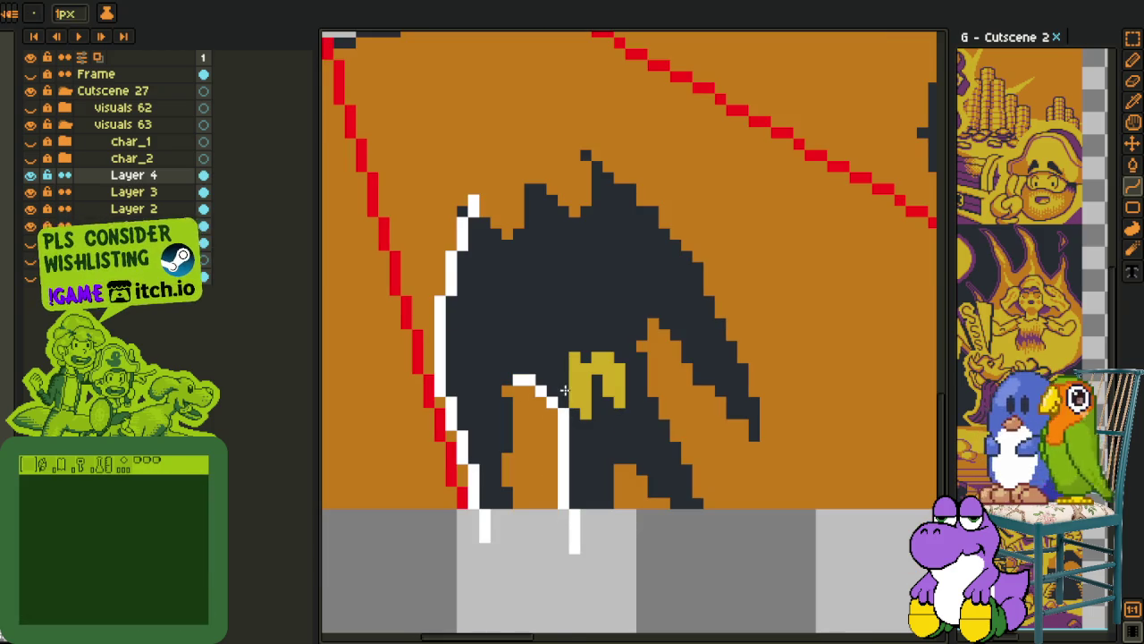
drag(506, 386, 504, 548)
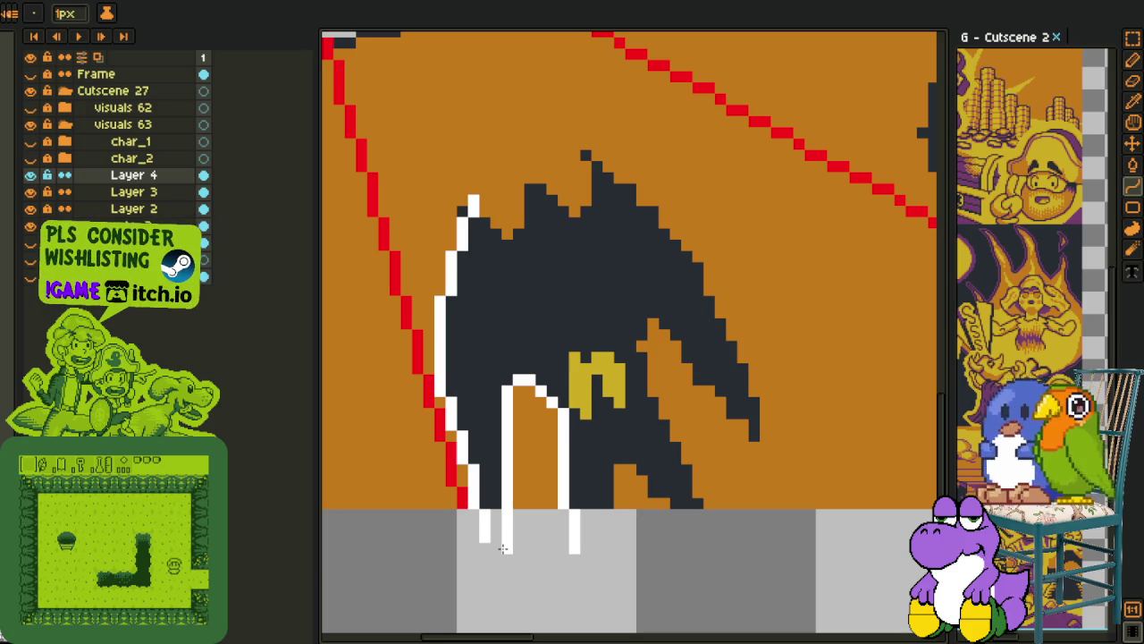
scroll(503, 470, up, 1)
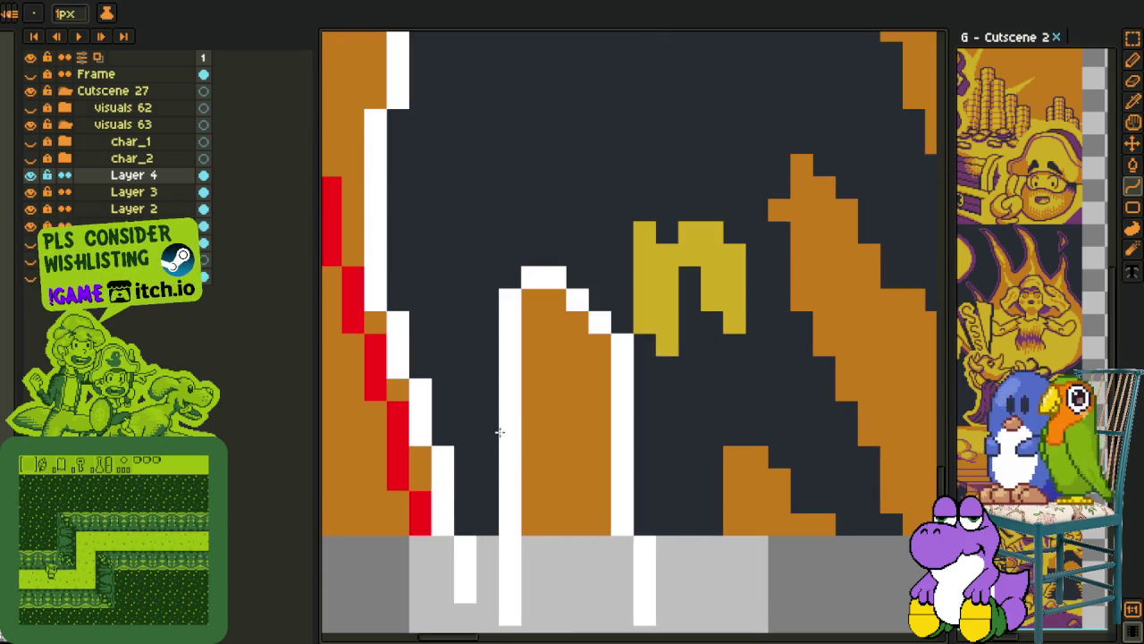
scroll(505, 427, down, 2)
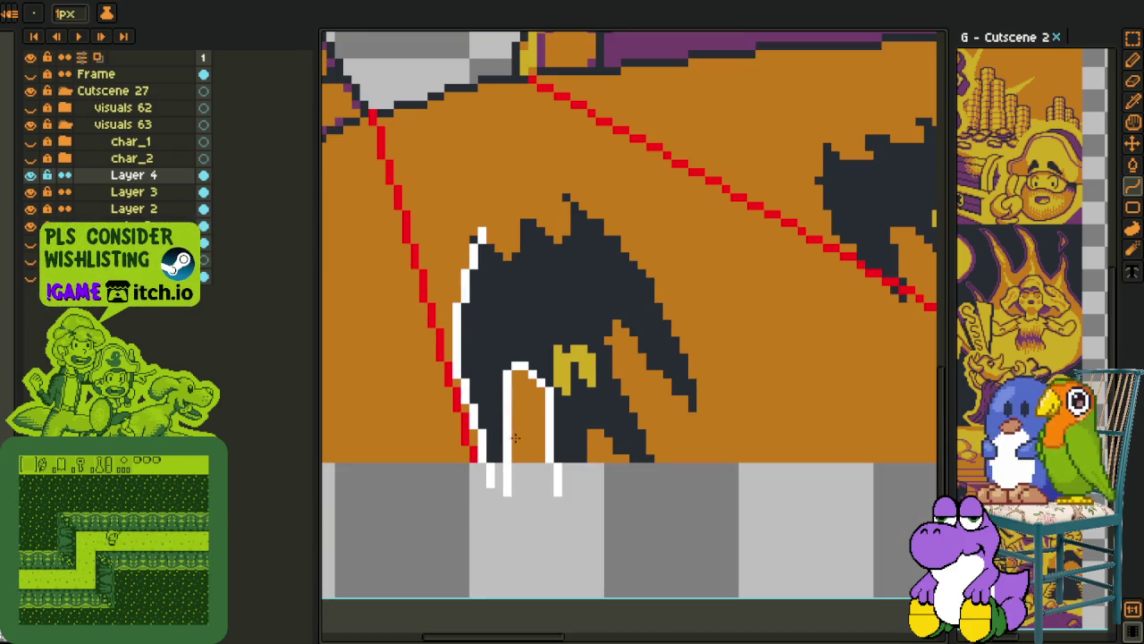
Select the new white leg strokes and bring the bat's upper body into view
key(m)
scroll(499, 457, up, 2)
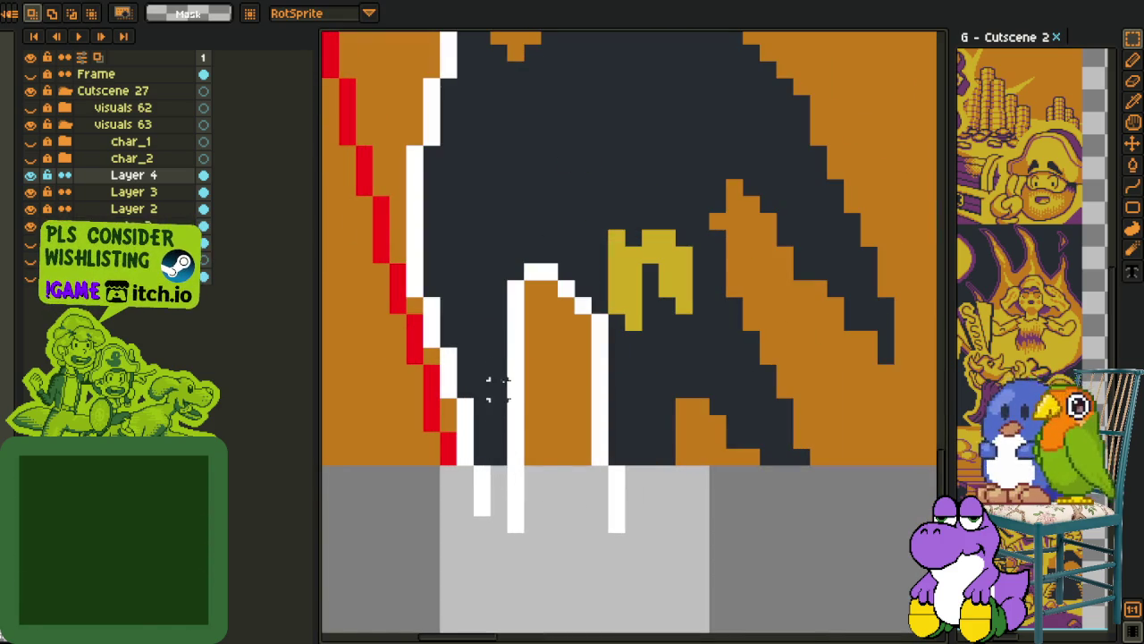
drag(487, 362, 560, 536)
scroll(582, 486, down, 2)
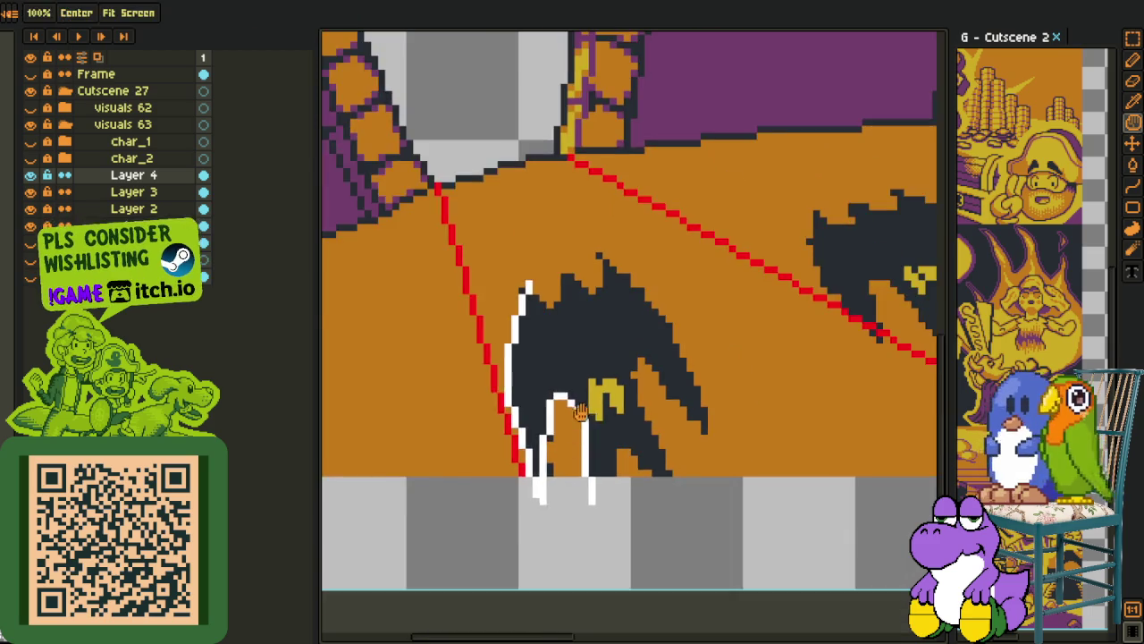
scroll(511, 442, up, 1)
scroll(482, 501, up, 3)
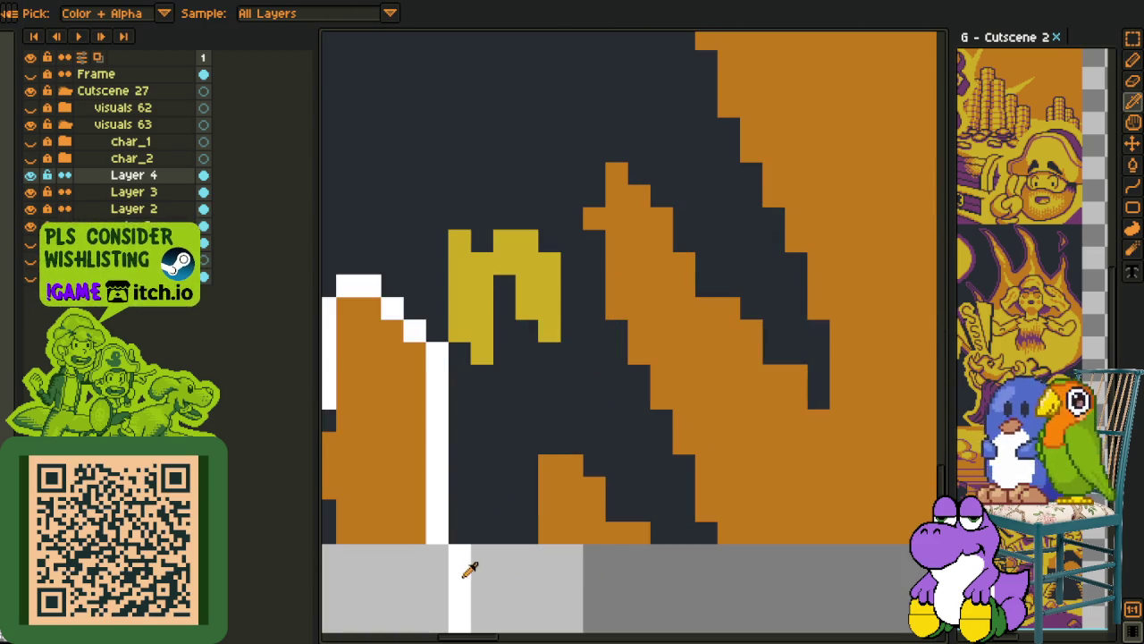
drag(483, 562, 536, 336)
Pencil white stair-step pixels along the bat's leg edges
key(o)
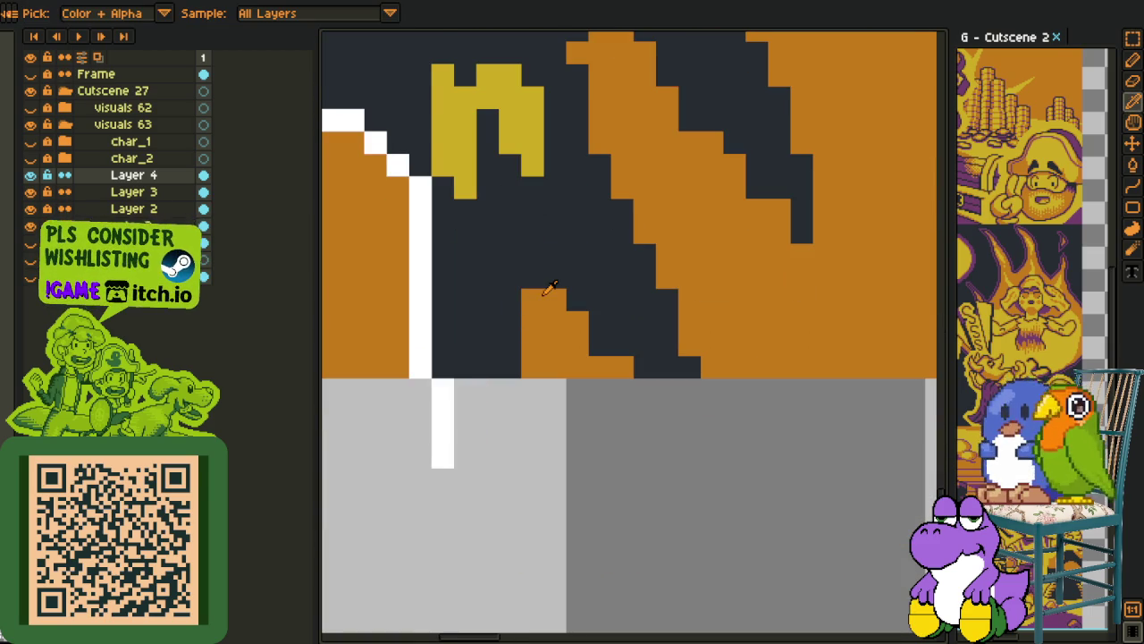
scroll(539, 295, up, 1)
key(b)
drag(563, 269, 506, 362)
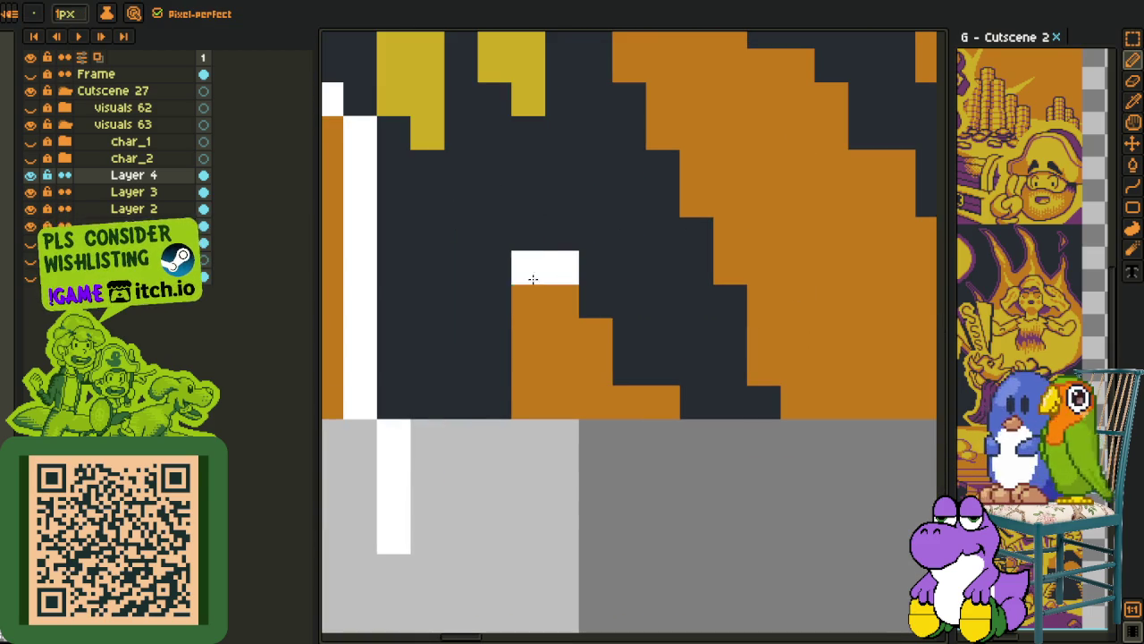
mouse_move(526, 284)
mouse_down()
mouse_move(454, 541)
mouse_move(433, 576)
mouse_move(454, 572)
mouse_up()
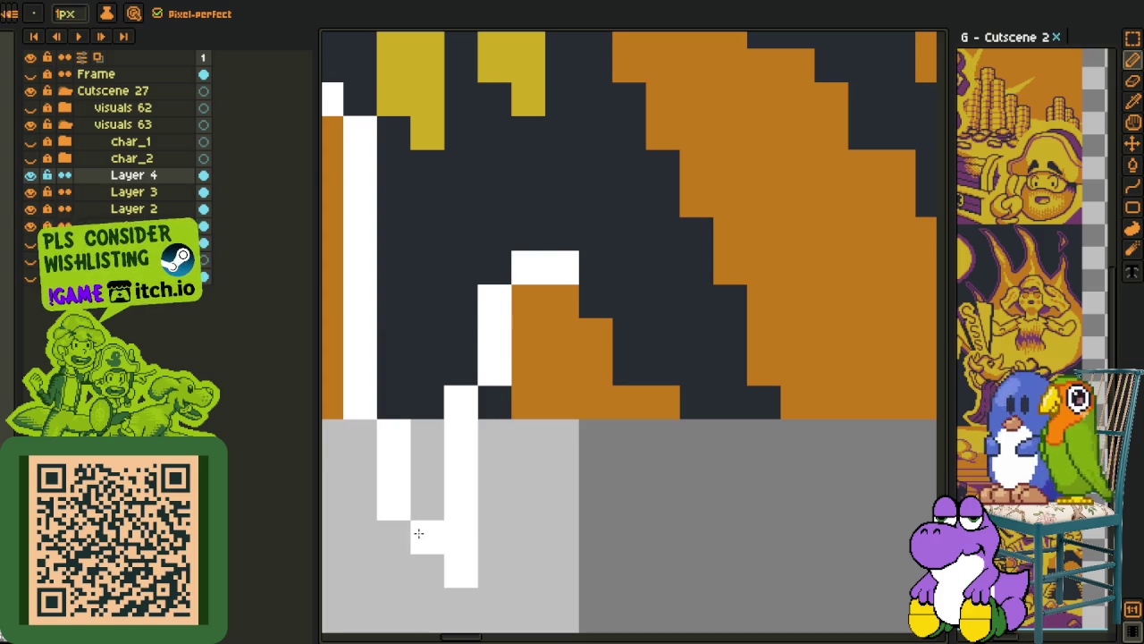
scroll(623, 471, down, 1)
drag(623, 468, 523, 374)
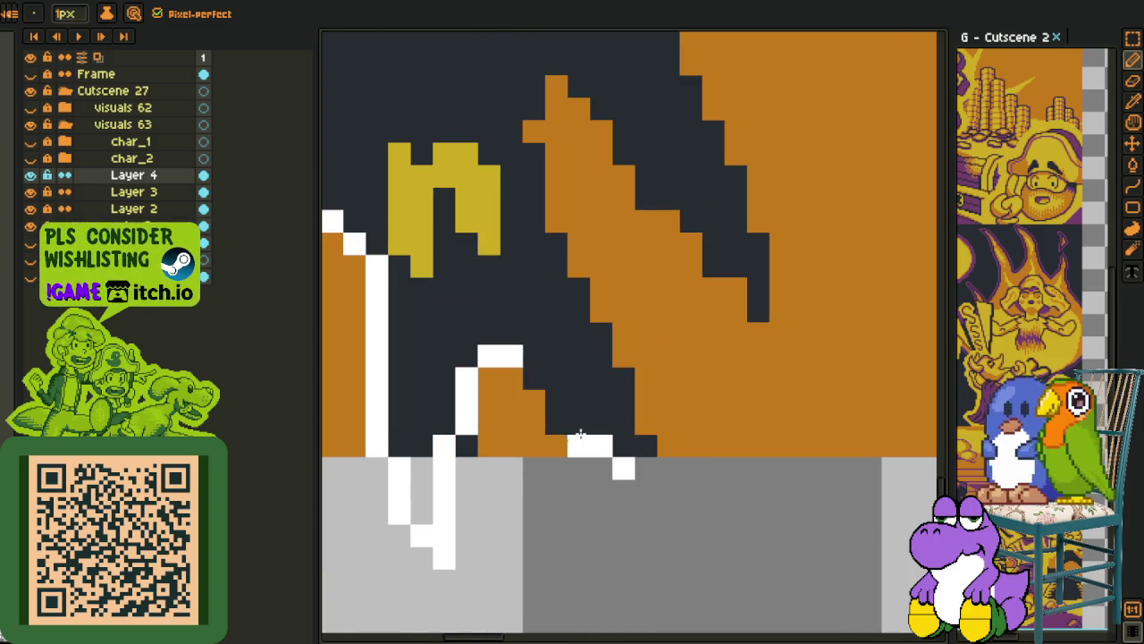
Draw a long white line up the leg's right edge and whiten the pixels at its top
key(l)
drag(642, 519, 515, 132)
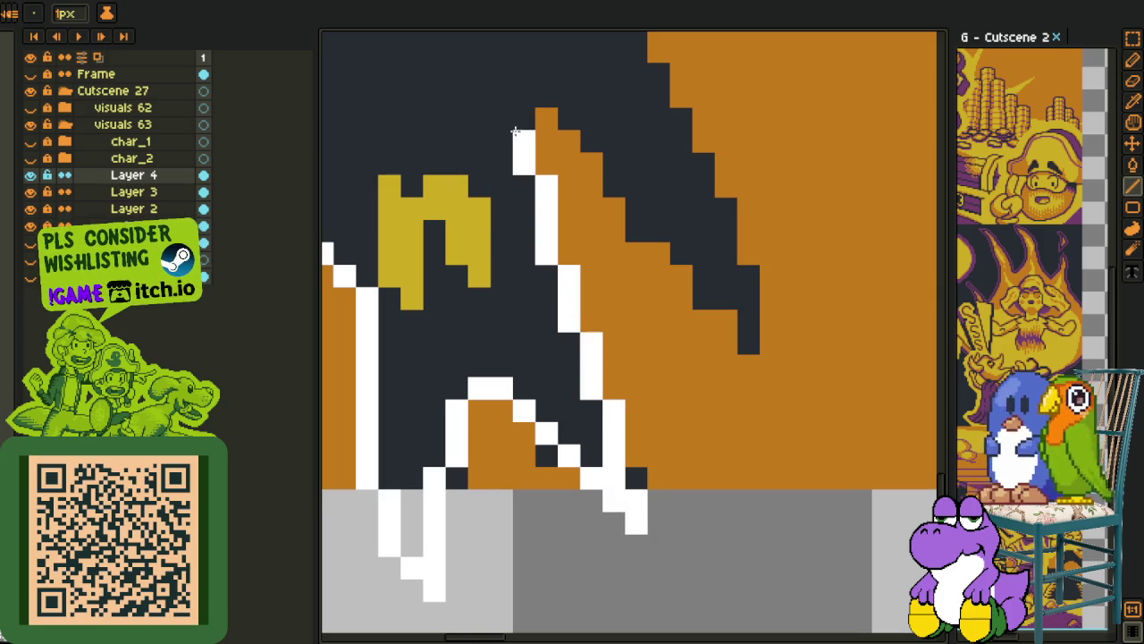
key(b)
click(547, 118)
key(l)
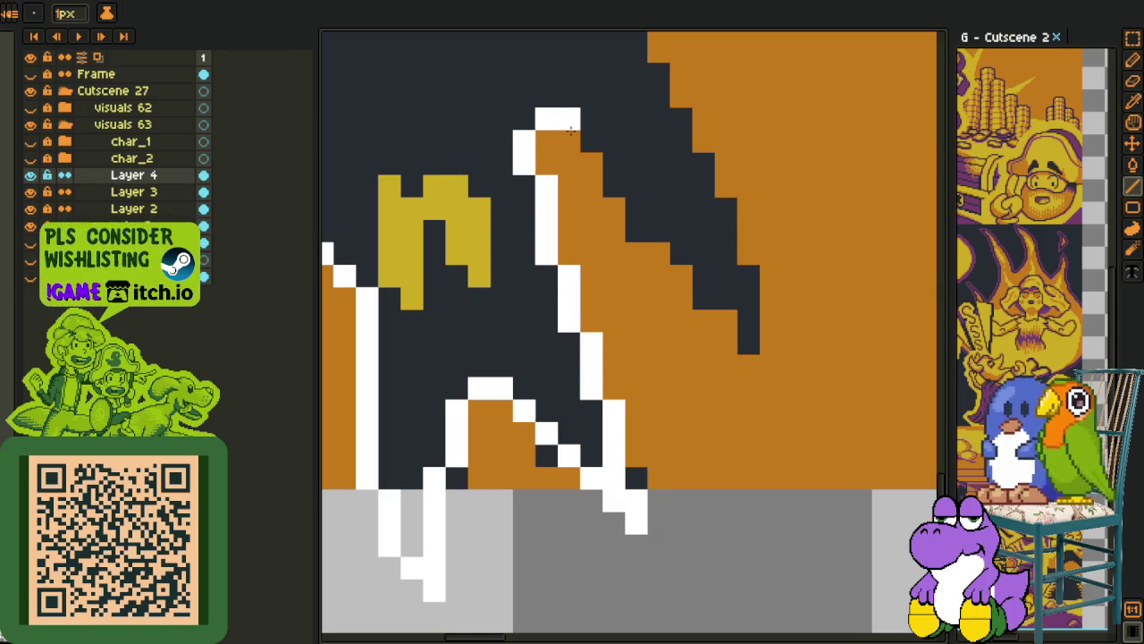
drag(614, 166, 619, 188)
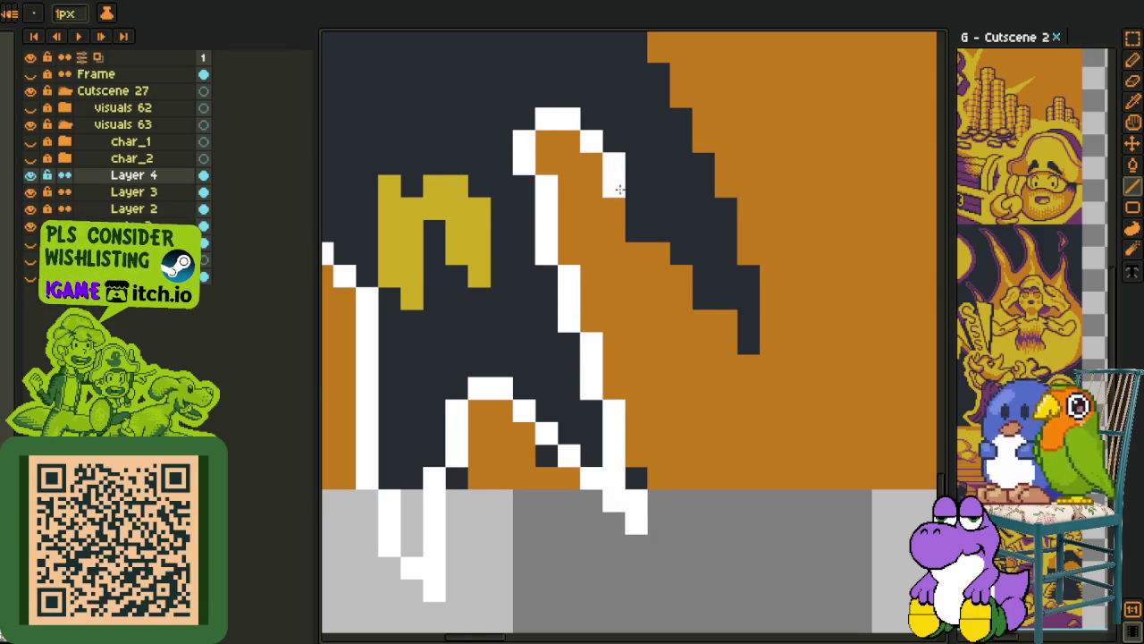
Erase the misplaced white diagonal pixels and draw a white line along the wing edge
key(g)
key(e)
drag(607, 133, 659, 230)
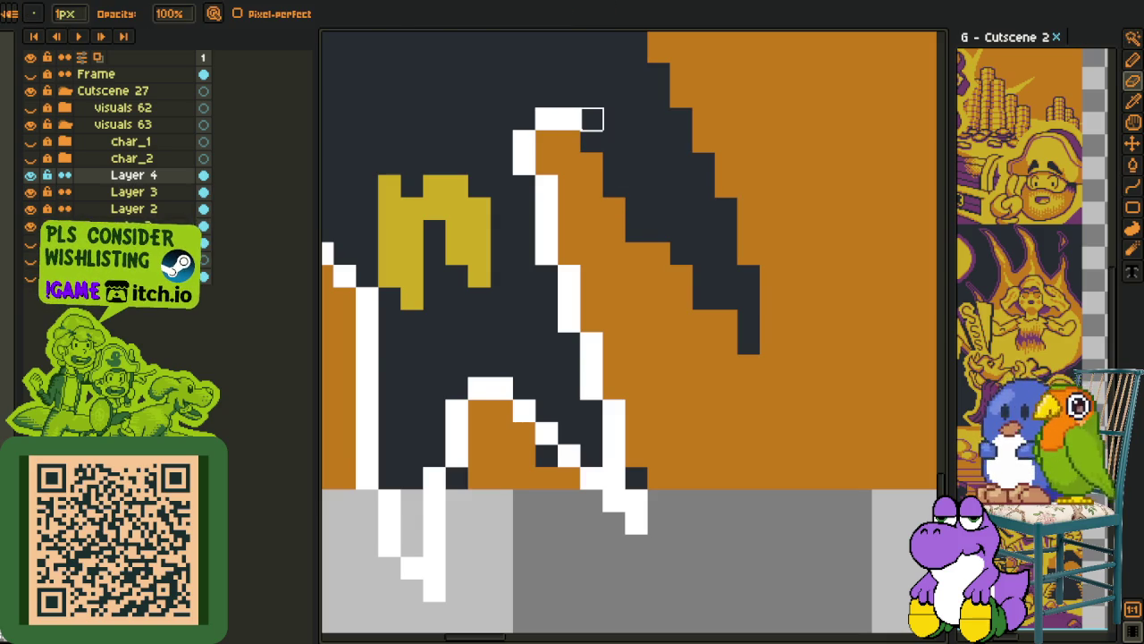
key(g)
key(l)
drag(592, 139, 748, 369)
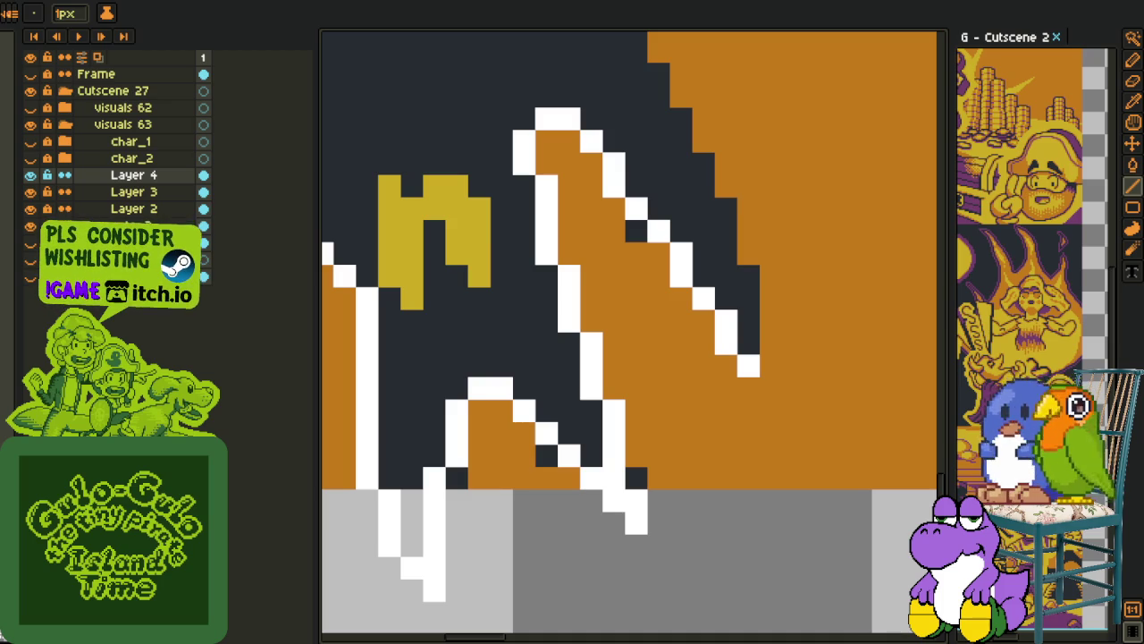
scroll(697, 483, down, 2)
scroll(697, 483, down, 2)
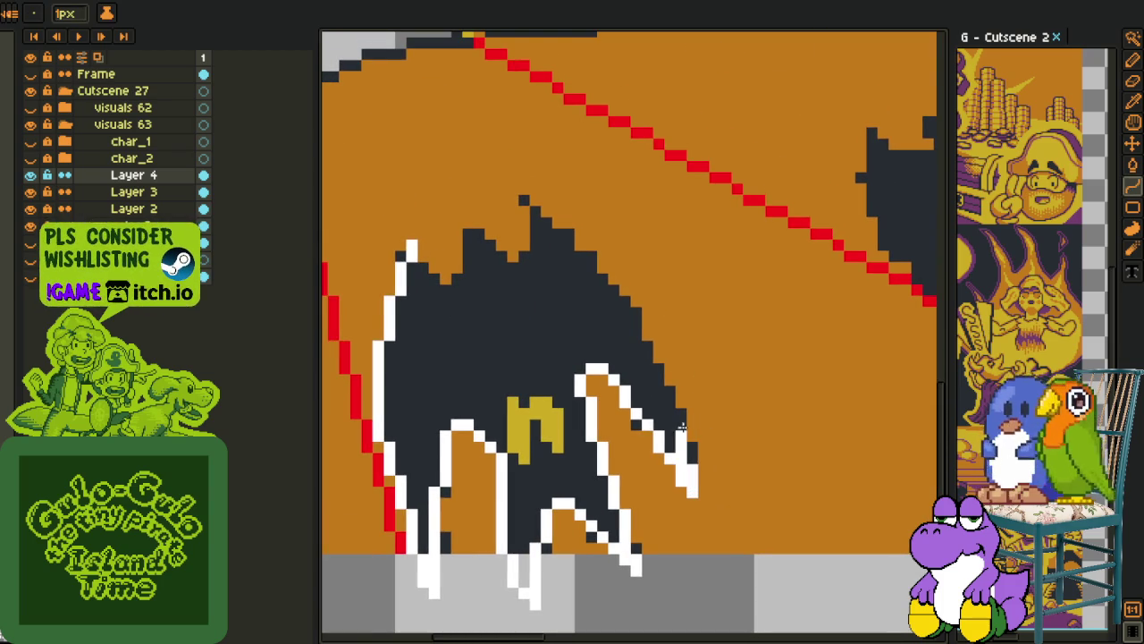
Outline the bat's right wing edge in white, undoing stray strokes
drag(690, 457, 524, 199)
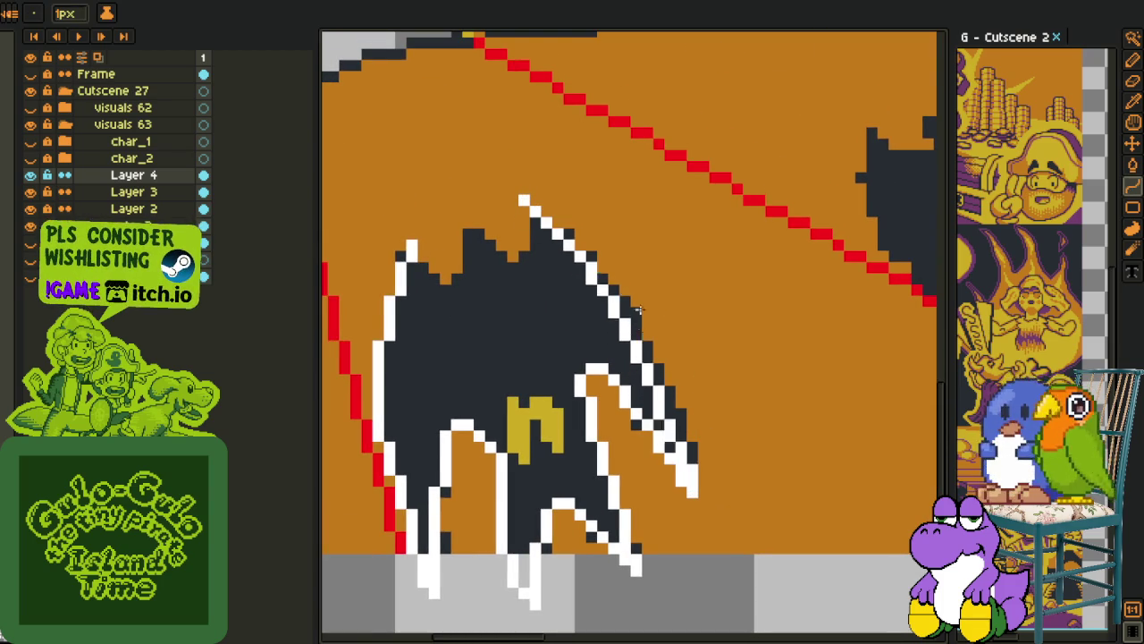
key(ctrl+z)
drag(639, 310, 647, 304)
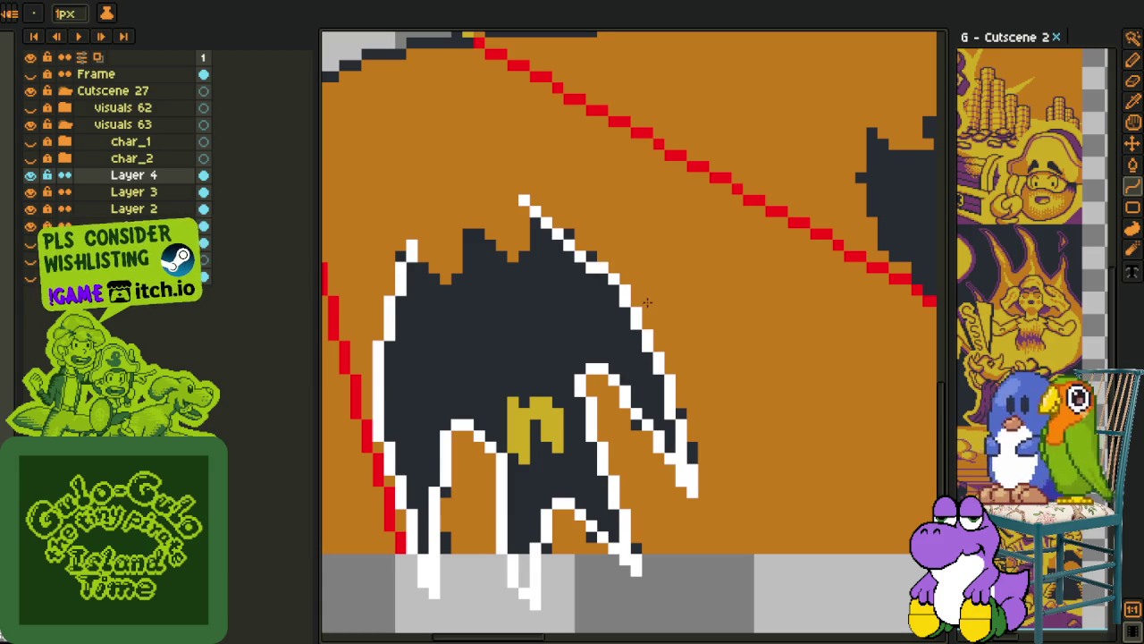
scroll(456, 243, up, 1)
scroll(456, 243, up, 1)
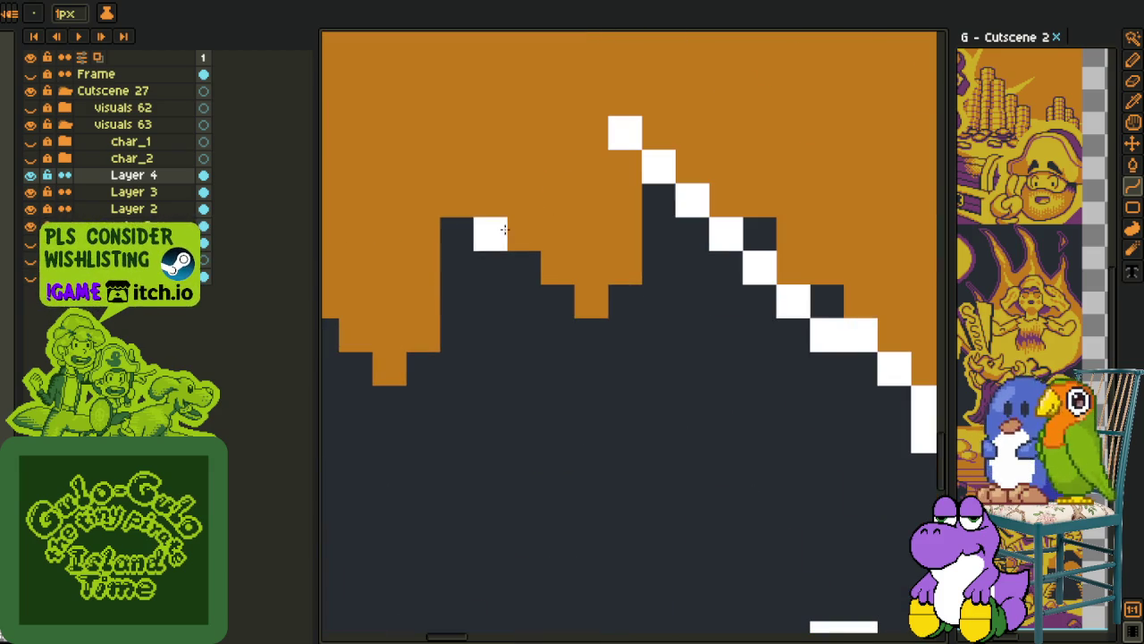
key(ctrl+z)
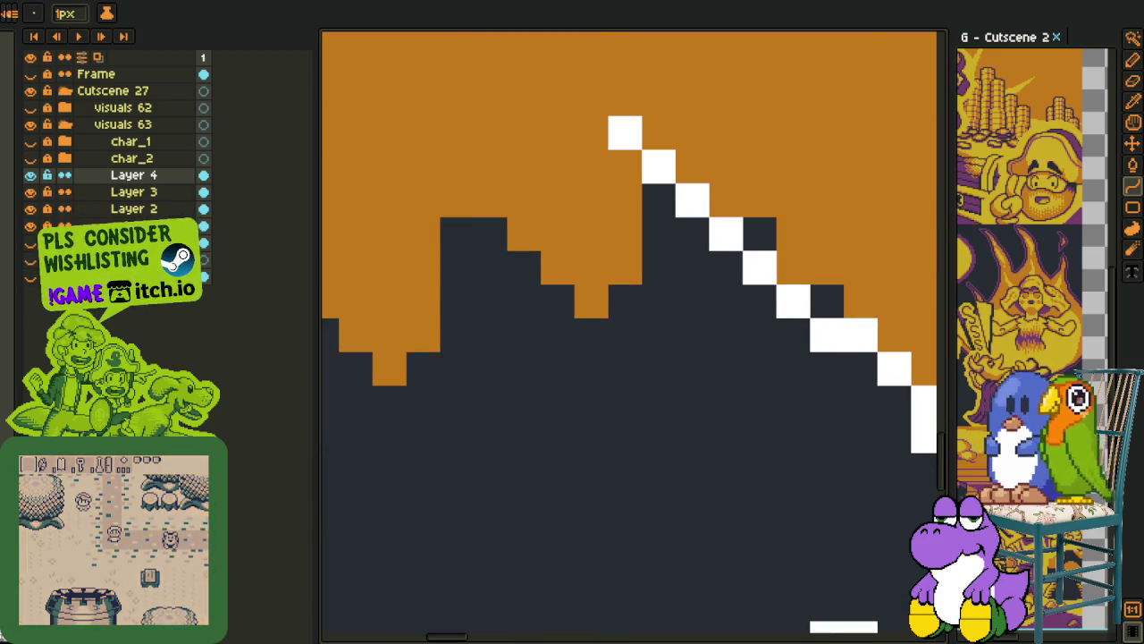
scroll(481, 281, down, 1)
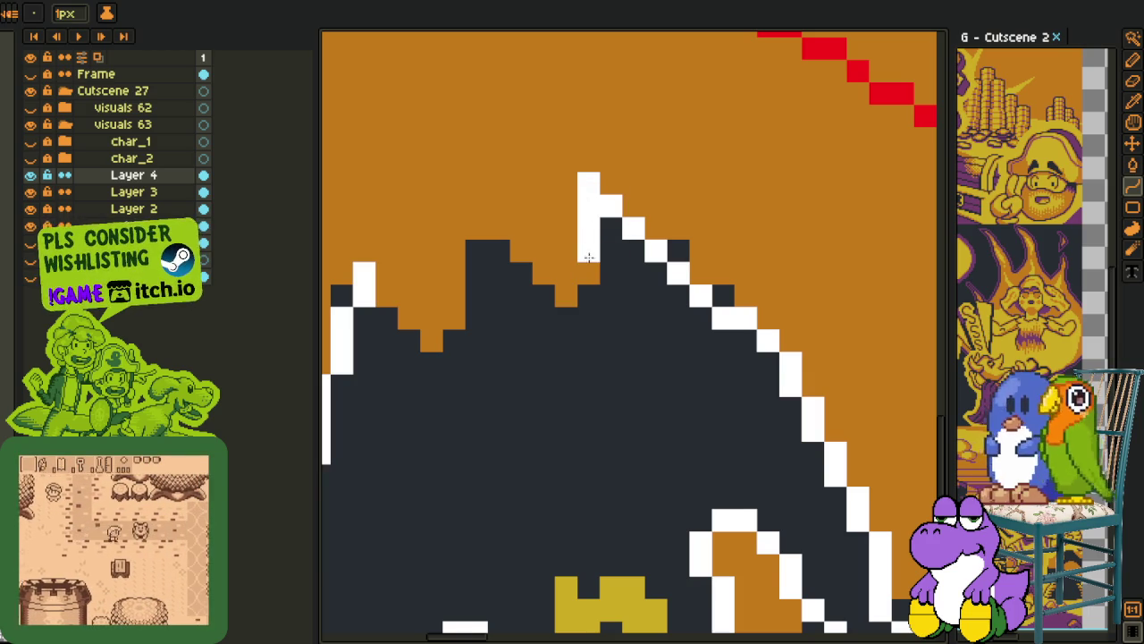
Complete the white outline down from the wing peak and along the bat's top edge
drag(588, 183, 585, 286)
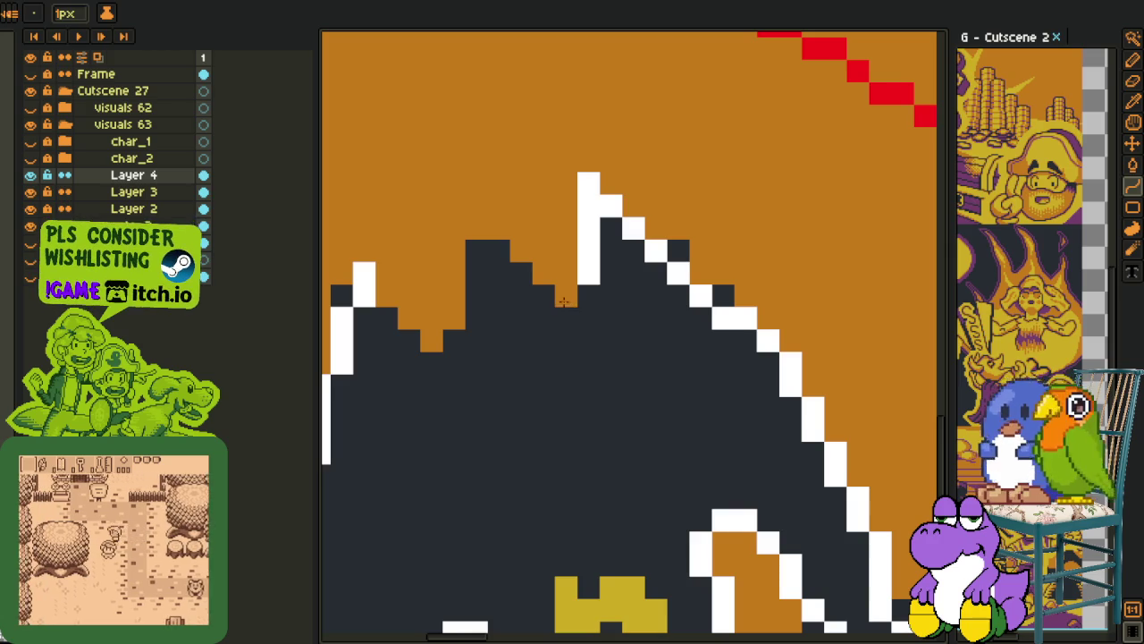
key(b)
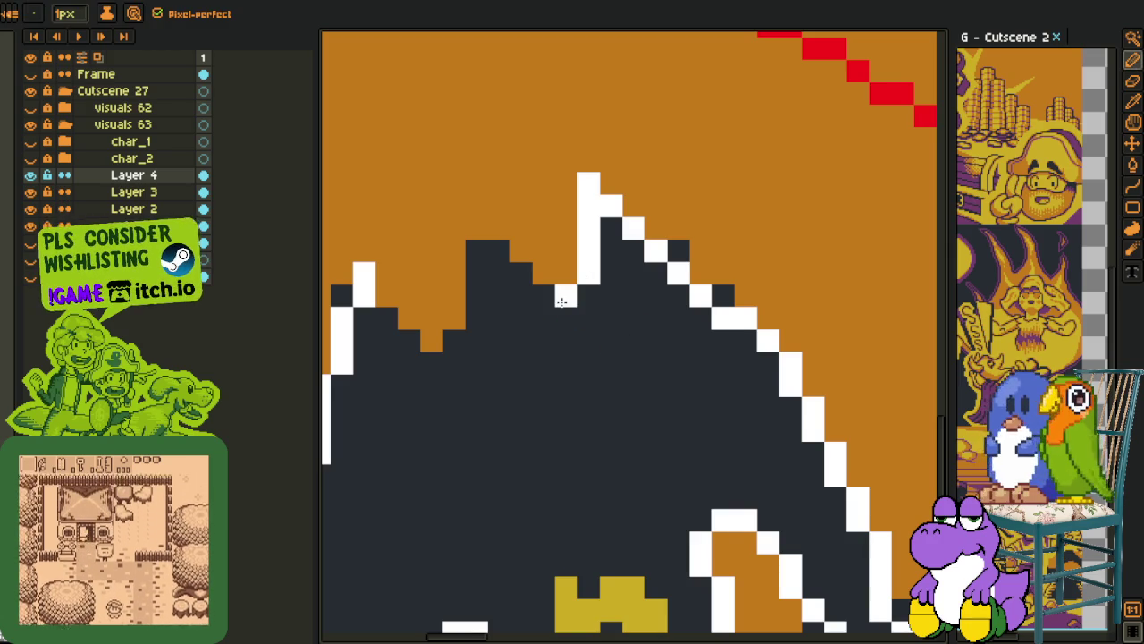
click(524, 275)
mouse_move(478, 230)
mouse_down()
mouse_move(457, 228)
mouse_move(457, 273)
mouse_up()
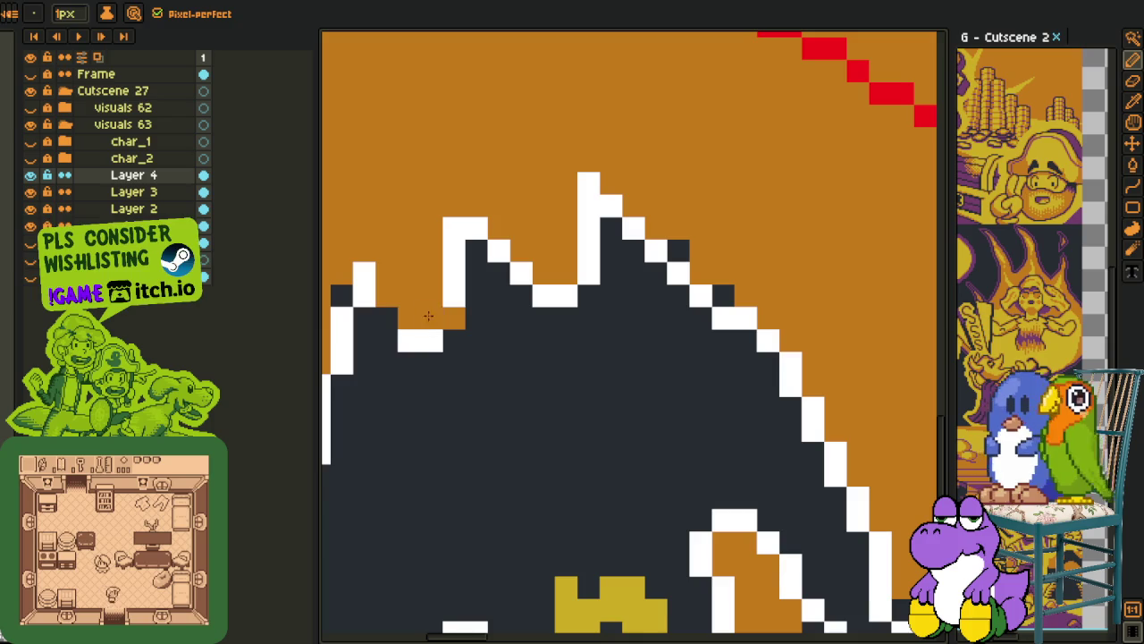
drag(410, 324, 387, 306)
scroll(381, 292, down, 5)
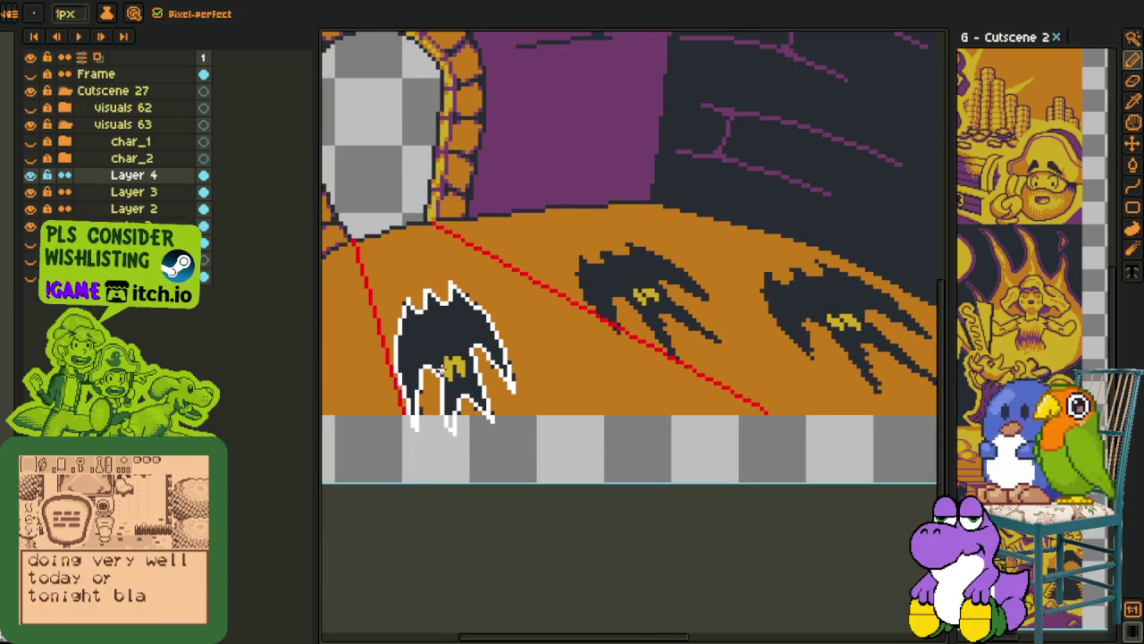
Ring the left bat's yellow eye with white pixels on its top-left, bottom and right sides
scroll(441, 362, up, 4)
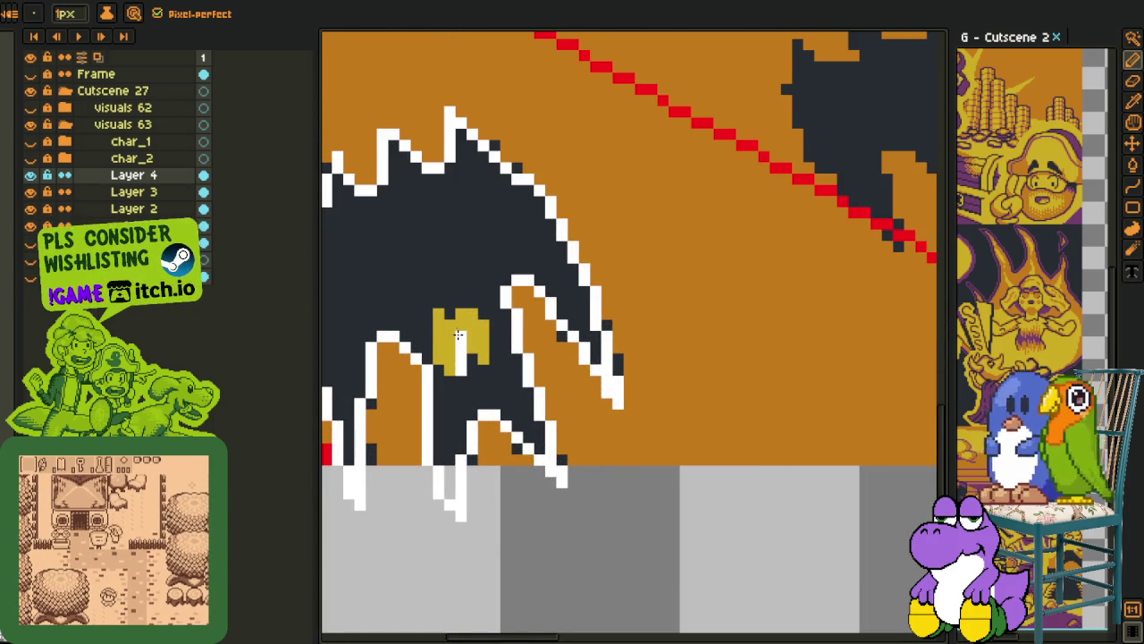
mouse_move(452, 322)
mouse_down()
mouse_move(436, 313)
mouse_move(426, 355)
mouse_up()
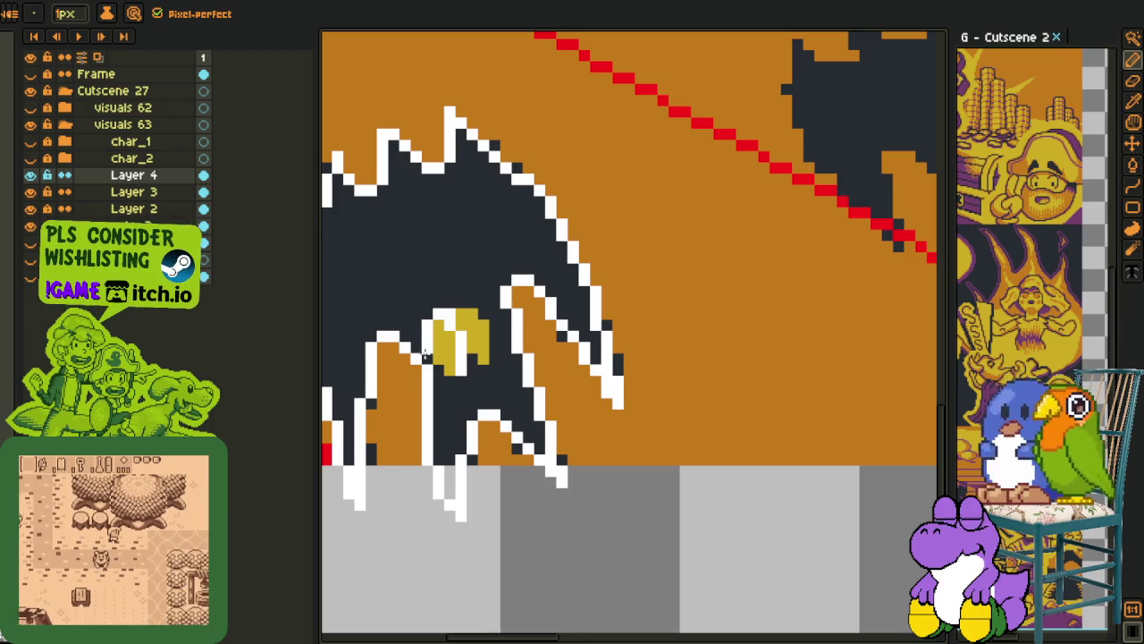
click(450, 372)
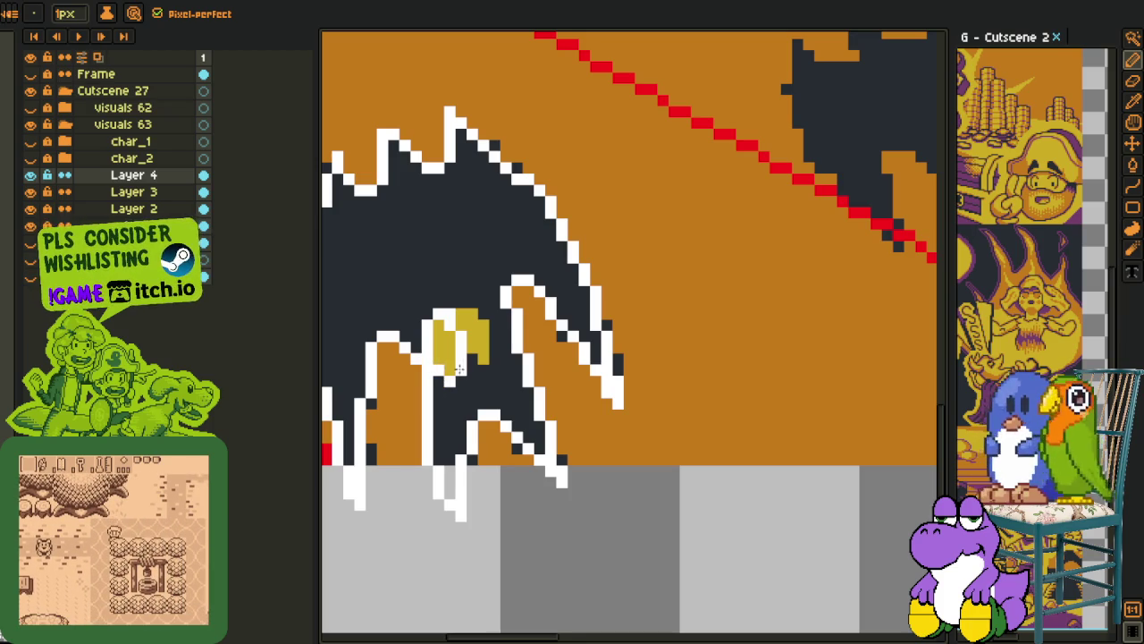
drag(494, 327, 494, 342)
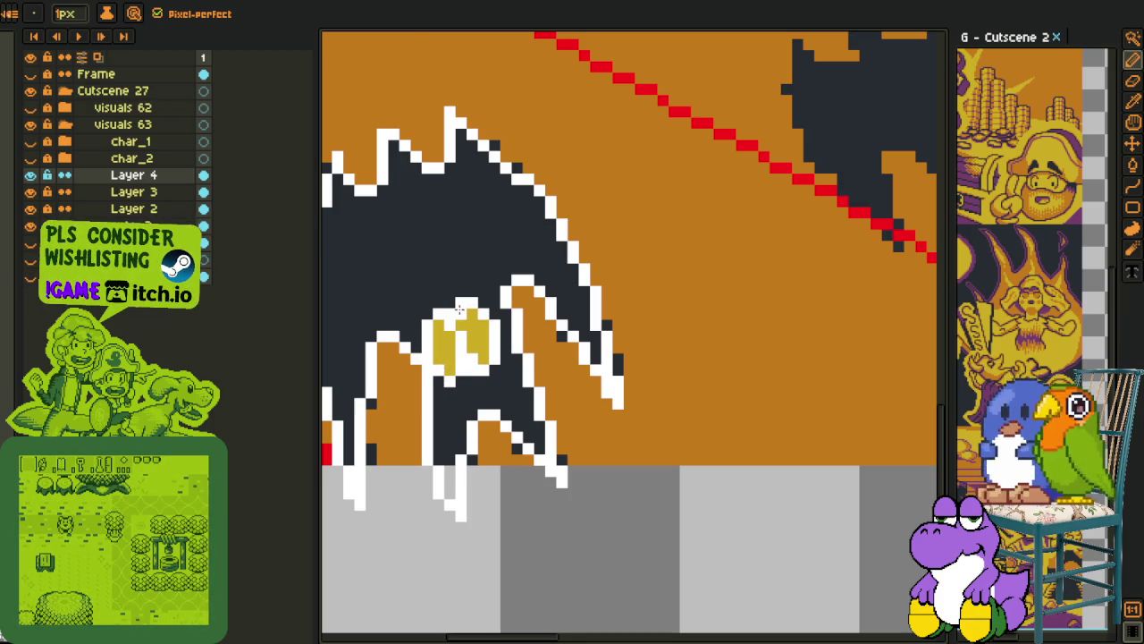
scroll(459, 309, down, 3)
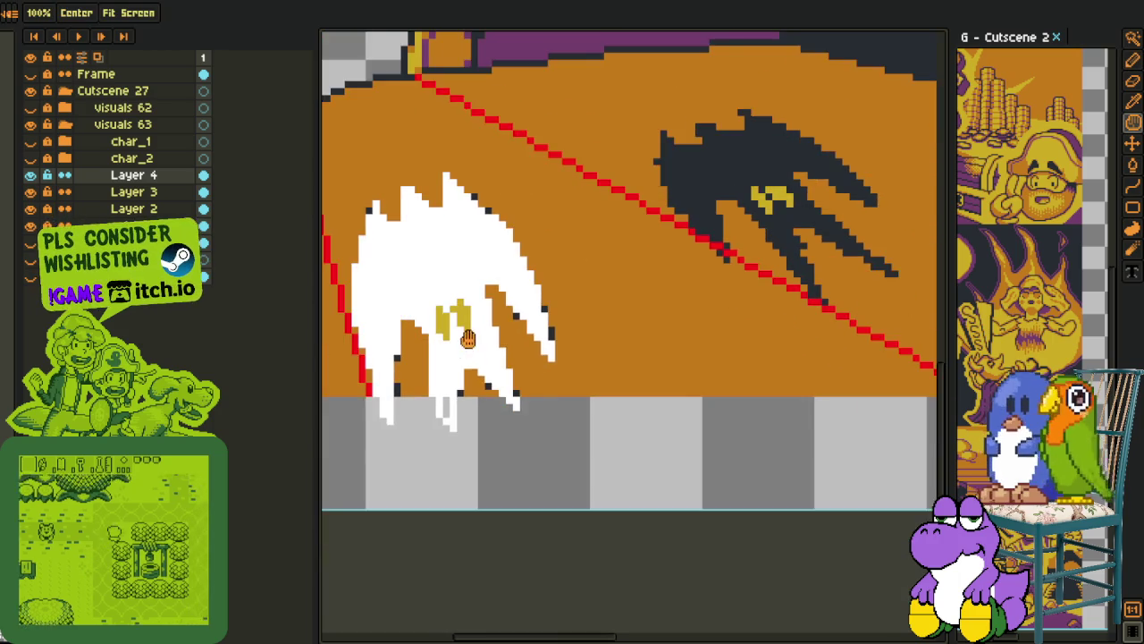
Erase the stray pixels beside the bat's yellow eye and pick up the yellow colour
scroll(467, 337, down, 1)
scroll(469, 349, up, 2)
scroll(472, 362, down, 2)
scroll(475, 376, up, 1)
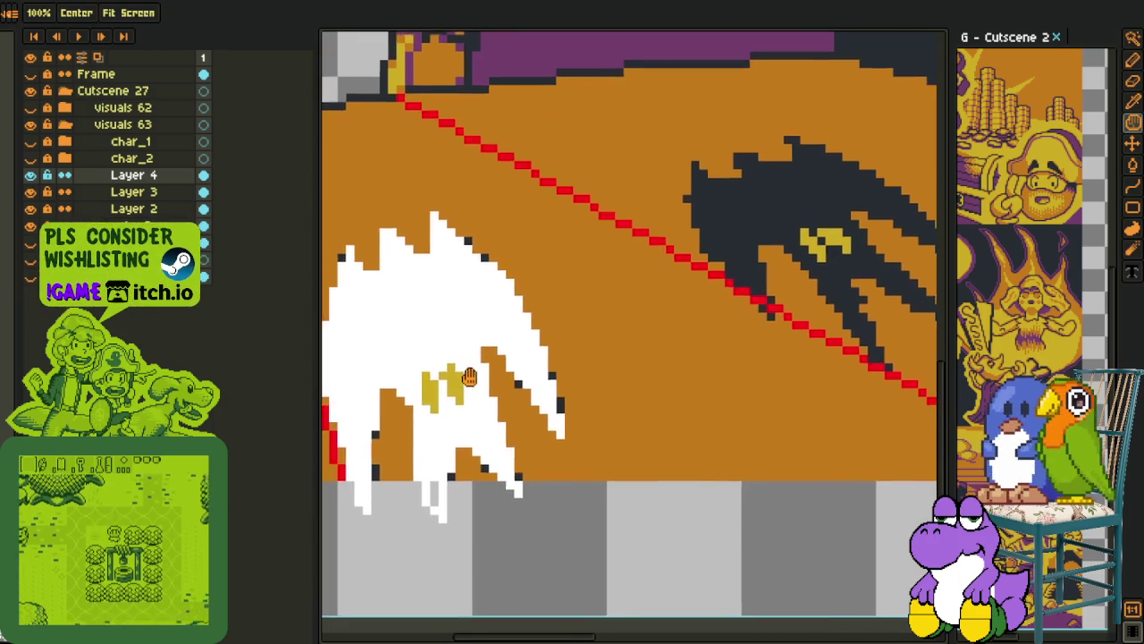
scroll(475, 377, up, 3)
key(e)
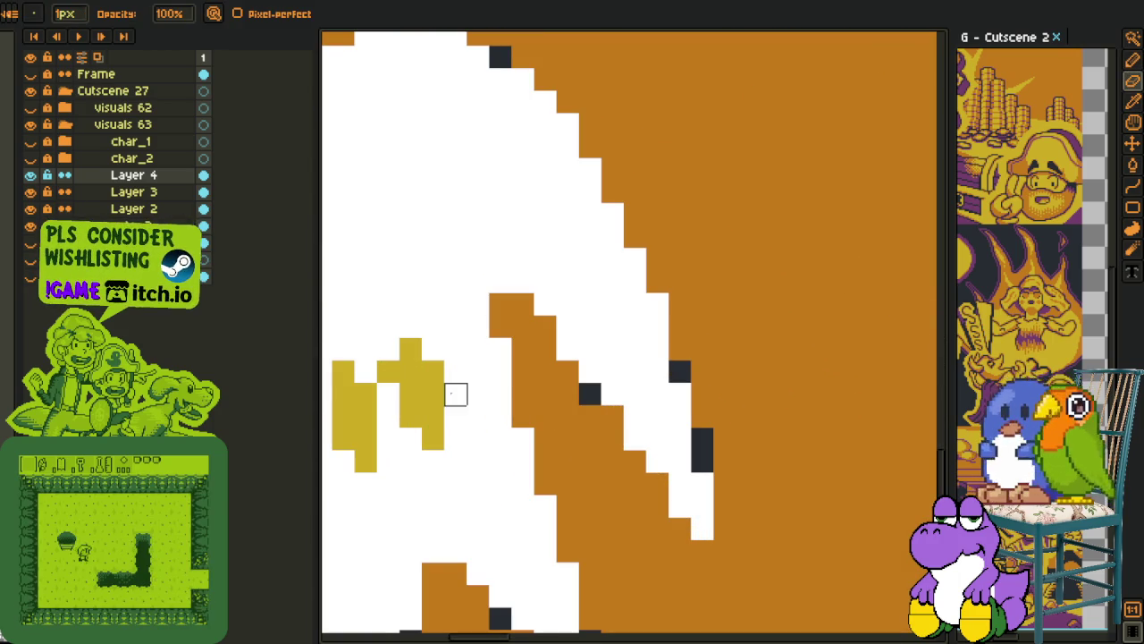
drag(456, 395, 456, 417)
key(i)
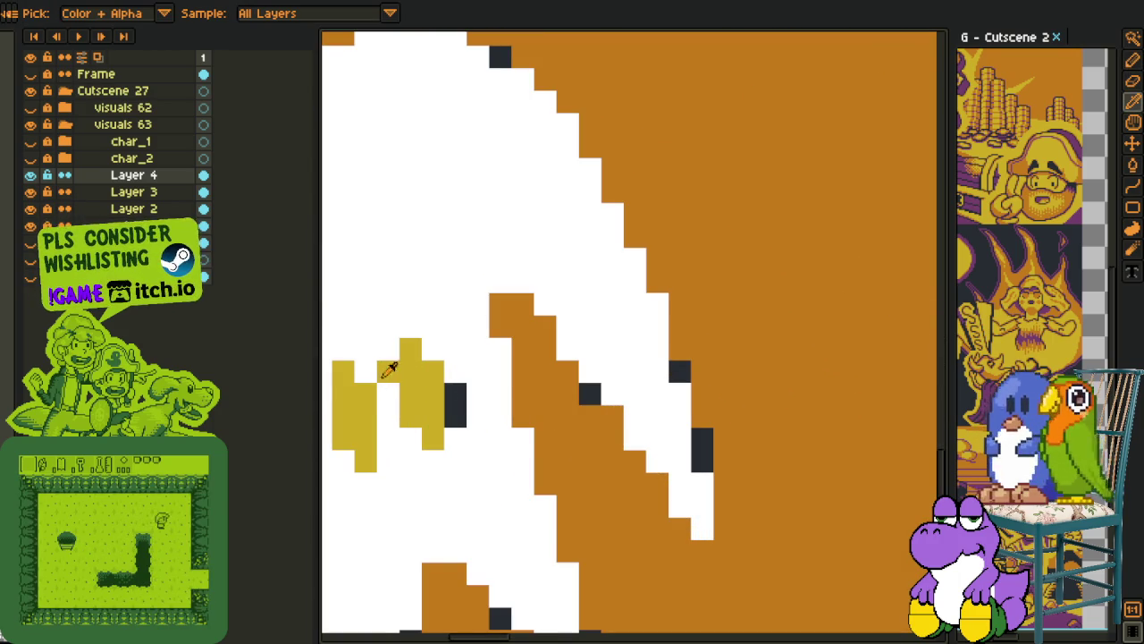
scroll(417, 376, down, 2)
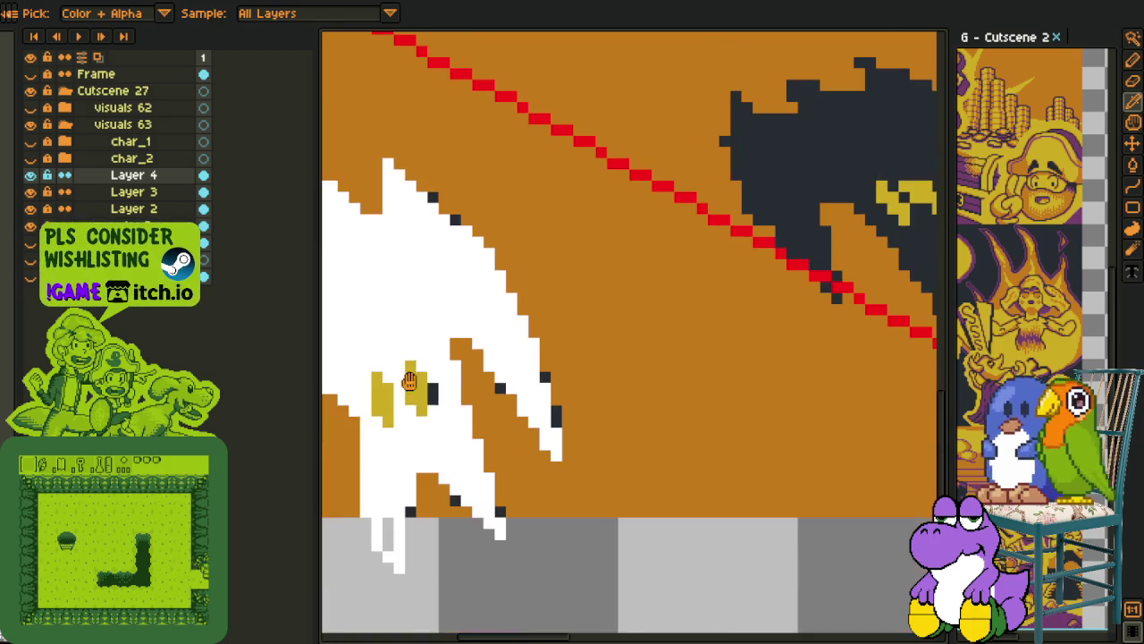
drag(417, 376, 493, 358)
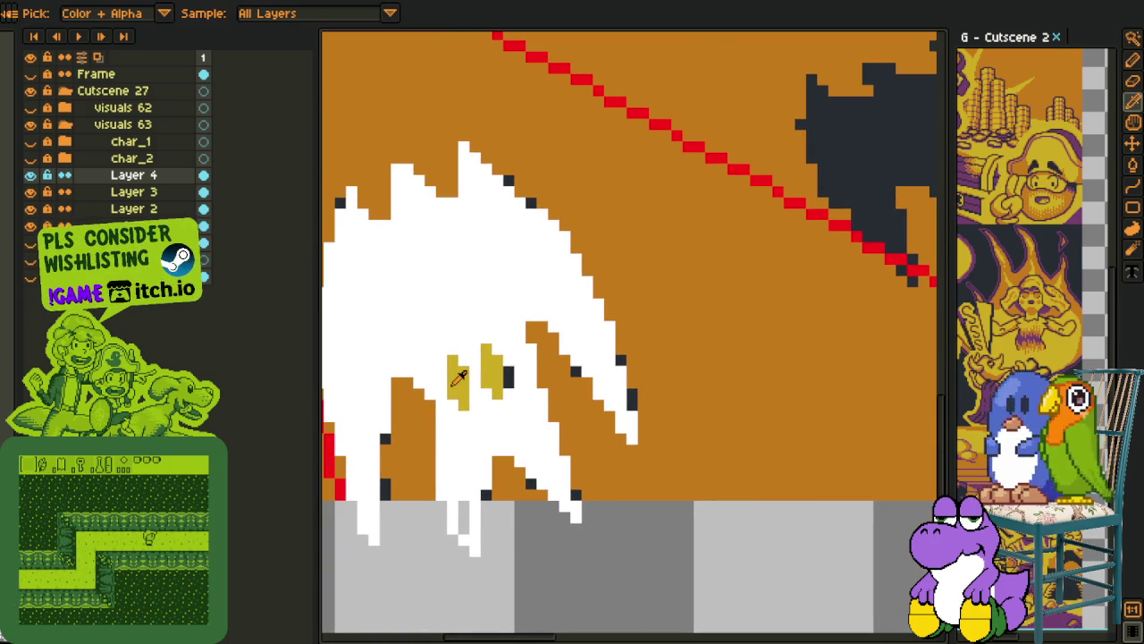
Fill the dark pixels by the eye with yellow and add one yellow pixel to the left eye
key(g)
click(507, 376)
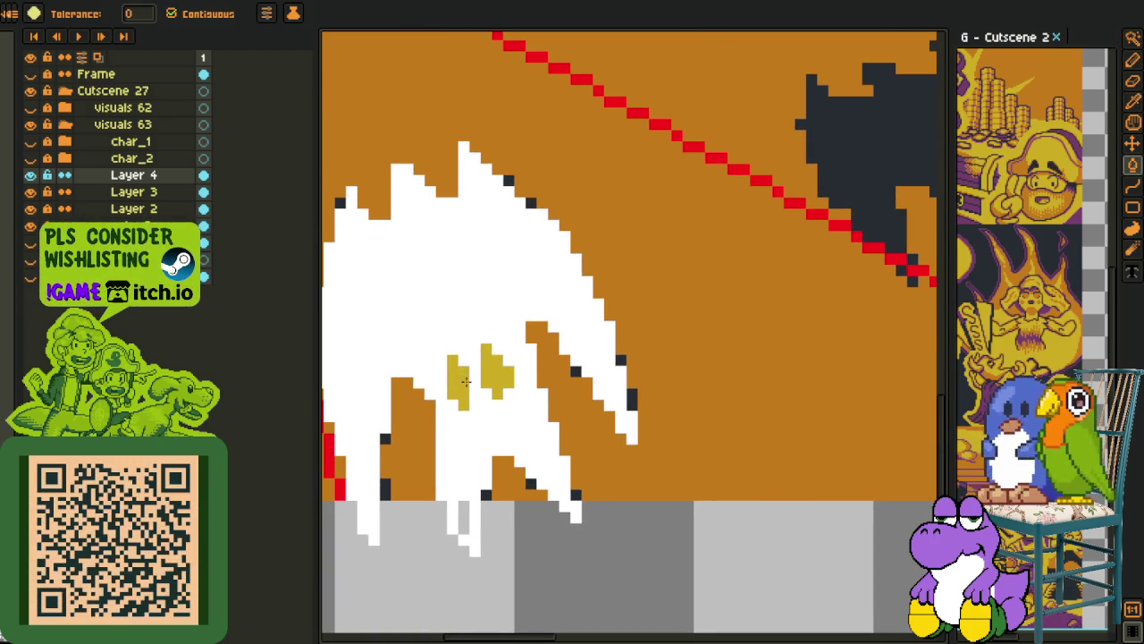
key(b)
click(441, 383)
scroll(441, 384, up, 2)
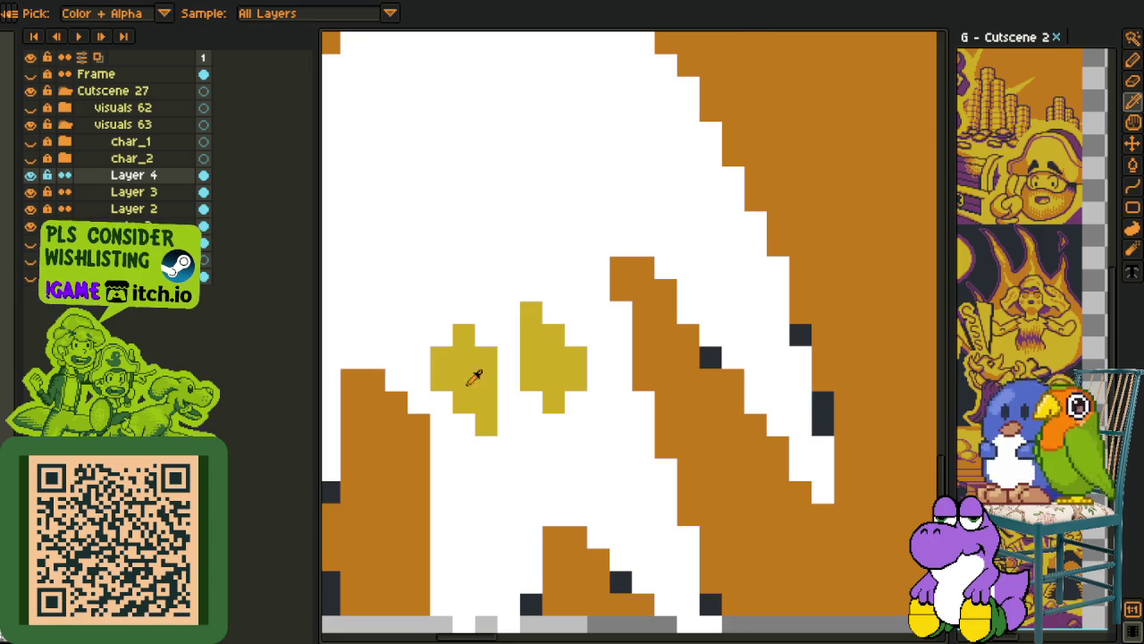
scroll(464, 365, down, 5)
mouse_move(516, 467)
mouse_down()
mouse_move(384, 473)
mouse_move(619, 388)
mouse_up()
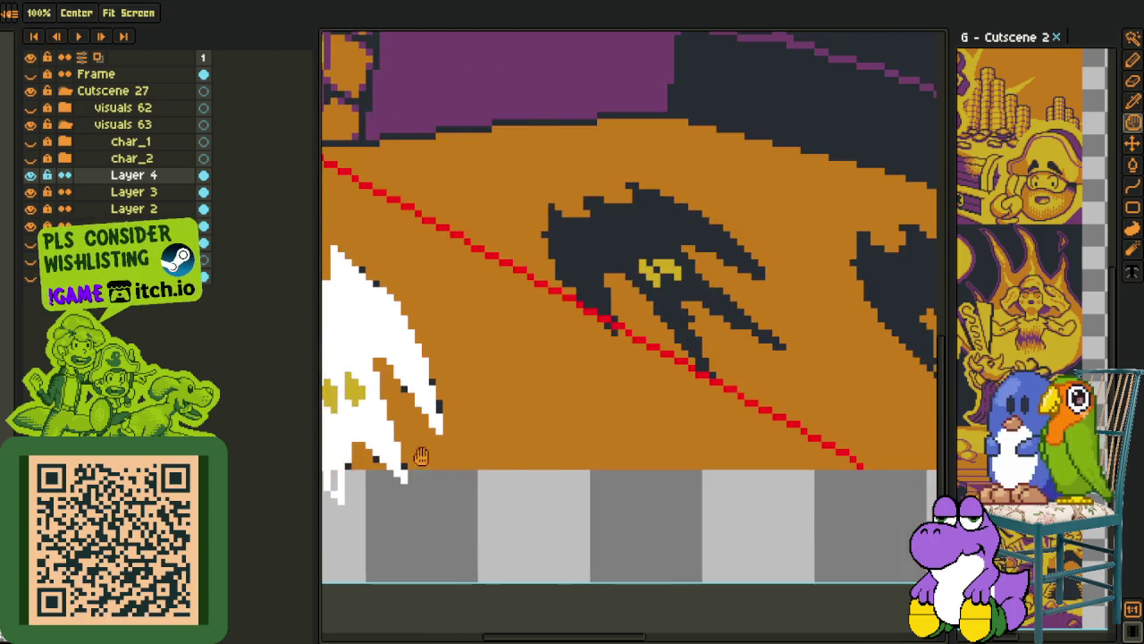
scroll(619, 389, up, 1)
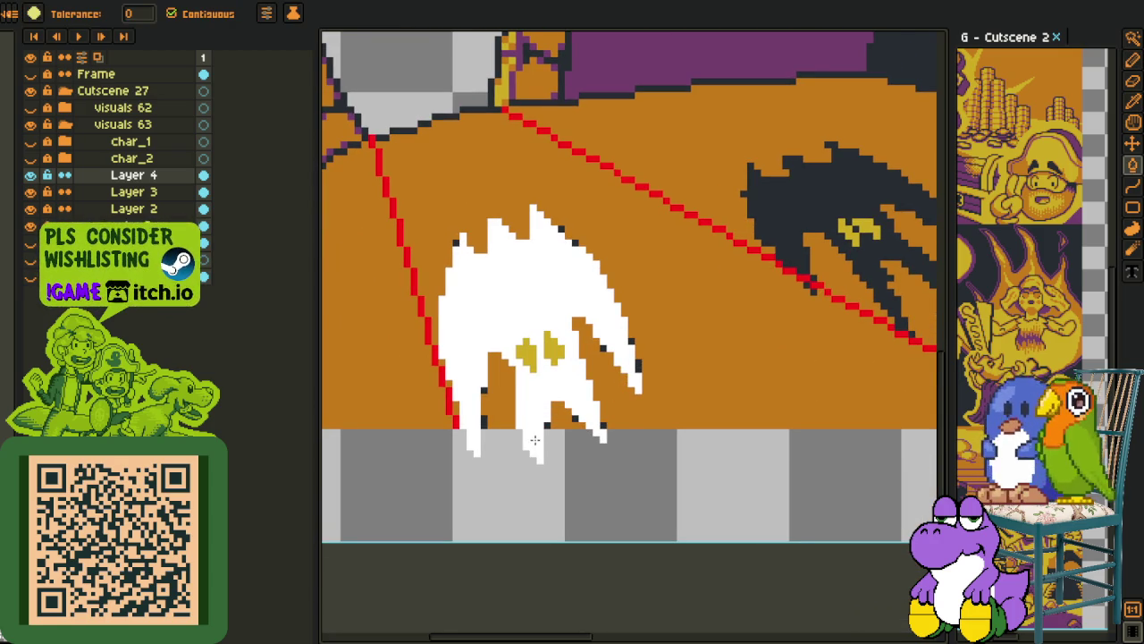
scroll(534, 445, down, 1)
mouse_move(575, 334)
mouse_down()
mouse_move(499, 405)
mouse_move(393, 423)
mouse_up()
Draw a white line from the bat's left tip bending along its left edge
scroll(572, 406, up, 2)
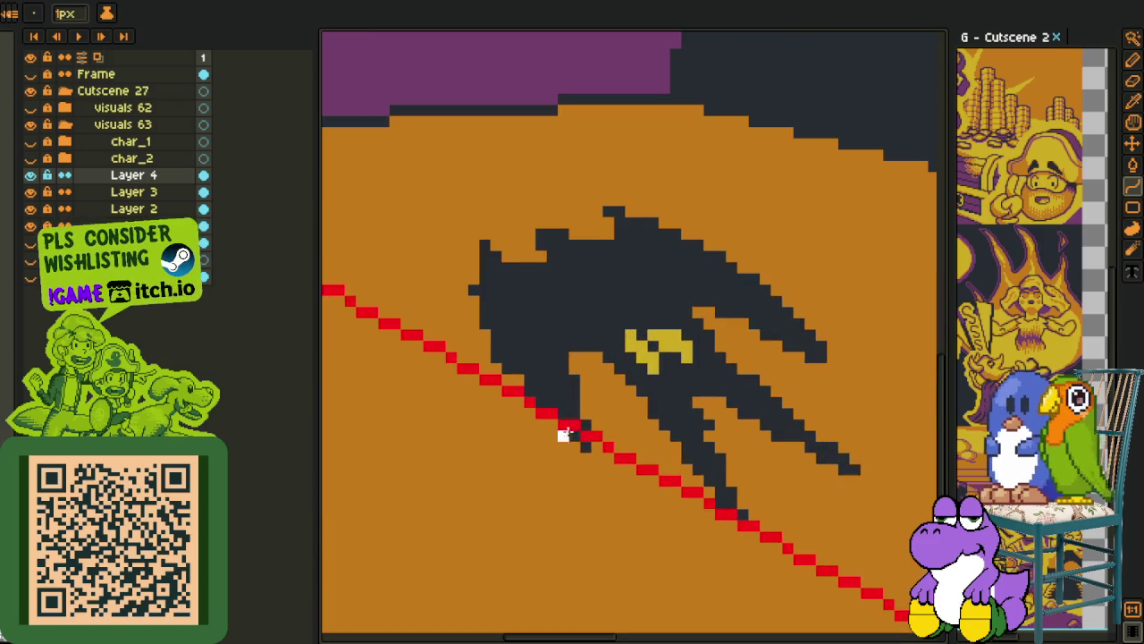
drag(566, 422, 580, 510)
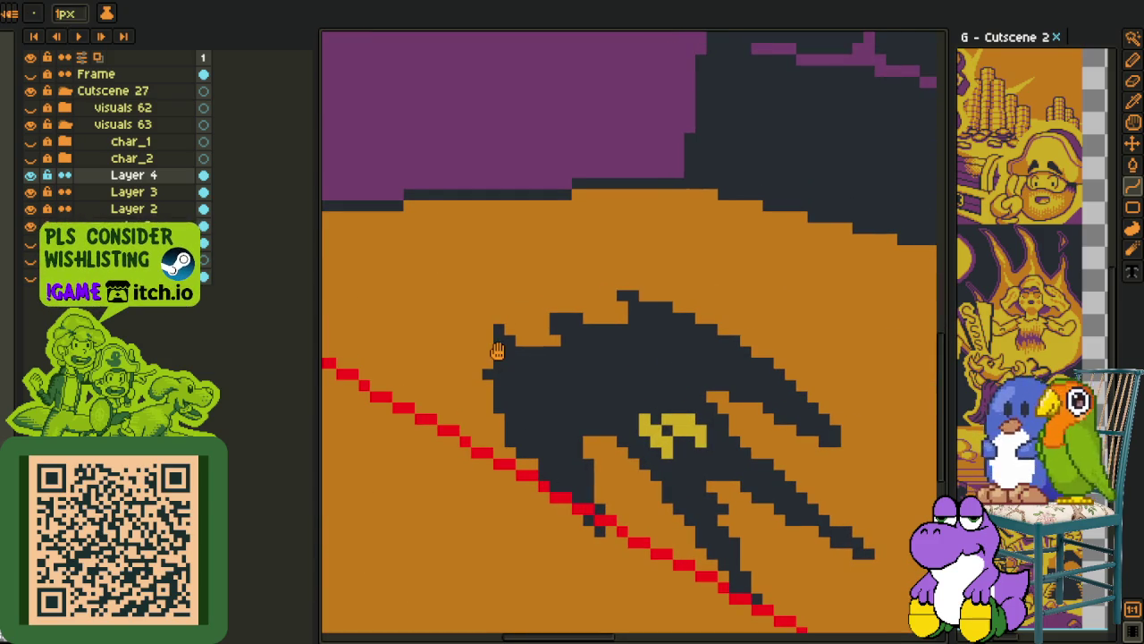
drag(499, 351, 433, 281)
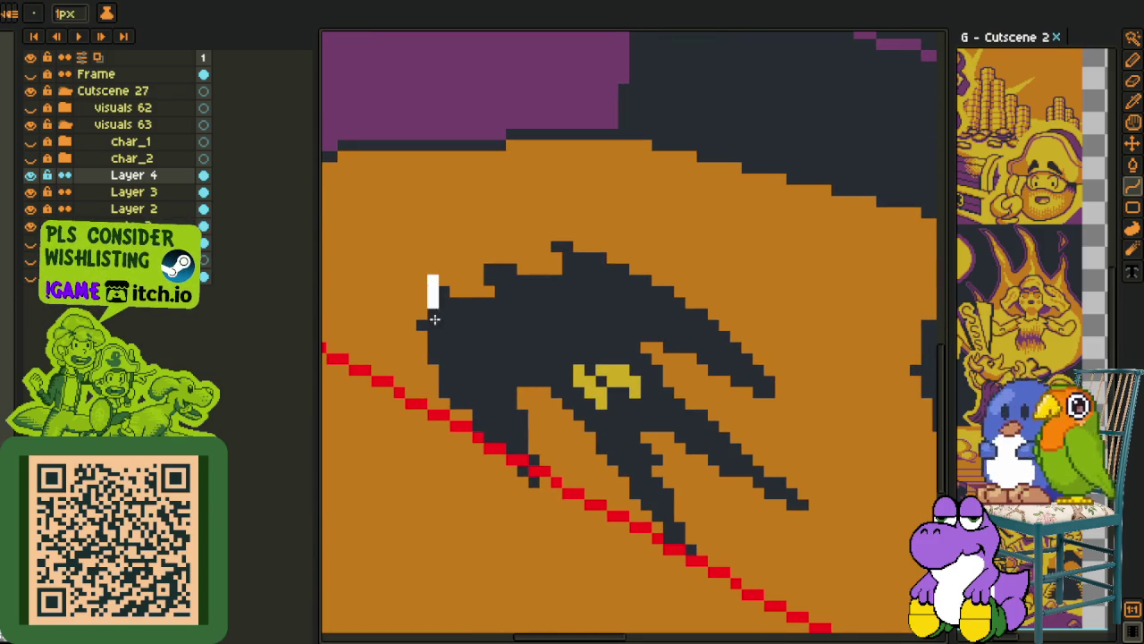
drag(433, 281, 499, 447)
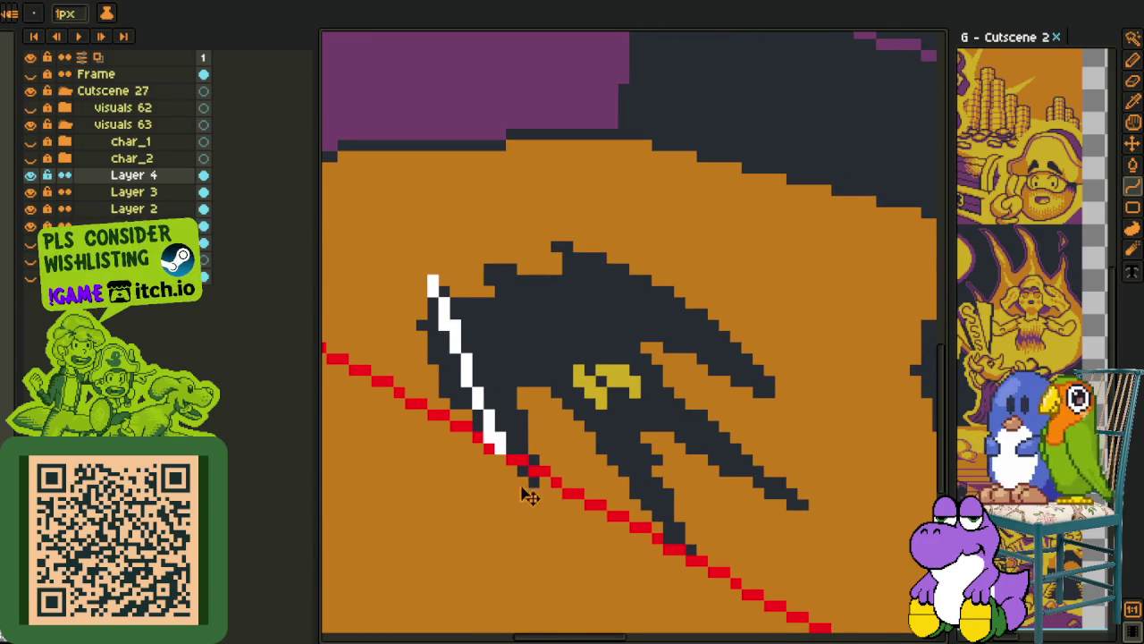
key(ctrl+z)
drag(433, 280, 531, 488)
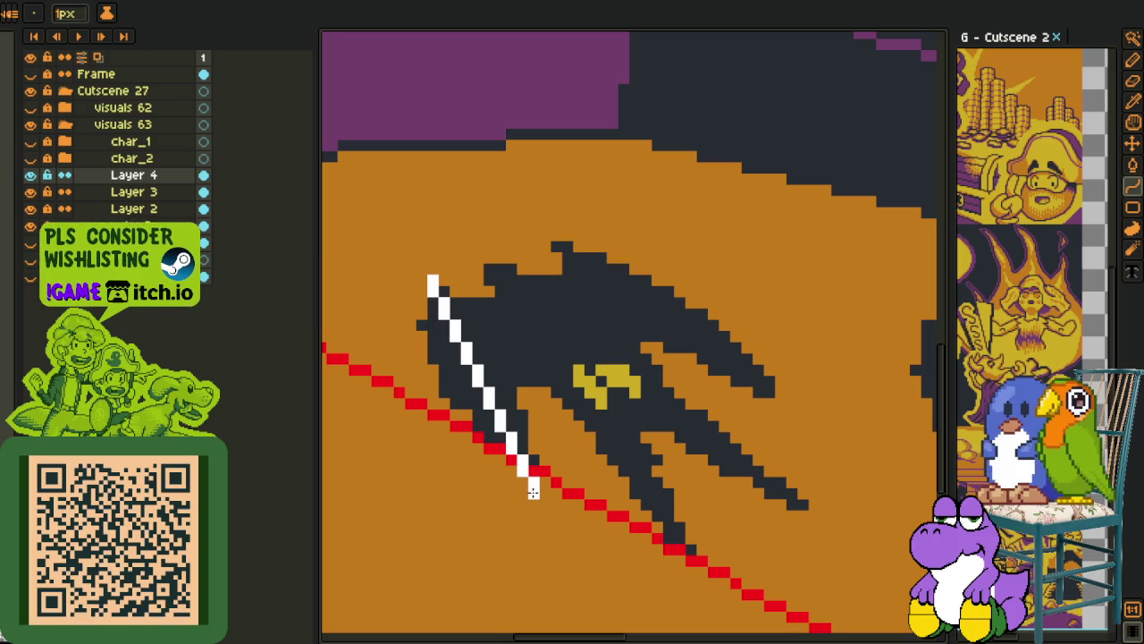
drag(500, 420, 423, 393)
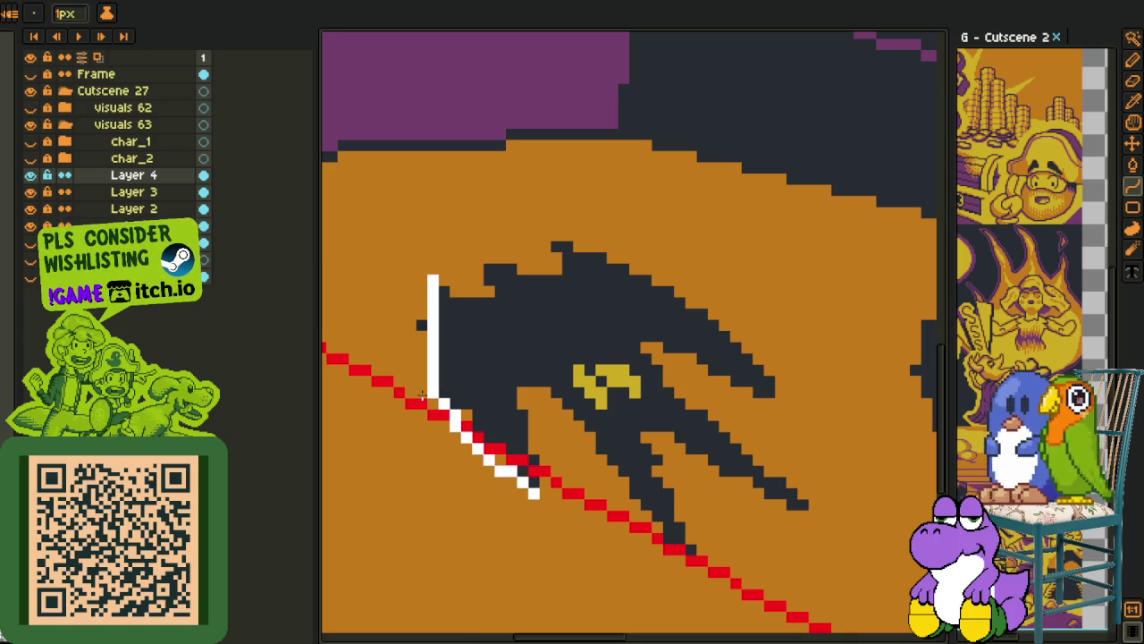
Zoom in on the bat's lower edge and cover the red diagonal with white pixels
key(h)
drag(543, 414, 485, 378)
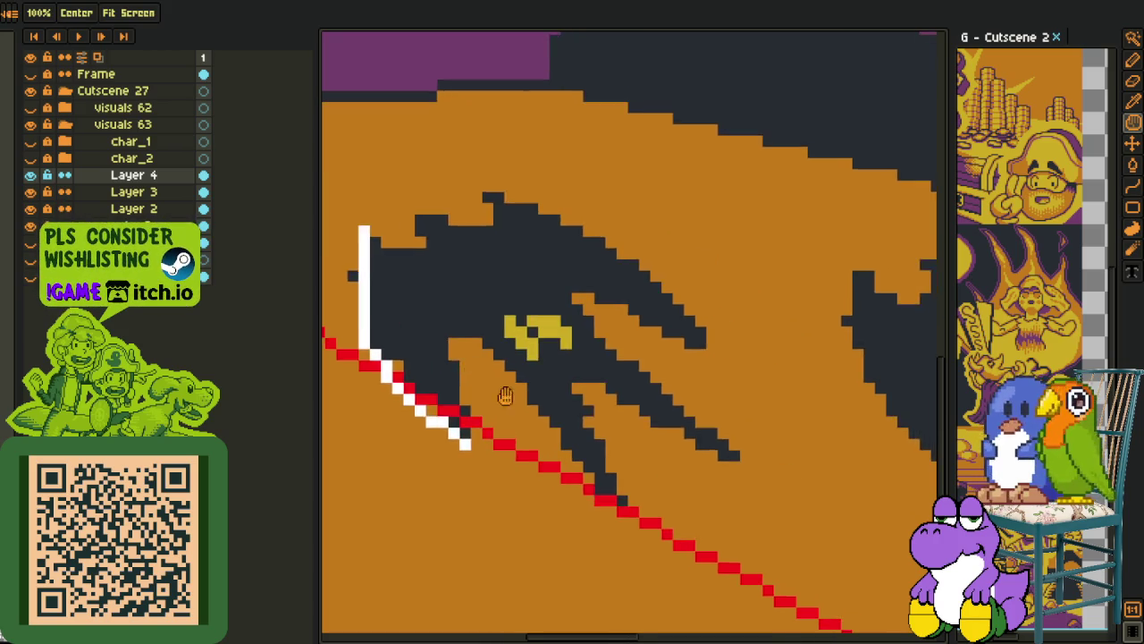
scroll(608, 498, up, 2)
key(l)
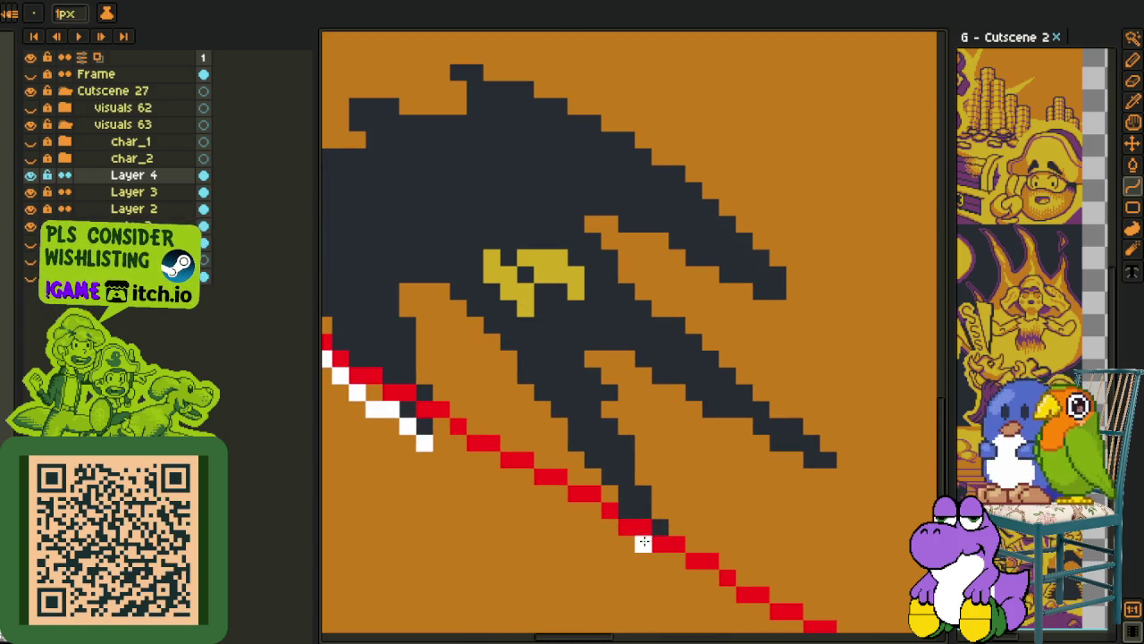
drag(642, 544, 680, 551)
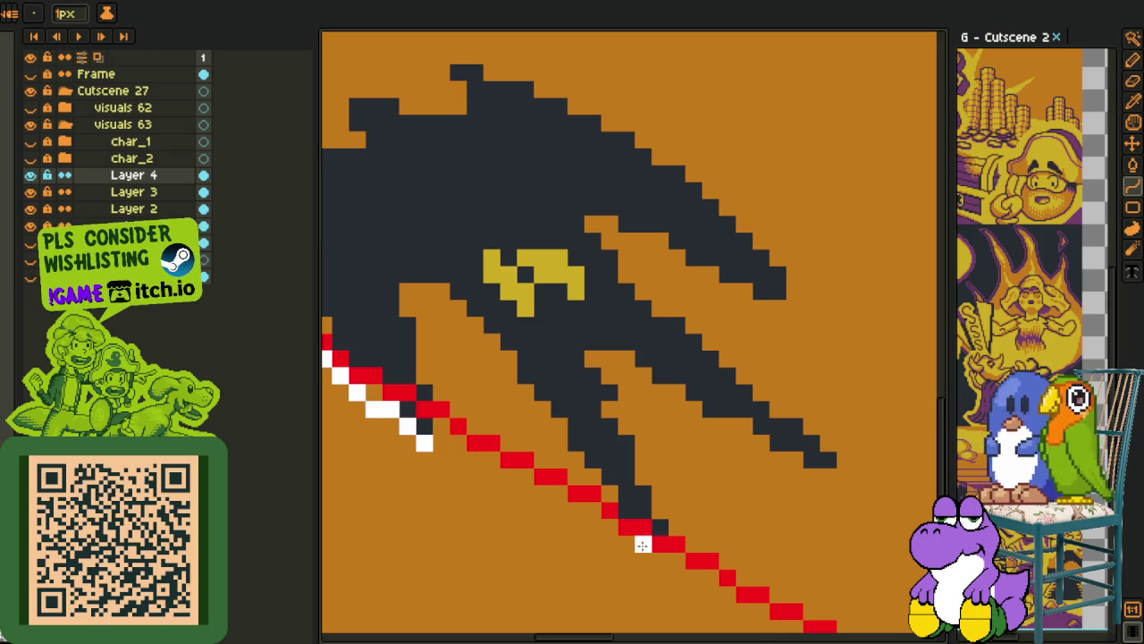
key(e)
click(642, 545)
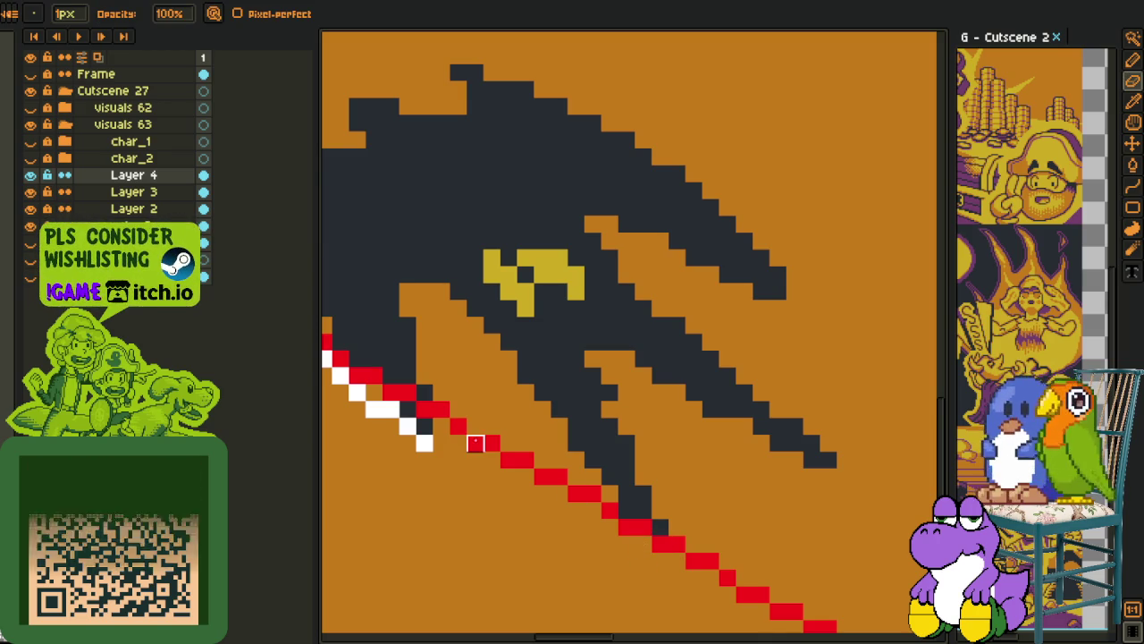
Outline the claw in white from its tip upward, plus a short vertical edge stroke
key(l)
click(643, 527)
drag(650, 538, 502, 325)
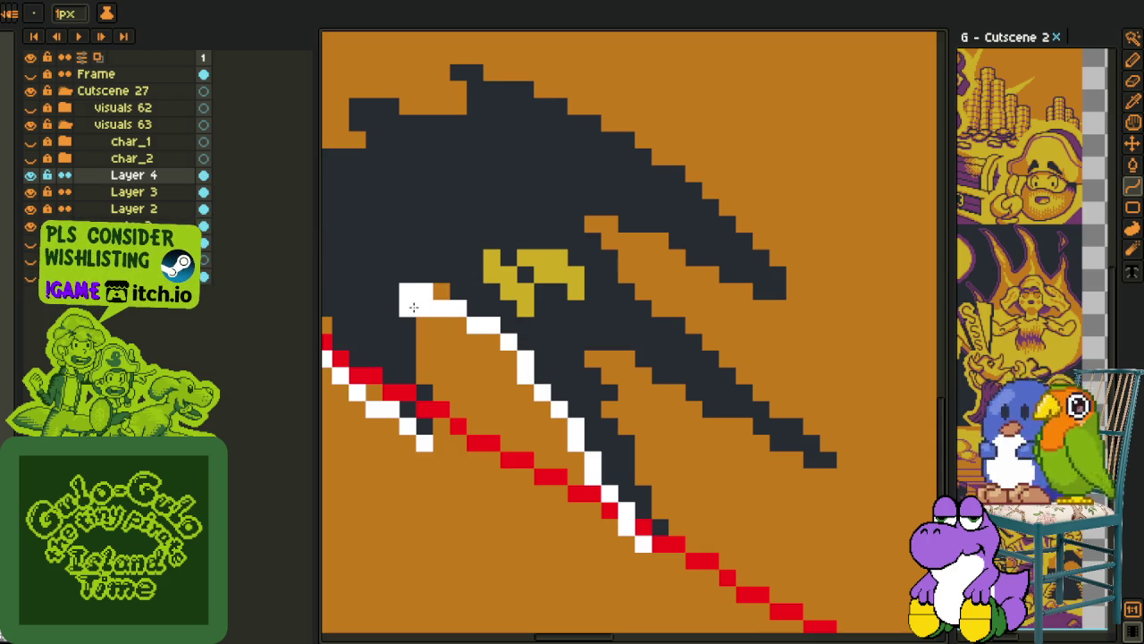
key(b)
drag(414, 307, 419, 379)
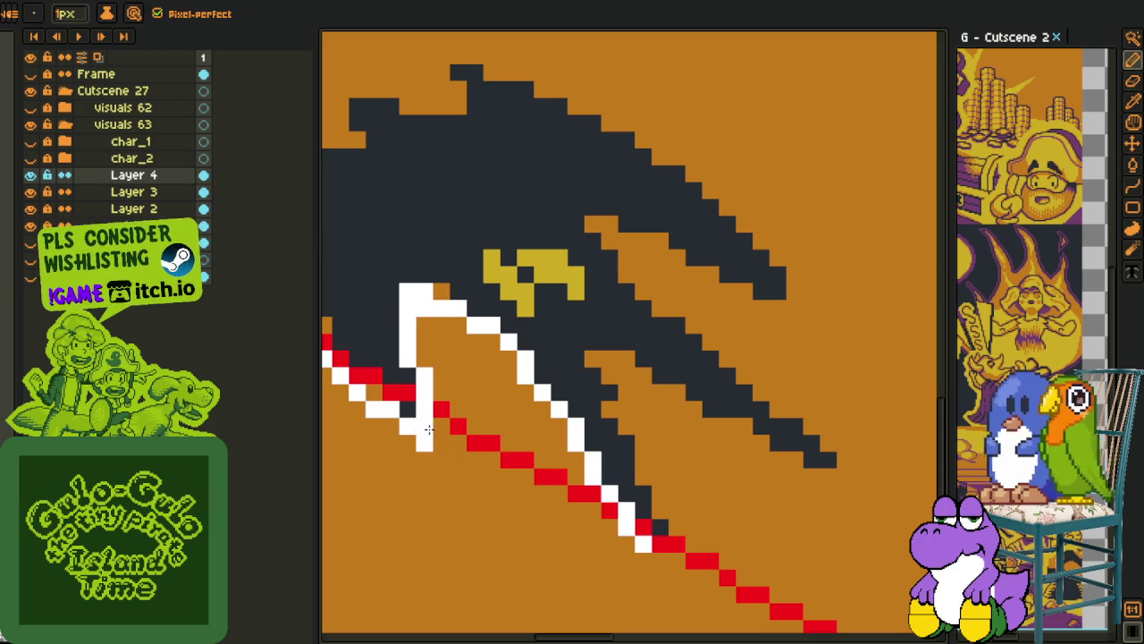
Trace a white outline along the inner claw and adjust its end
scroll(427, 430, down, 2)
key(space)
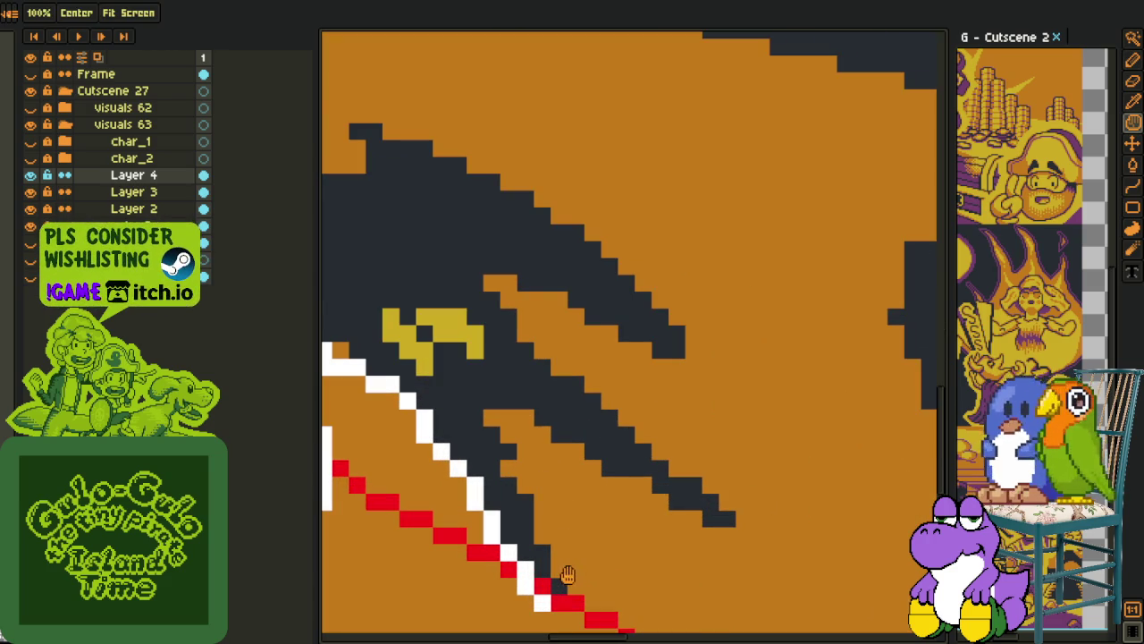
key(l)
mouse_move(543, 599)
mouse_down()
mouse_move(517, 408)
mouse_move(493, 405)
mouse_up()
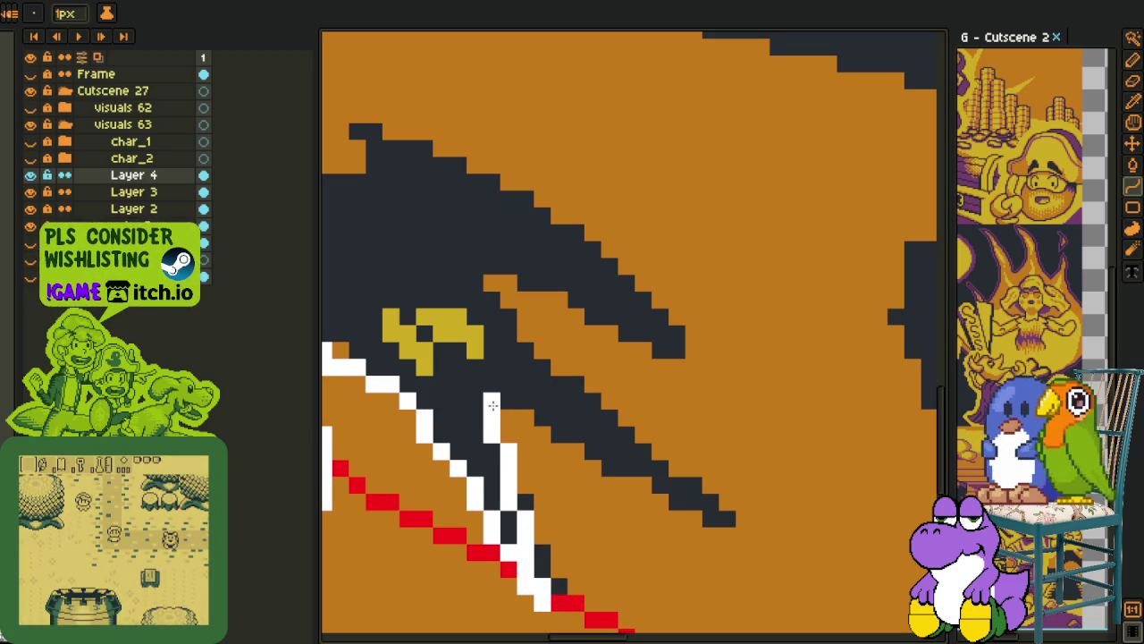
key(b)
drag(492, 401, 724, 517)
key(l)
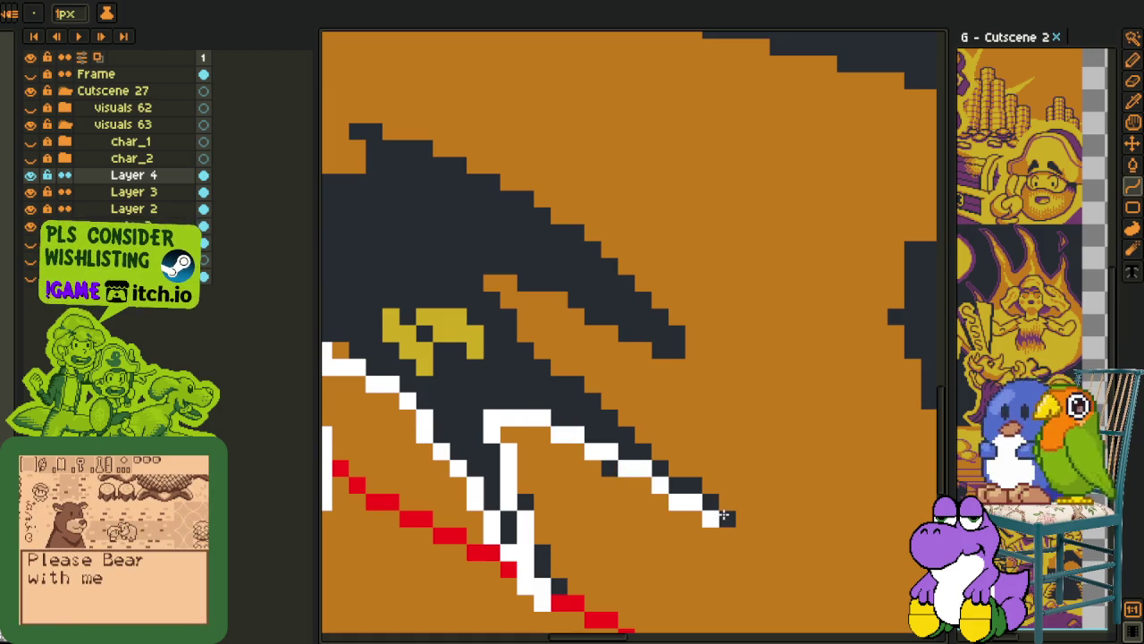
drag(724, 517, 485, 297)
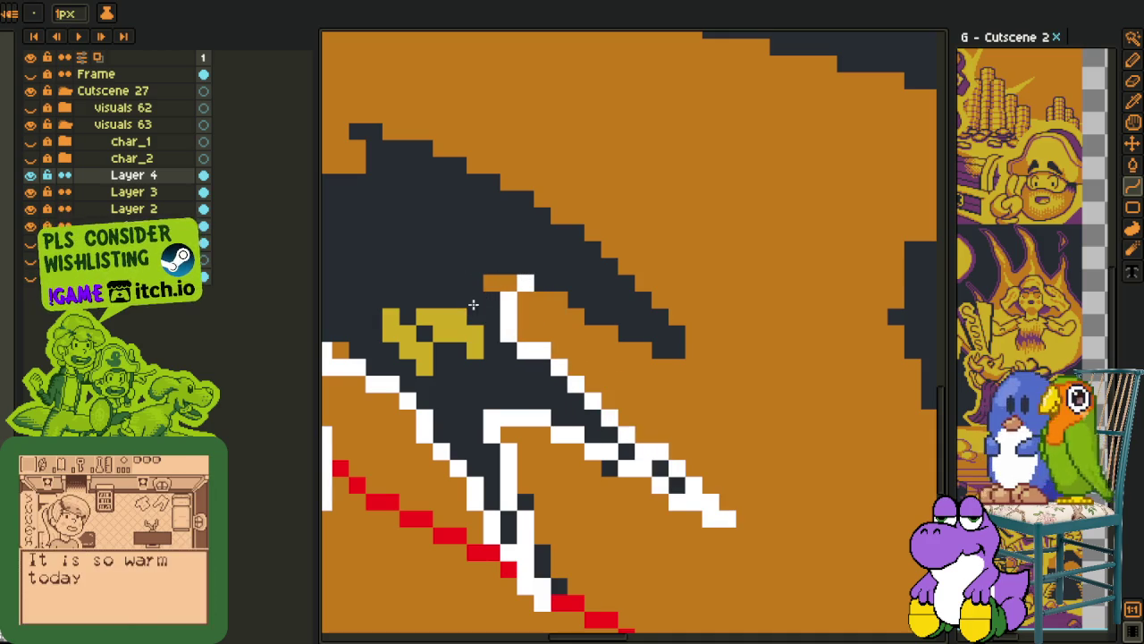
Add white outline pixels at the wing edge, filling gaps in the outline
click(552, 282)
scroll(553, 283, up, 1)
click(524, 284)
key(b)
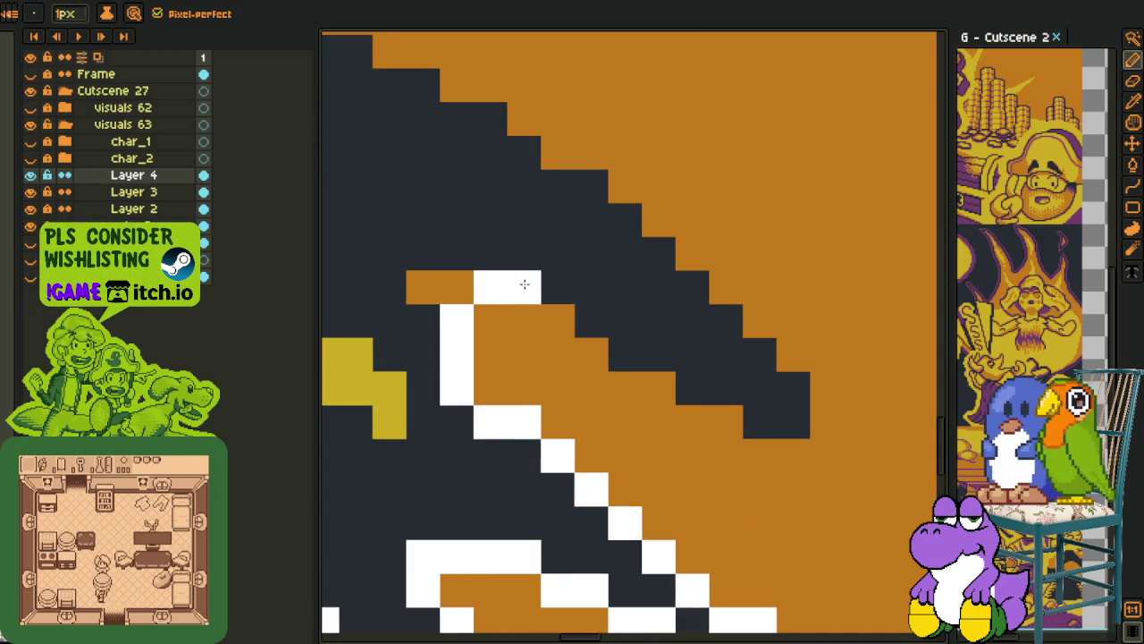
click(576, 319)
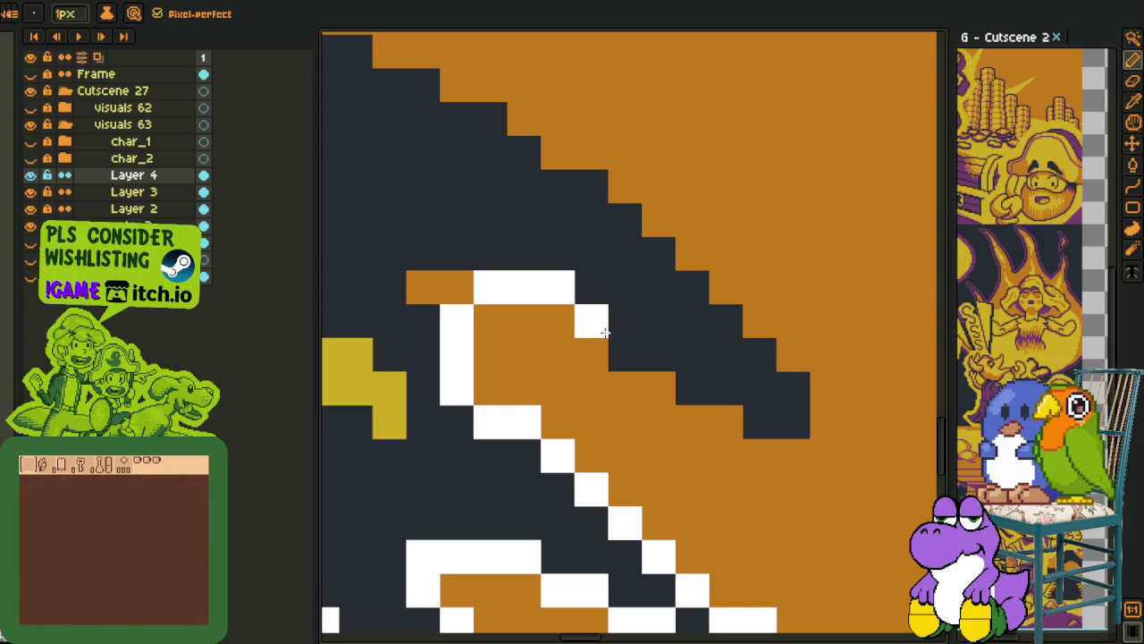
click(564, 313)
Draw a diagonal white row along the wing edge and a straight line up its top
drag(625, 353, 647, 356)
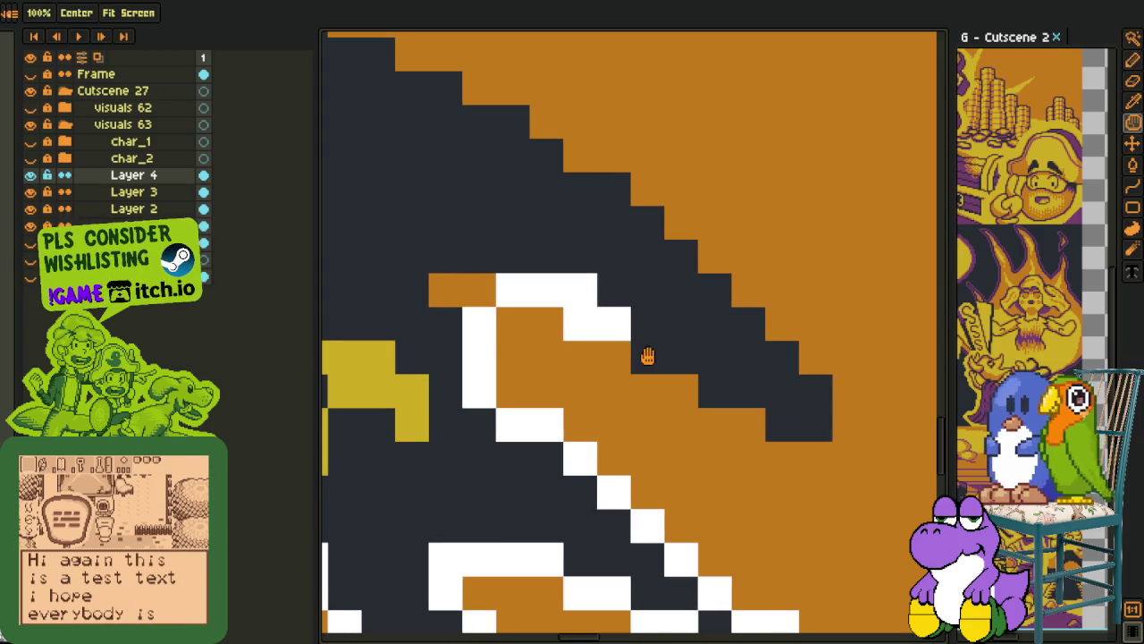
scroll(640, 353, down, 2)
scroll(634, 353, up, 1)
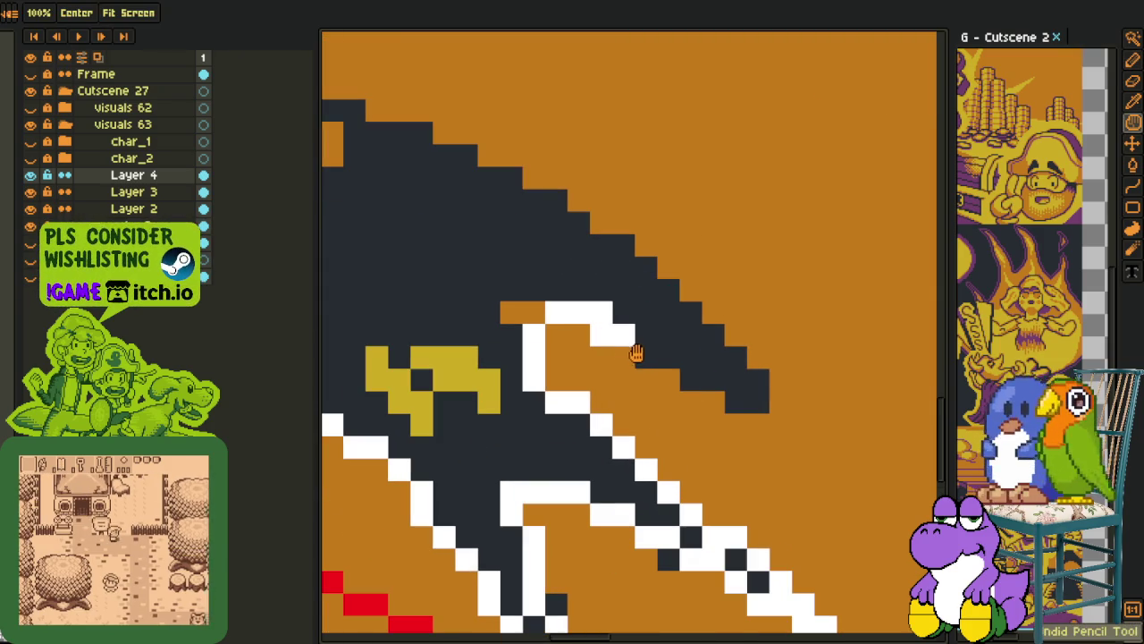
key(b)
drag(638, 356, 756, 396)
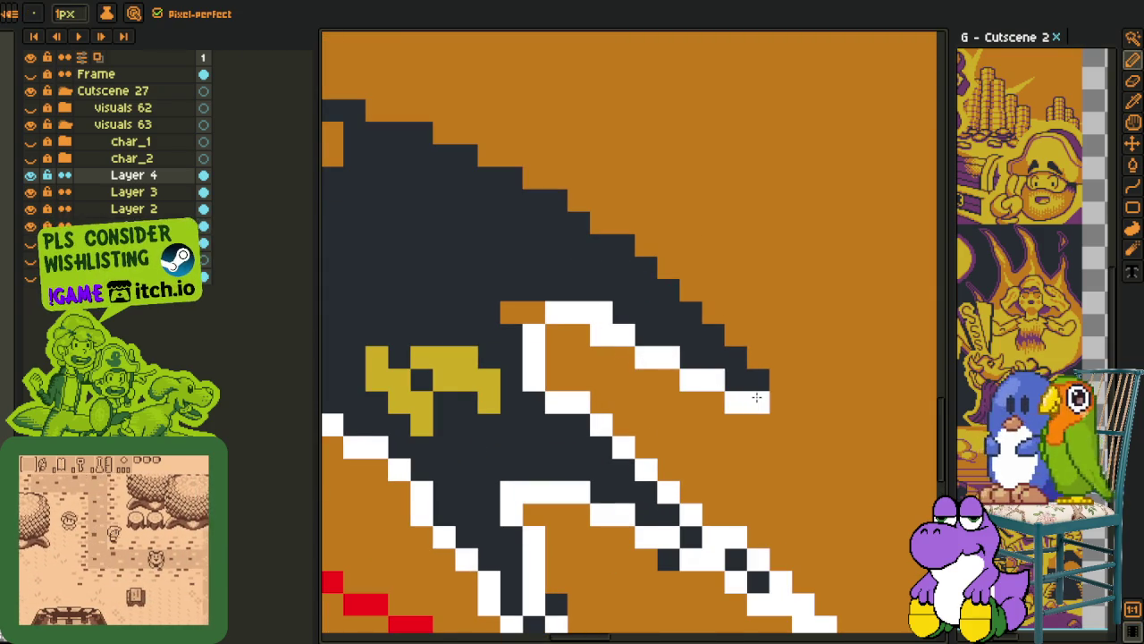
key(l)
scroll(756, 397, down, 2)
scroll(756, 397, up, 1)
mouse_move(757, 396)
mouse_down()
mouse_move(546, 203)
mouse_move(618, 238)
mouse_up()
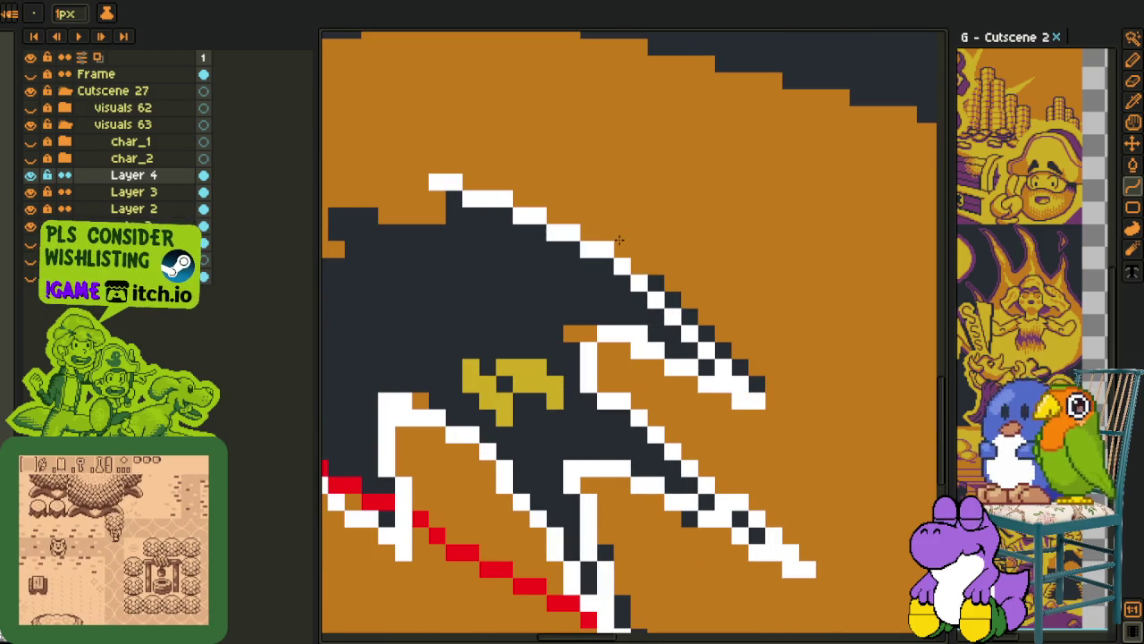
scroll(572, 251, down, 2)
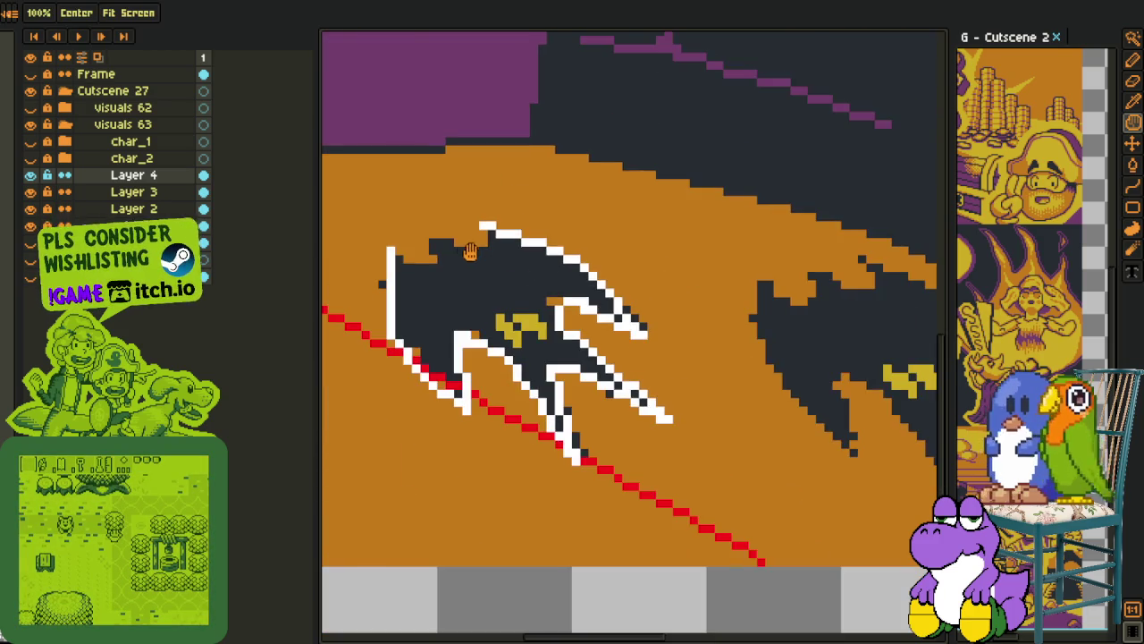
Add white outline pixels along the bat's upper edge
drag(462, 240, 511, 318)
scroll(511, 317, up, 3)
mouse_move(480, 275)
mouse_down()
mouse_move(477, 304)
mouse_move(504, 333)
mouse_up()
key(ctrl+z)
key(ctrl+y)
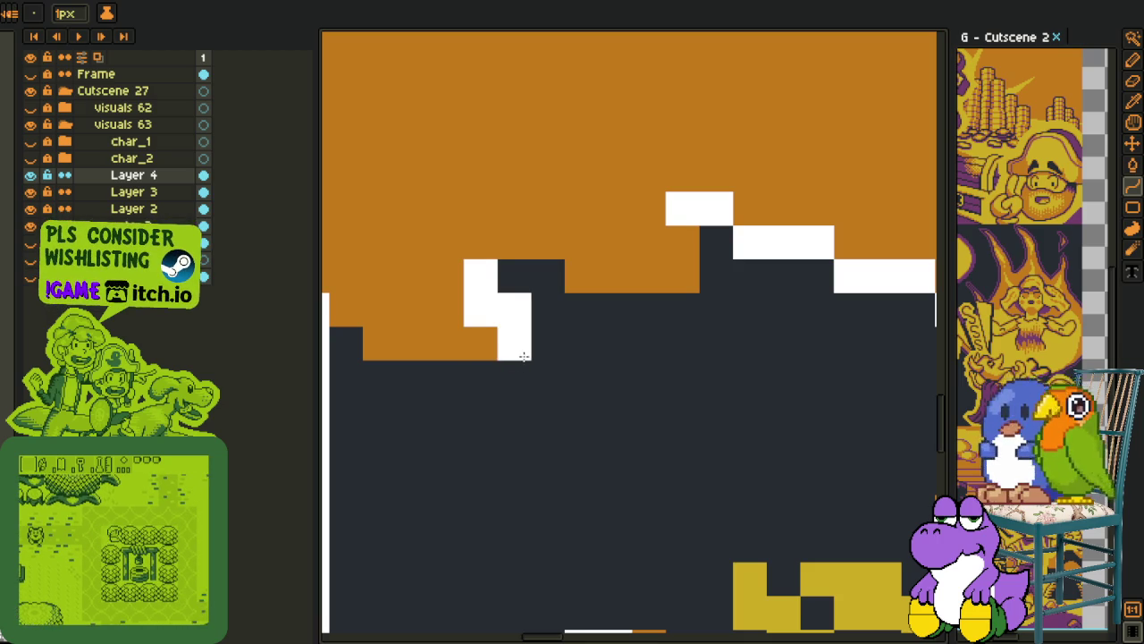
click(514, 362)
Draw a horizontal white strip and extend the outline rightward up the wing edge
key(b)
drag(481, 377, 413, 376)
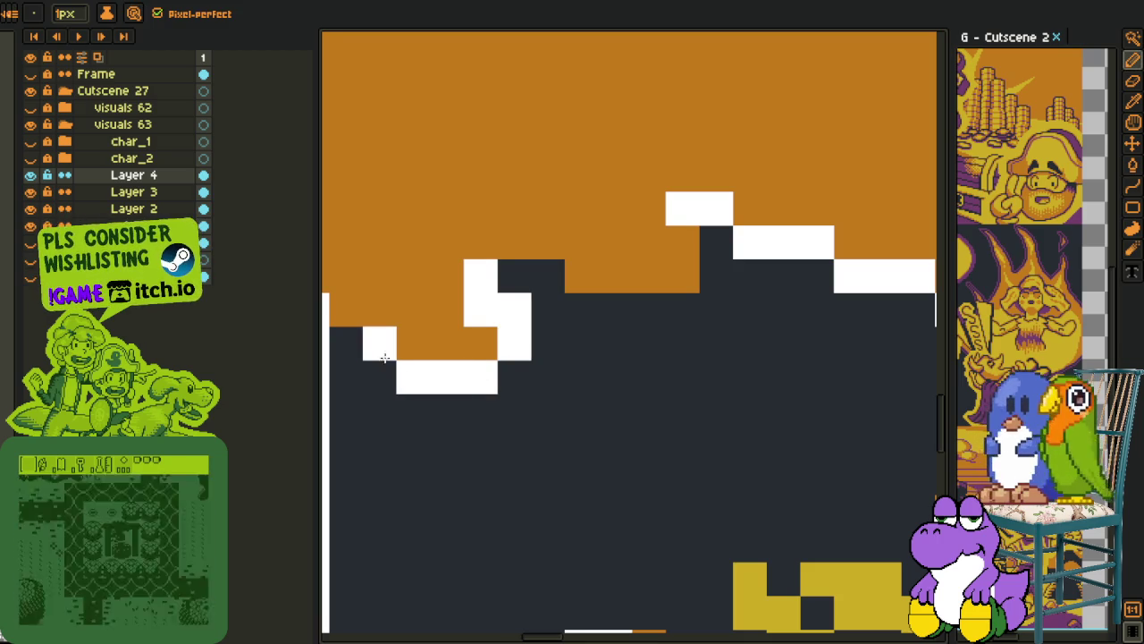
click(346, 311)
drag(595, 263, 554, 342)
click(507, 354)
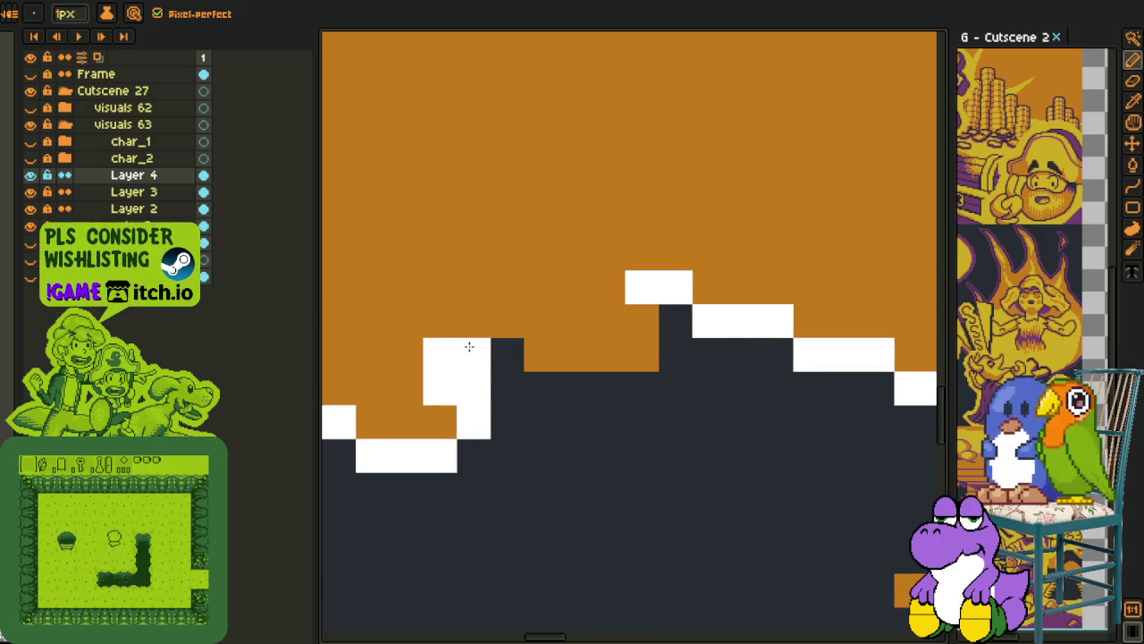
click(520, 377)
mouse_move(520, 376)
mouse_down()
mouse_move(626, 383)
mouse_move(642, 322)
mouse_move(650, 353)
mouse_up()
Add a diagonal run of white outline pixels and a white column beside the yellow eyes
scroll(650, 352, down, 3)
scroll(564, 429, up, 3)
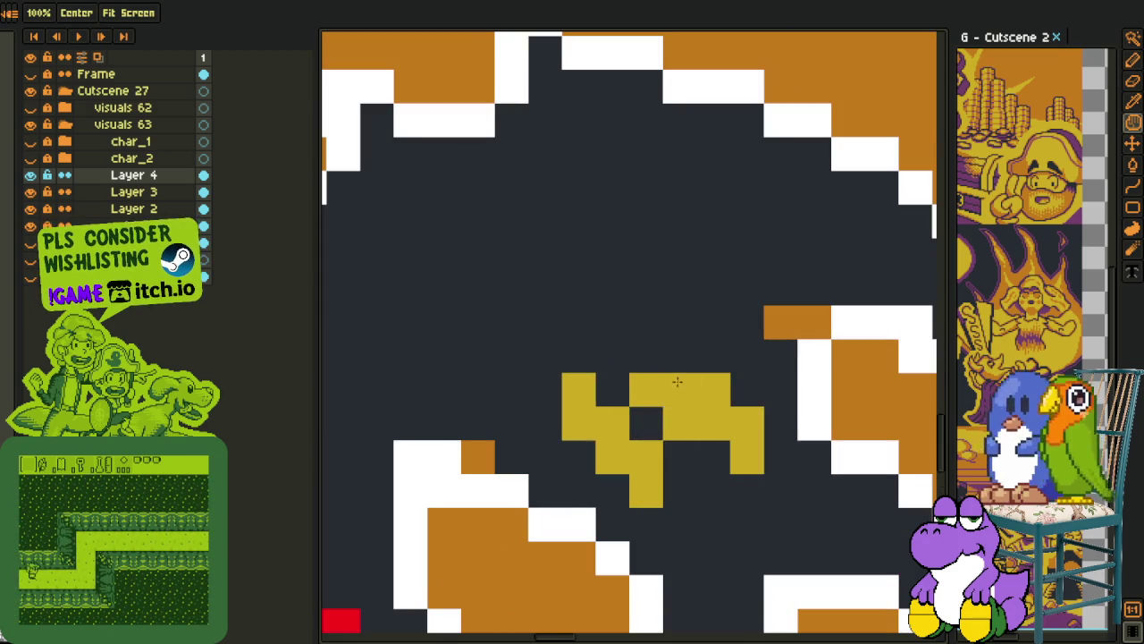
mouse_move(563, 429)
mouse_down()
mouse_move(573, 458)
mouse_move(651, 523)
mouse_move(677, 480)
mouse_move(646, 422)
mouse_move(580, 358)
mouse_move(543, 378)
mouse_move(543, 455)
mouse_move(608, 516)
mouse_up()
drag(716, 490, 548, 490)
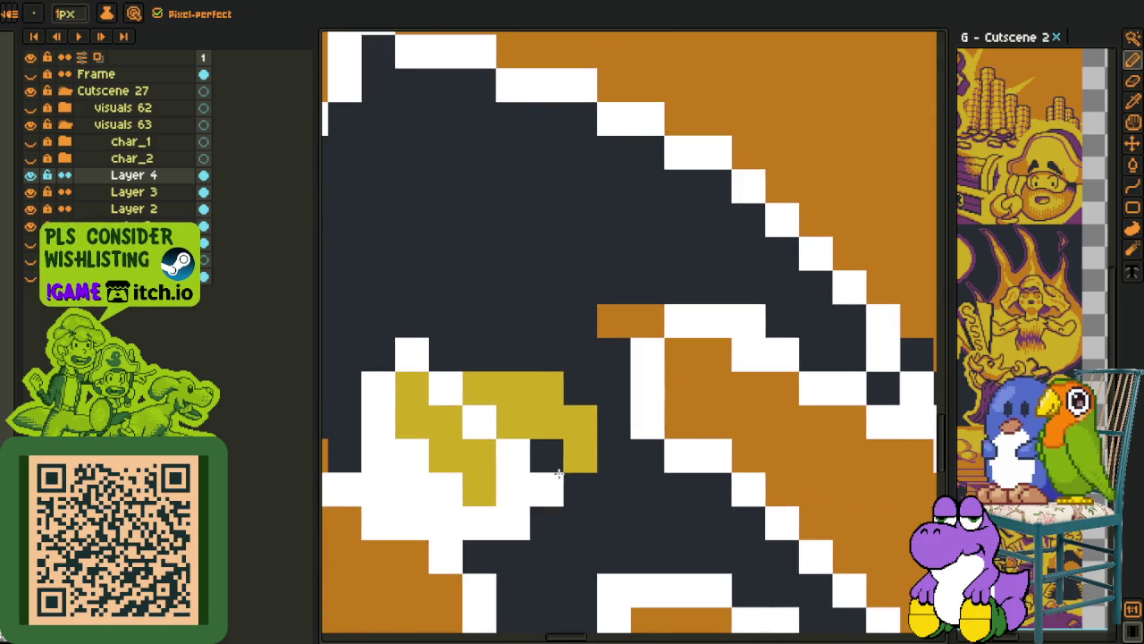
mouse_move(530, 446)
mouse_down()
mouse_move(485, 396)
mouse_move(476, 336)
mouse_move(514, 322)
mouse_move(552, 329)
mouse_move(587, 380)
mouse_move(615, 386)
mouse_move(614, 460)
mouse_move(593, 487)
mouse_move(561, 485)
mouse_up()
Fill the bat's dark interior white with the Paint Bucket
key(z)
scroll(562, 486, down, 2)
key(g)
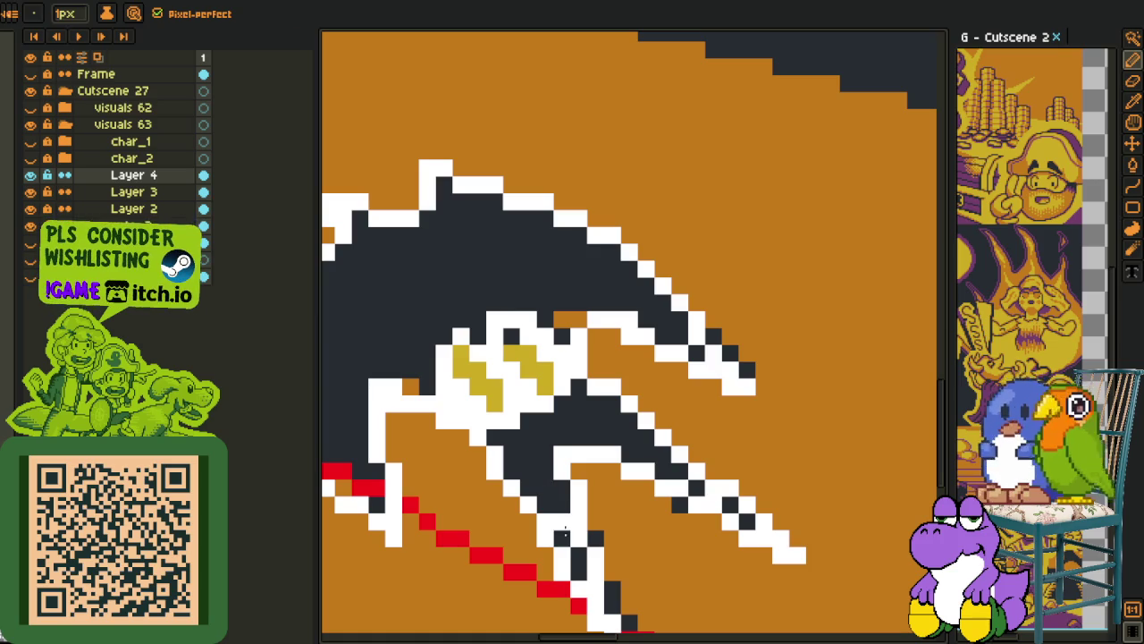
click(594, 485)
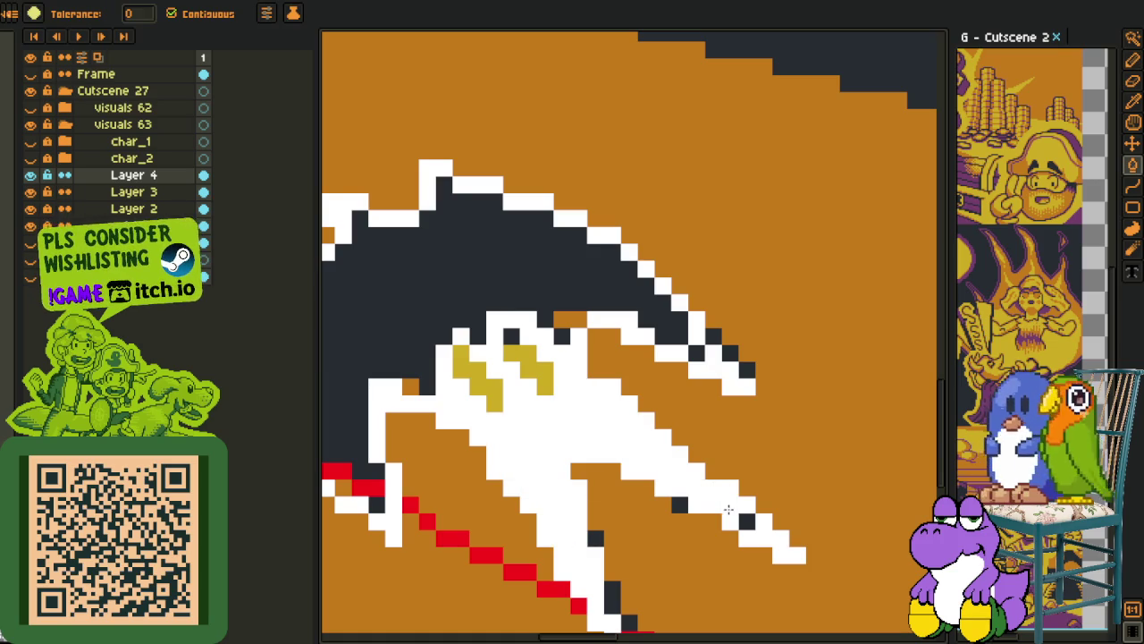
Bucket-fill the remaining dark body region and leftover dark pixels white
click(520, 287)
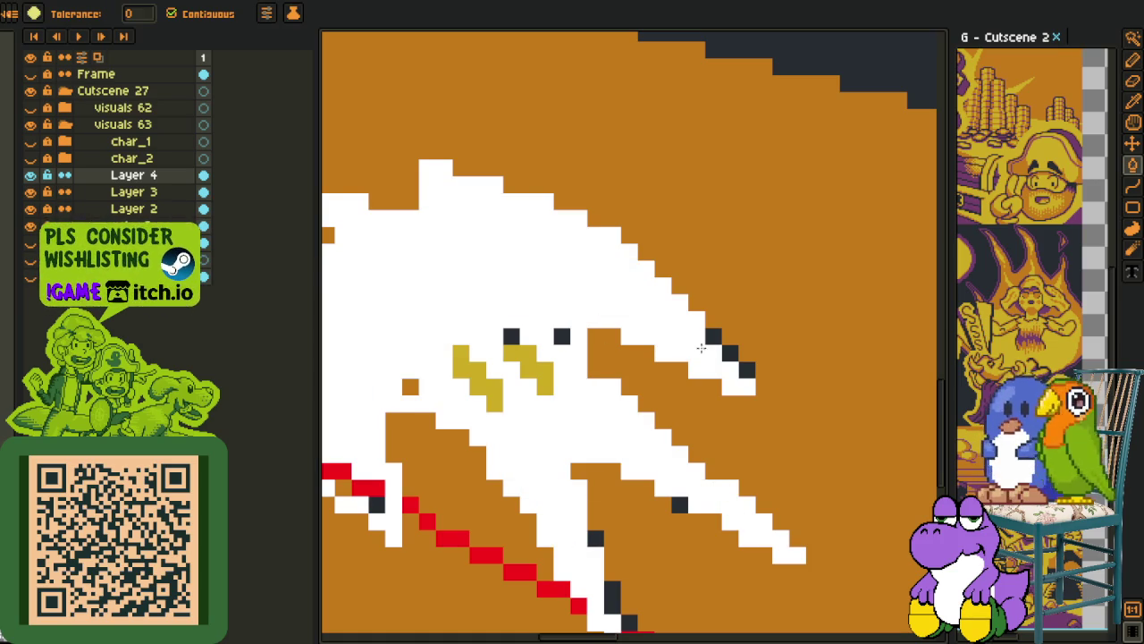
click(561, 335)
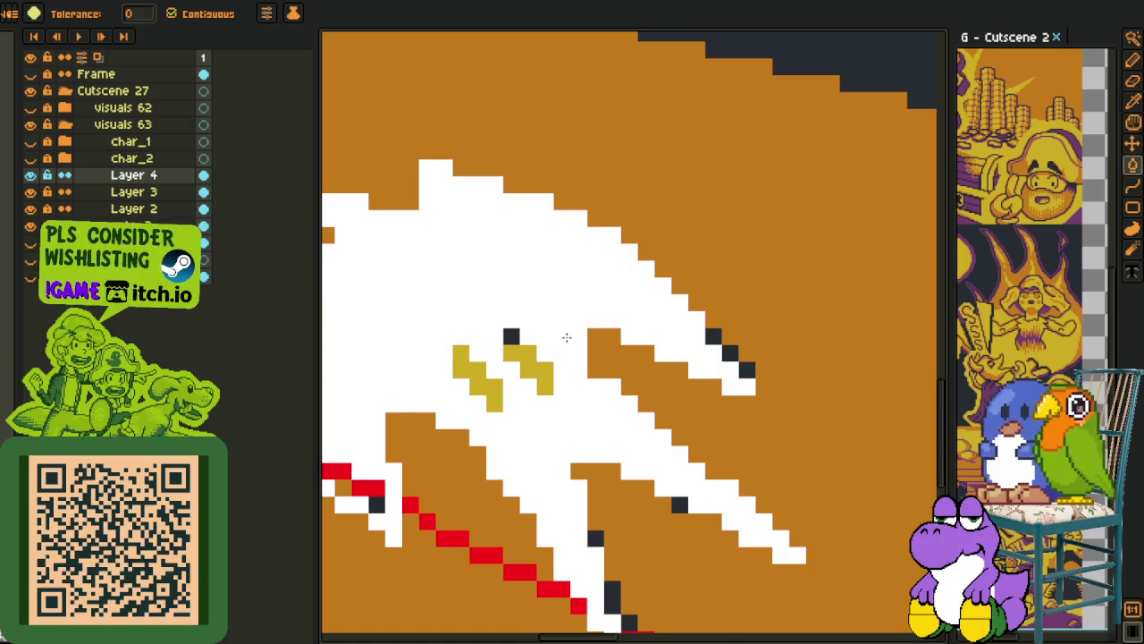
scroll(561, 335, down, 2)
key(p)
scroll(523, 427, up, 2)
key(g)
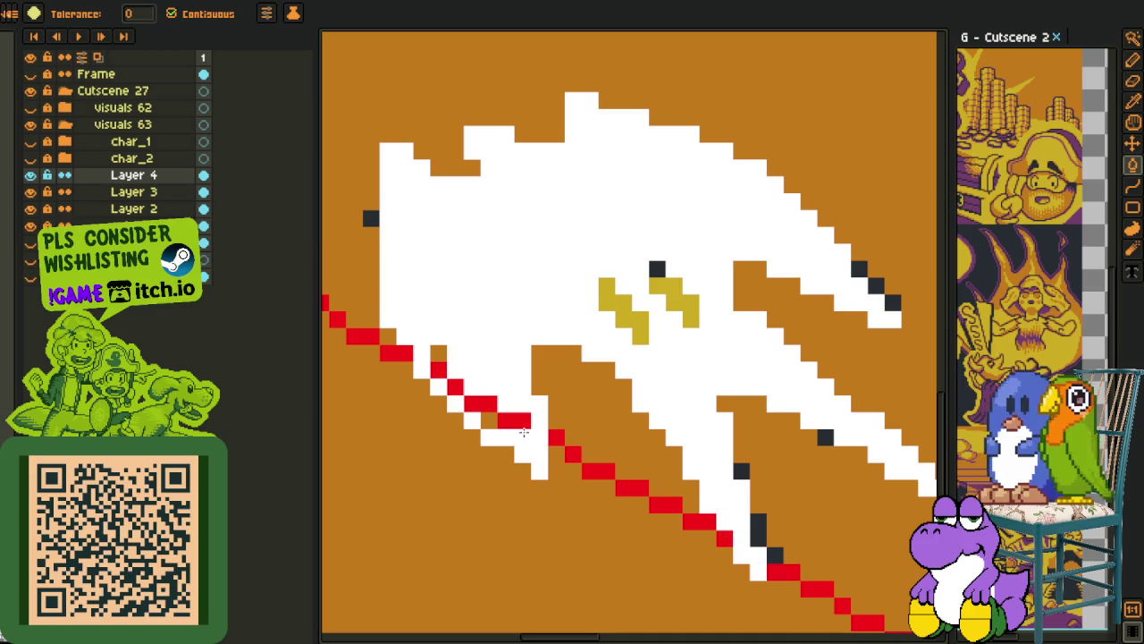
Paint the leftover red and orange edge pixels white
scroll(523, 432, down, 1)
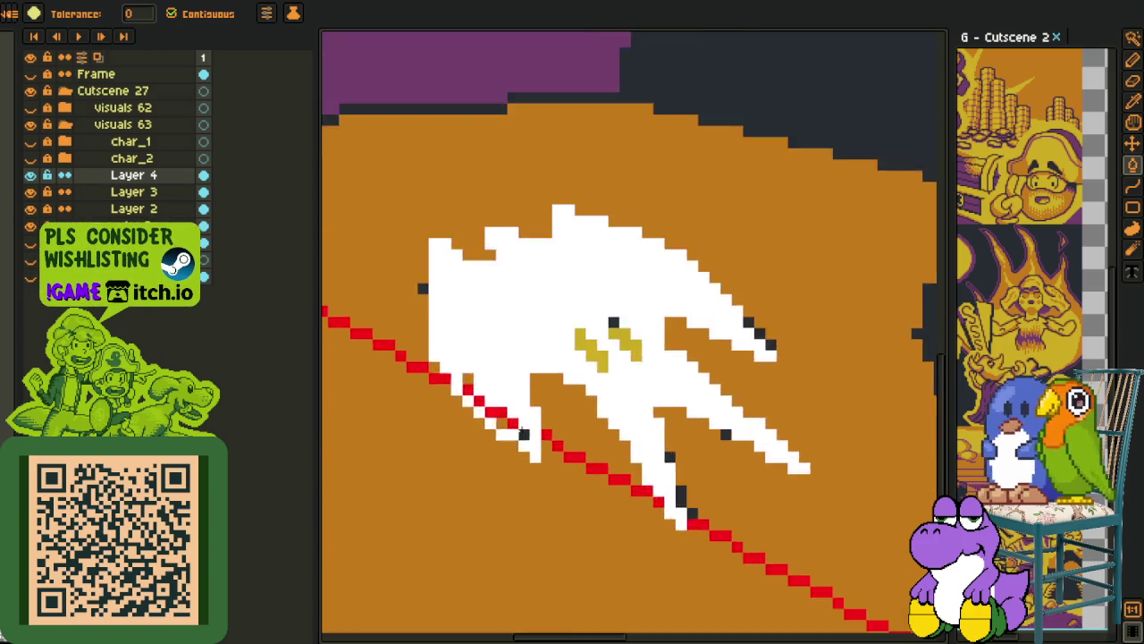
scroll(524, 427, up, 2)
mouse_move(497, 418)
mouse_down()
mouse_move(445, 390)
mouse_move(421, 345)
mouse_up()
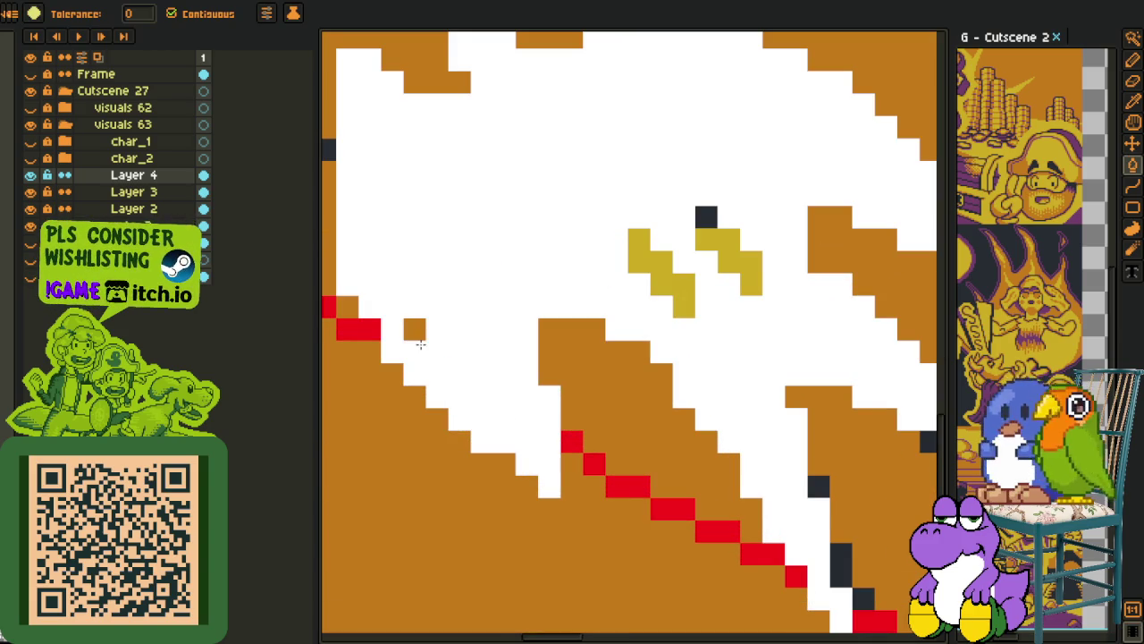
scroll(414, 331, down, 3)
scroll(420, 335, down, 1)
key(o)
scroll(500, 340, up, 1)
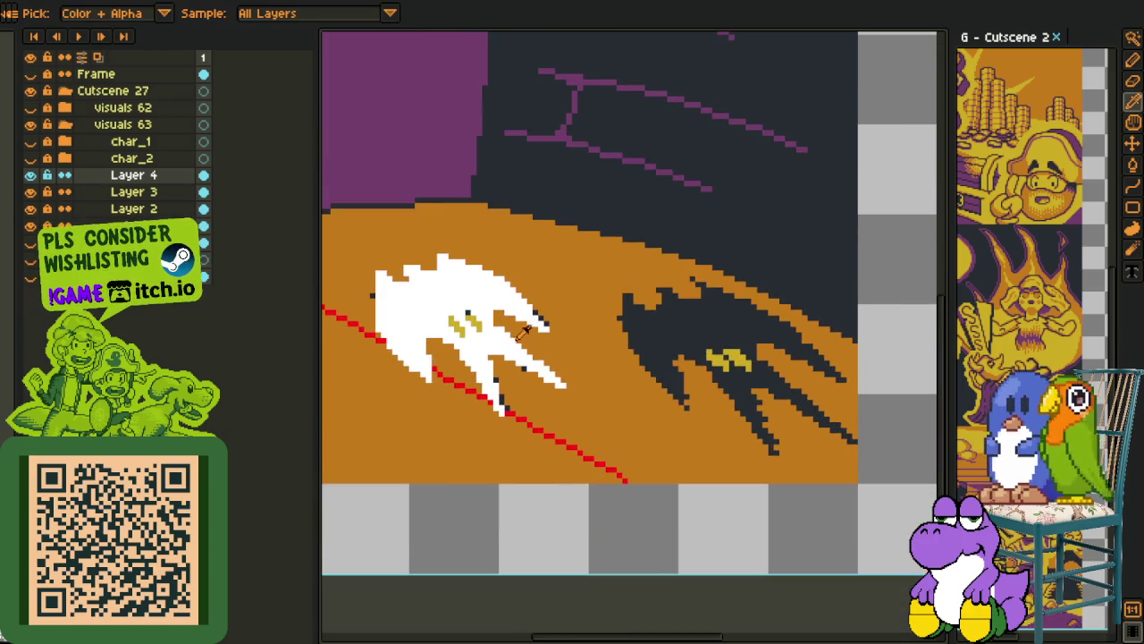
Move to the next dark bat and draw a straight white line down its left edge
scroll(516, 348, up, 1)
drag(516, 348, 516, 297)
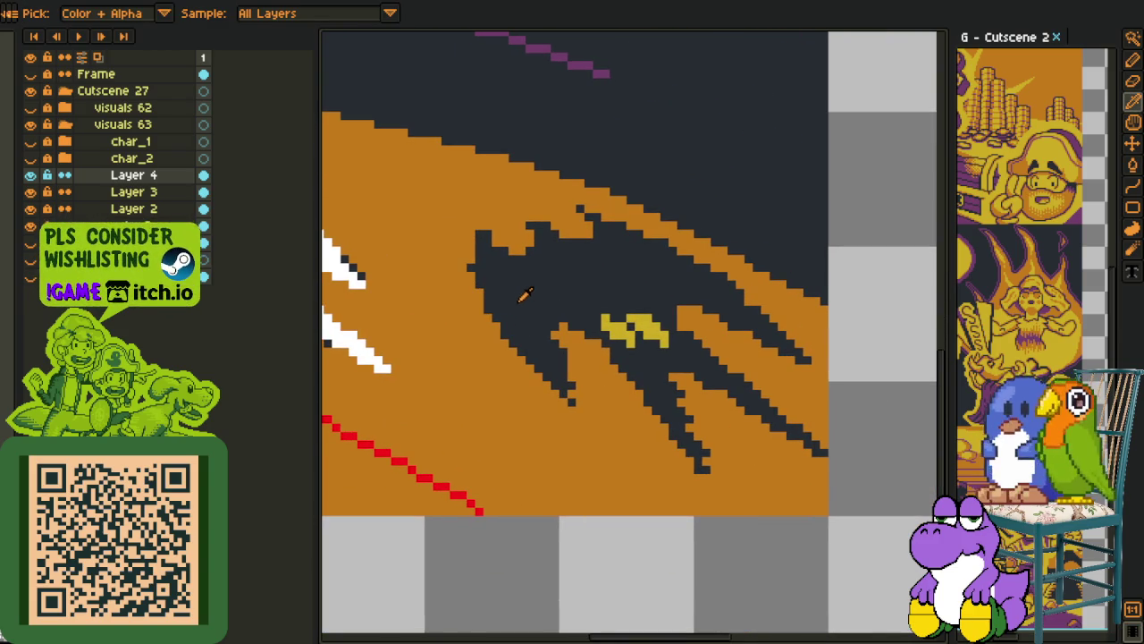
key(l)
scroll(478, 248, up, 1)
scroll(478, 247, up, 1)
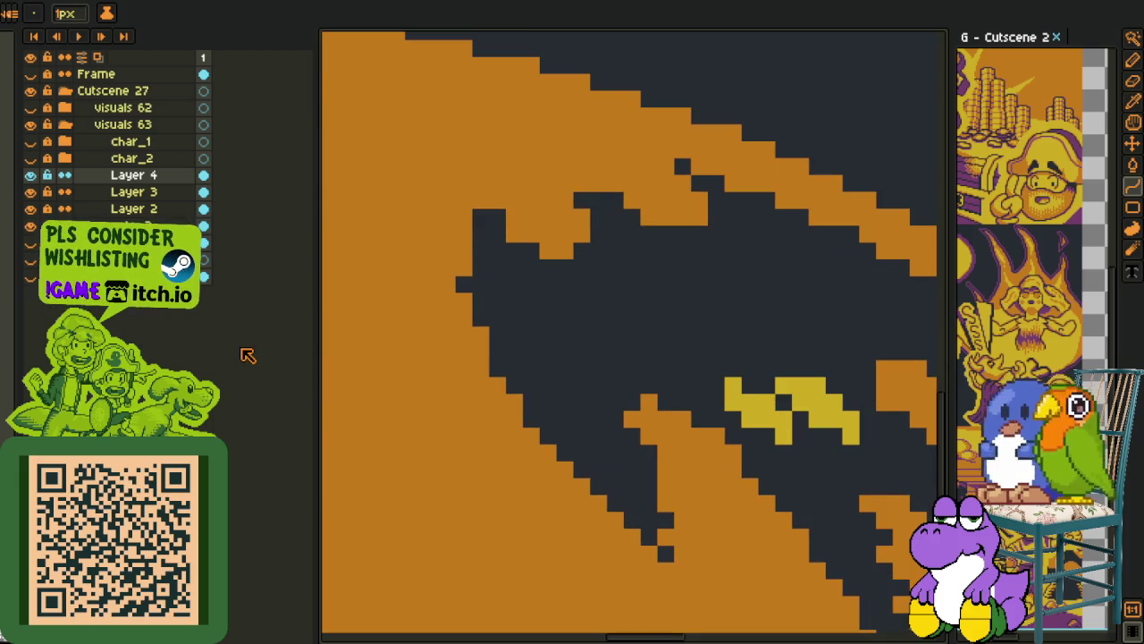
mouse_move(480, 217)
mouse_down()
mouse_move(665, 554)
mouse_move(483, 408)
mouse_up()
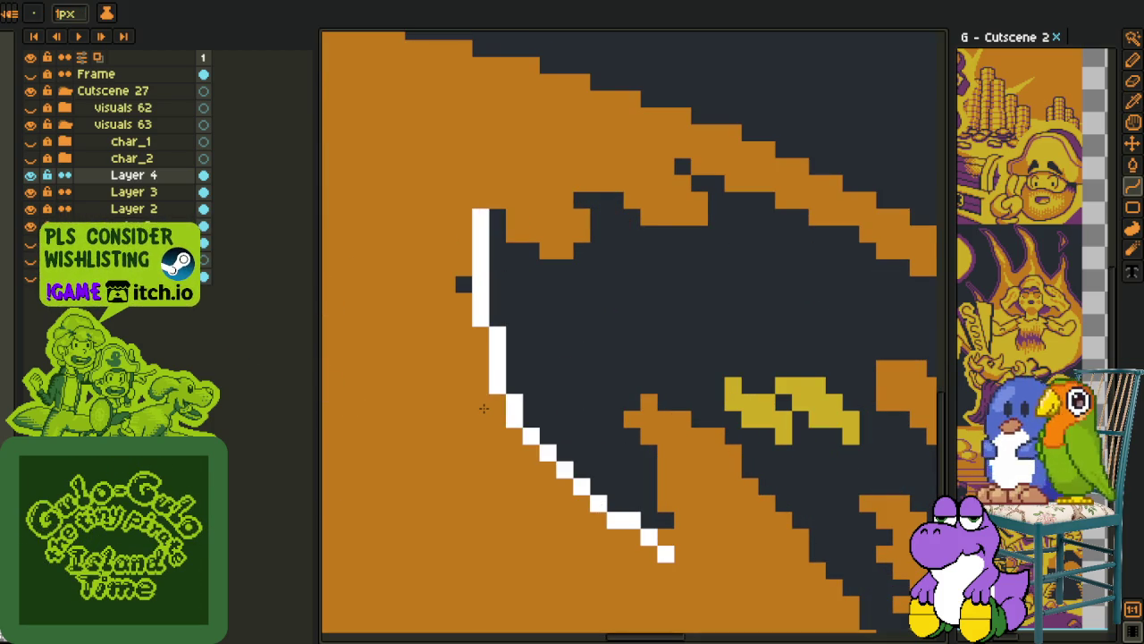
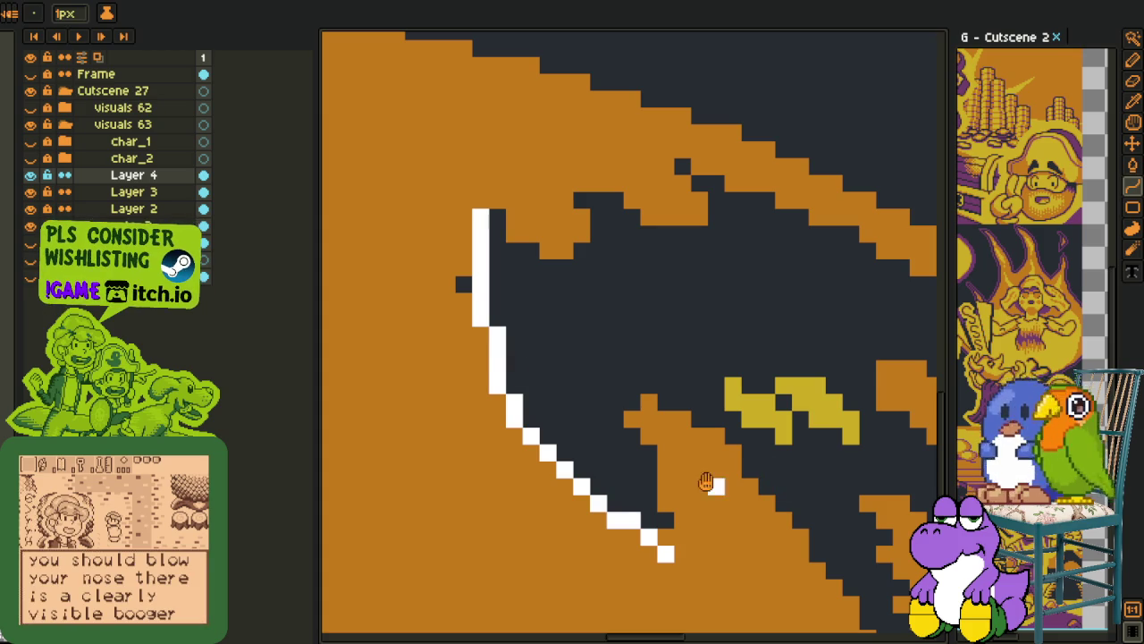
Draw a white line along the bat wing's lower edge on Layer 4
drag(706, 482, 568, 315)
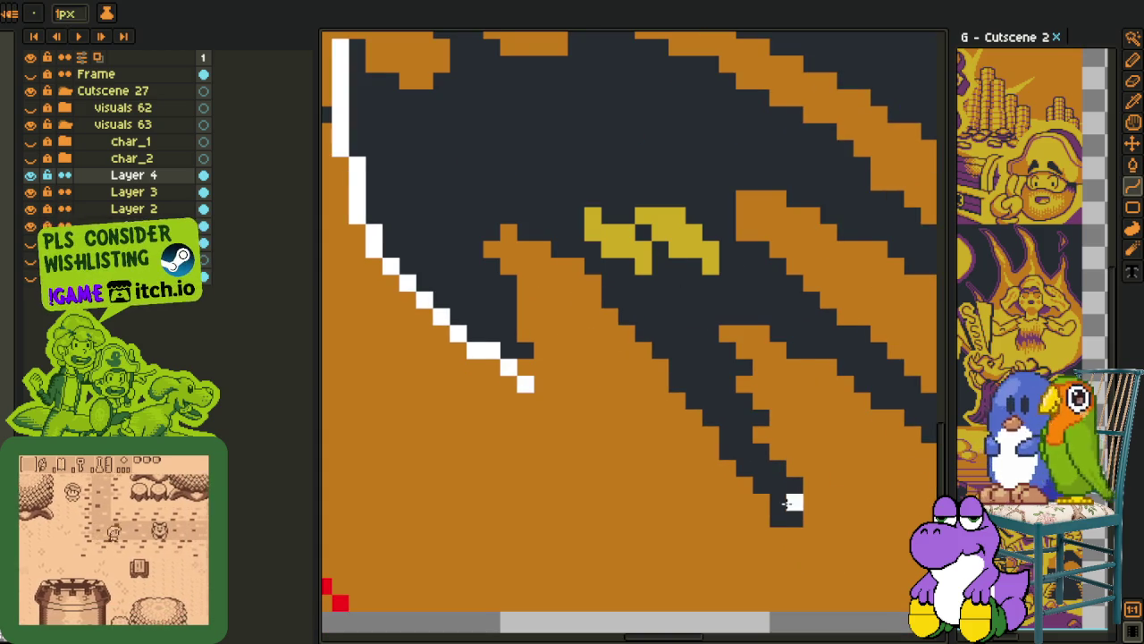
mouse_move(791, 507)
mouse_down()
mouse_move(507, 240)
mouse_move(560, 235)
mouse_up()
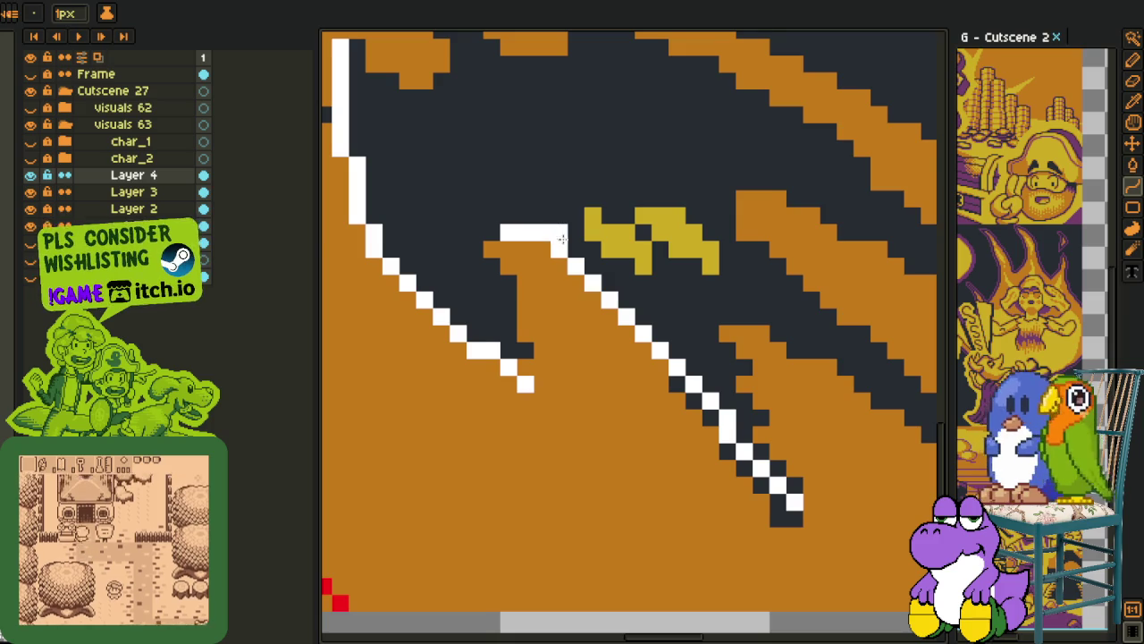
key(v)
key(b)
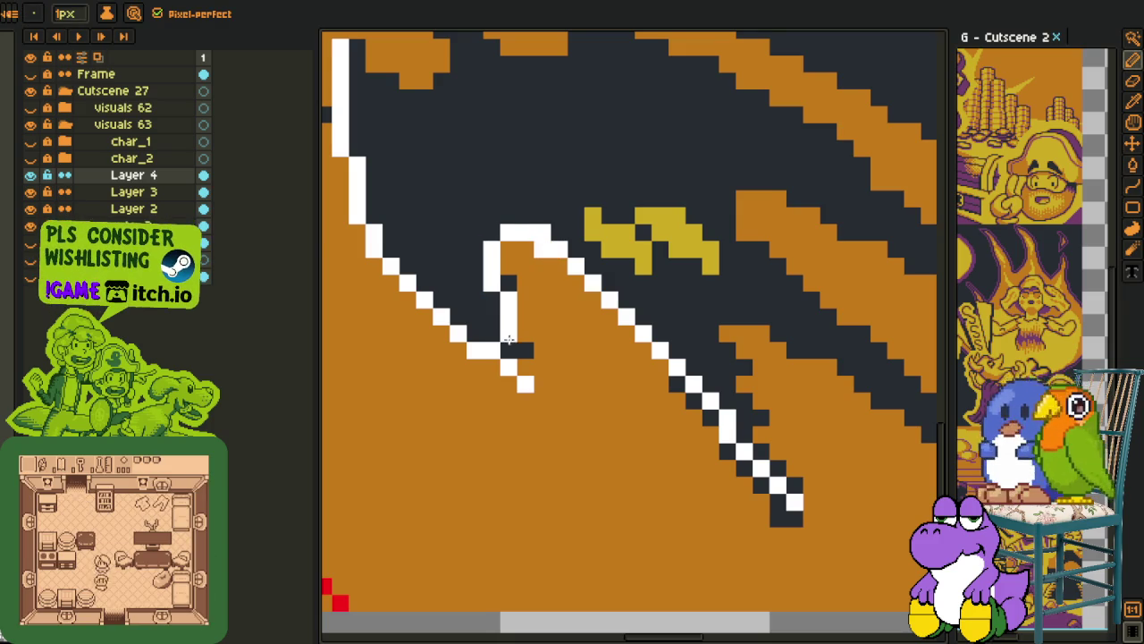
Draw straight white outlines up the first claw, at the wing tip and along the next claw edge
drag(503, 250, 239, 150)
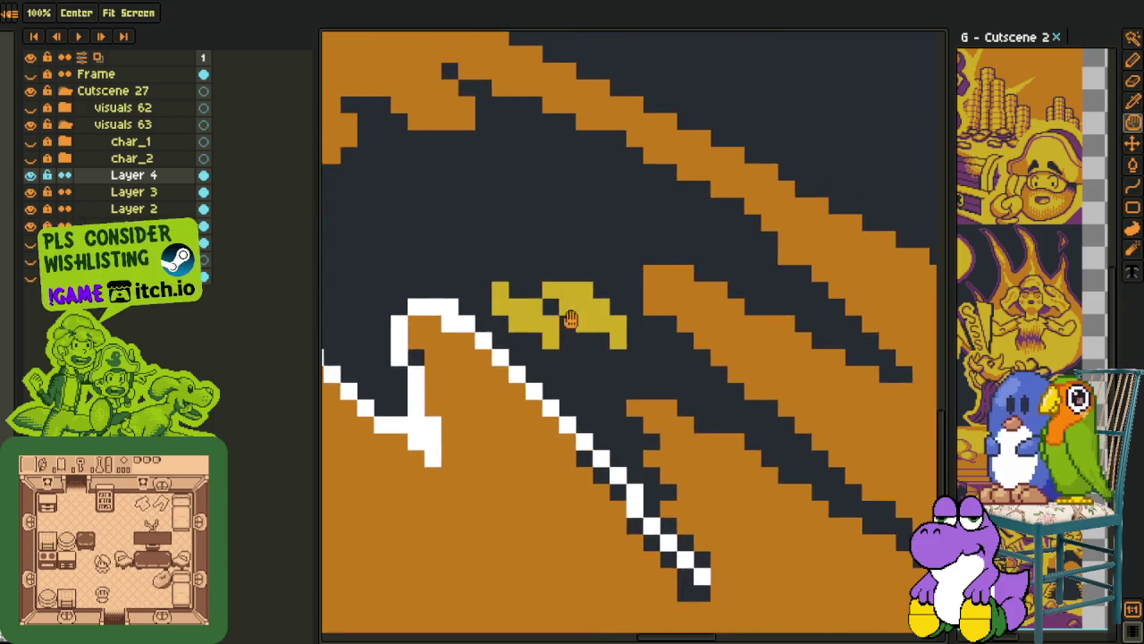
key(l)
drag(530, 401, 450, 231)
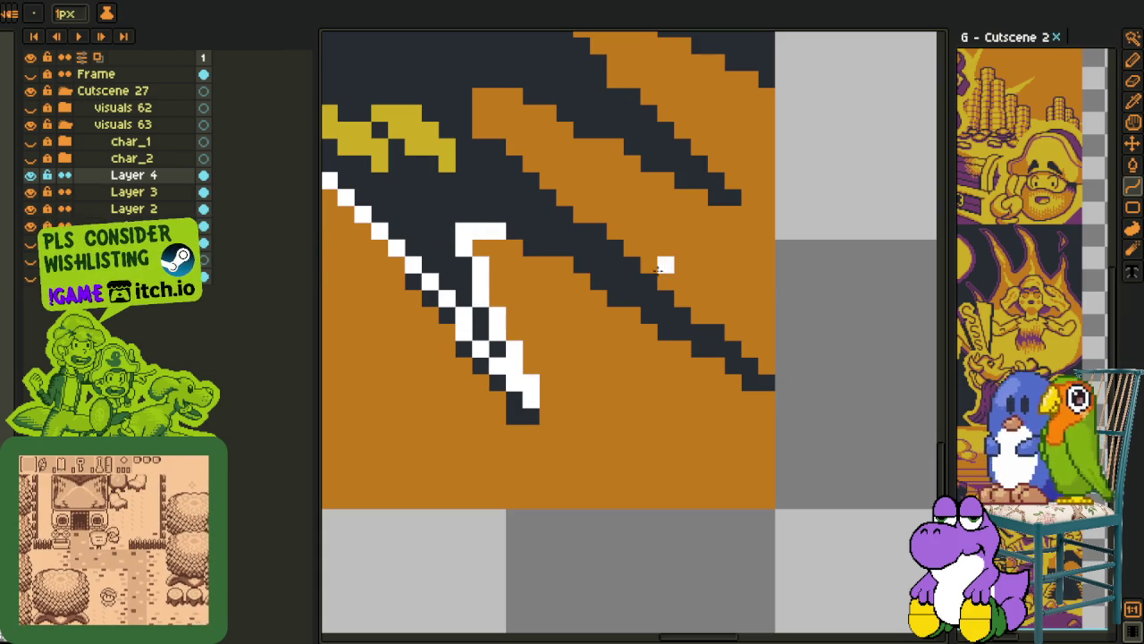
drag(661, 272, 578, 301)
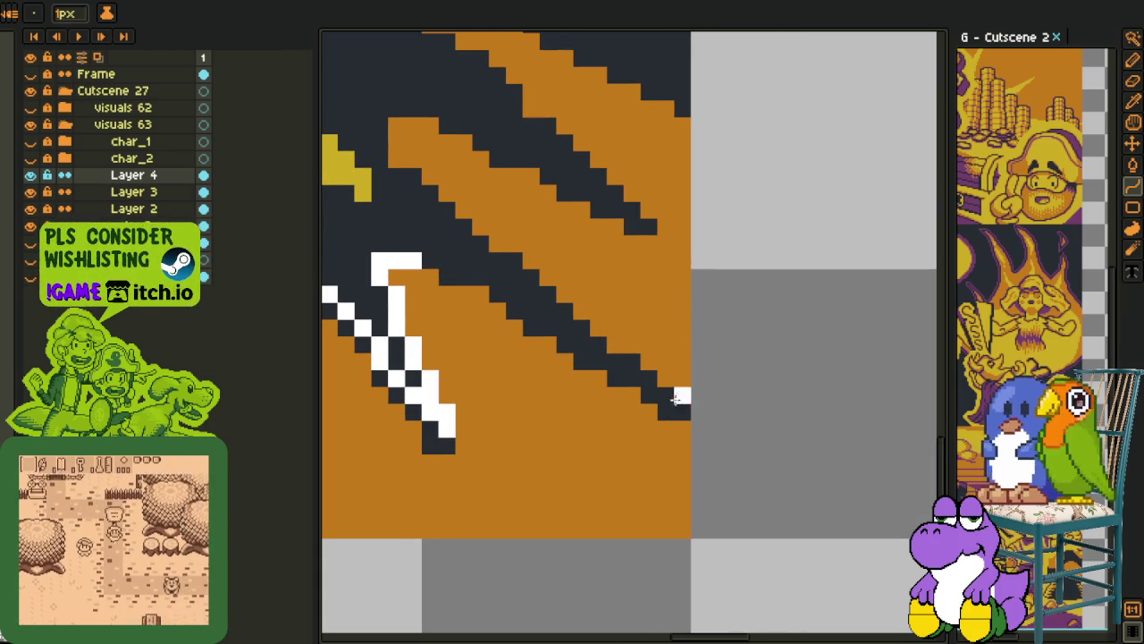
mouse_move(683, 413)
mouse_down()
mouse_move(430, 281)
mouse_move(450, 272)
mouse_up()
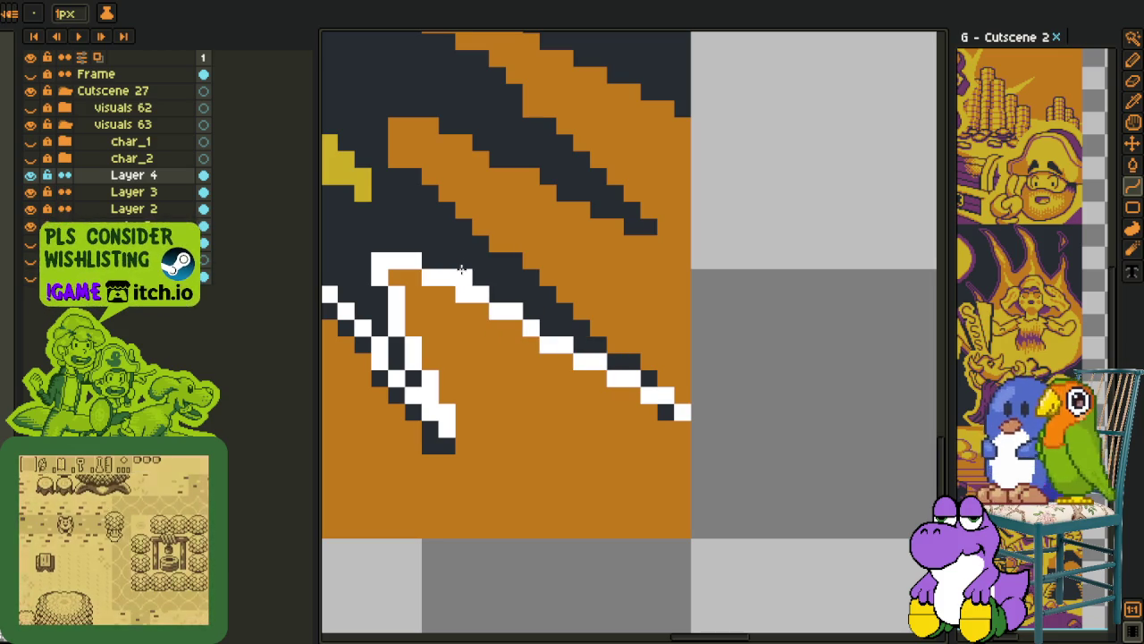
drag(464, 225, 508, 259)
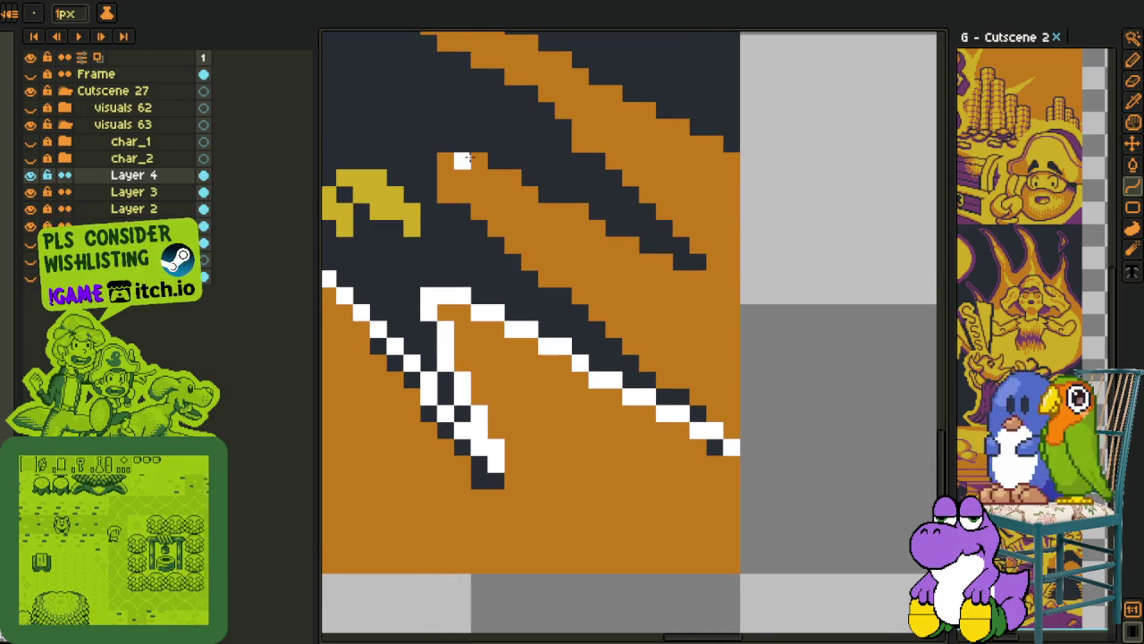
mouse_move(462, 160)
mouse_down()
mouse_move(511, 247)
mouse_move(747, 462)
mouse_up()
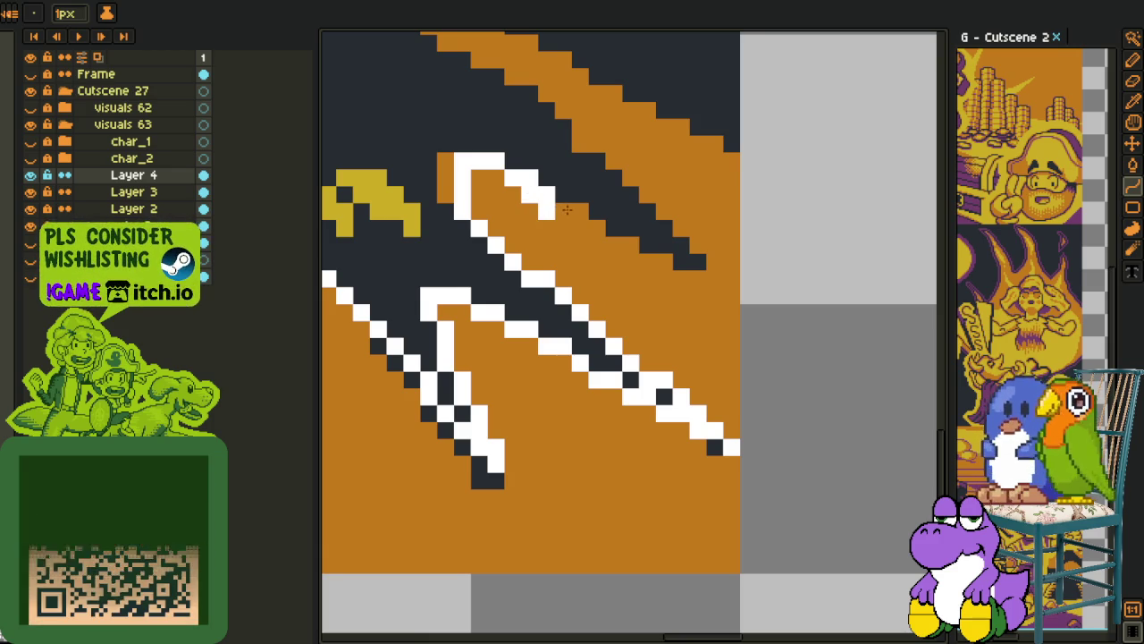
Extend the white pencil line along the dark diagonal of the remaining claw
key(e)
key(i)
key(b)
drag(613, 244, 659, 258)
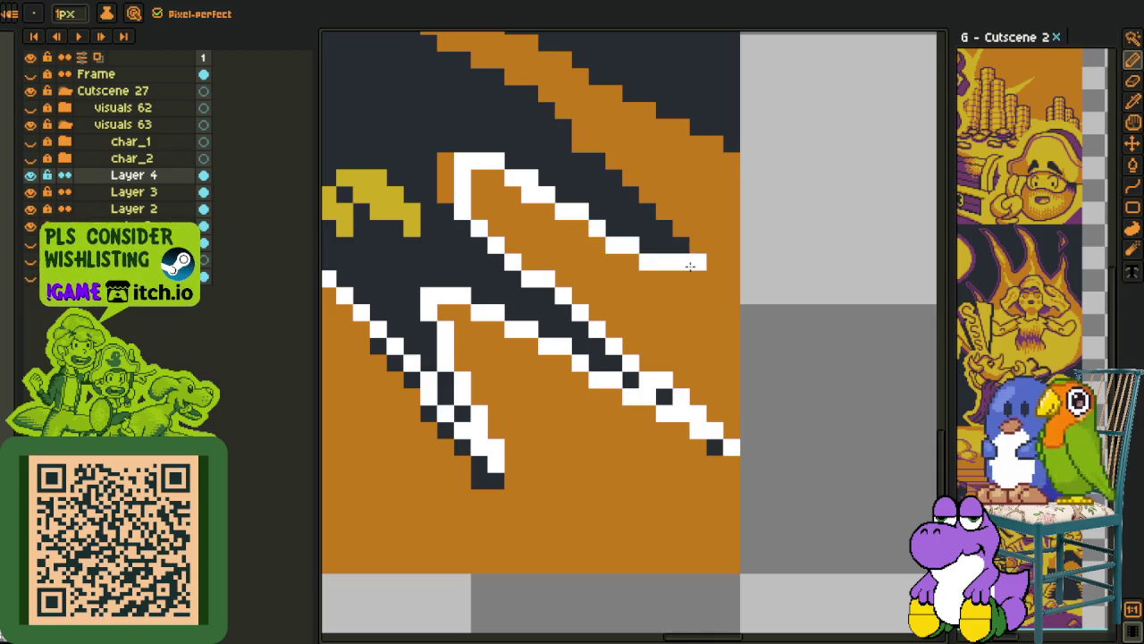
scroll(686, 251, down, 2)
key(p)
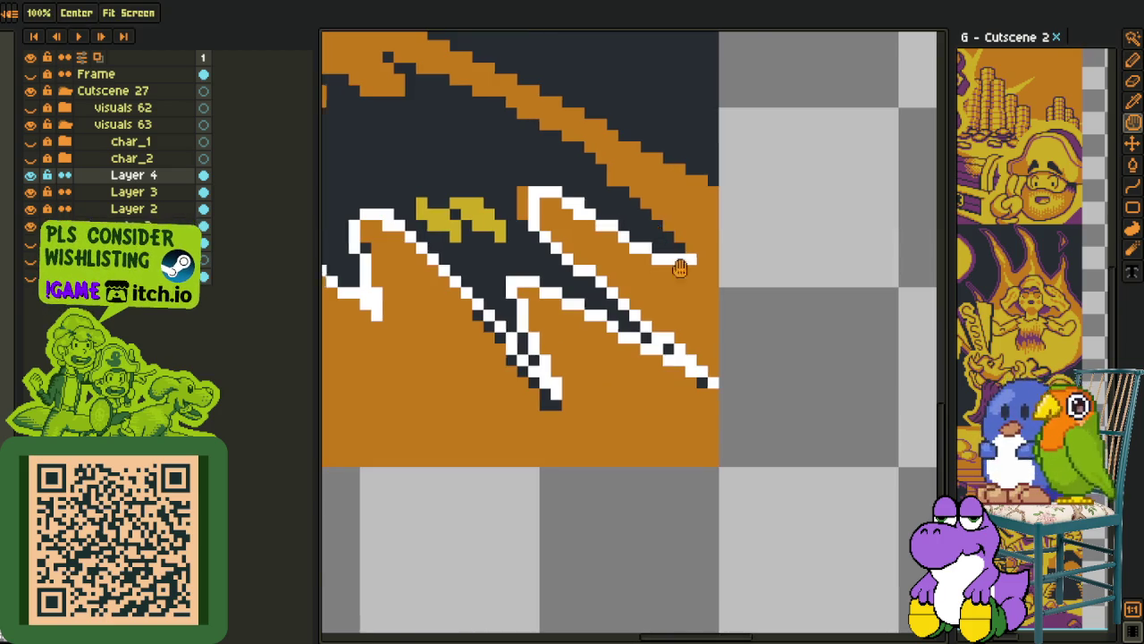
scroll(774, 380, up, 1)
Draw a curved white line along the upper wing edge and a short line down from its top
key(l)
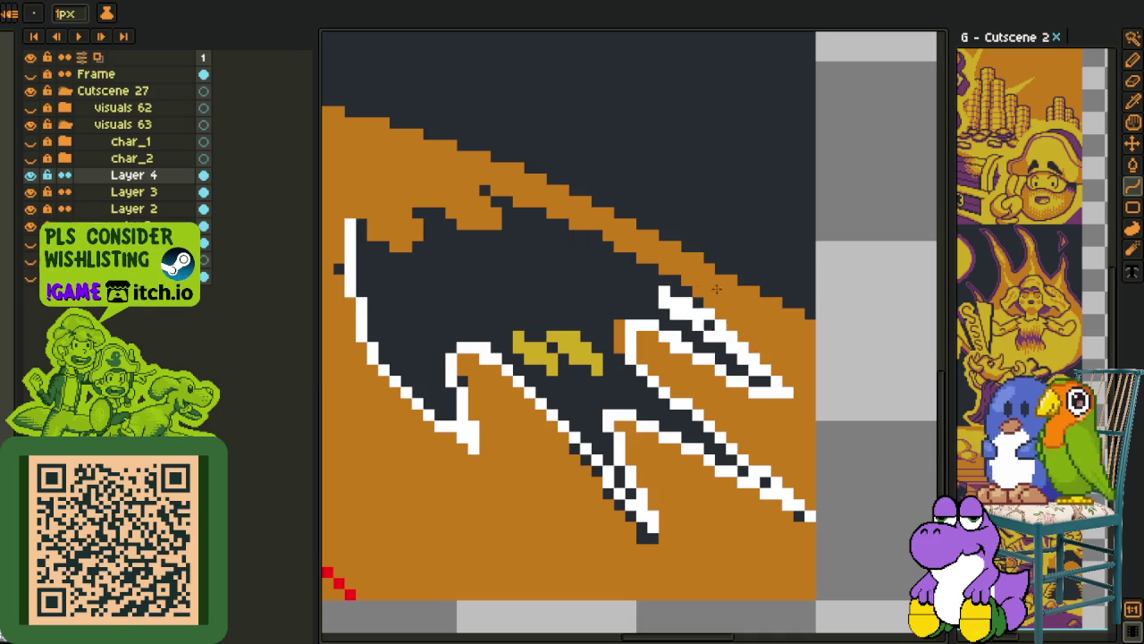
key(v)
key(l)
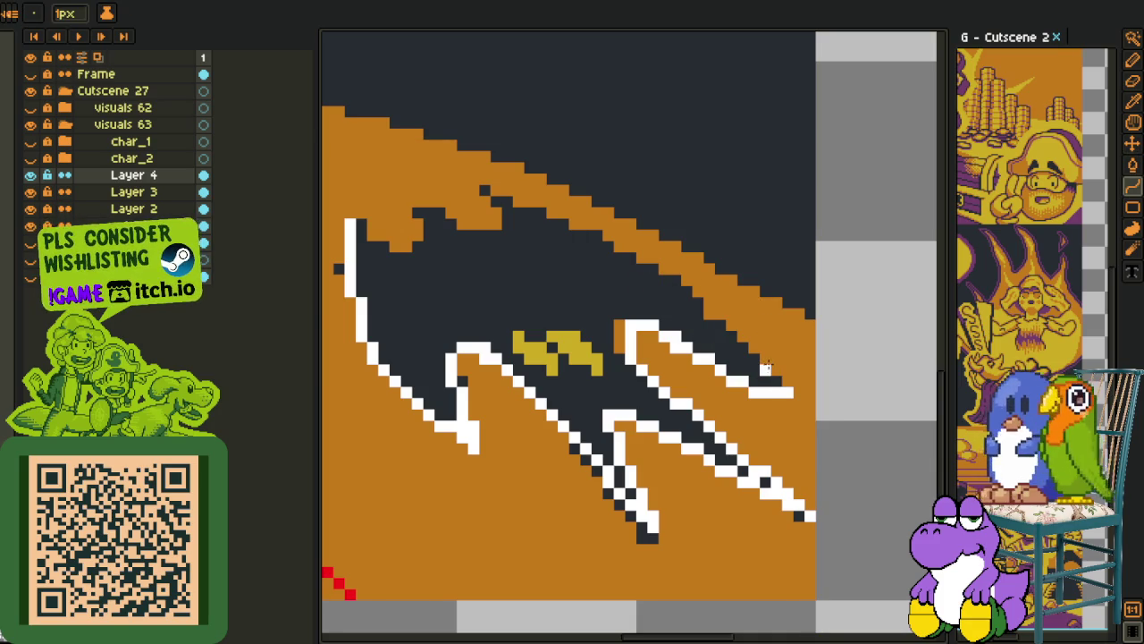
drag(782, 391, 482, 189)
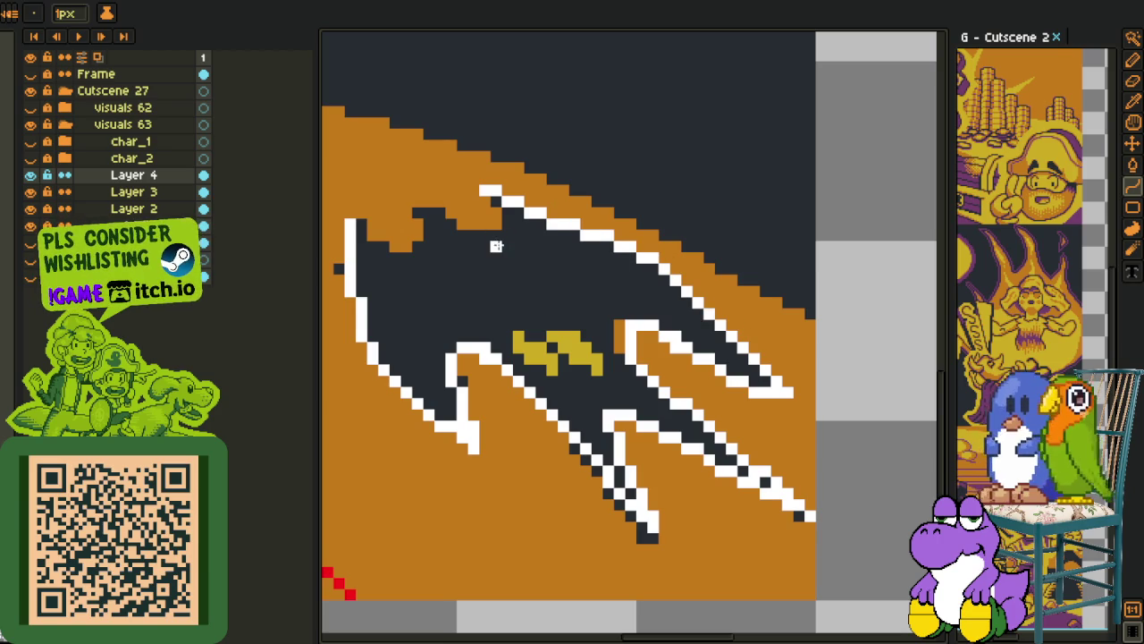
scroll(485, 245, up, 1)
scroll(474, 244, up, 1)
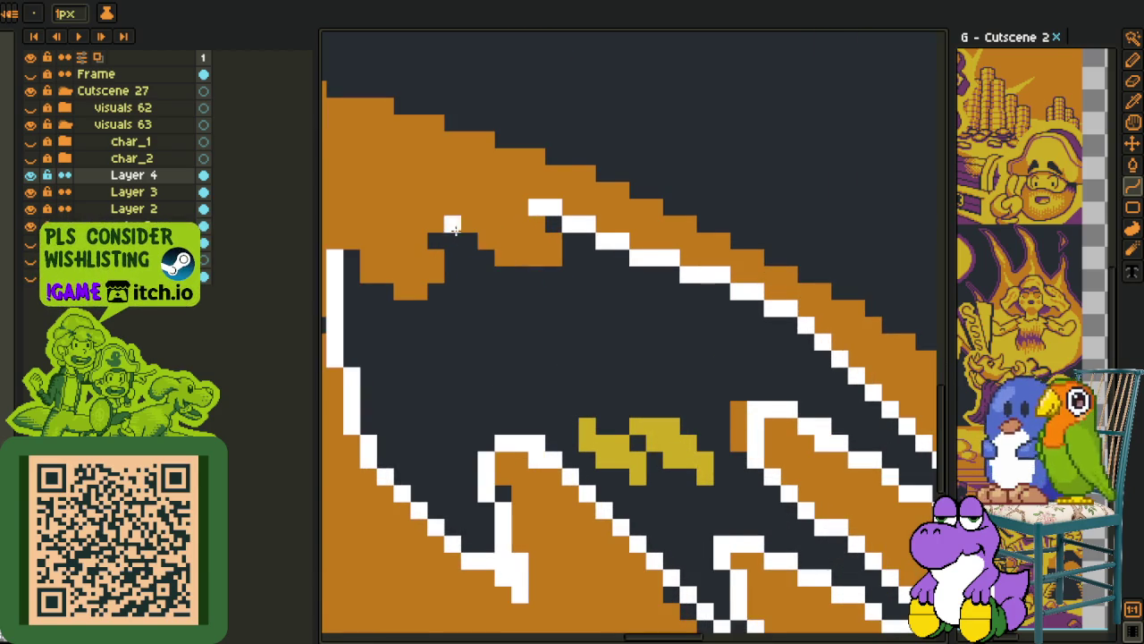
scroll(455, 228, up, 1)
scroll(503, 245, up, 1)
drag(535, 295, 494, 361)
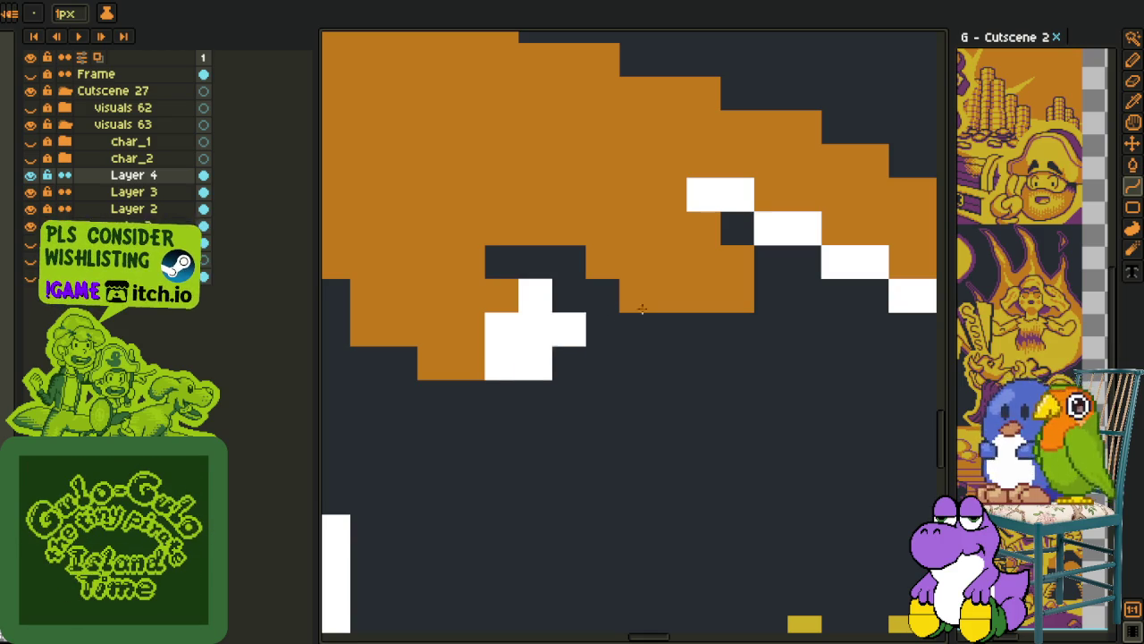
Add white outline pixels along the underside of the orange shape and diagonally up-left
key(i)
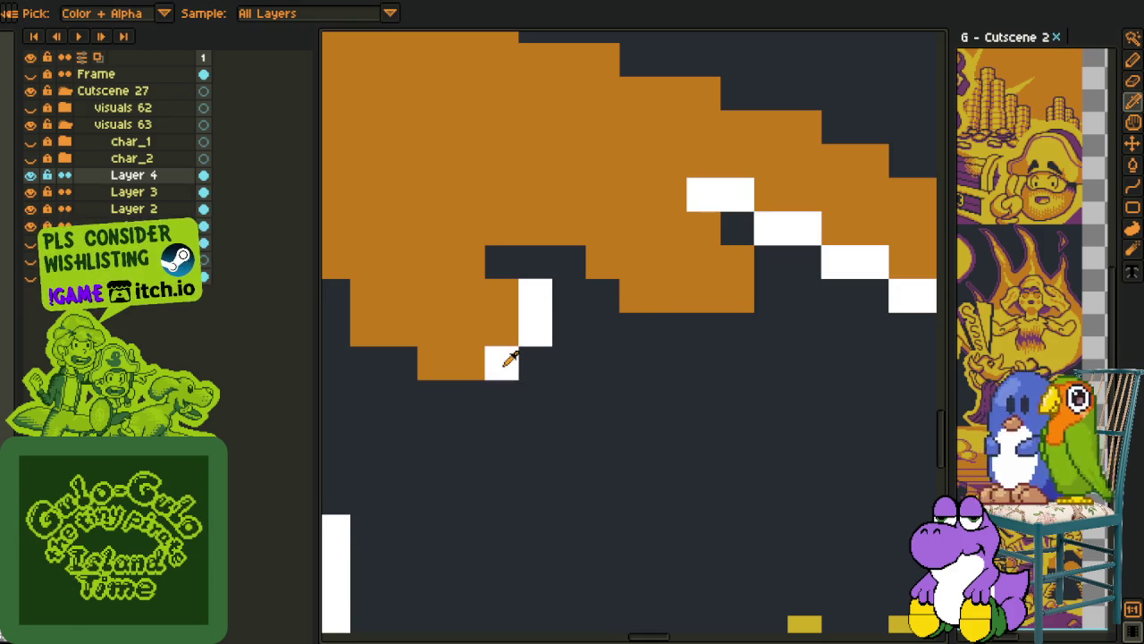
key(b)
mouse_move(437, 397)
mouse_down()
mouse_move(369, 362)
mouse_move(473, 388)
mouse_move(434, 366)
mouse_up()
key(b)
click(430, 332)
scroll(429, 331, down, 2)
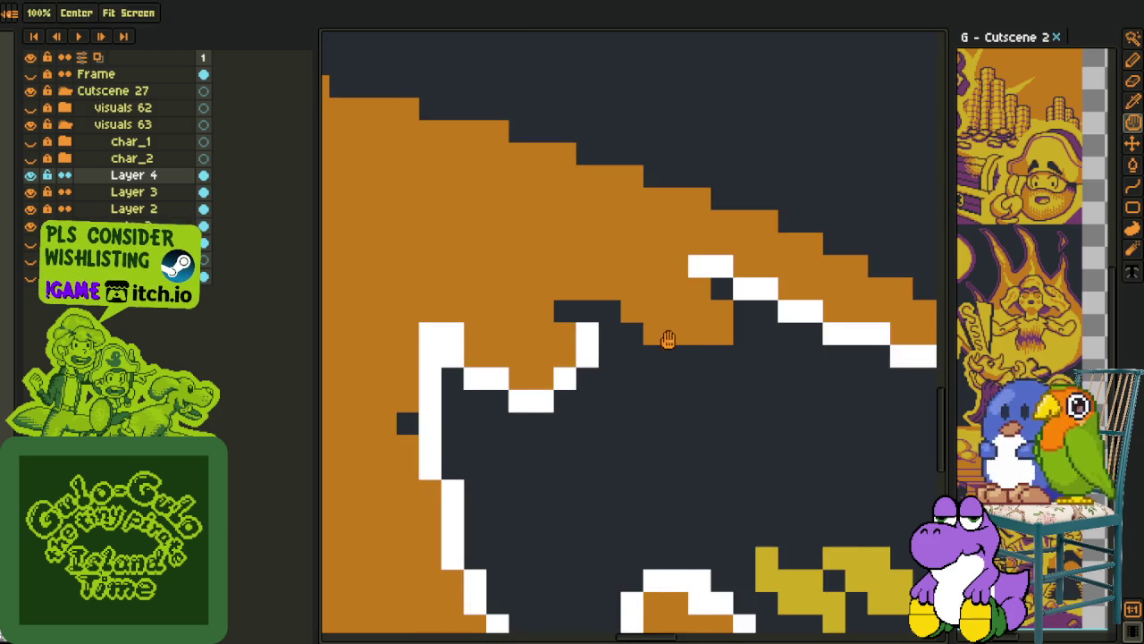
key(ctrl+z)
scroll(617, 337, right, 1)
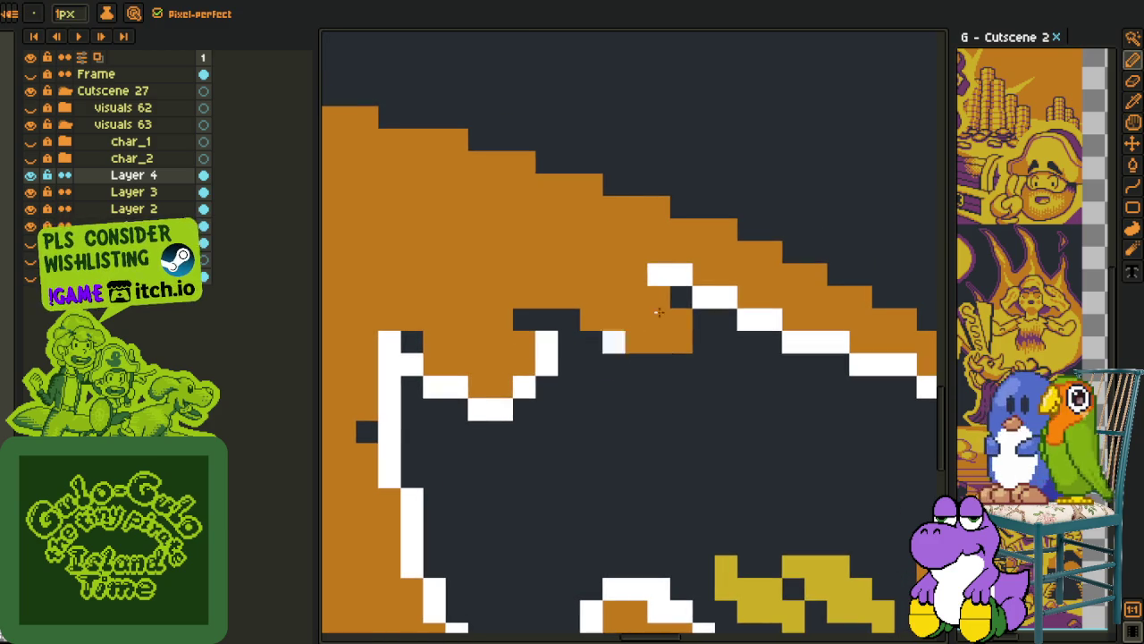
click(673, 296)
mouse_move(699, 345)
mouse_down()
mouse_move(667, 360)
mouse_move(613, 344)
mouse_up()
drag(602, 340, 564, 314)
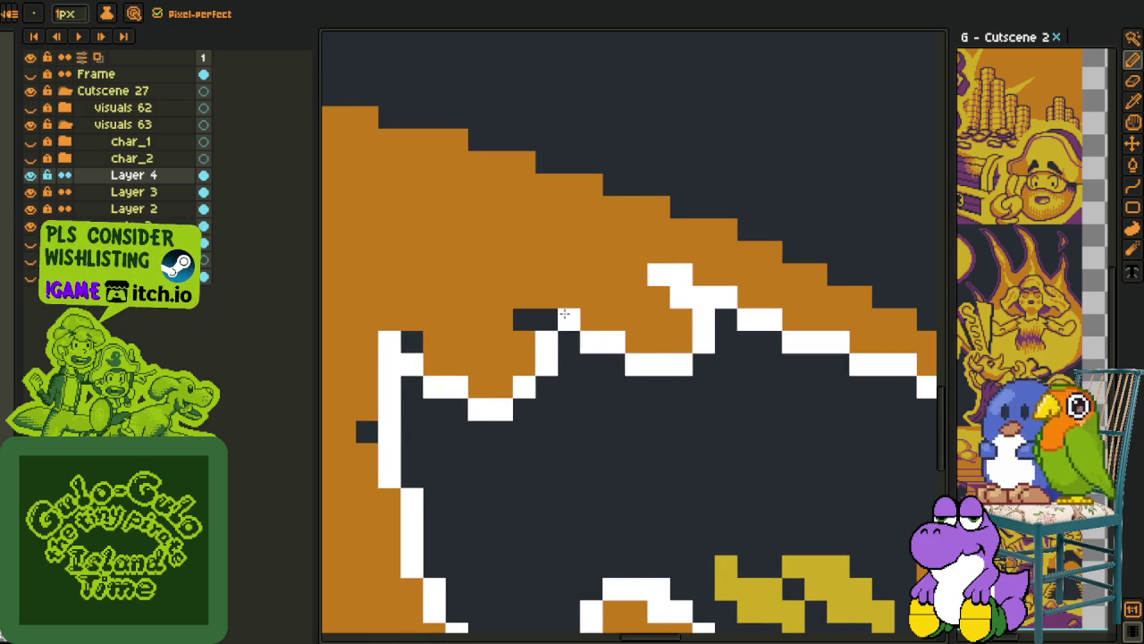
Outline the bat's head in white around and above its yellow eyes
scroll(539, 312, down, 4)
scroll(540, 357, up, 2)
scroll(540, 377, up, 4)
click(540, 377)
mouse_move(525, 383)
mouse_down()
mouse_move(454, 252)
mouse_move(495, 255)
mouse_move(586, 343)
mouse_move(592, 388)
mouse_move(528, 417)
mouse_up()
click(604, 277)
mouse_move(607, 272)
mouse_down()
mouse_move(593, 312)
mouse_move(567, 289)
mouse_move(560, 219)
mouse_move(621, 224)
mouse_move(729, 350)
mouse_move(685, 383)
mouse_move(626, 388)
mouse_up()
click(594, 222)
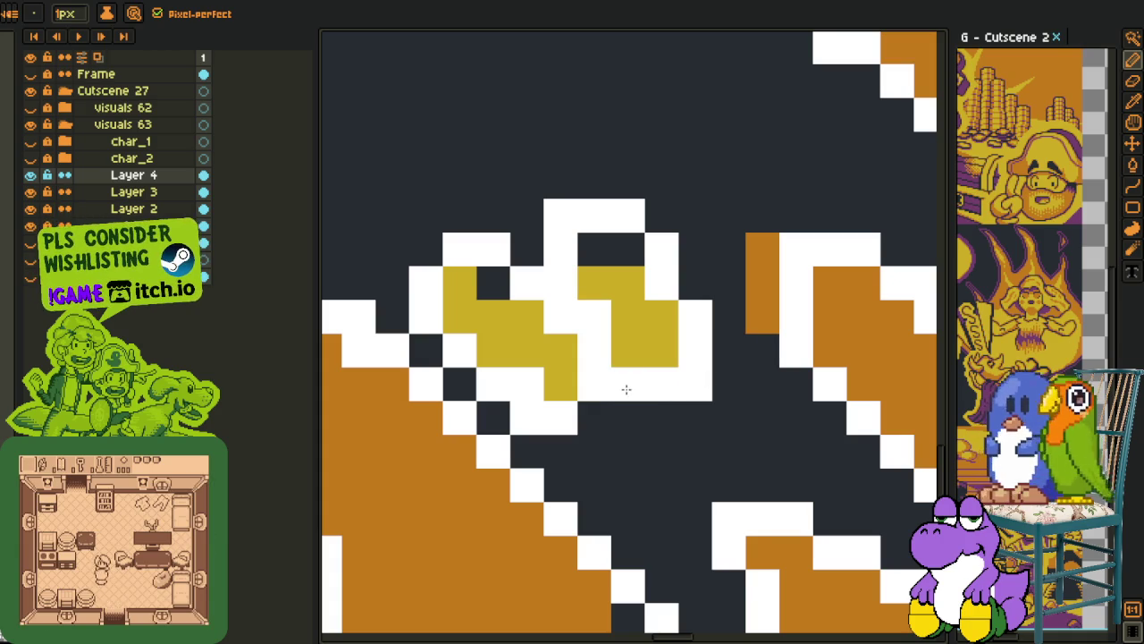
Flood-fill the bat's dark body solid white with the Paint Bucket
scroll(650, 391, down, 3)
scroll(593, 393, up, 2)
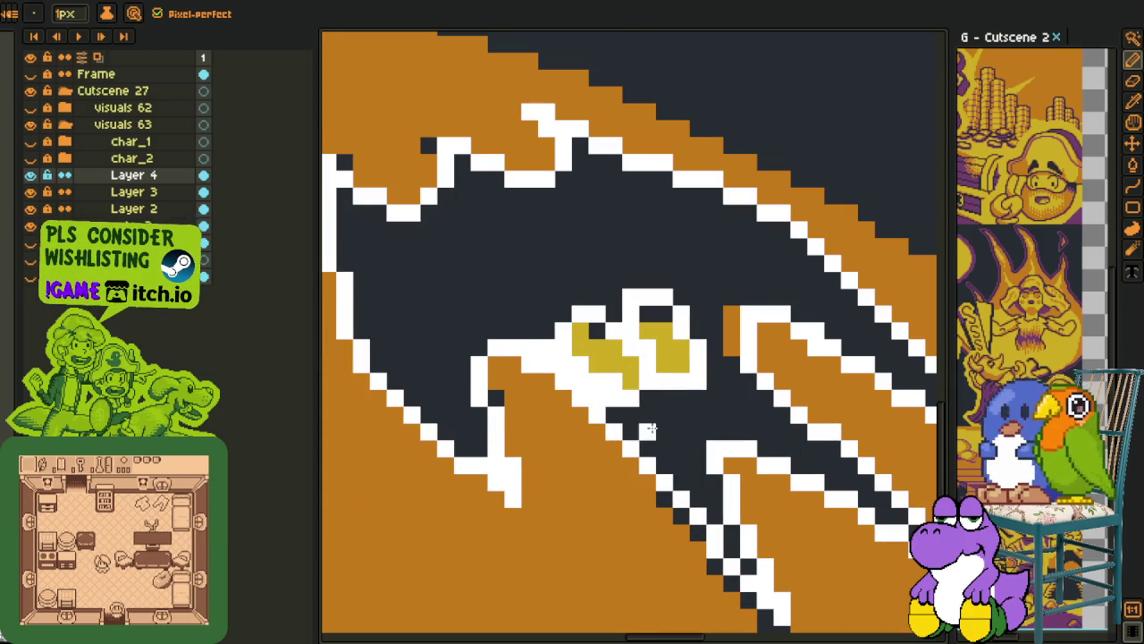
key(g)
click(675, 456)
drag(716, 490, 635, 447)
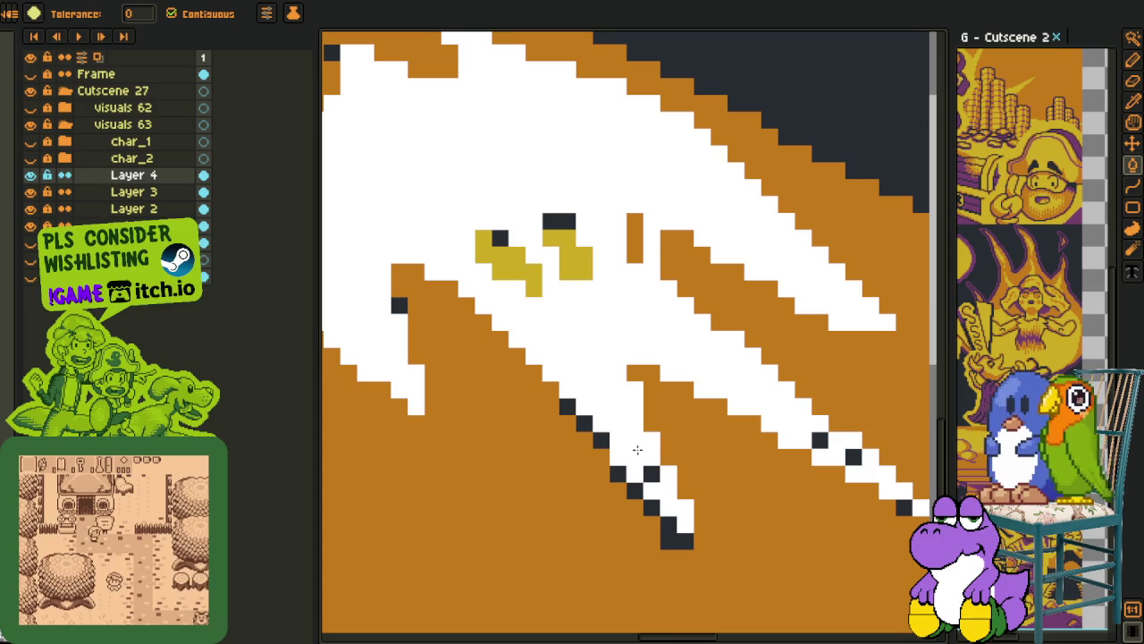
Zoom in and out over the orange floor beneath the white ghosts
scroll(845, 452, down, 2)
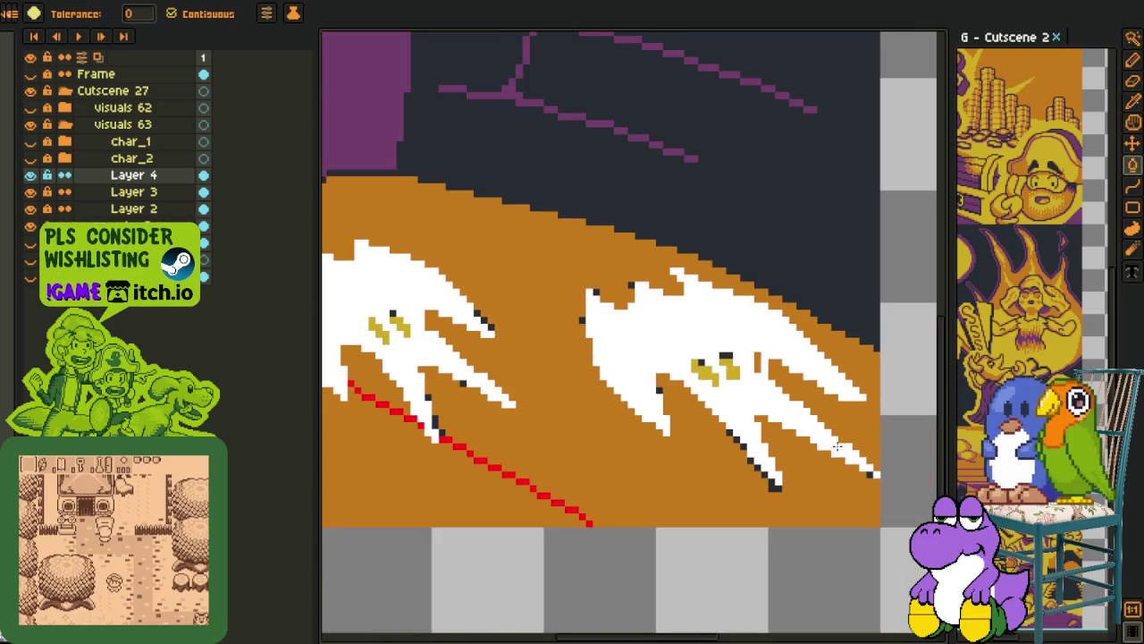
scroll(751, 344, up, 3)
scroll(746, 347, down, 4)
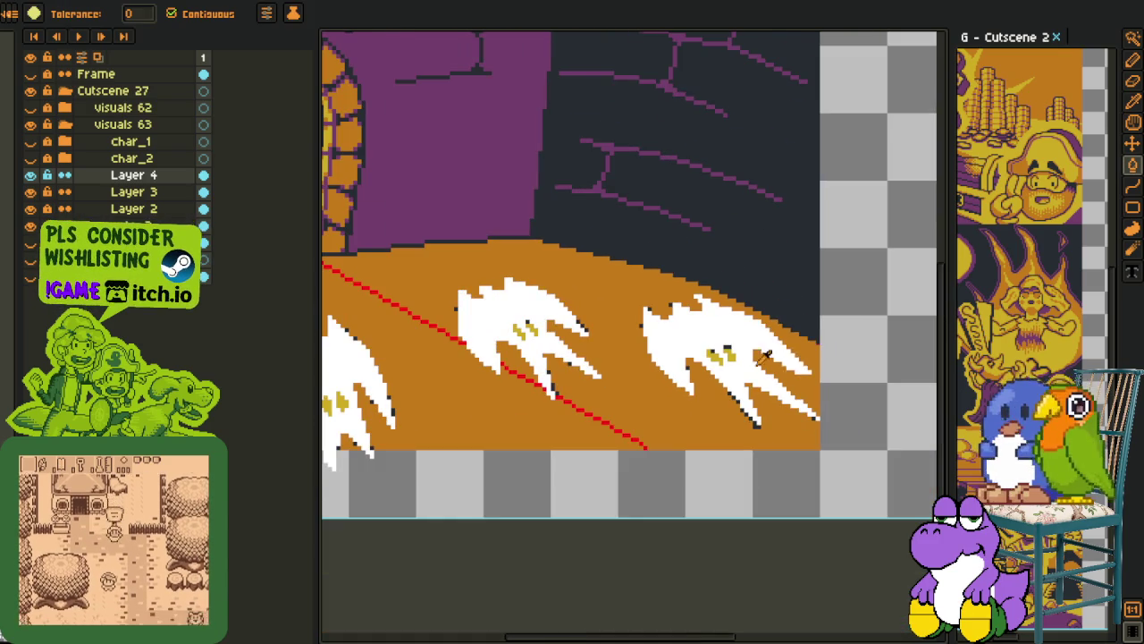
key(i)
scroll(843, 350, up, 2)
key(e)
scroll(706, 369, up, 1)
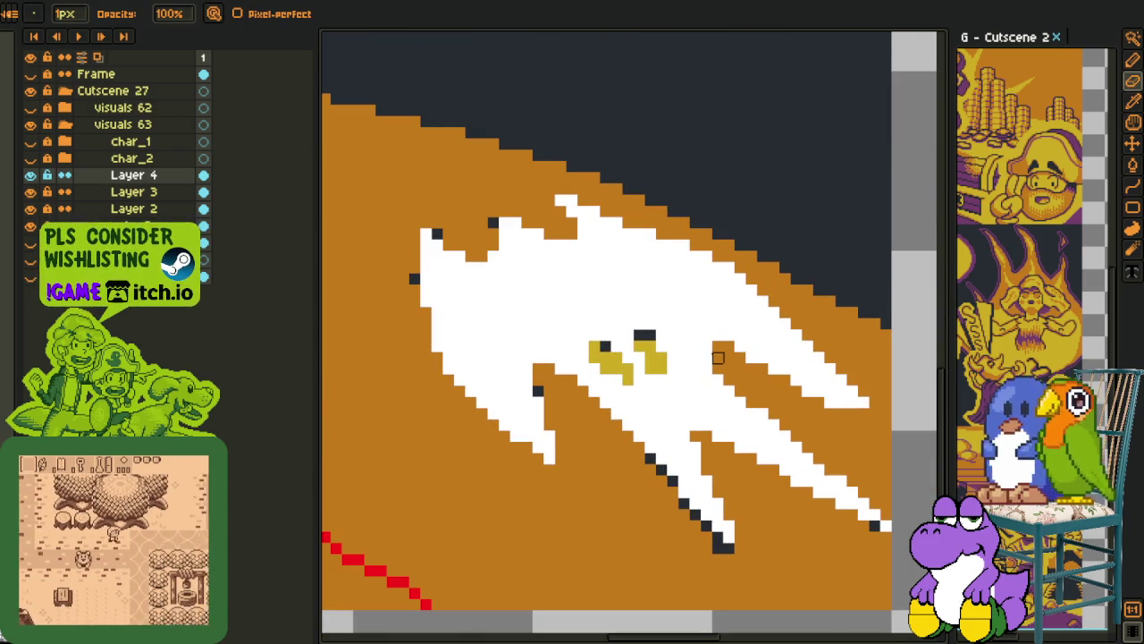
scroll(702, 348, down, 2)
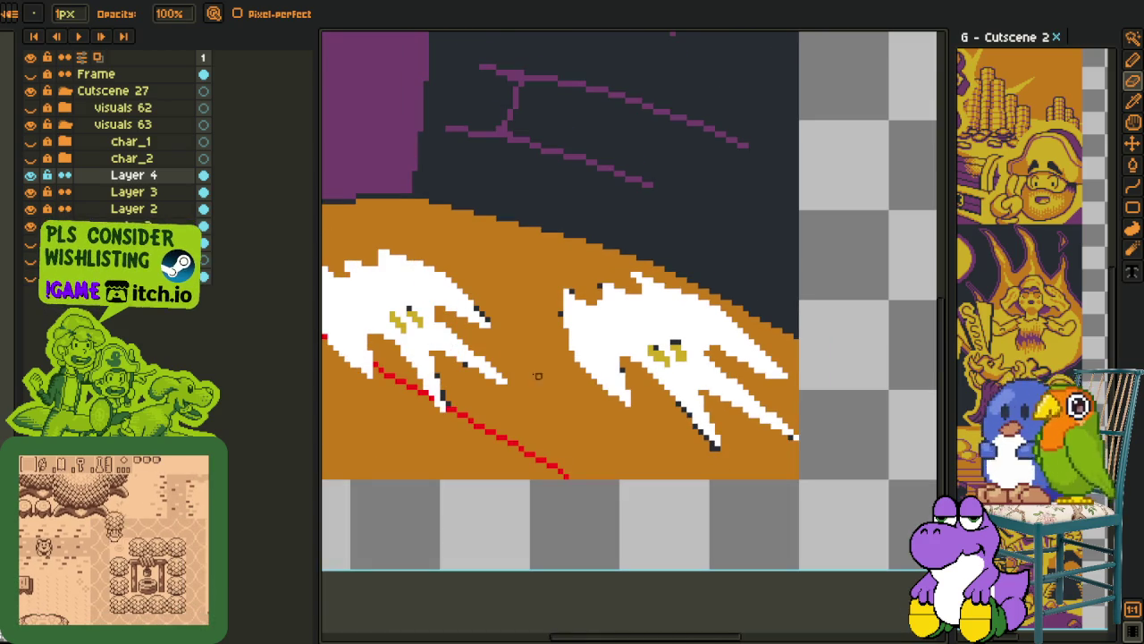
Delete Layer 3 with the red line, undo the deletion, and reselect Layer 4
right_click(96, 192)
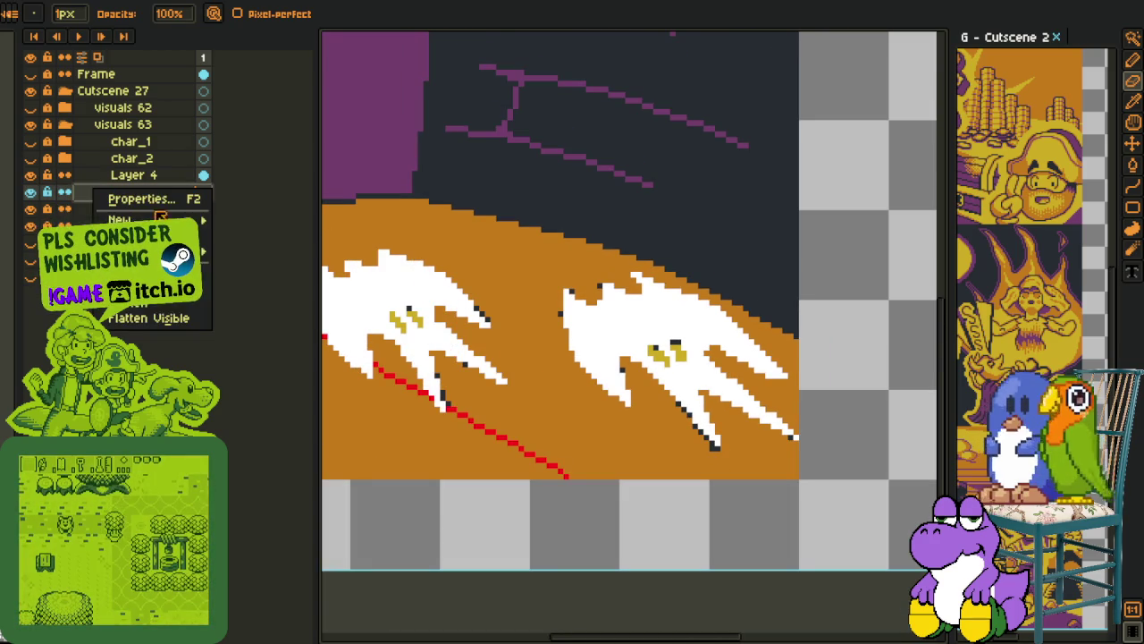
click(179, 235)
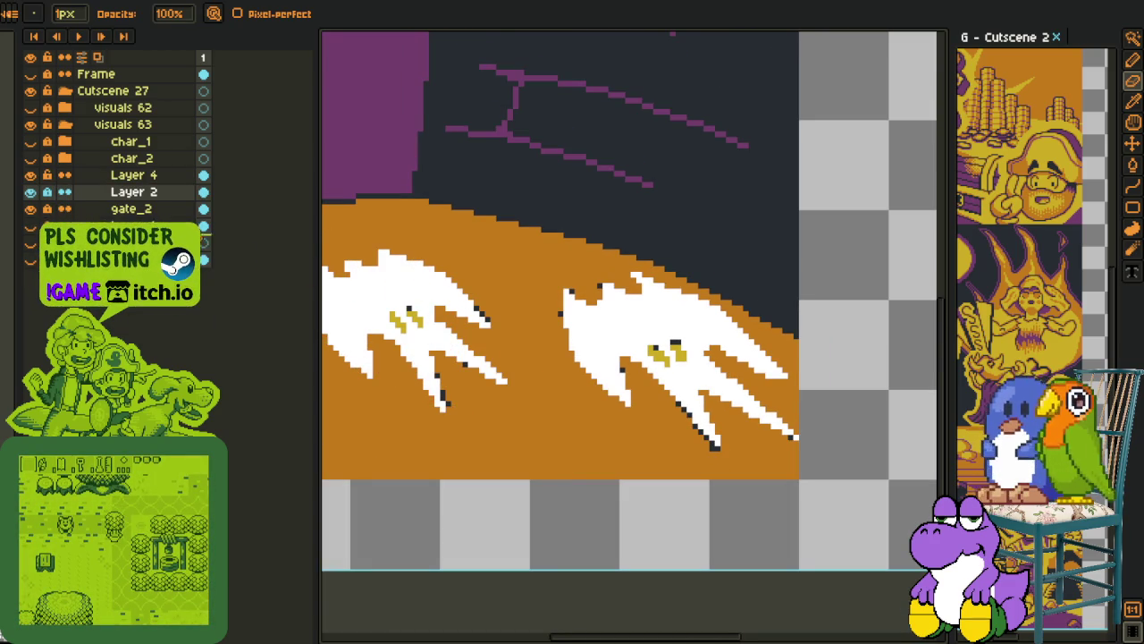
key(ctrl+z)
click(49, 179)
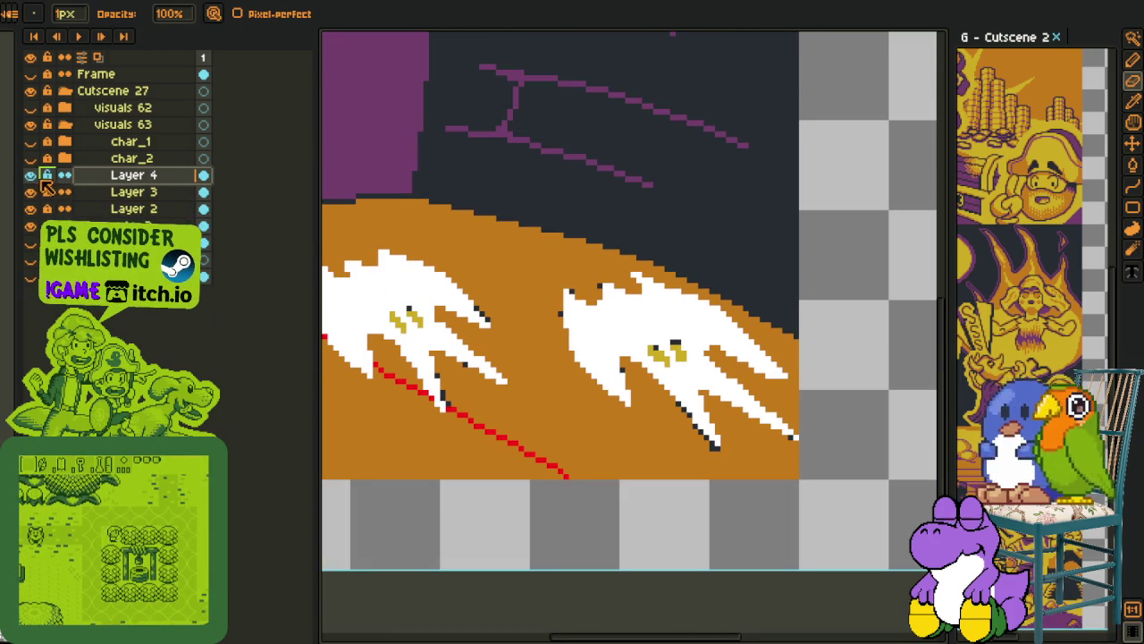
key(m)
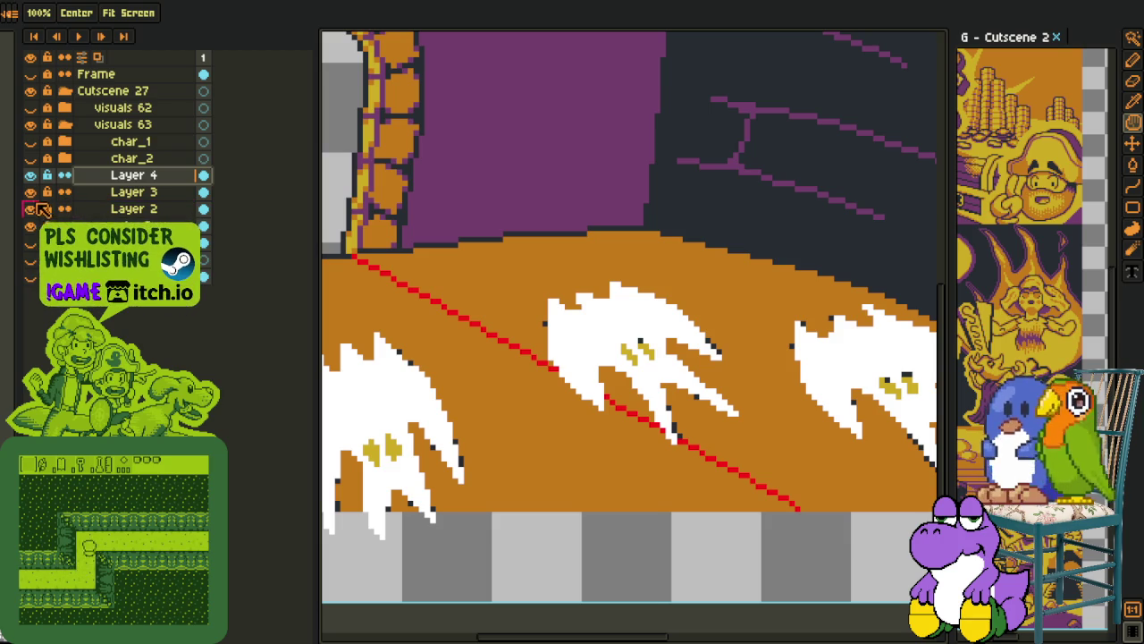
Rename Layer 2 to gate_2 through its layer properties
right_click(129, 211)
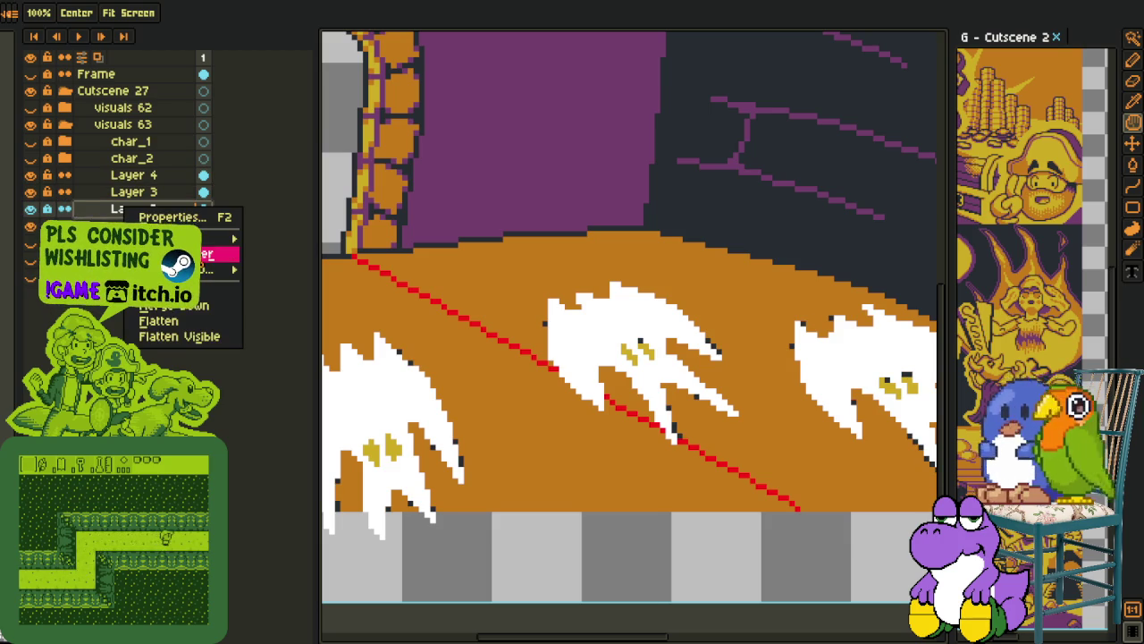
click(205, 254)
key(b)
scroll(528, 250, down, 3)
scroll(475, 357, up, 2)
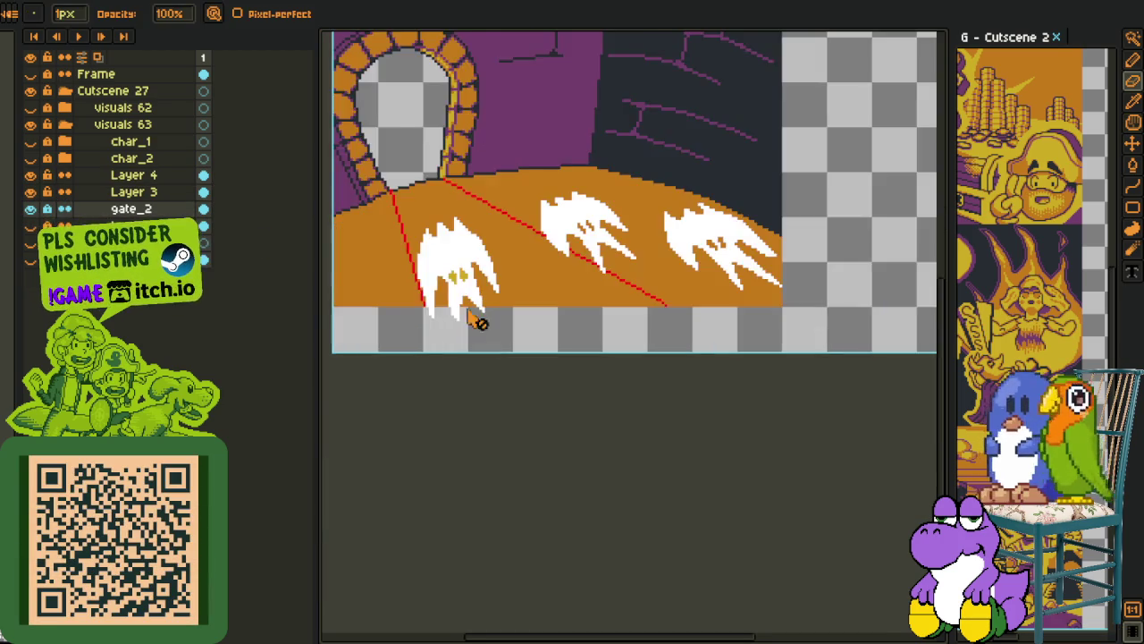
scroll(475, 336, up, 2)
Fill the ghost's right eye yellow on Layer 4
click(134, 174)
key(i)
scroll(466, 286, up, 1)
scroll(466, 286, up, 1)
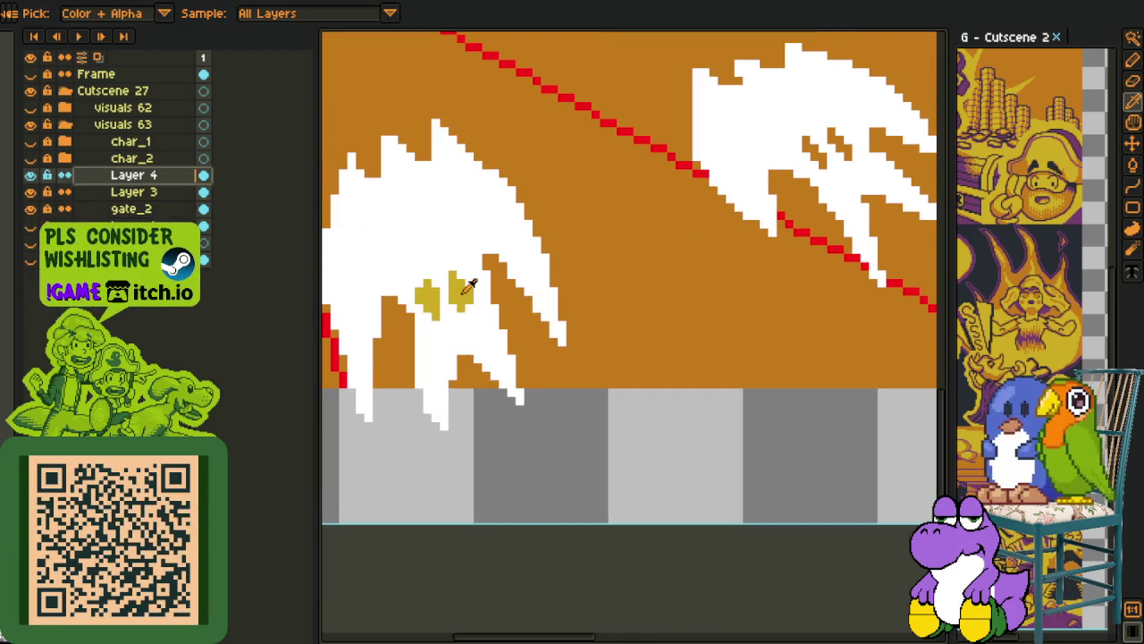
scroll(467, 286, up, 1)
scroll(483, 251, up, 1)
key(g)
scroll(492, 224, up, 1)
click(498, 208)
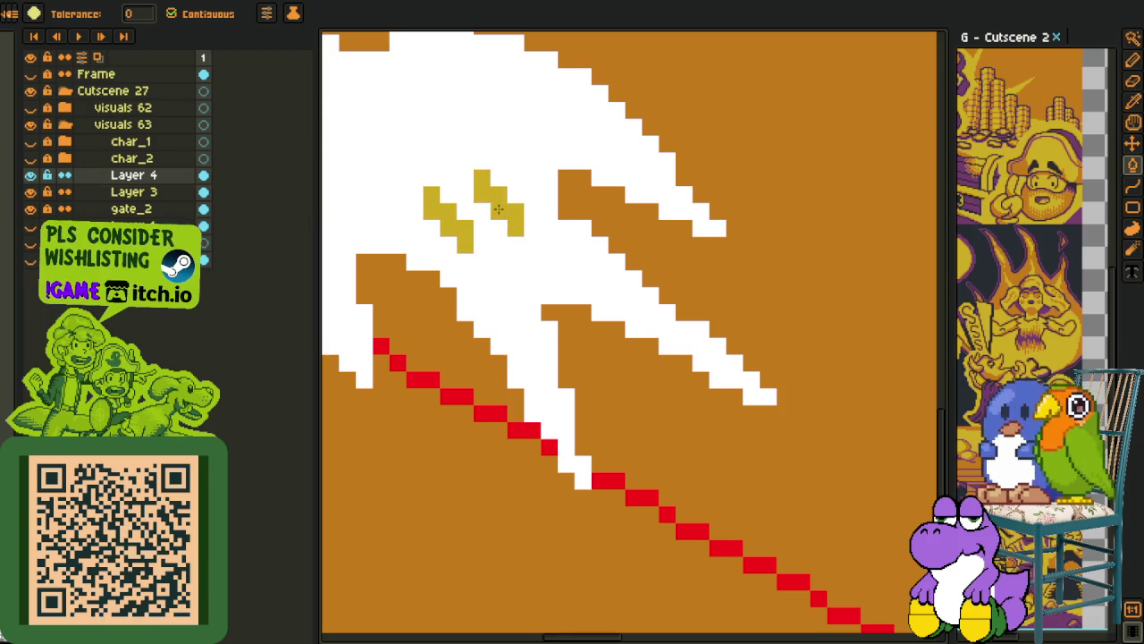
Fill a leftover ghost eye pixel yellow
scroll(682, 224, down, 3)
scroll(582, 238, up, 2)
scroll(626, 250, up, 2)
click(731, 254)
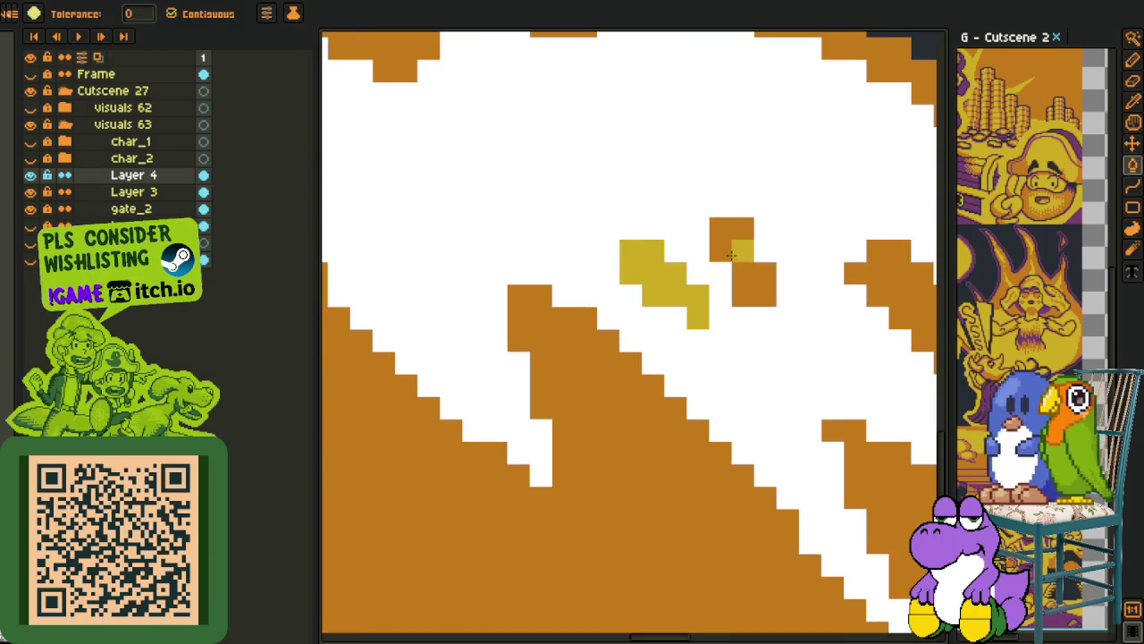
scroll(731, 254, down, 3)
key(i)
scroll(663, 355, down, 1)
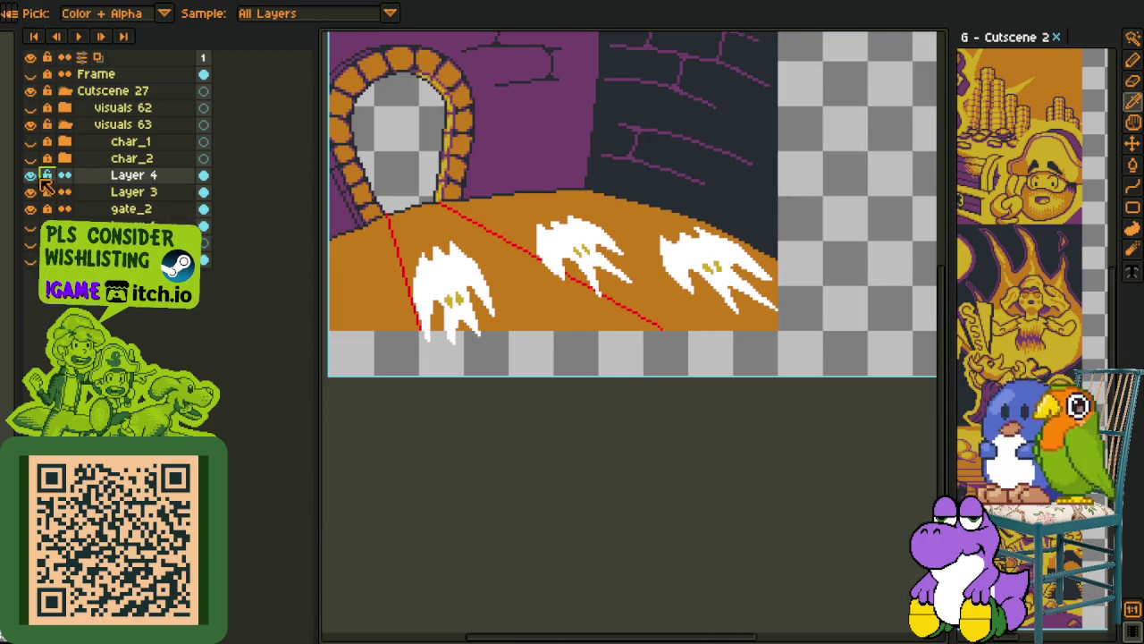
Move Layer 4 below Layer 3 and select the red-line Layer 3
click(34, 176)
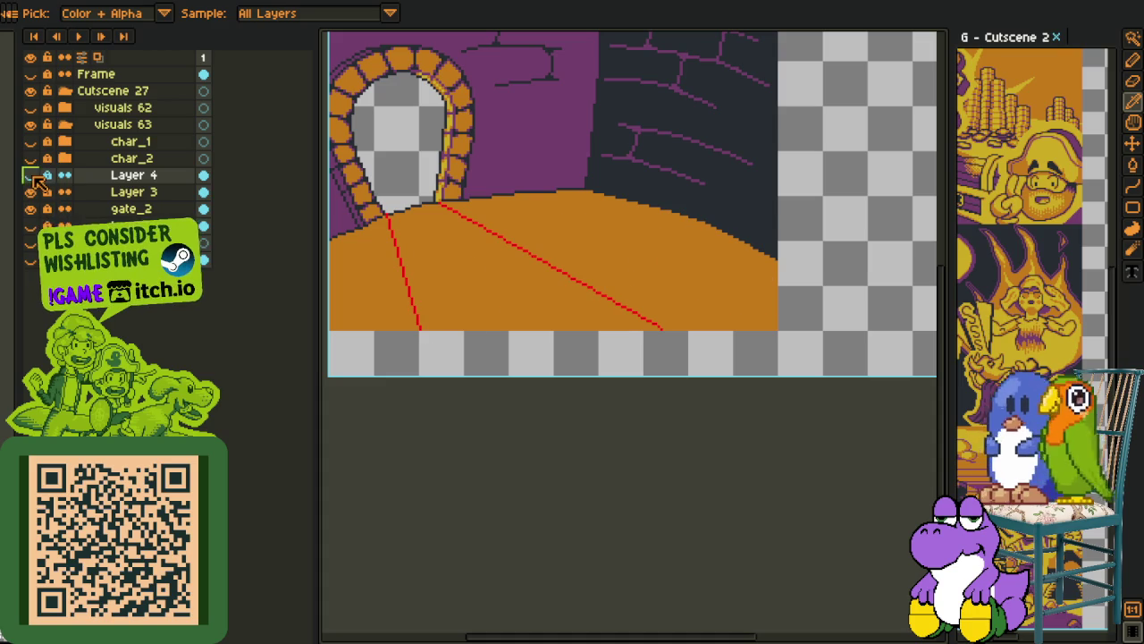
click(34, 177)
drag(93, 179, 97, 204)
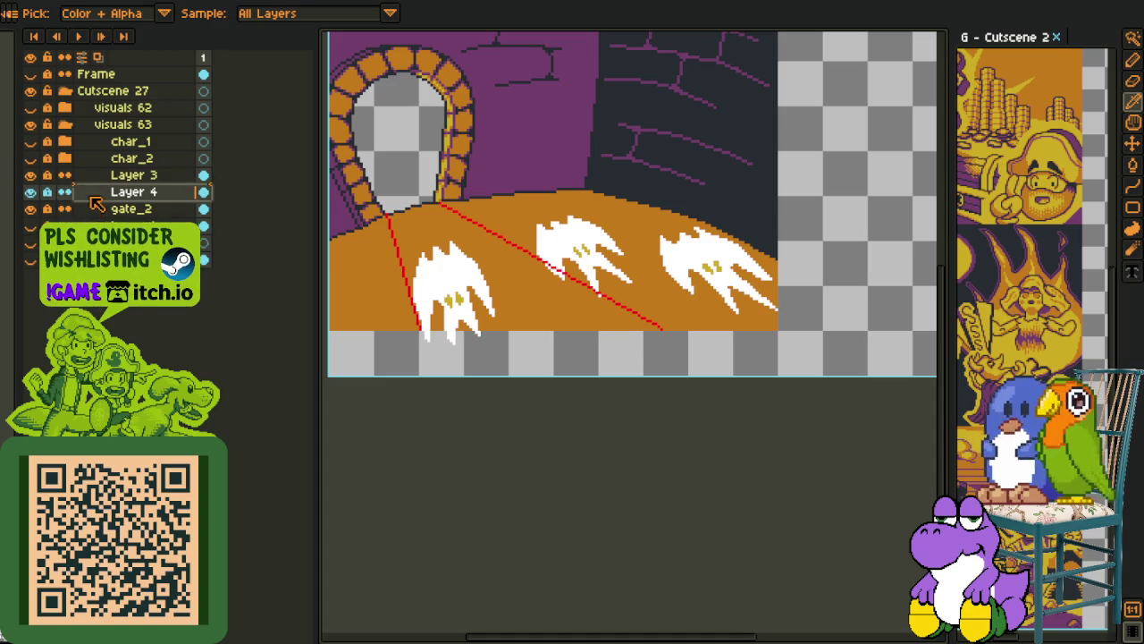
click(100, 175)
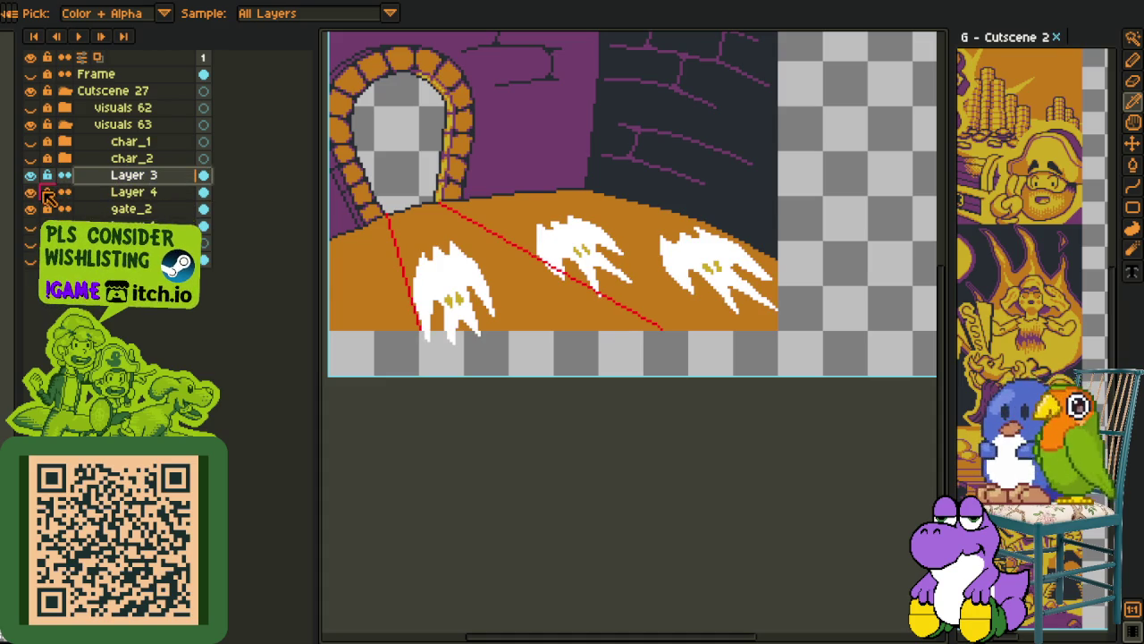
Toggle Layer 4 and gate_2 visibility off and back on to check the red lines
click(30, 191)
click(31, 208)
click(32, 191)
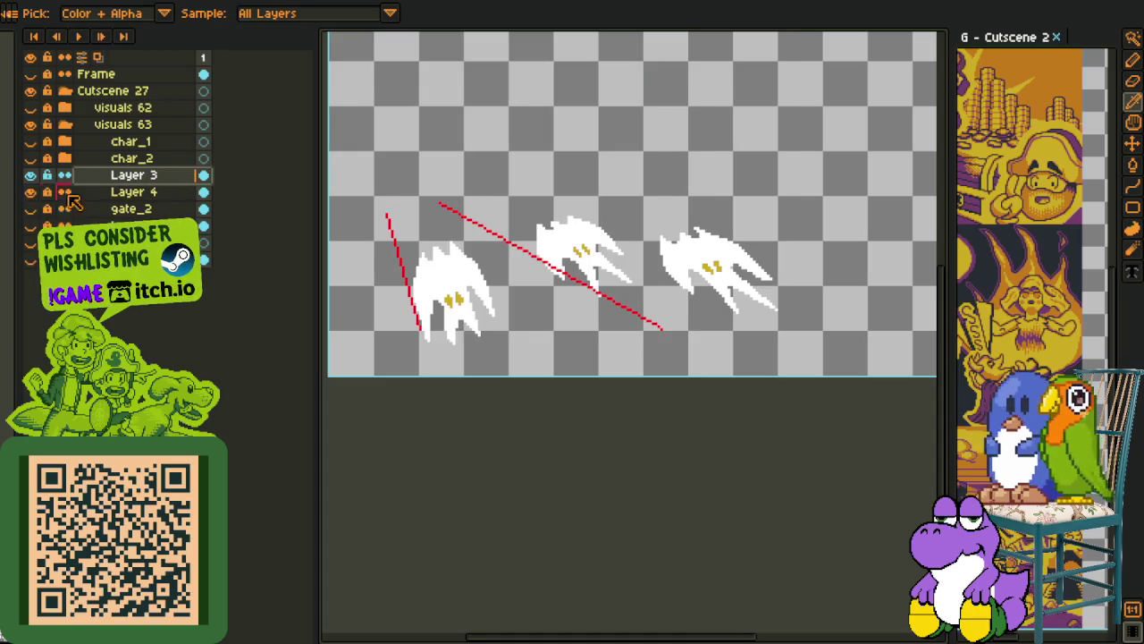
click(32, 208)
scroll(474, 201, up, 3)
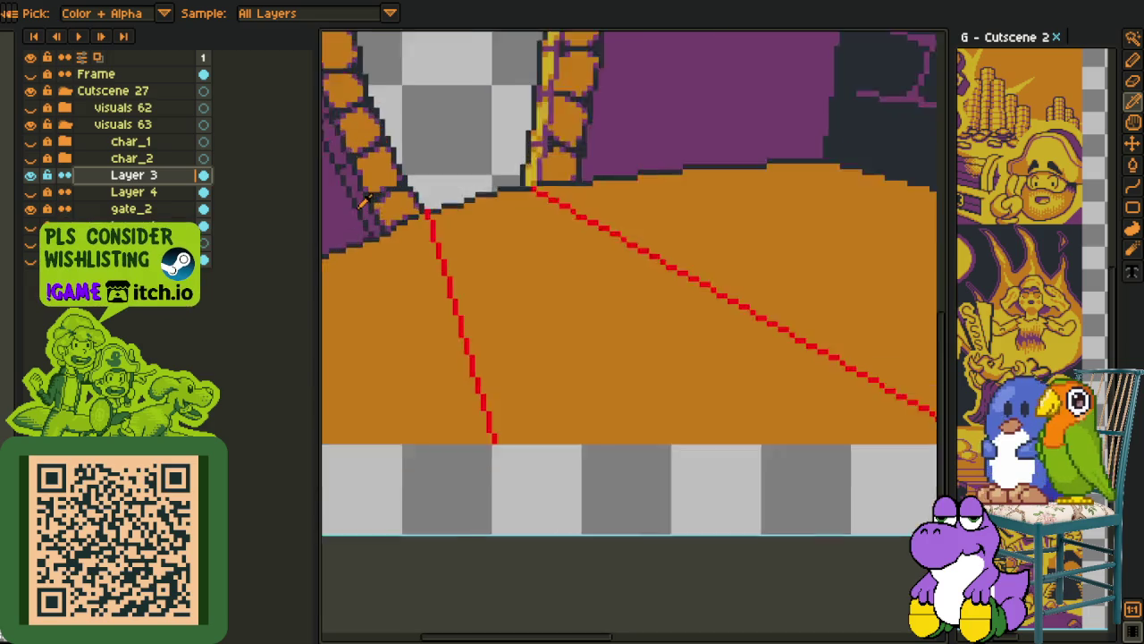
scroll(473, 201, up, 3)
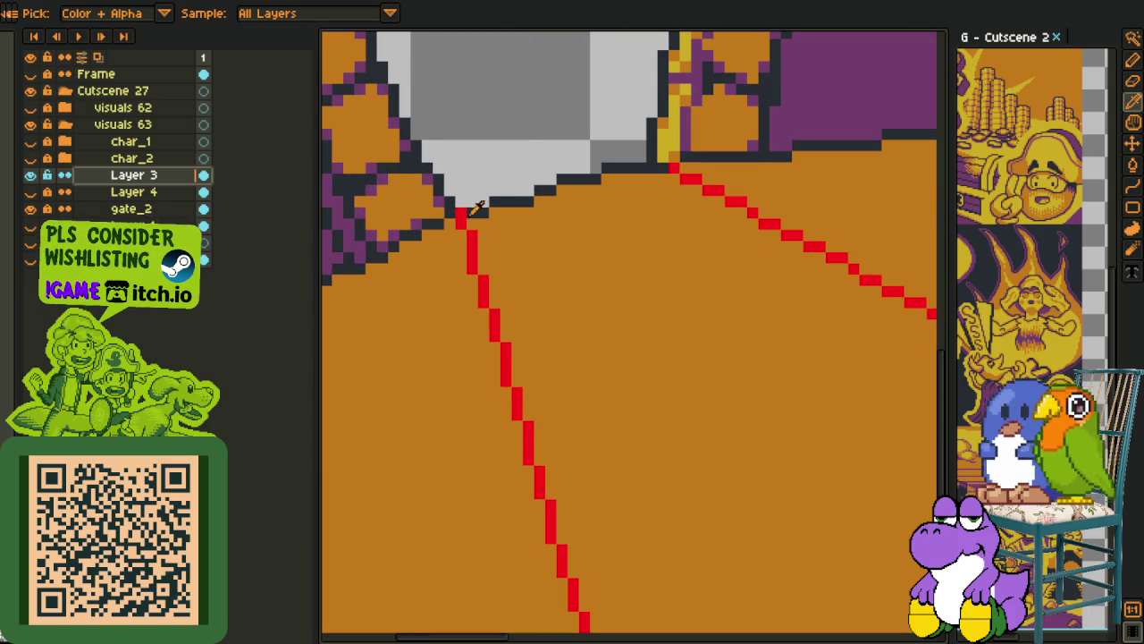
Fill the floor wedge between the two red lines with red
key(e)
key(o)
key(g)
click(474, 229)
scroll(474, 229, down, 3)
key(m)
drag(548, 260, 537, 258)
Replace the wedge's red with a darker orange-red and show Layer 4's ghosts again
key(i)
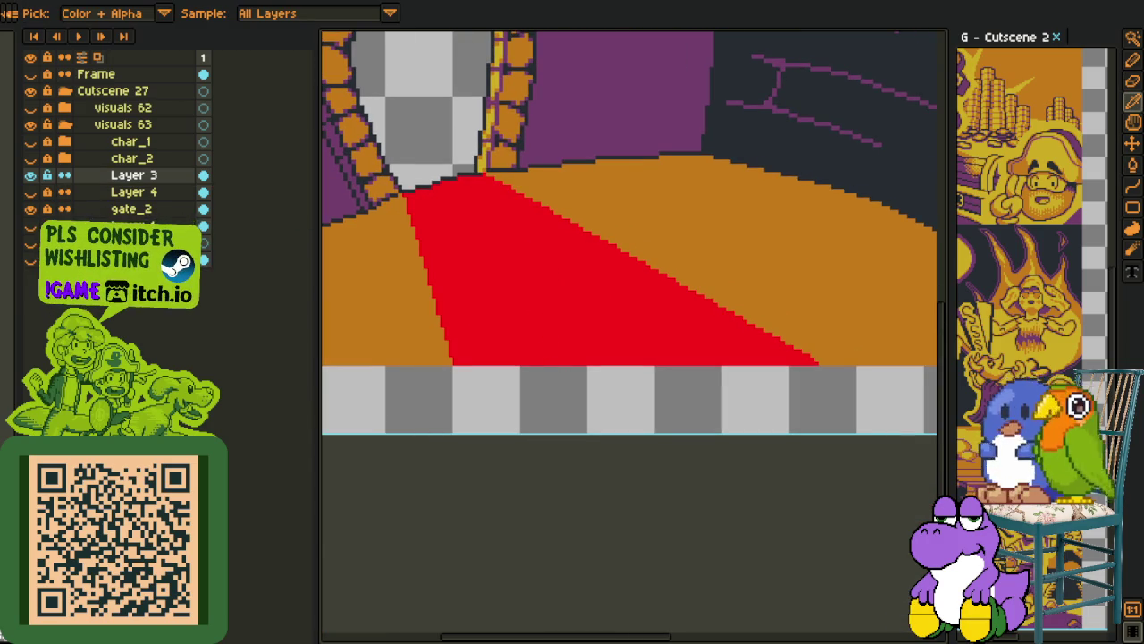
key(shift+r)
click(442, 501)
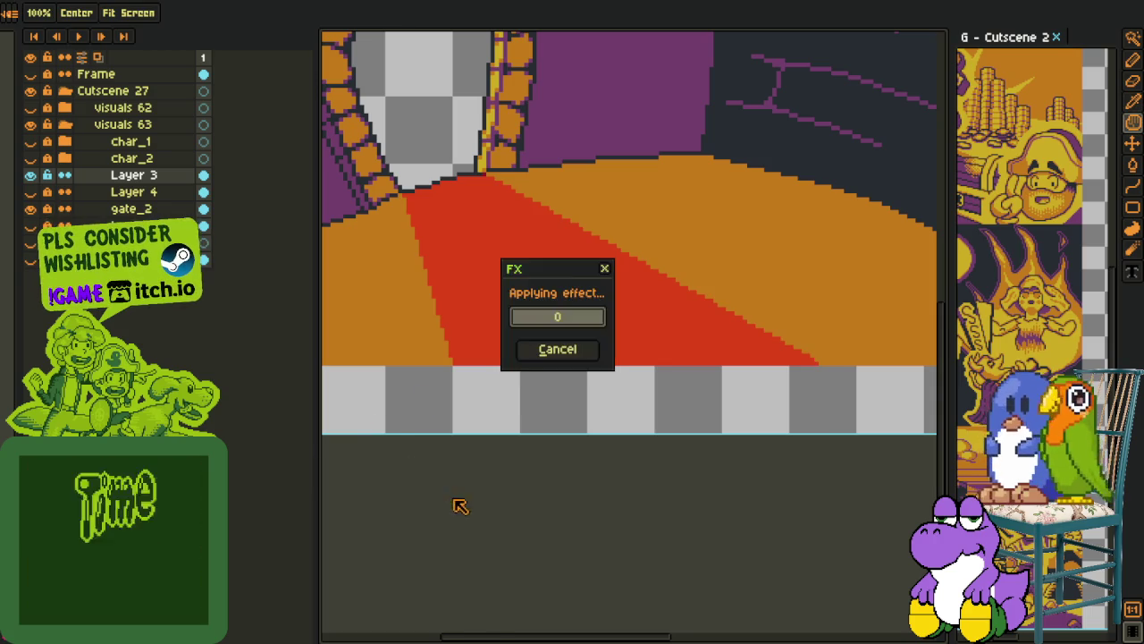
click(30, 191)
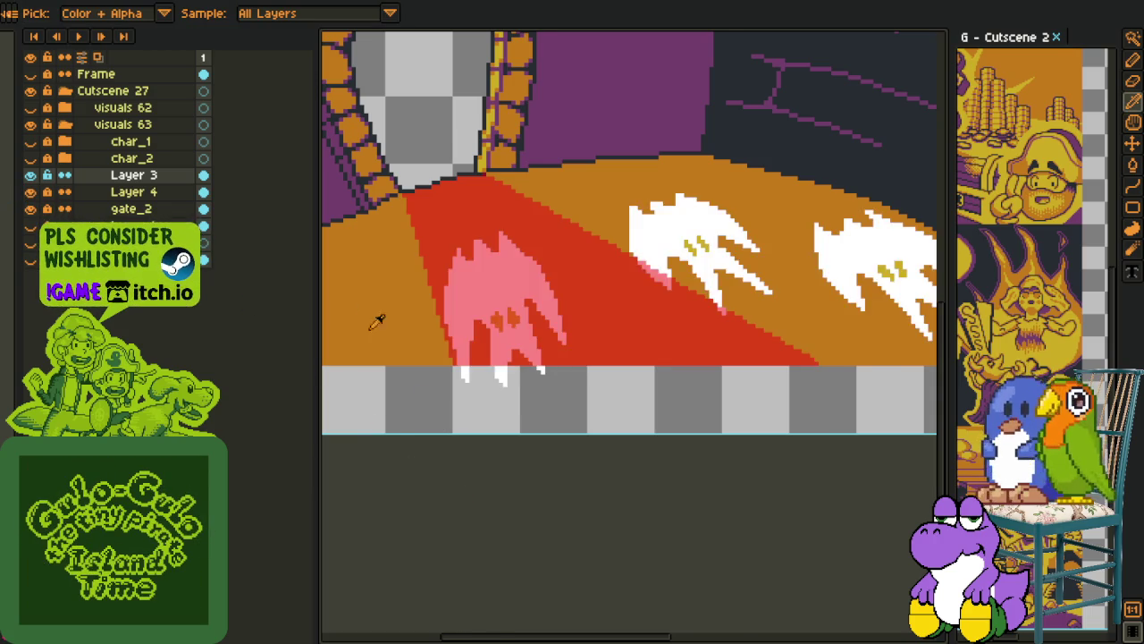
Zoom and pan to bring the arch and floor into view
scroll(536, 396, down, 2)
scroll(500, 375, up, 2)
scroll(529, 437, up, 1)
key(m)
scroll(528, 437, down, 1)
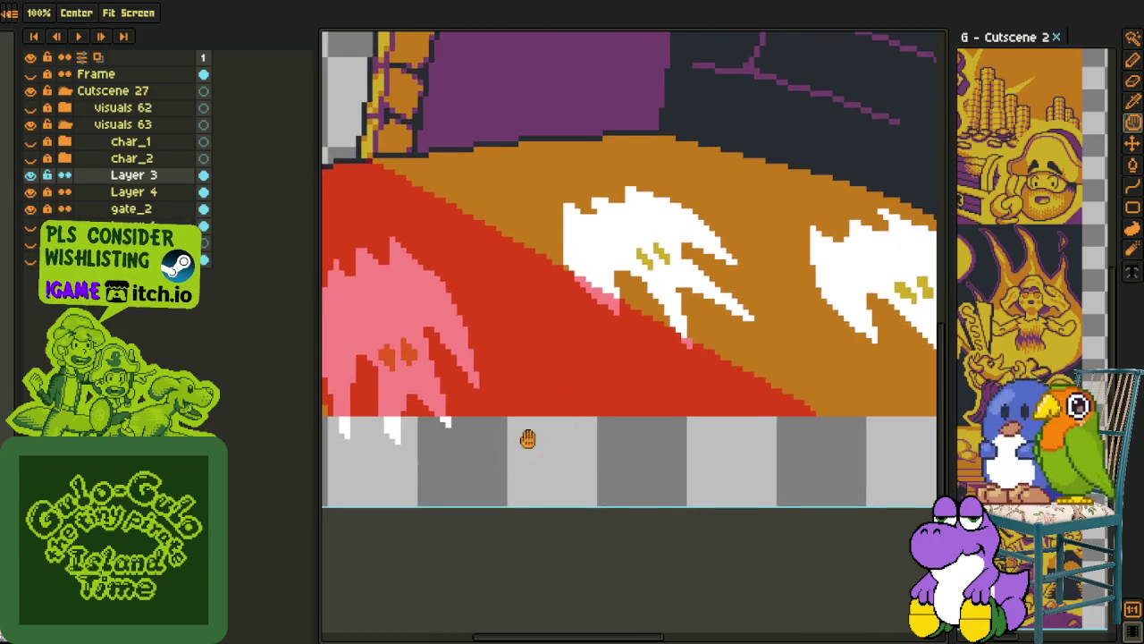
scroll(572, 373, down, 1)
key(i)
scroll(505, 394, down, 1)
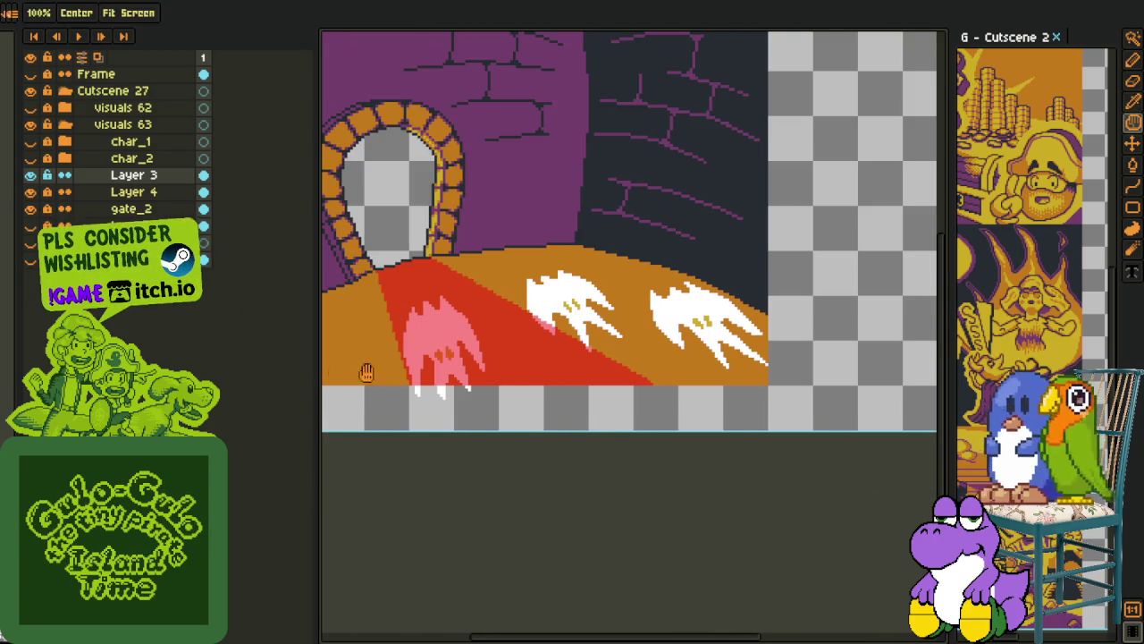
drag(355, 373, 456, 367)
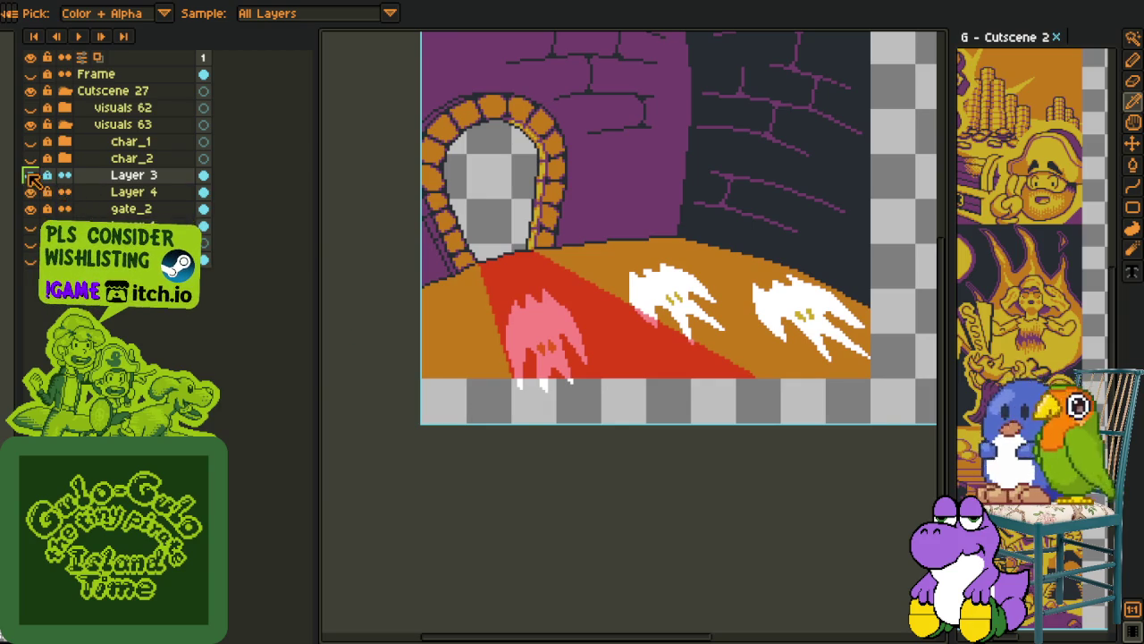
Toggle Layer 3, char_1 and char_2 visibility to compare, leaving the characters hidden
click(30, 175)
click(31, 176)
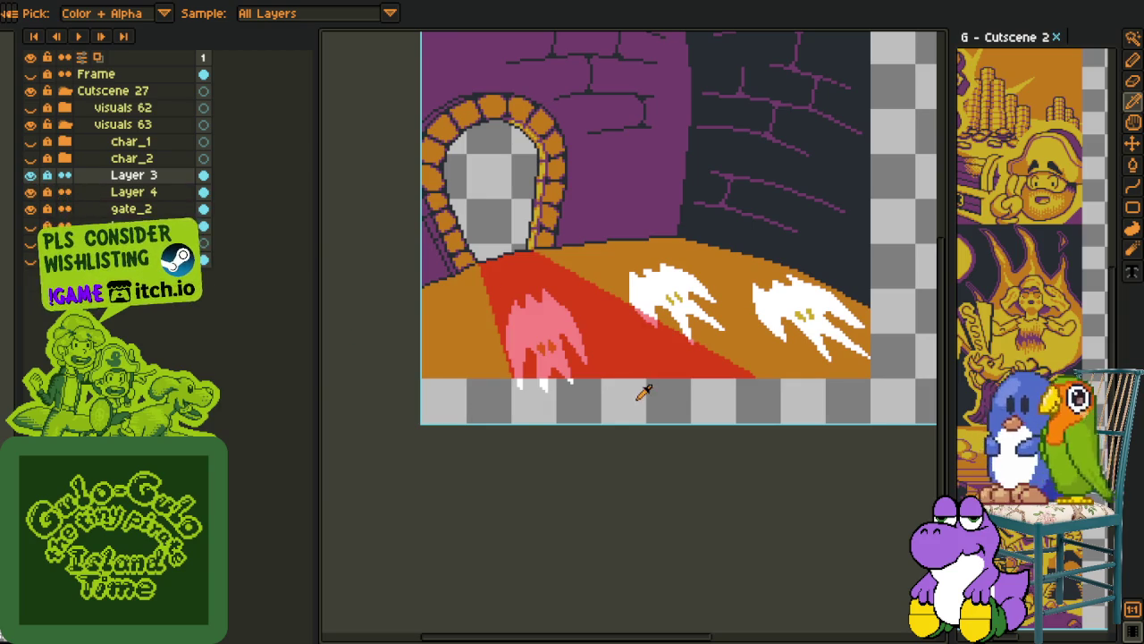
click(31, 159)
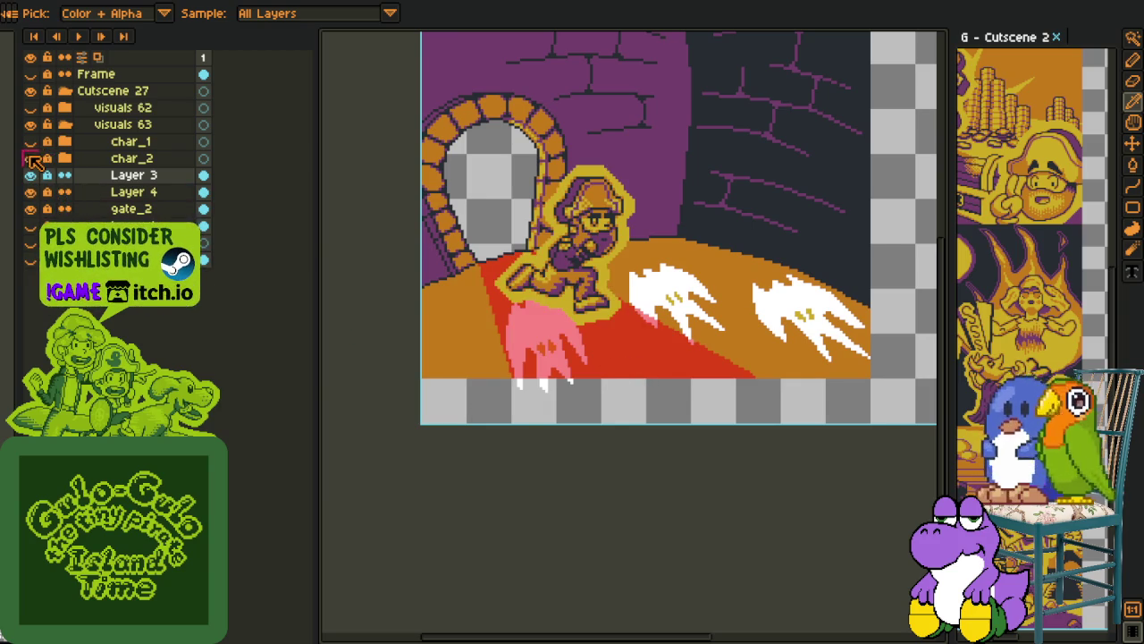
click(30, 142)
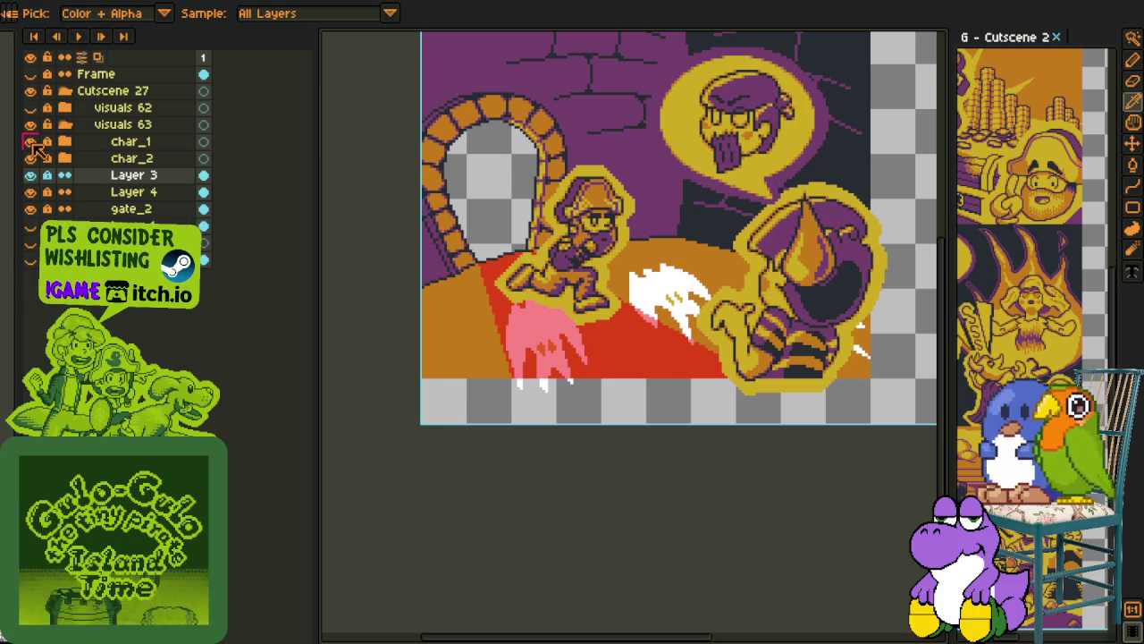
click(33, 143)
click(33, 143)
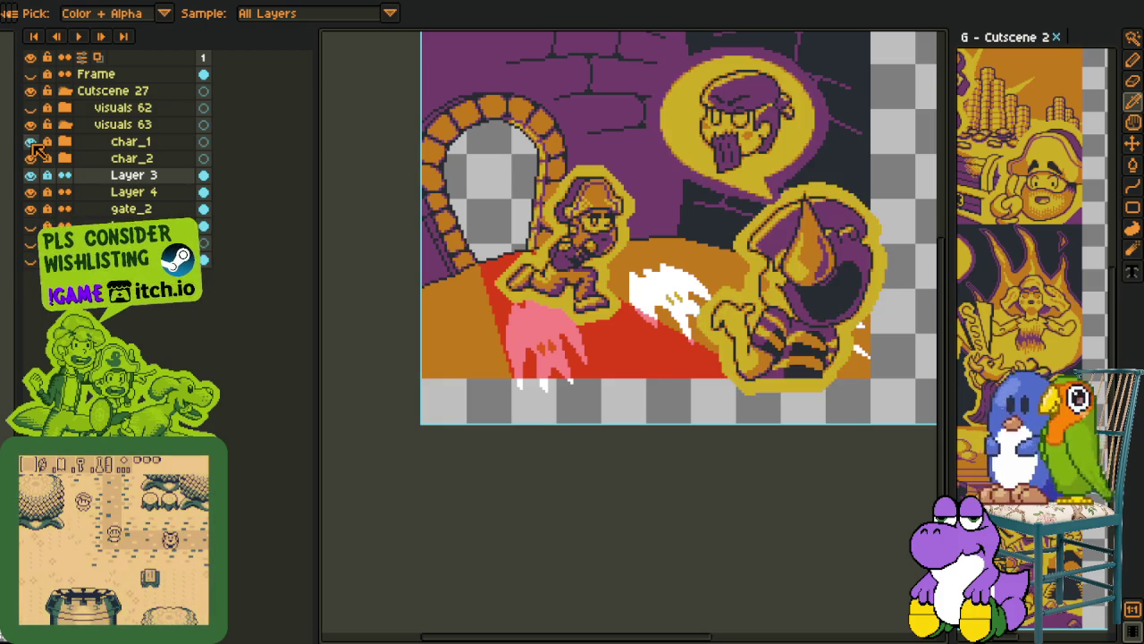
click(31, 141)
click(31, 159)
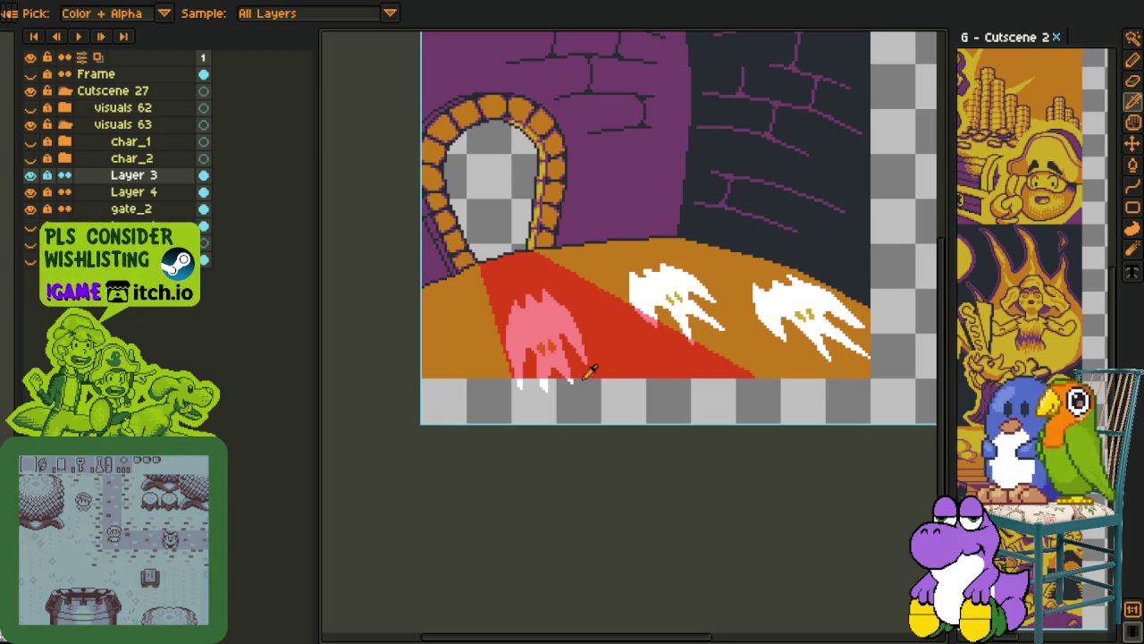
On Layer 4, delete the ghost pixels spilling below the floor edge
drag(592, 388, 519, 388)
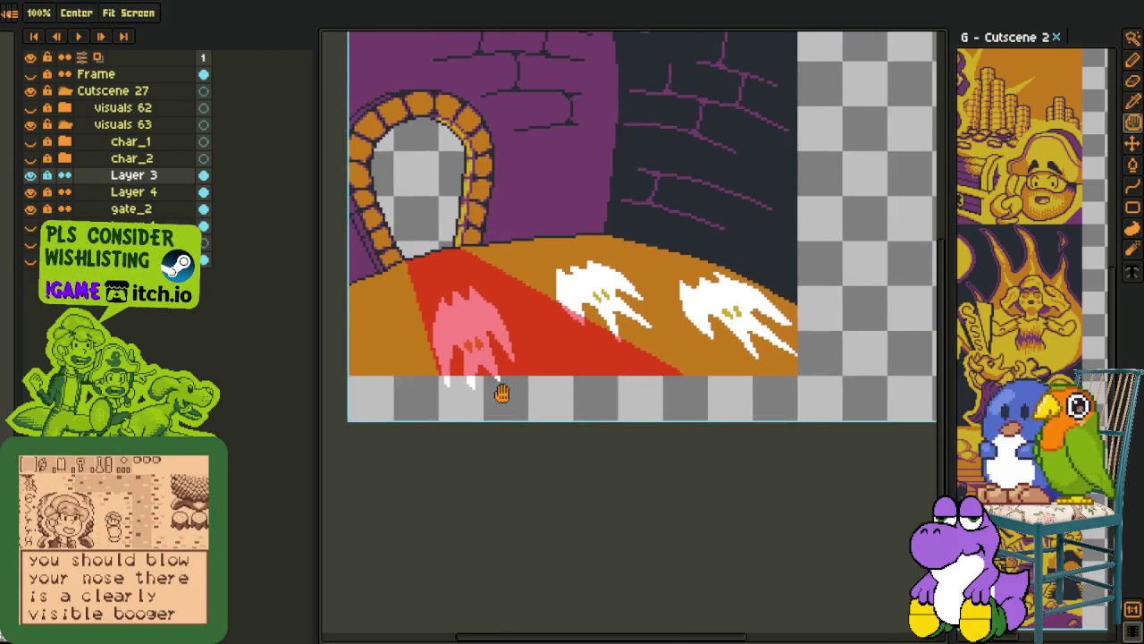
key(ctrl+plus)
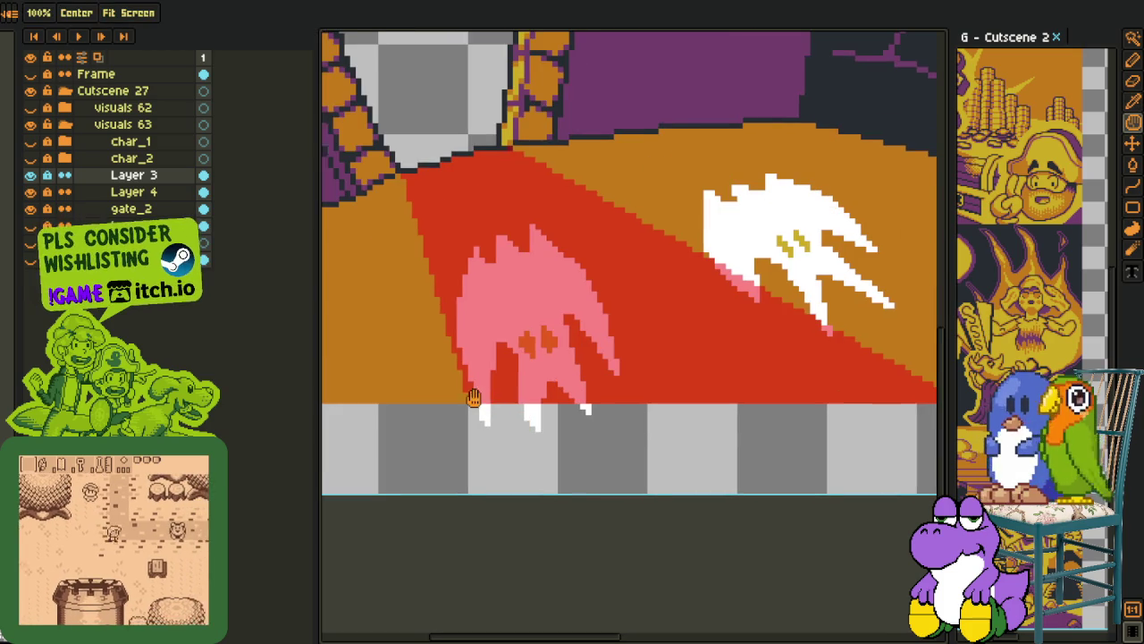
click(133, 191)
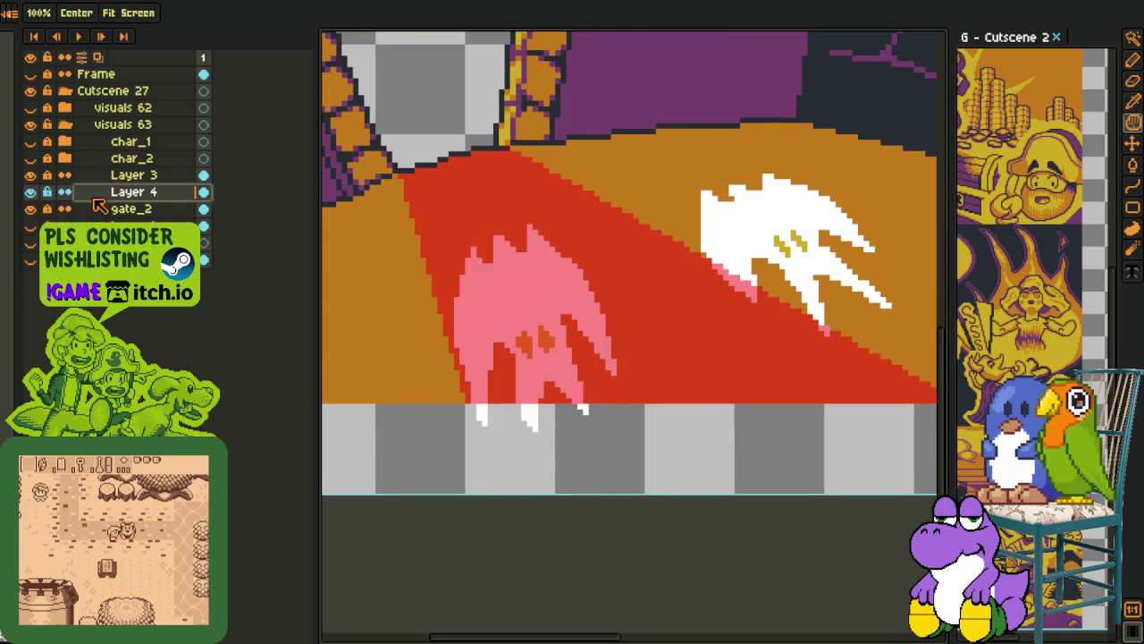
drag(465, 409, 702, 542)
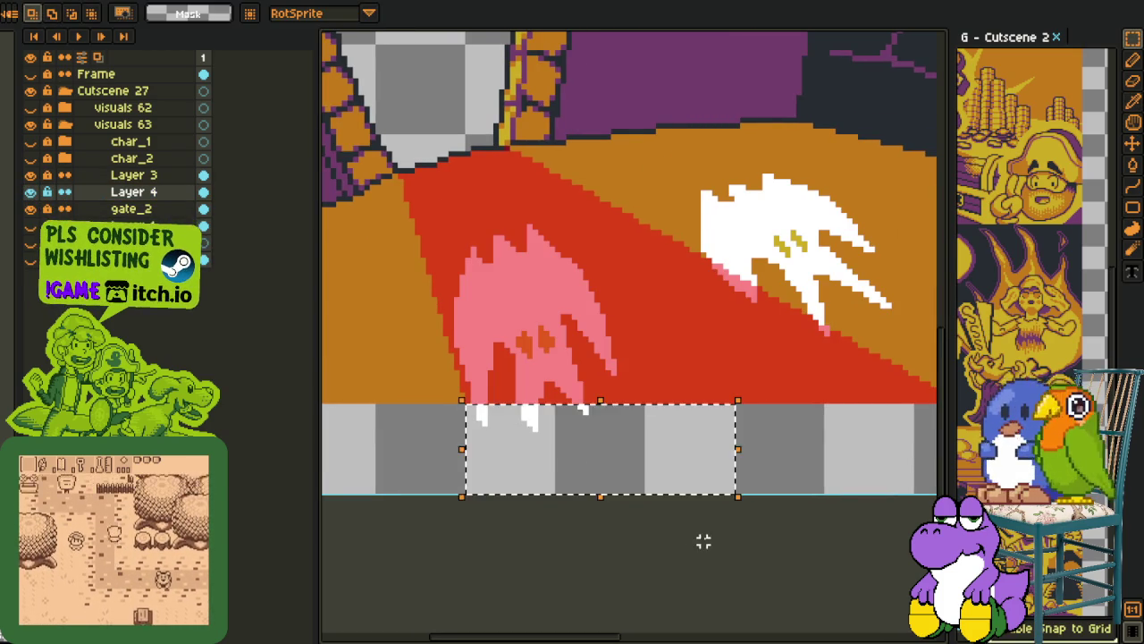
key(Delete)
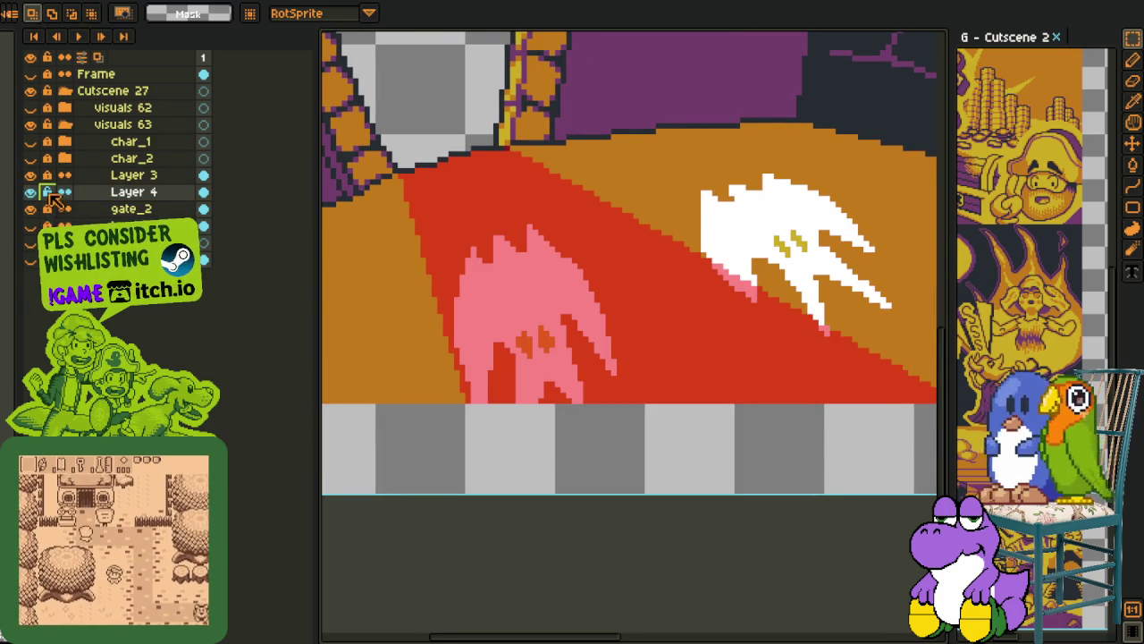
Reselect Layer 3, zoom out over the arch, and open Layer 4's layer menu
click(118, 177)
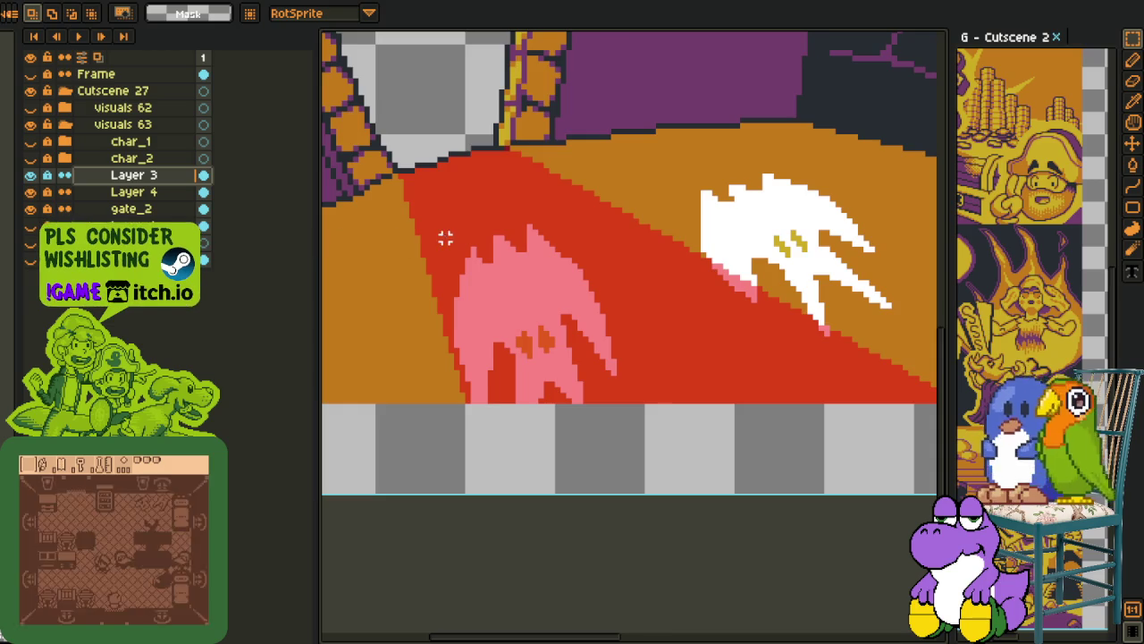
scroll(446, 237, down, 3)
key(z)
right_click(100, 192)
mouse_move(134, 255)
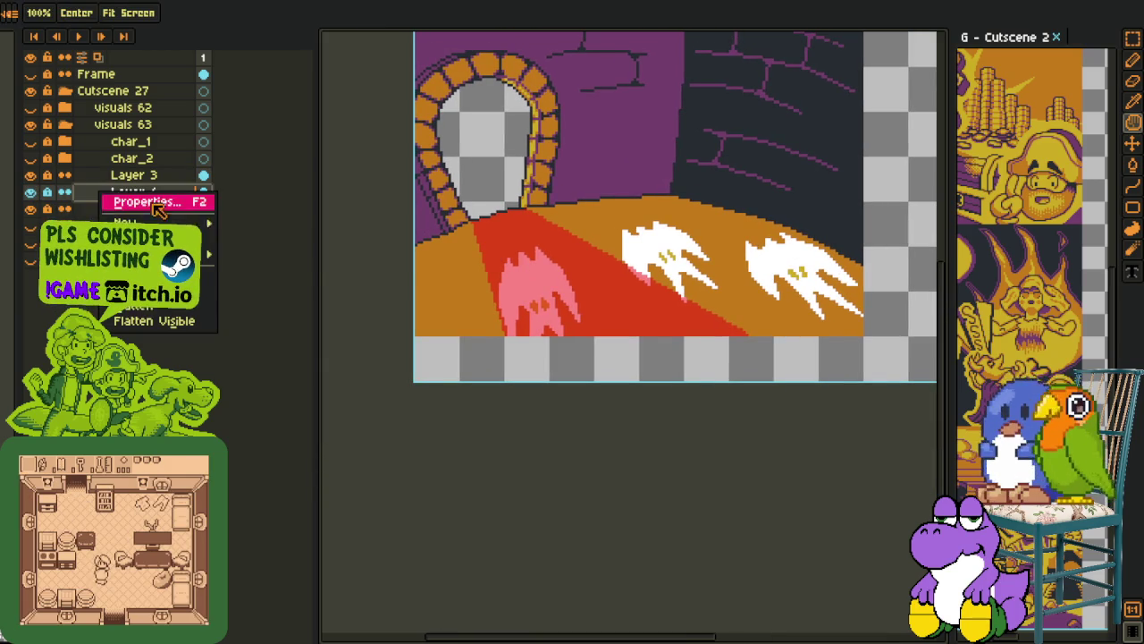
Add a new empty layer above Layer 4, undoing an accidental grouping first
click(286, 240)
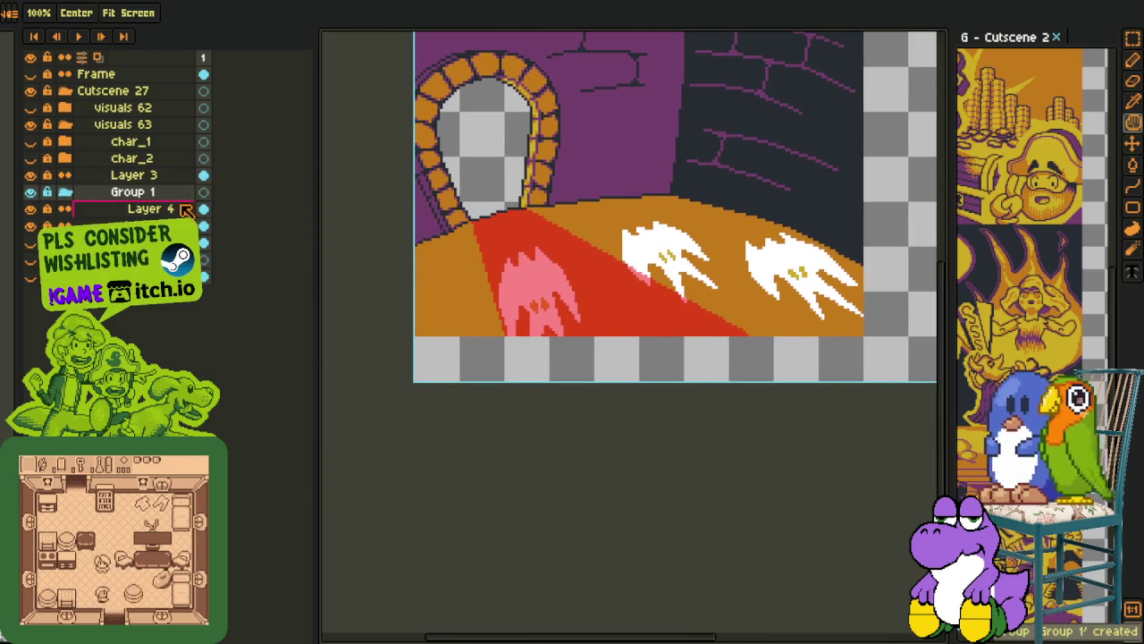
key(ctrl+z)
right_click(156, 193)
mouse_move(181, 220)
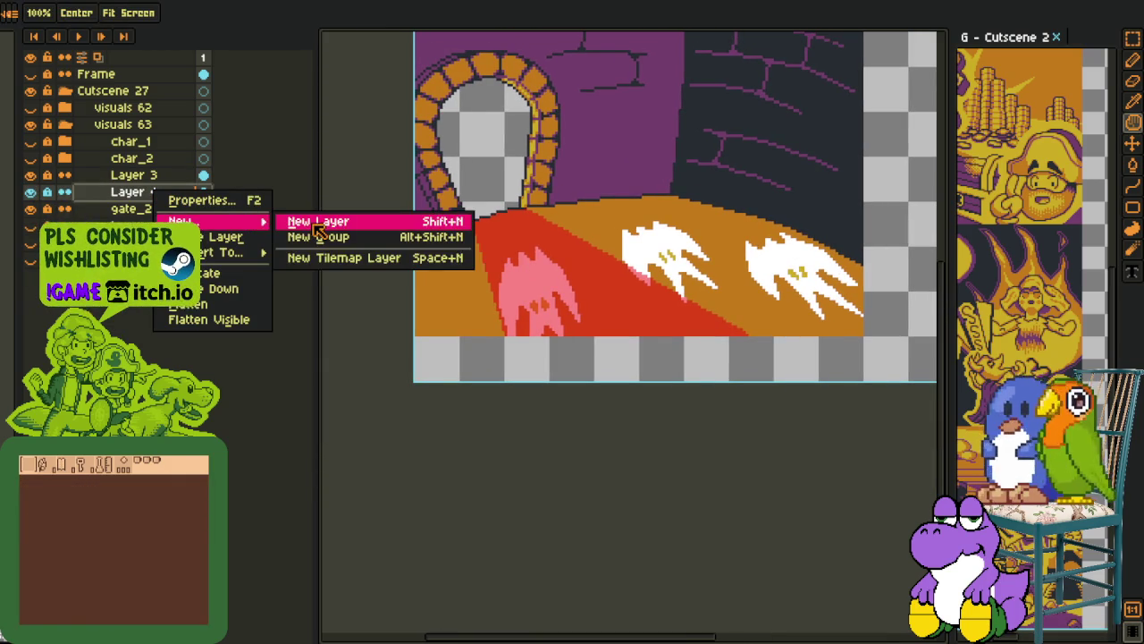
click(317, 221)
key(o)
scroll(451, 230, up, 2)
scroll(500, 234, up, 2)
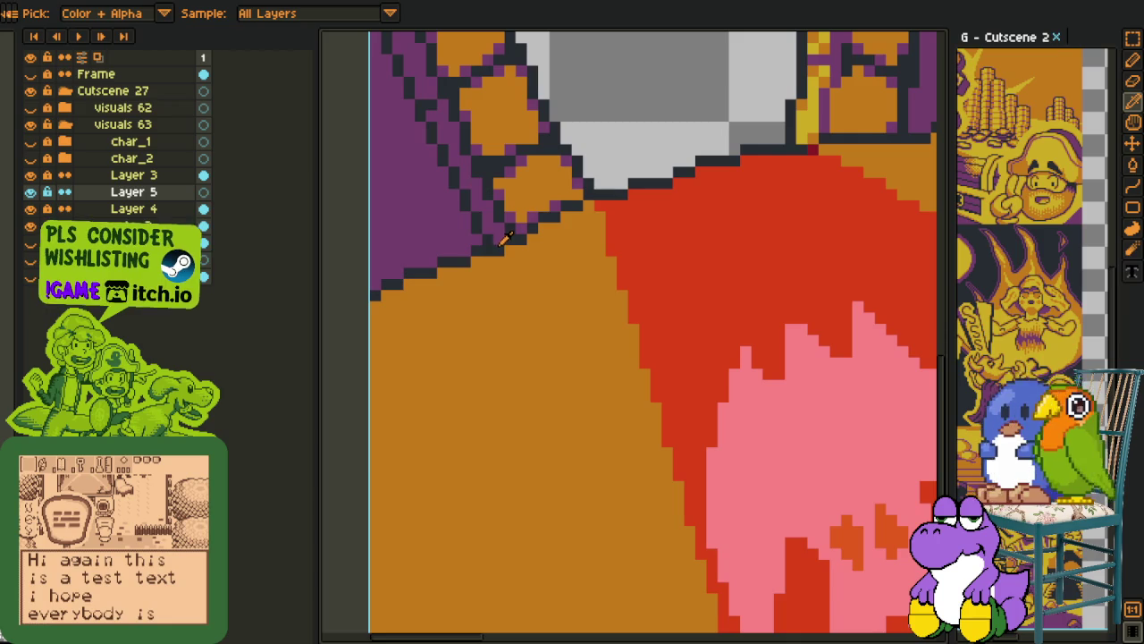
drag(477, 322, 412, 253)
Pencil dark branching crack lines across the orange floor left of the red wedge
key(b)
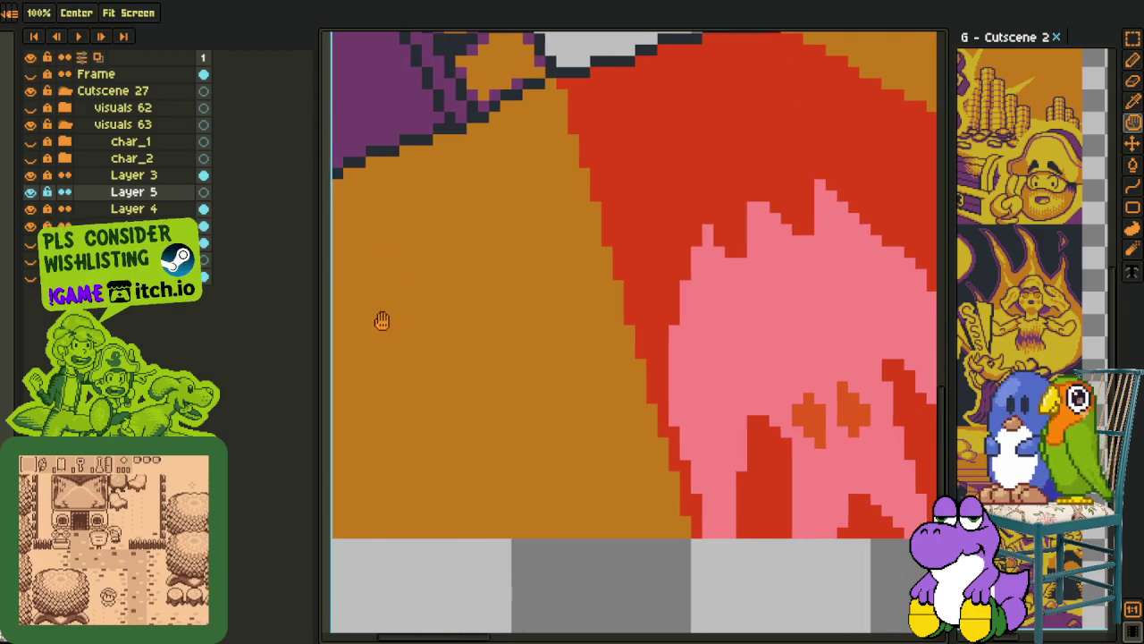
drag(407, 328, 556, 271)
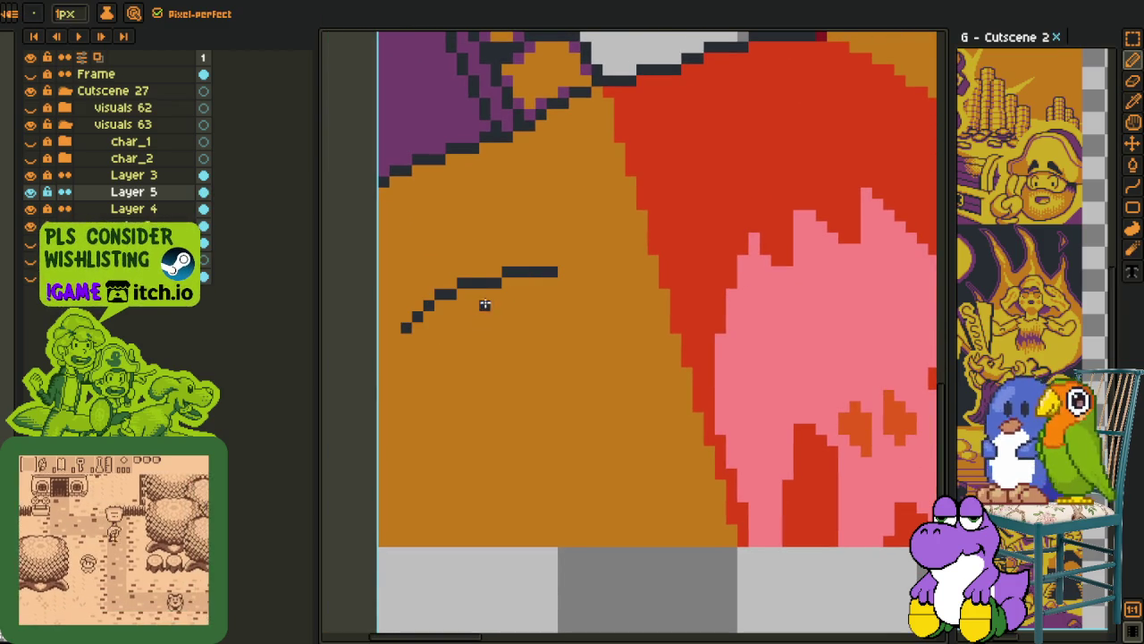
drag(471, 304, 493, 327)
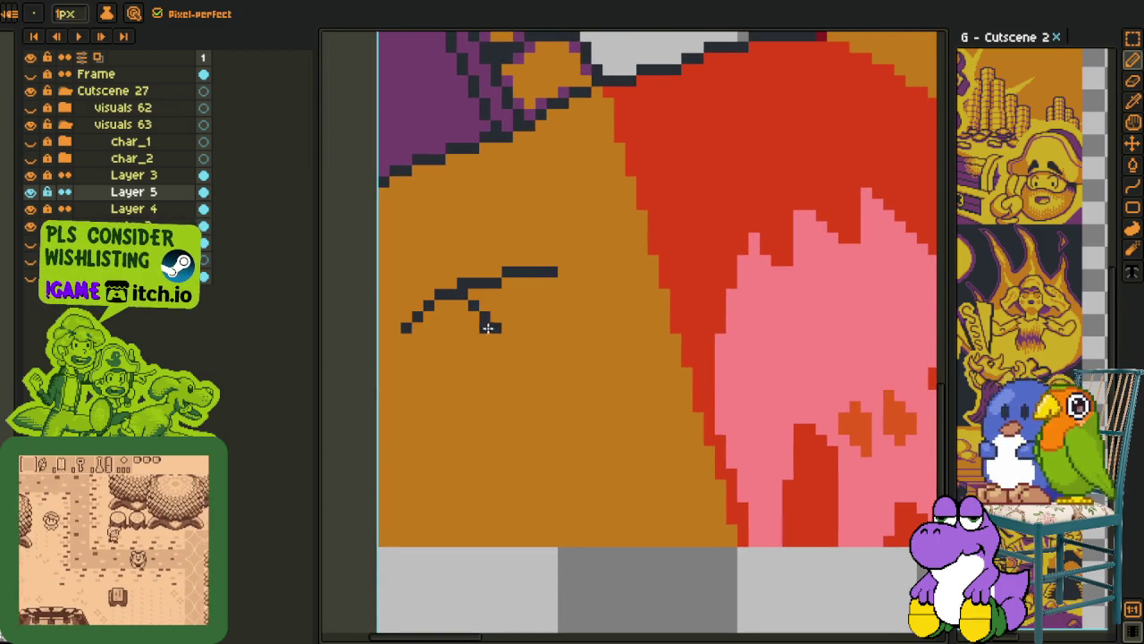
drag(439, 373, 578, 317)
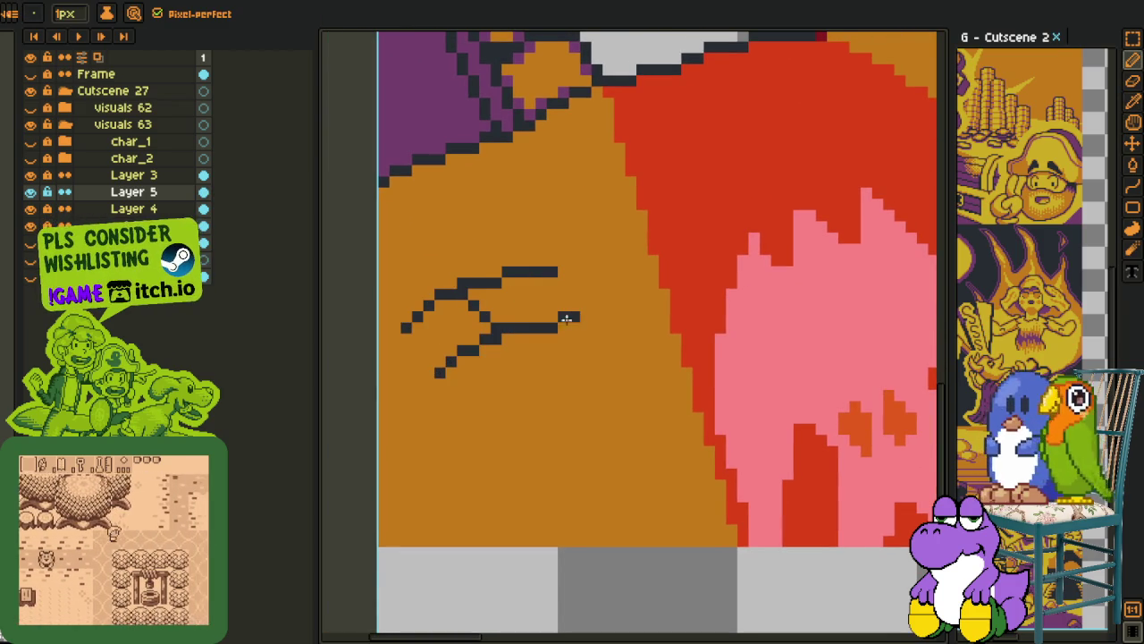
scroll(497, 338, down, 2)
scroll(527, 336, up, 2)
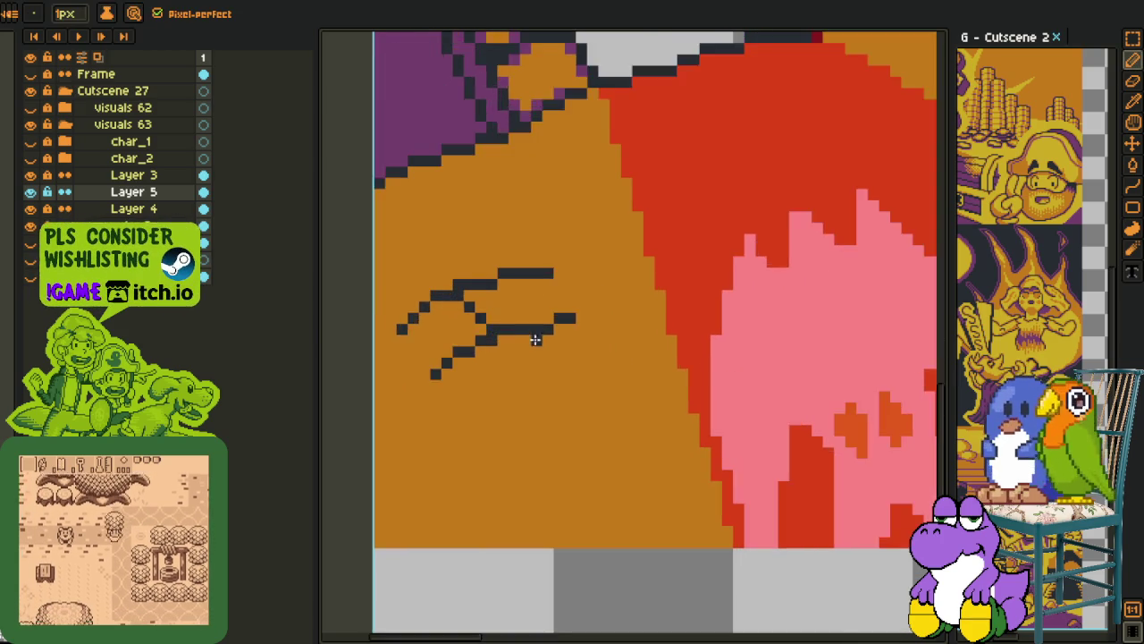
scroll(521, 340, up, 1)
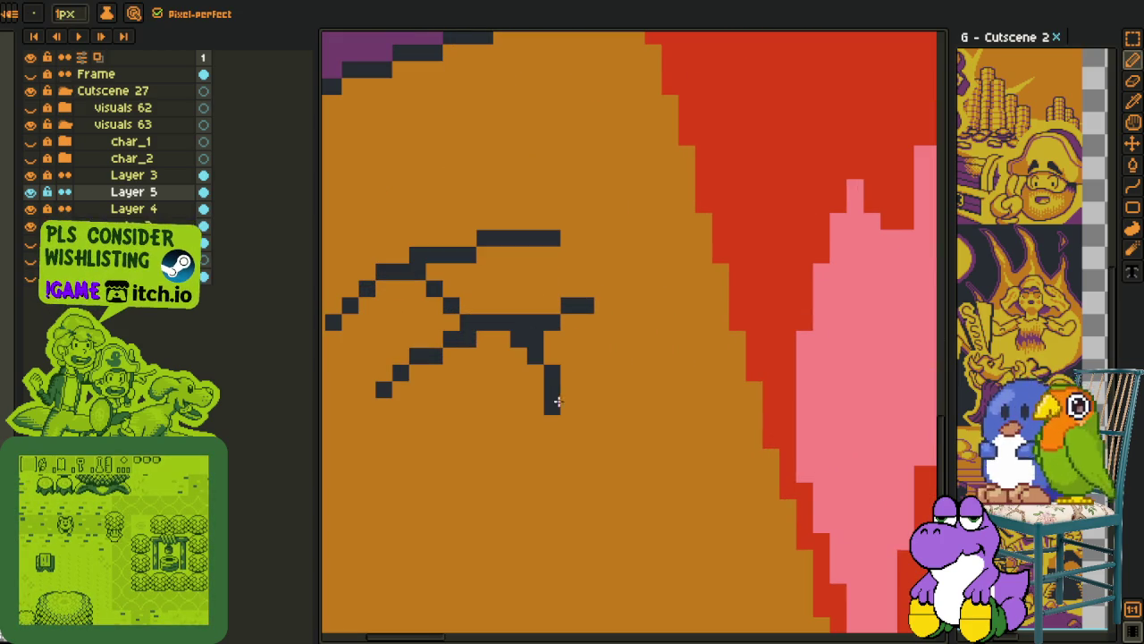
scroll(556, 407, down, 4)
key(h)
mouse_move(519, 396)
mouse_down()
mouse_move(586, 298)
mouse_move(477, 299)
mouse_move(514, 421)
mouse_up()
key(b)
scroll(501, 331, up, 2)
Show the char_2 and char_1 layers and frame the floor above the white spike
key(h)
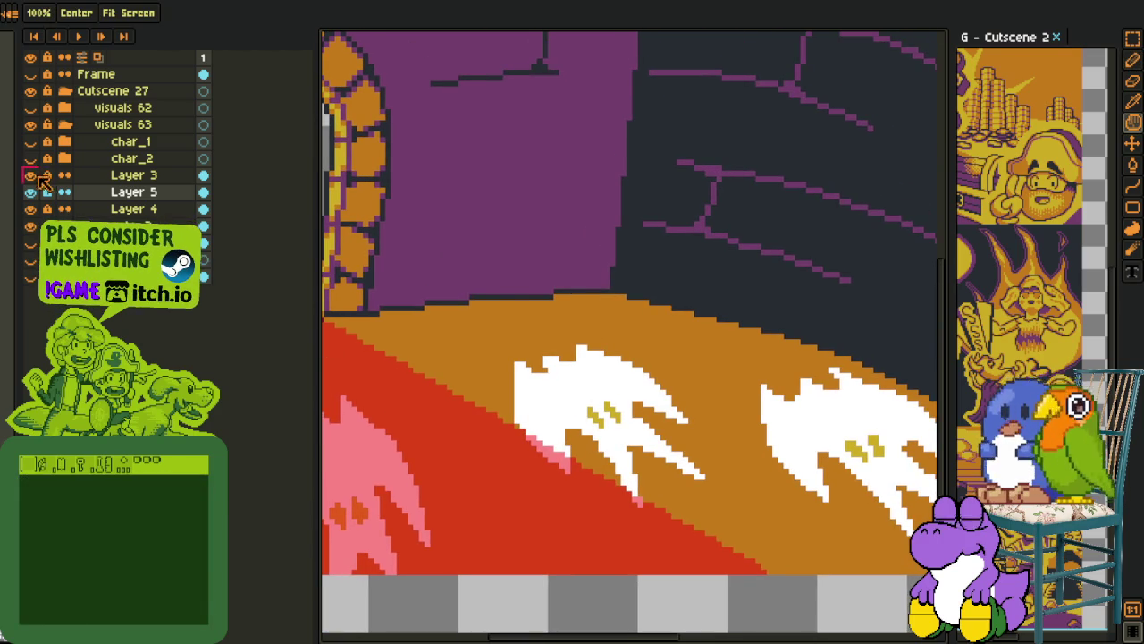
click(34, 158)
click(30, 141)
key(b)
scroll(593, 324, up, 2)
key(h)
mouse_move(593, 325)
mouse_down()
mouse_move(502, 314)
mouse_move(556, 292)
mouse_up()
key(b)
scroll(502, 313, up, 1)
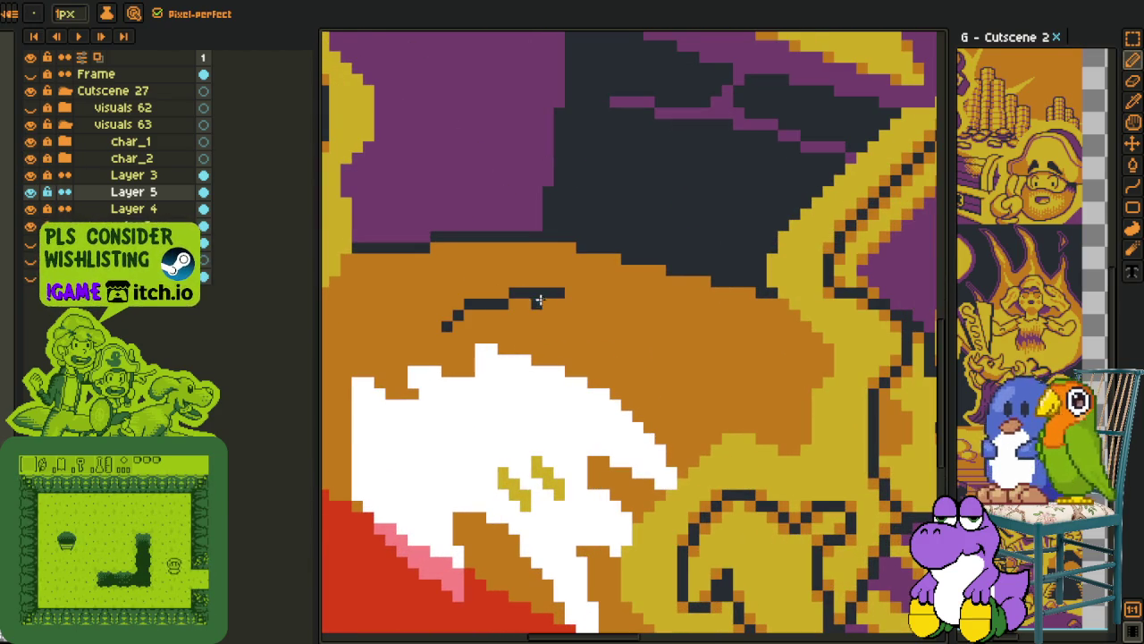
Redraw a dark line above the white spike, add a lower one, and join them
key(ctrl+z)
key(ctrl+z)
mouse_move(582, 303)
mouse_down()
mouse_move(510, 294)
mouse_move(455, 316)
mouse_up()
drag(535, 369, 651, 327)
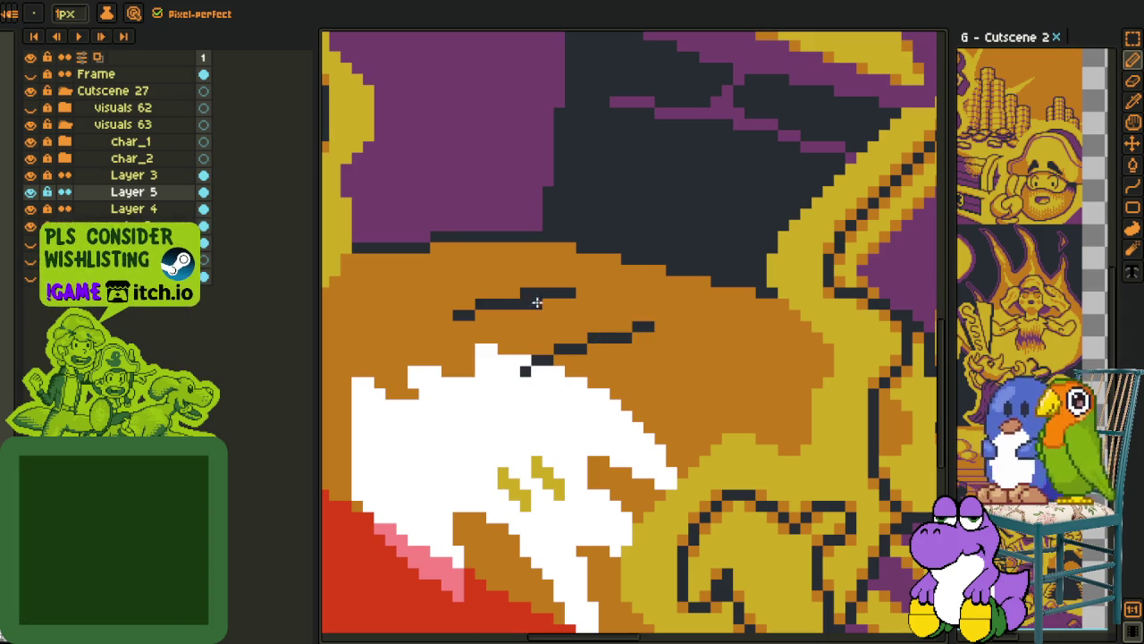
drag(528, 301, 590, 330)
scroll(582, 317, up, 1)
scroll(579, 362, up, 1)
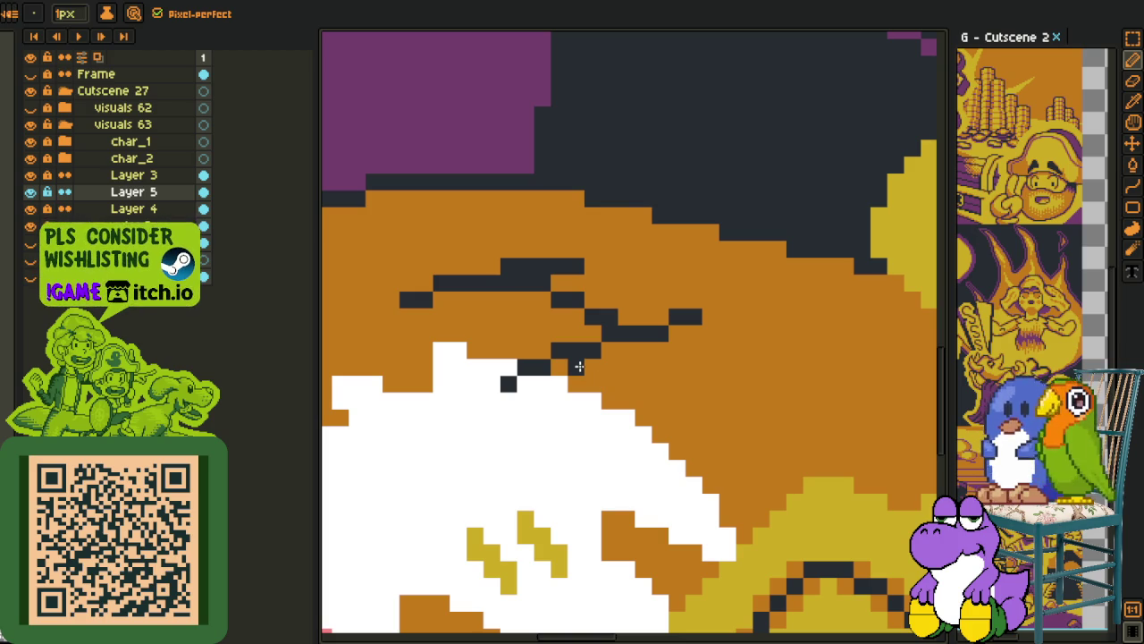
scroll(576, 369, down, 5)
Pan and zoom around the scene to review the cracks and frame the left floor
key(space)
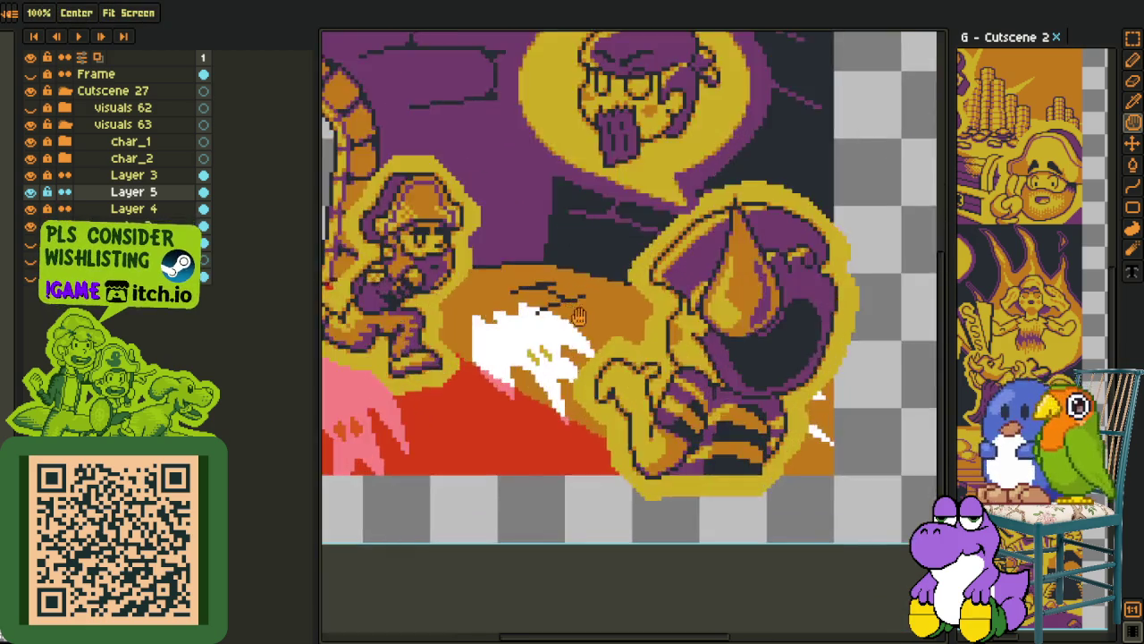
scroll(591, 324, down, 2)
drag(590, 324, 602, 314)
key(o)
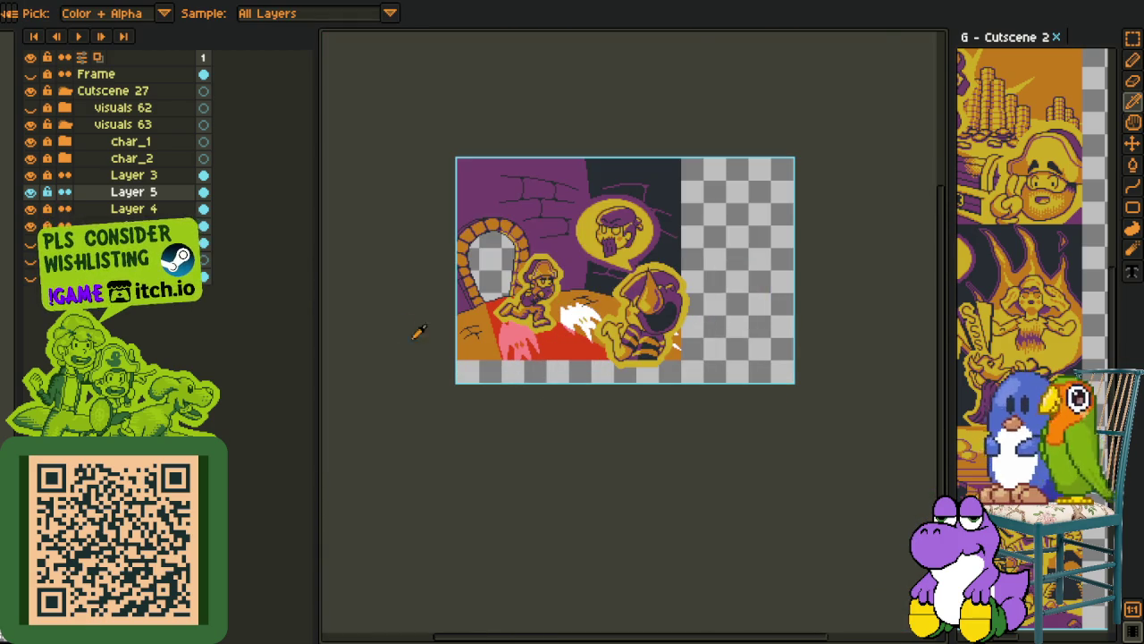
scroll(456, 346, up, 2)
scroll(456, 346, up, 1)
key(space)
scroll(456, 346, down, 3)
drag(461, 328, 487, 313)
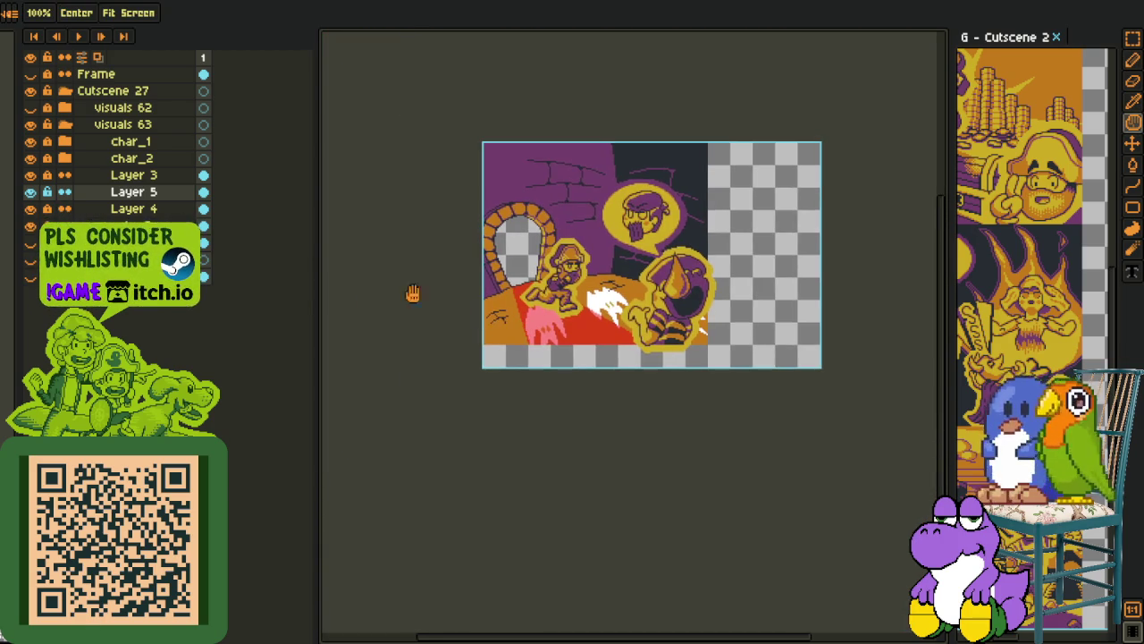
scroll(539, 318, up, 2)
scroll(516, 309, up, 2)
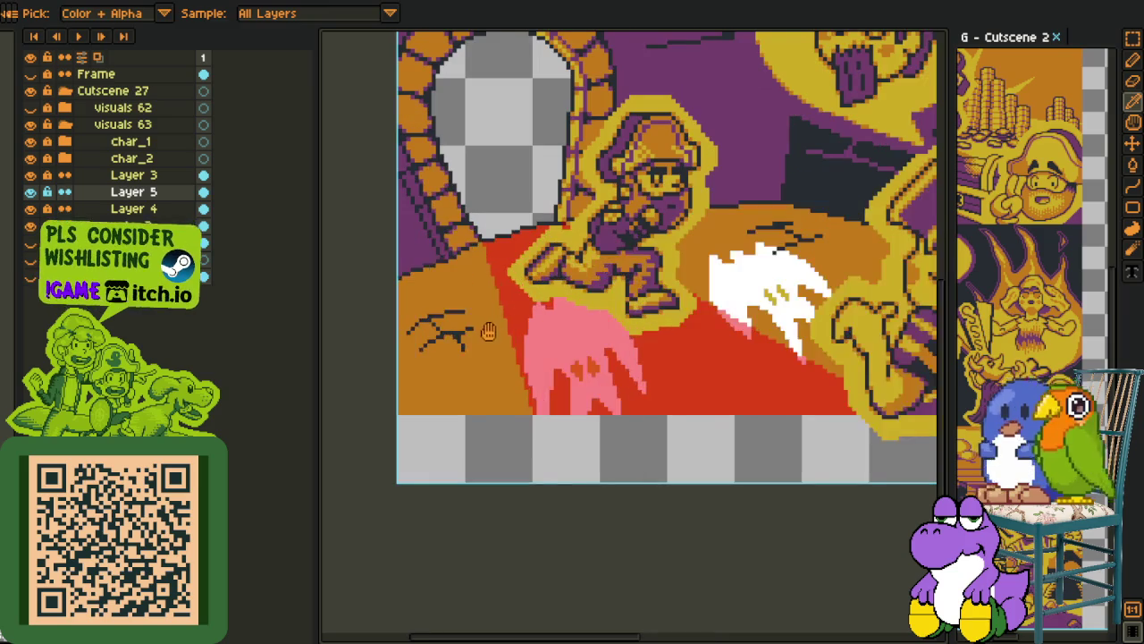
drag(393, 269, 418, 269)
key(m)
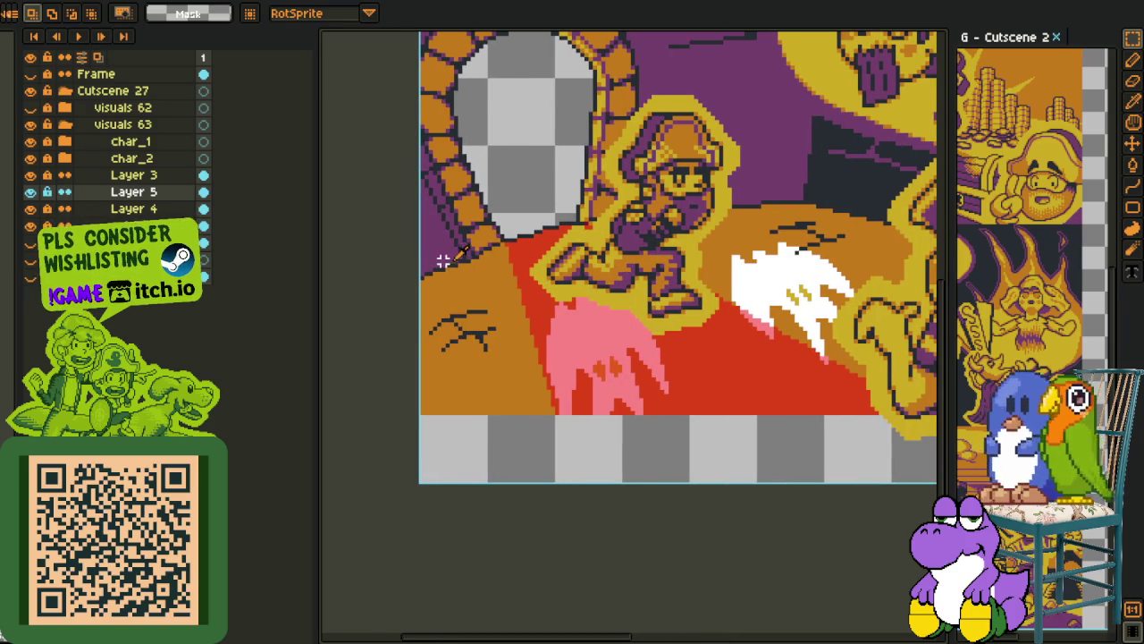
scroll(443, 260, up, 2)
Replace the near-black #20282f crack colour with muted purple #753f6d across Layer 5
key(shift+r)
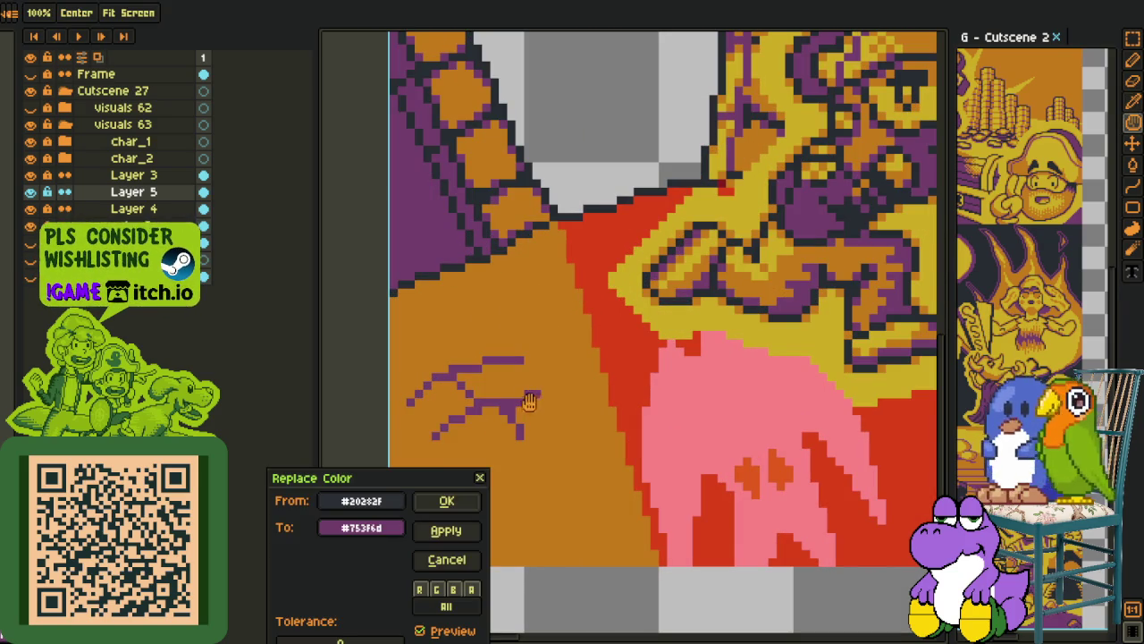
key(Return)
scroll(625, 358, down, 3)
drag(634, 524, 564, 453)
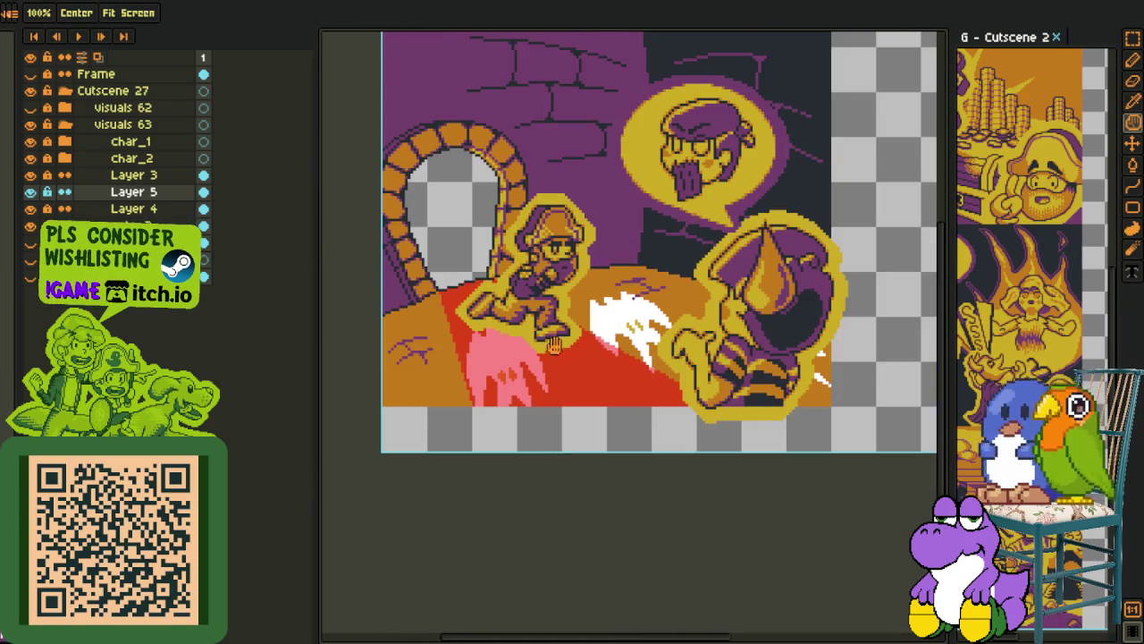
key(i)
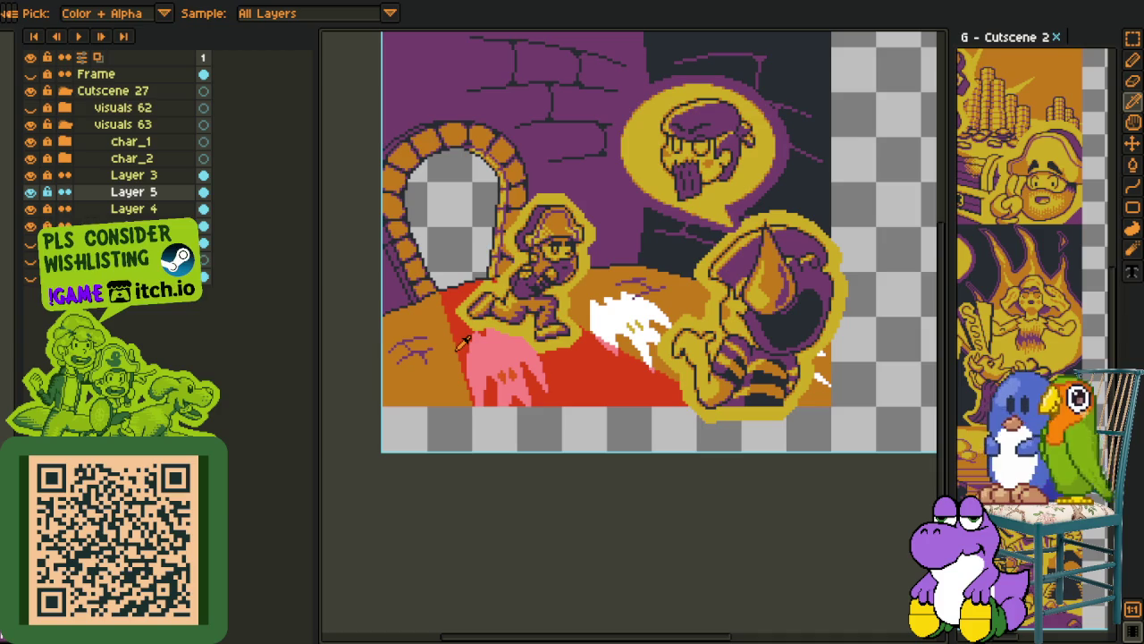
key(h)
drag(464, 344, 470, 329)
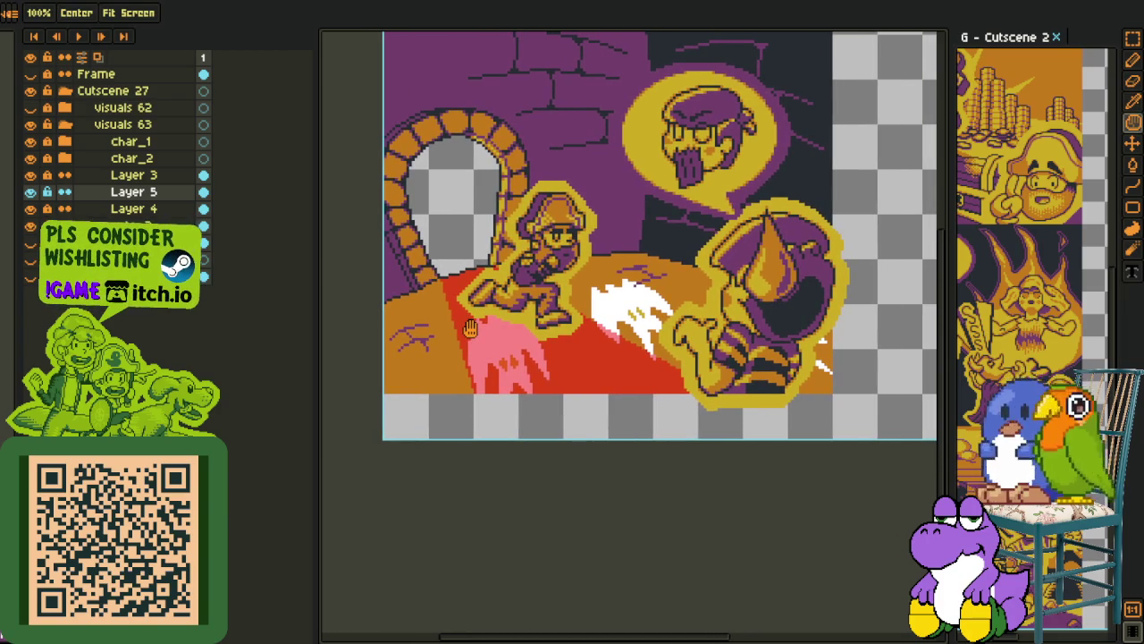
drag(470, 329, 455, 323)
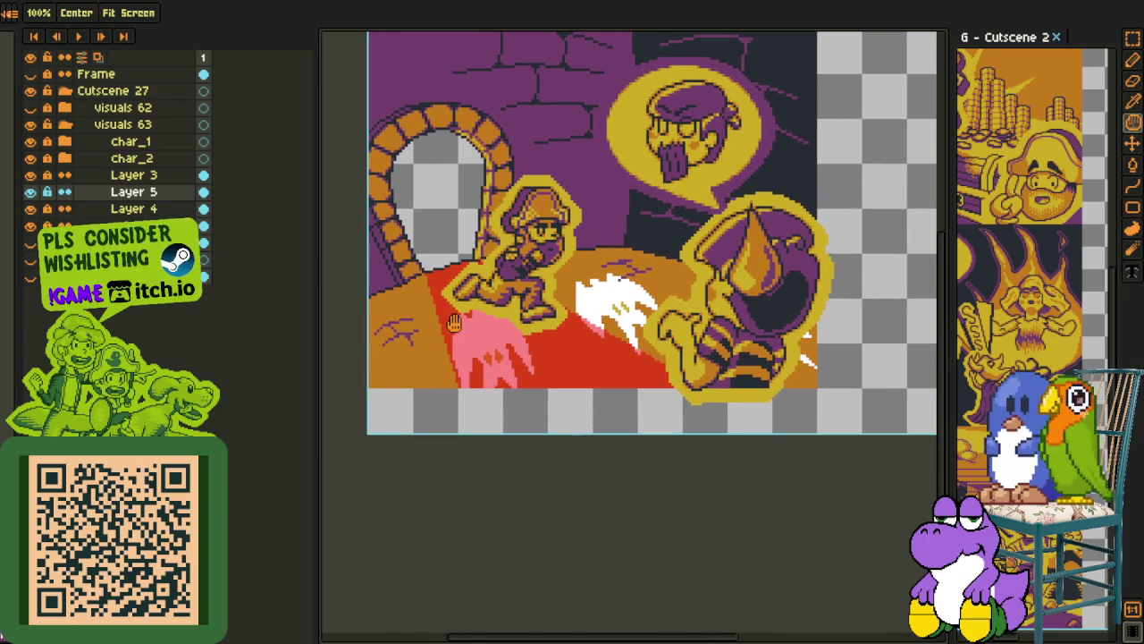
key(i)
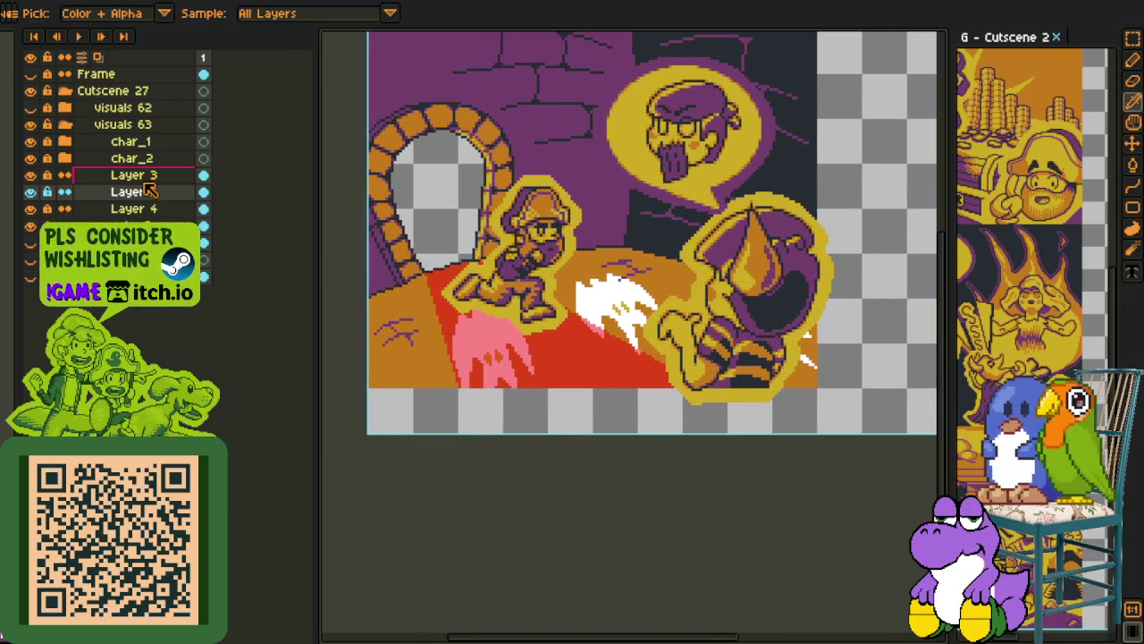
Toggle visibility of the visuals 63 and char_1 layers, then hide both character layers
key(b)
scroll(469, 218, up, 3)
scroll(468, 219, up, 2)
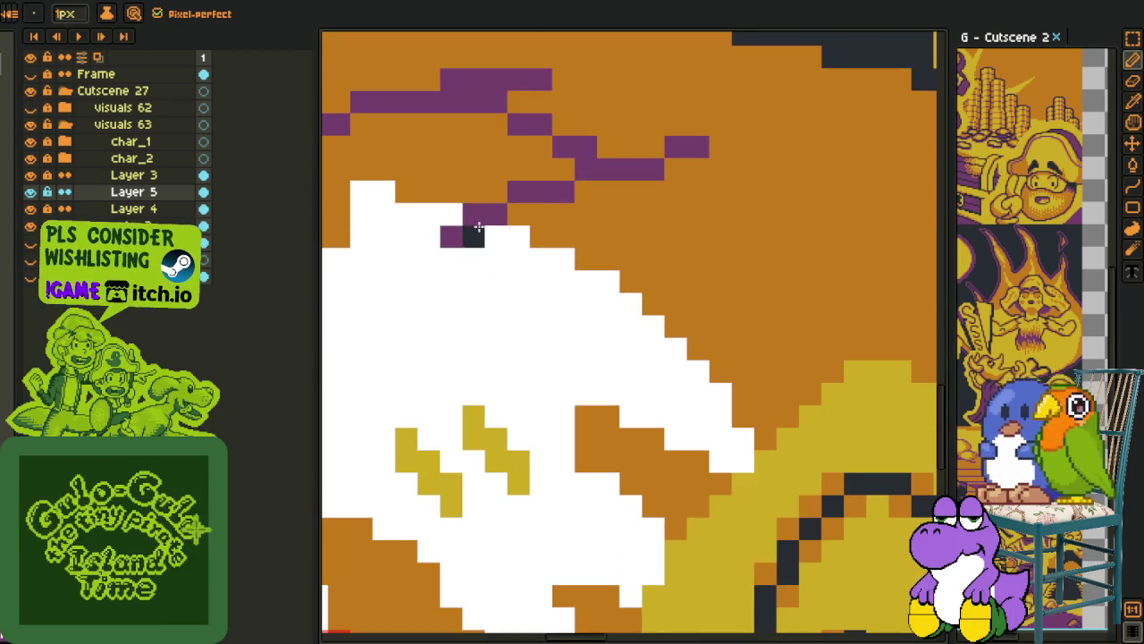
scroll(452, 234, down, 3)
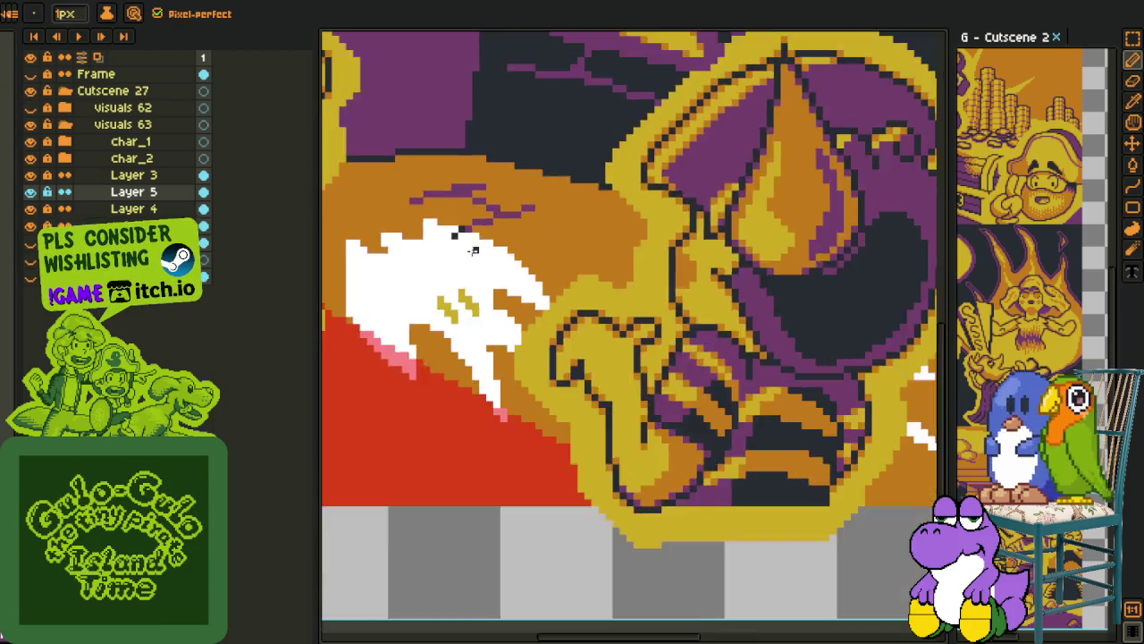
scroll(516, 395, down, 2)
key(i)
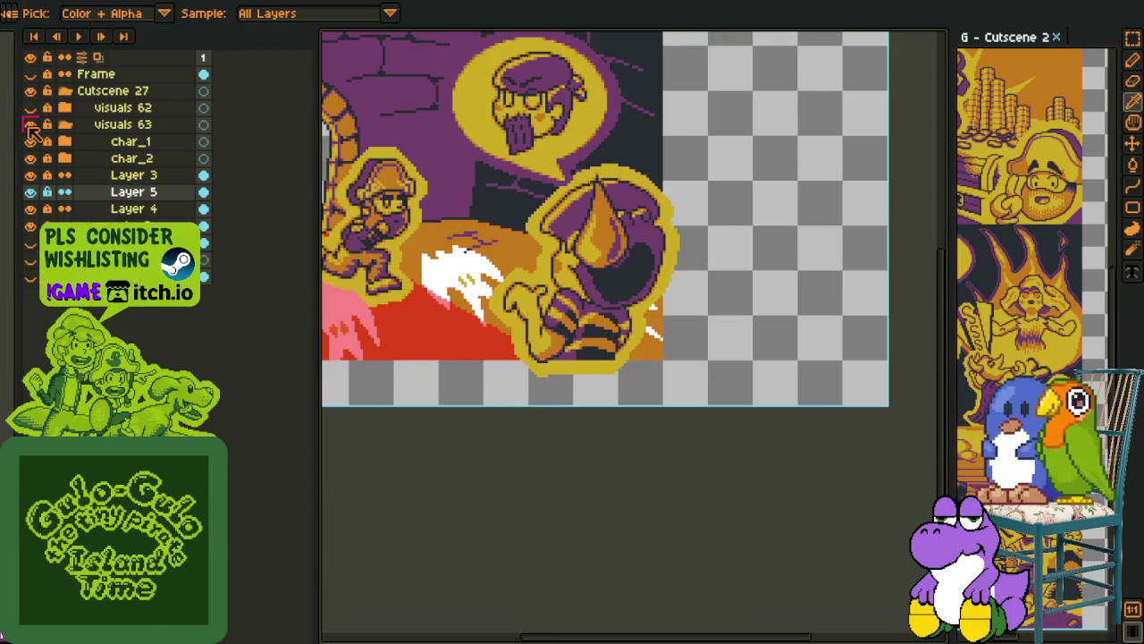
click(31, 124)
click(30, 124)
click(31, 142)
click(31, 141)
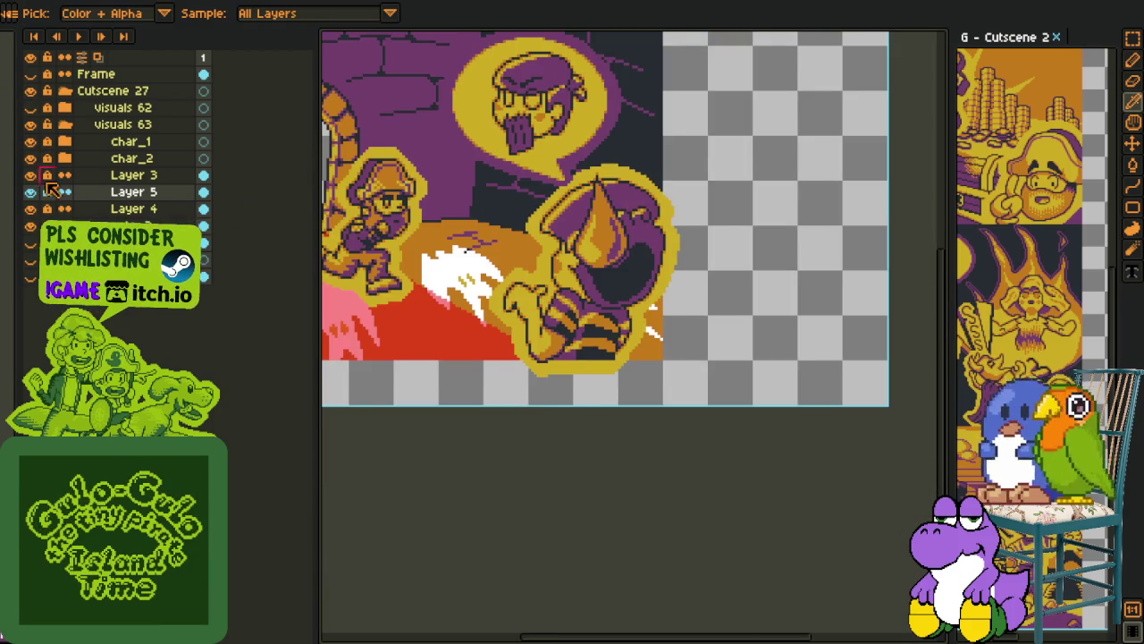
drag(31, 159, 89, 174)
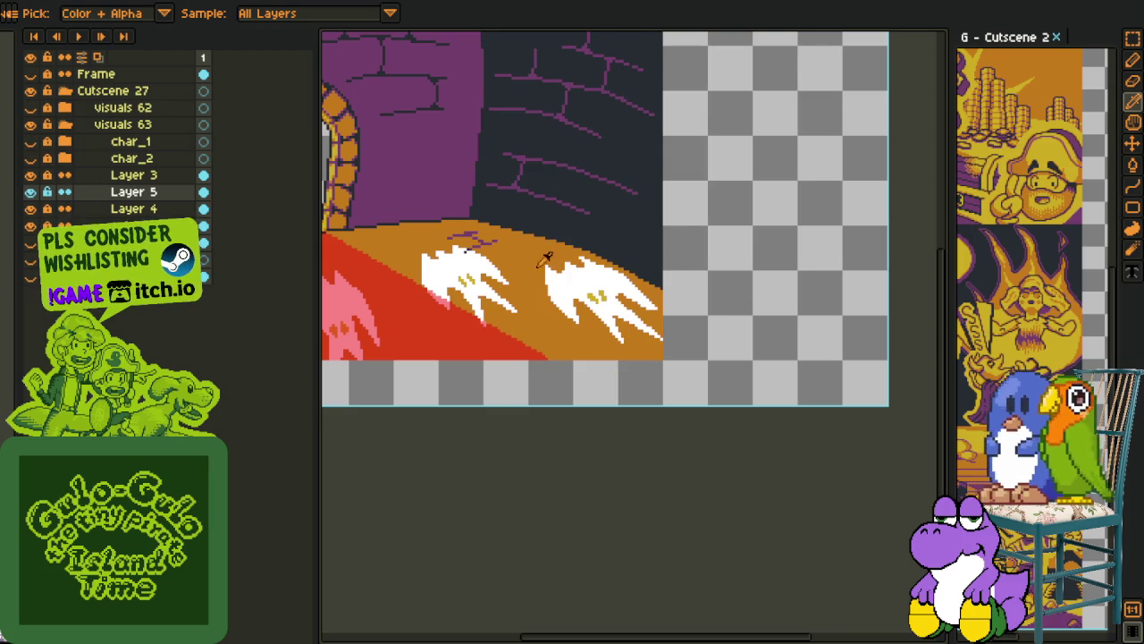
scroll(566, 272, up, 1)
scroll(528, 242, up, 1)
scroll(492, 214, up, 1)
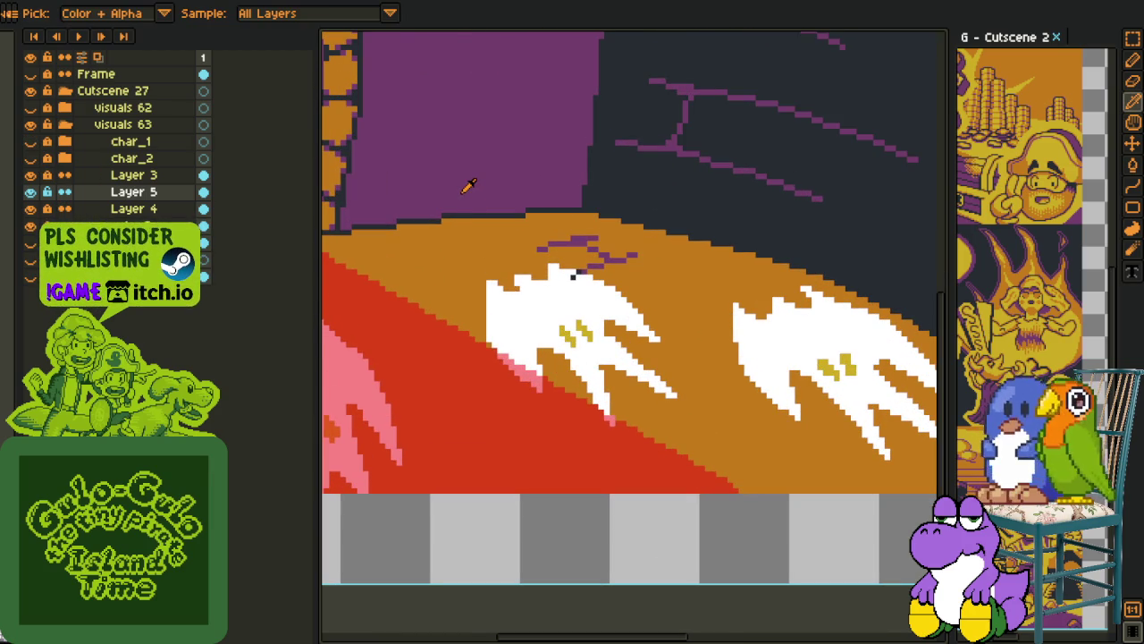
Fill the left white ghost spike on the floor with purple
key(g)
click(518, 336)
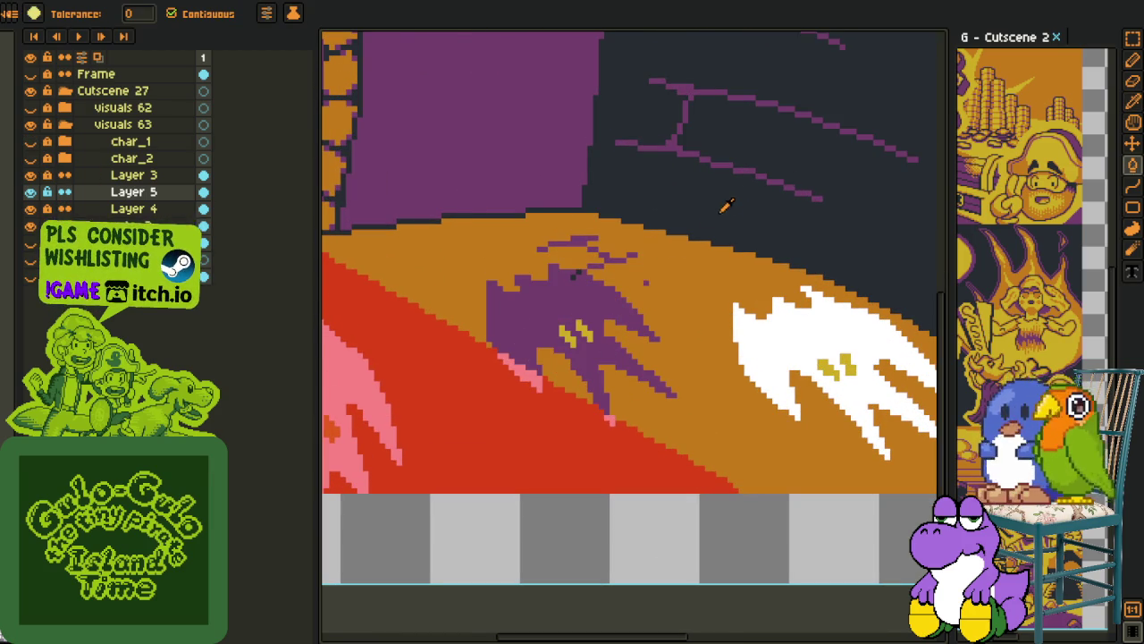
scroll(550, 365, up, 2)
key(i)
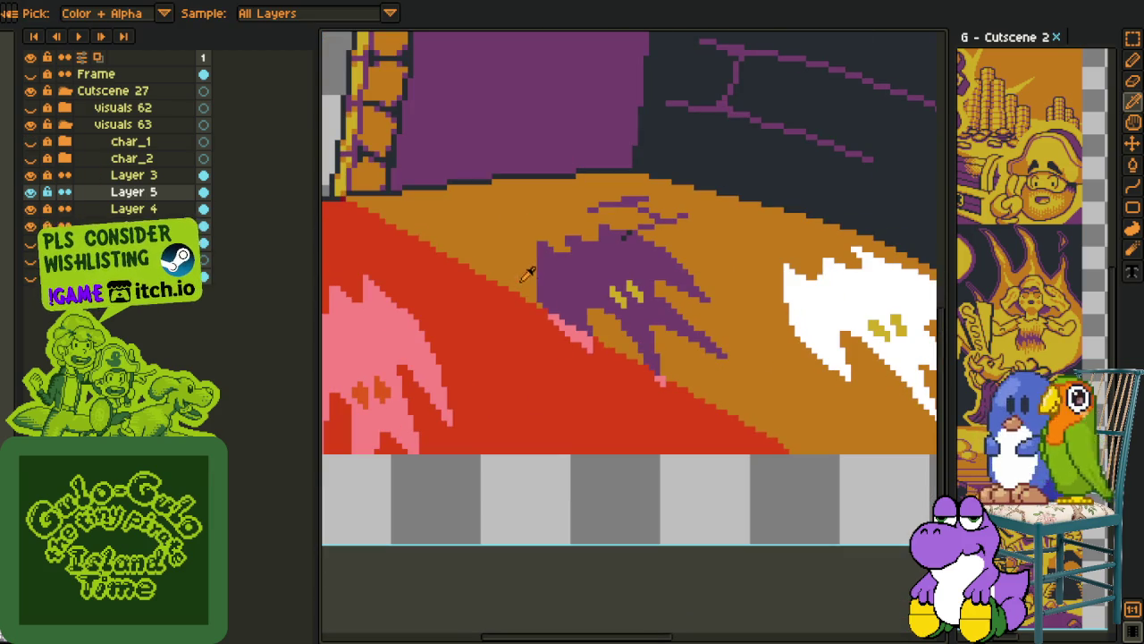
key(f)
scroll(553, 338, up, 2)
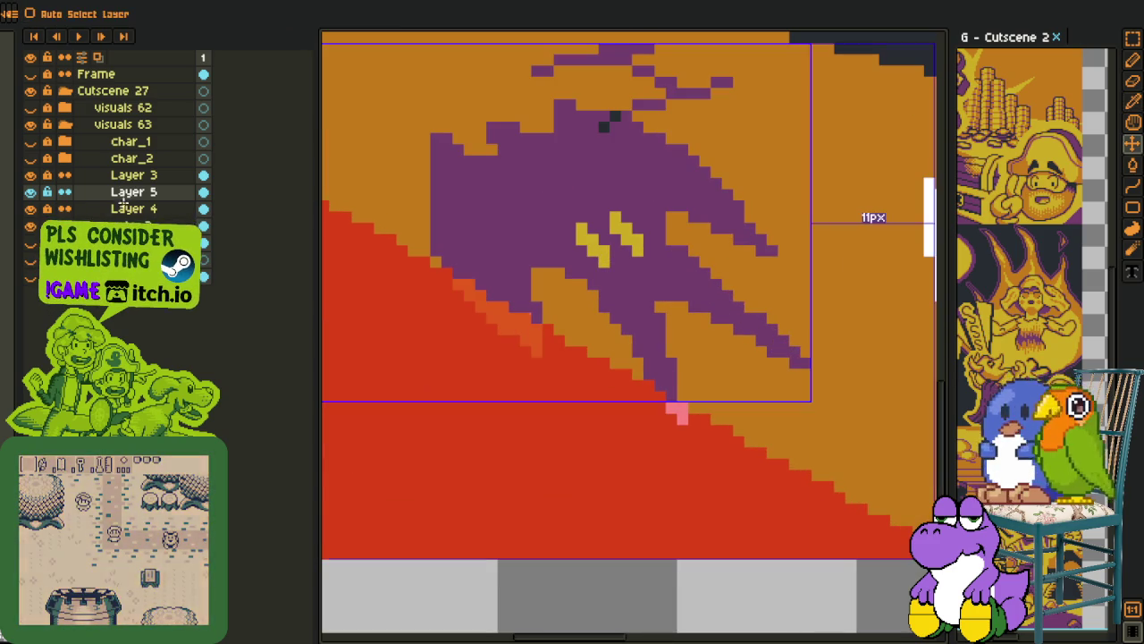
Merge Layer 3 down into Layer 5
double_click(152, 191)
click(135, 174)
right_click(112, 176)
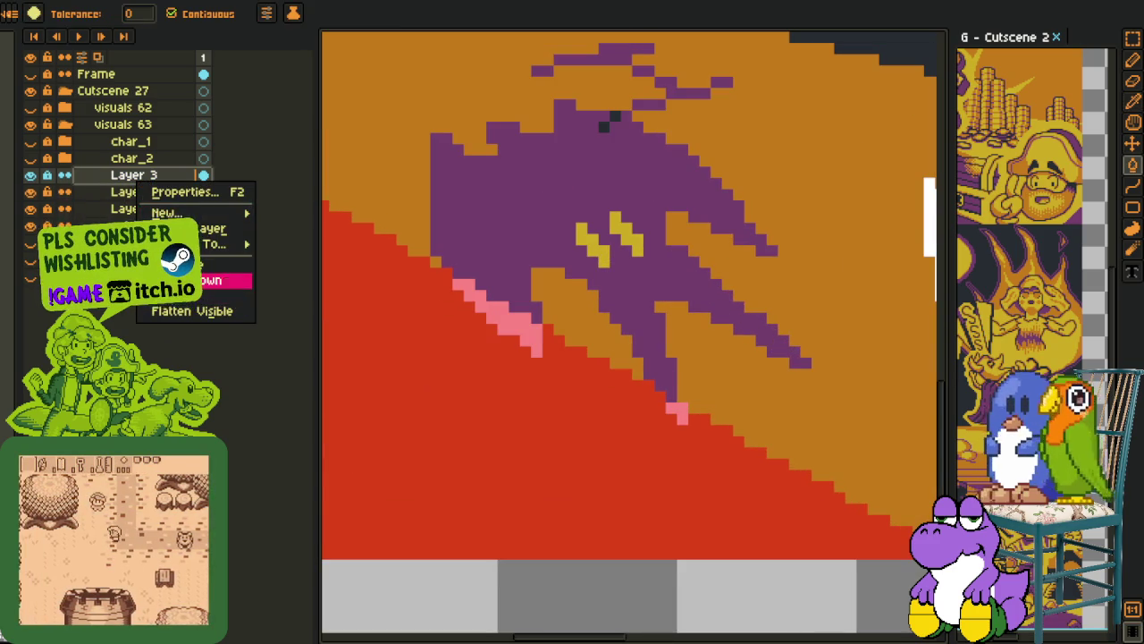
click(232, 281)
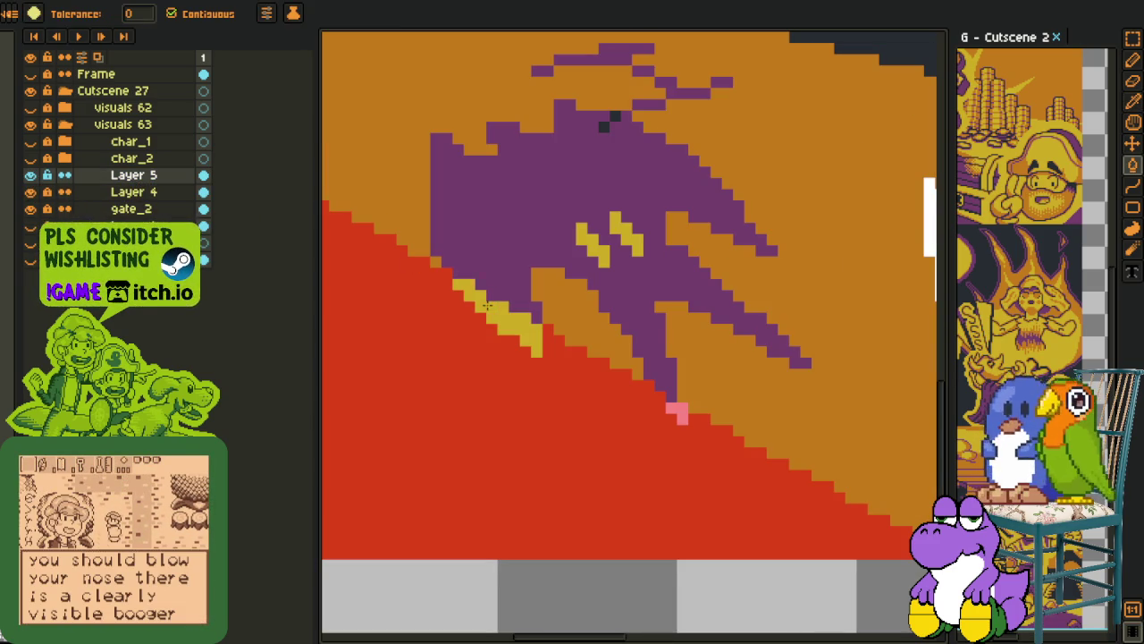
Fill the pink stripe below the bat yellow and the white dragon shape purple
click(490, 306)
scroll(487, 334, down, 2)
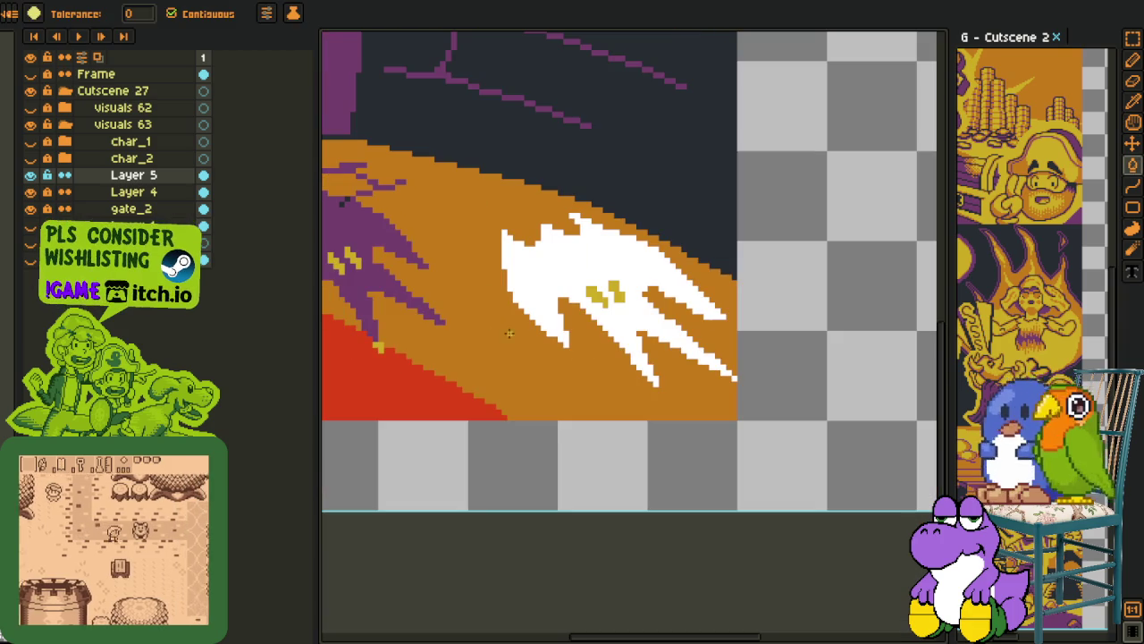
key(i)
key(g)
click(600, 267)
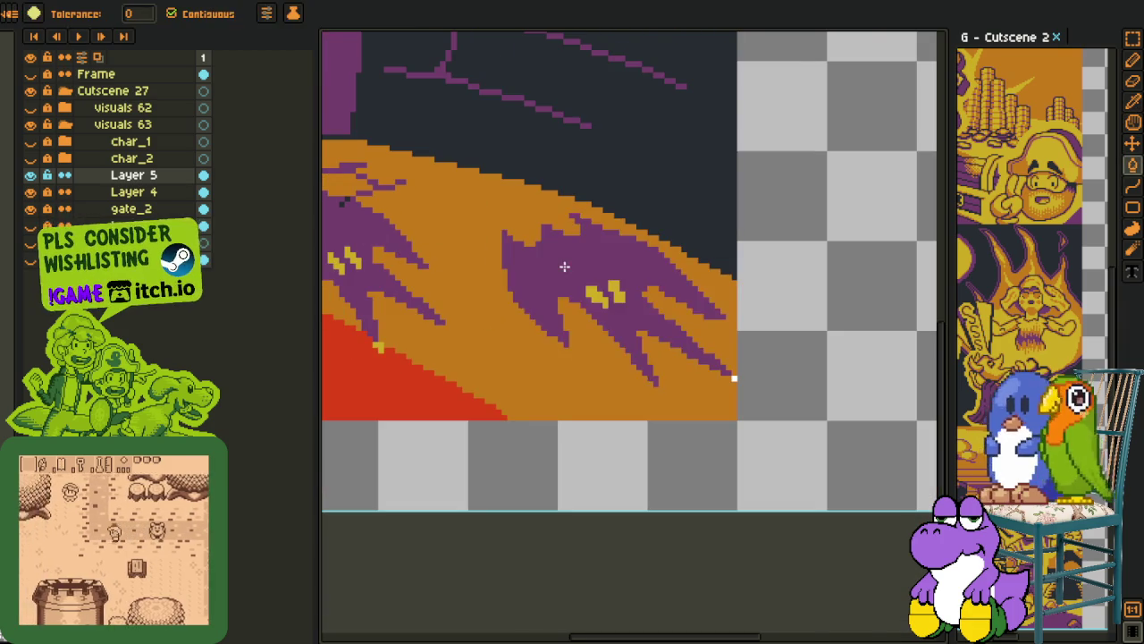
scroll(572, 268, down, 3)
scroll(638, 314, up, 4)
scroll(562, 306, down, 2)
scroll(599, 312, up, 1)
Sample the artwork's yellow and fill the pink flame with it
key(i)
scroll(752, 259, up, 2)
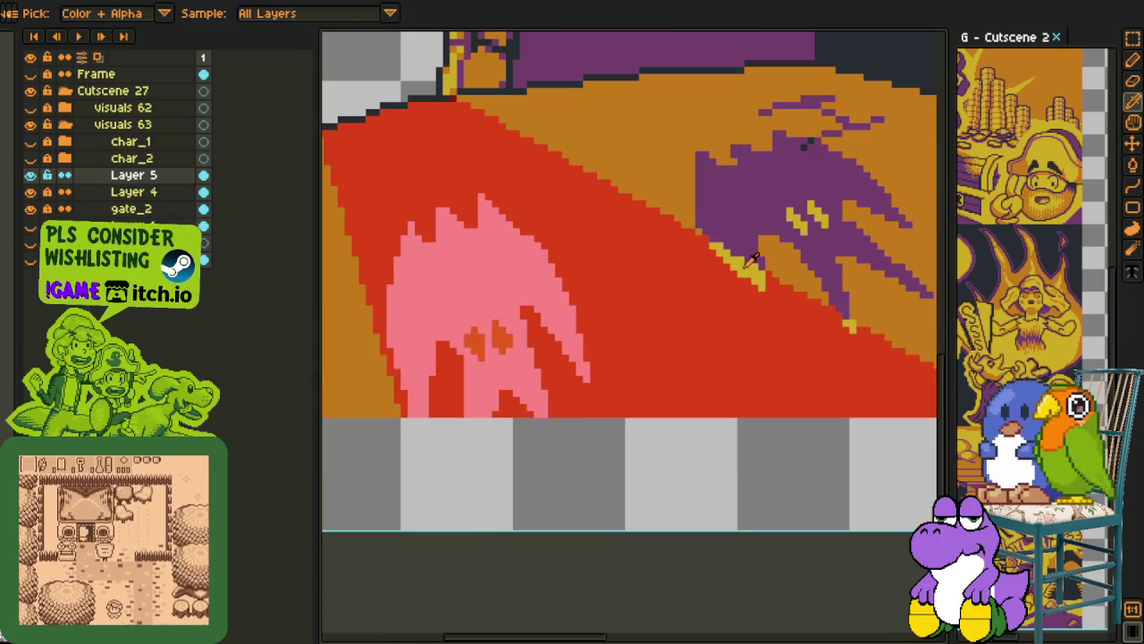
click(726, 273)
key(g)
click(485, 296)
key(i)
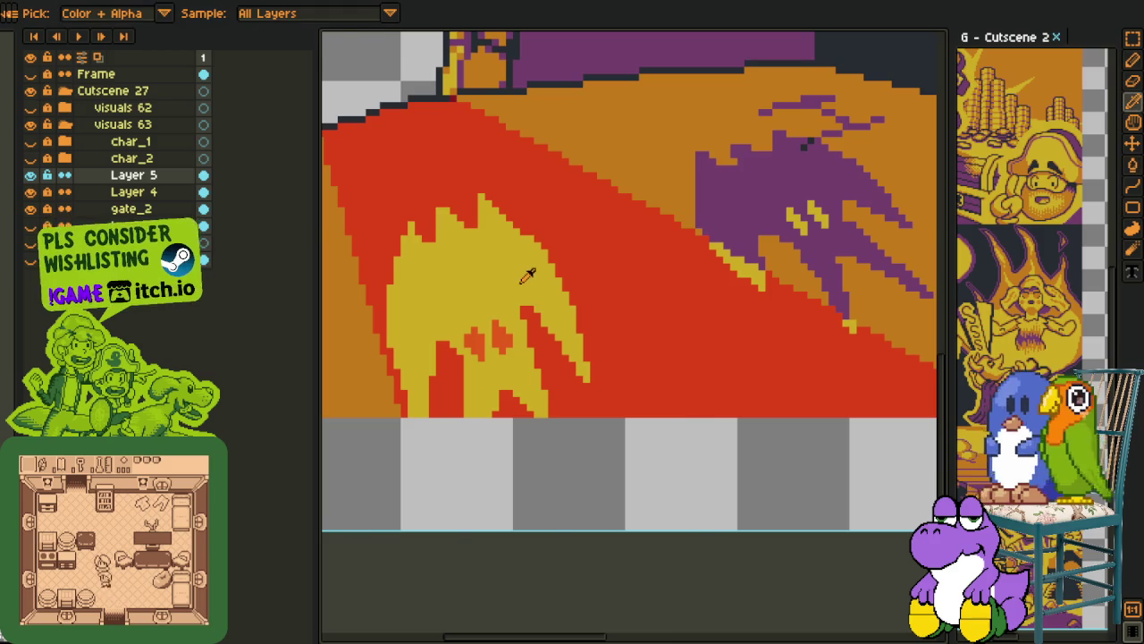
scroll(528, 277, down, 1)
scroll(405, 323, up, 1)
key(g)
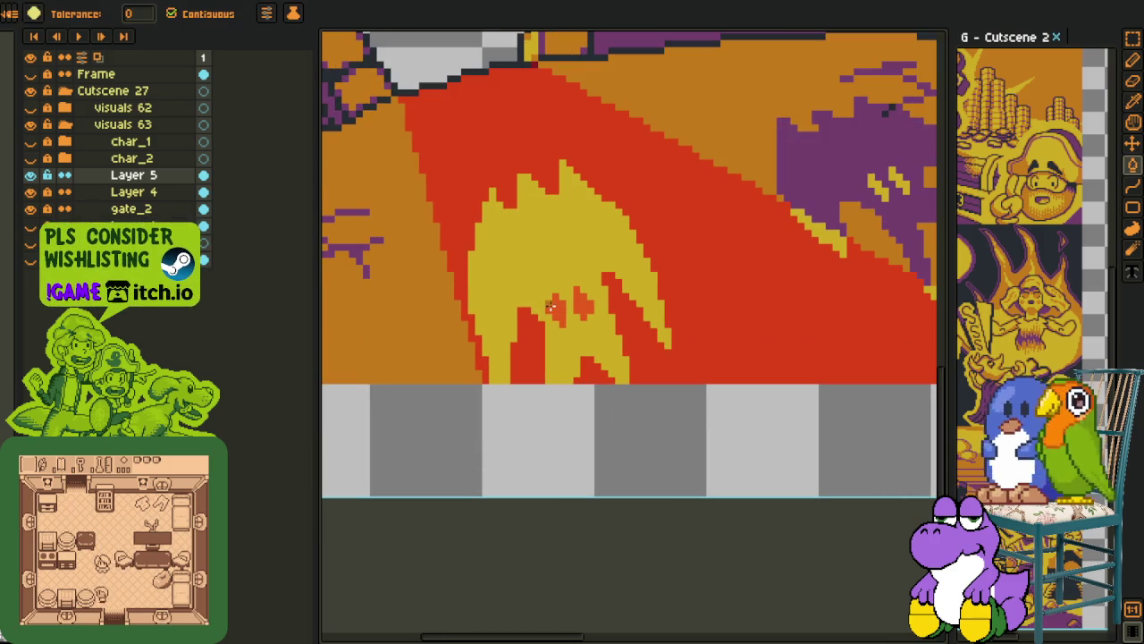
scroll(580, 301, down, 1)
scroll(626, 340, down, 1)
Fill the yellow flame orange and the small flame patch yellow
key(i)
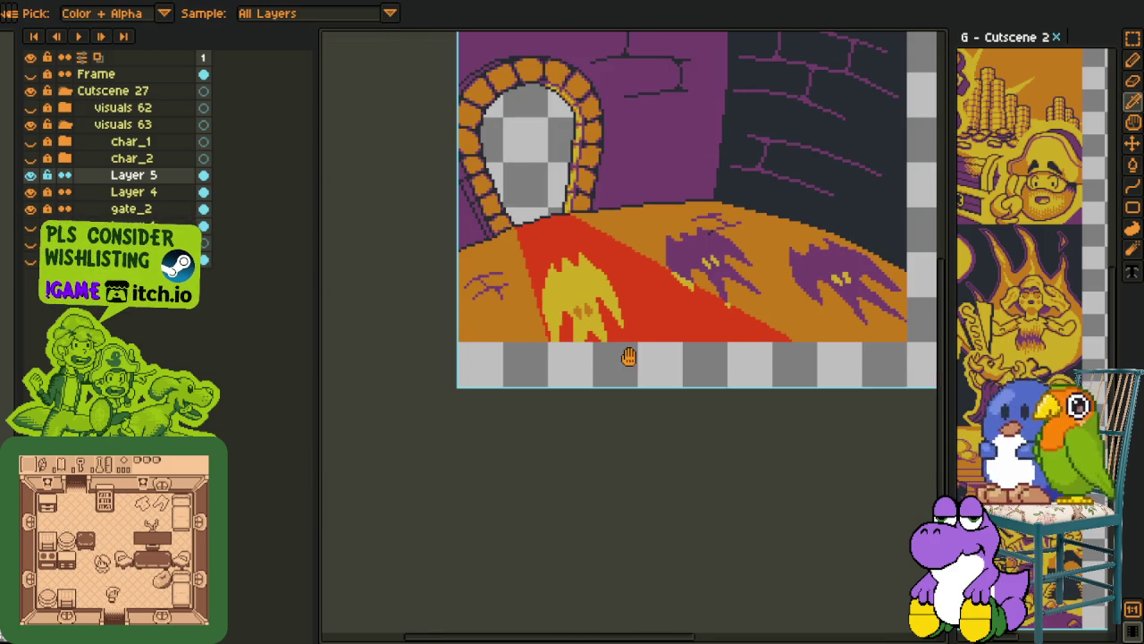
drag(629, 357, 642, 391)
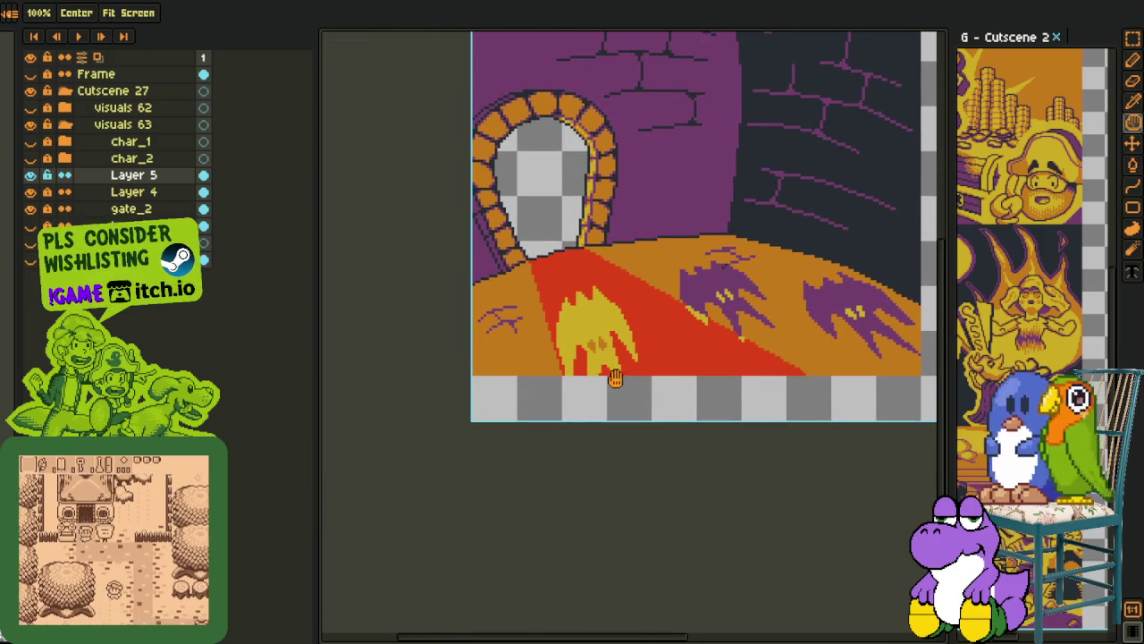
scroll(592, 356, up, 1)
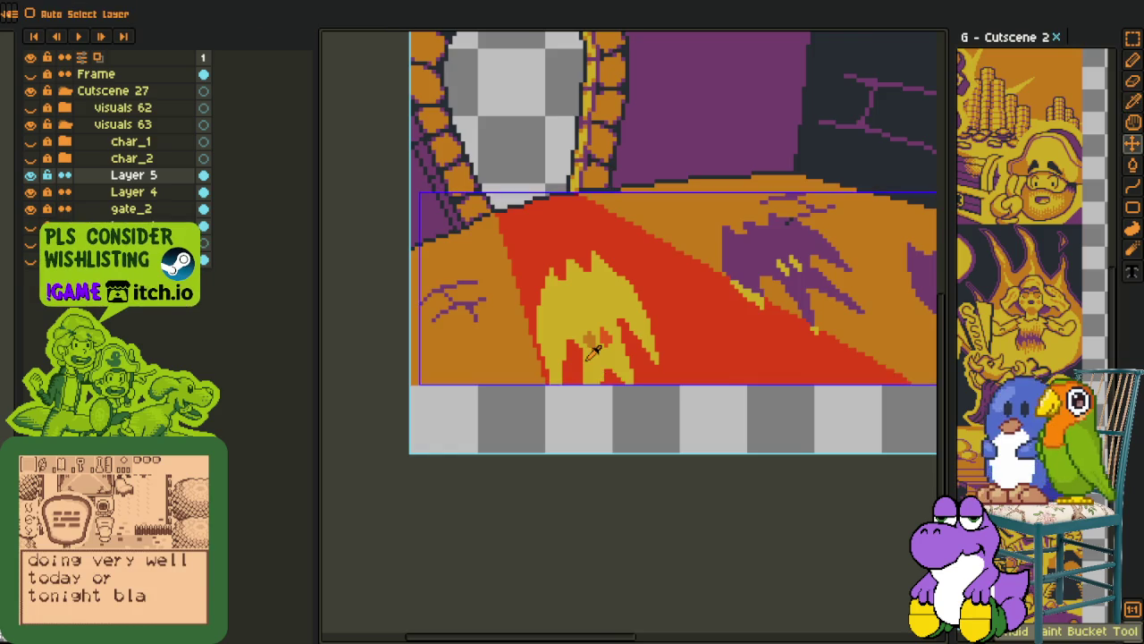
scroll(592, 355, up, 1)
key(b)
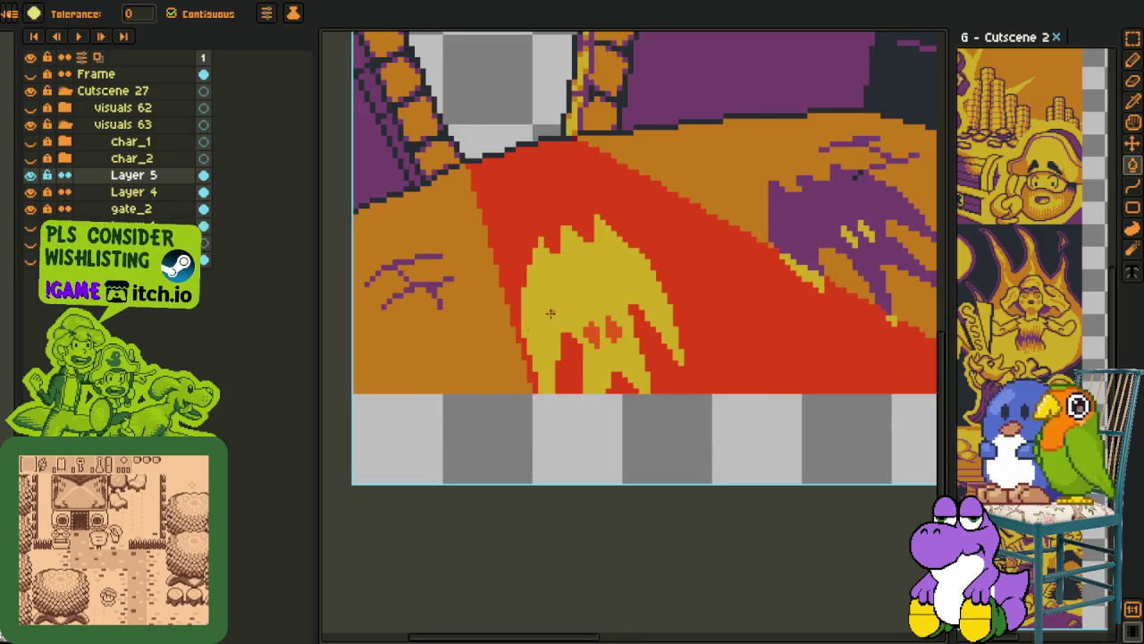
click(547, 320)
scroll(546, 324, up, 1)
click(867, 249)
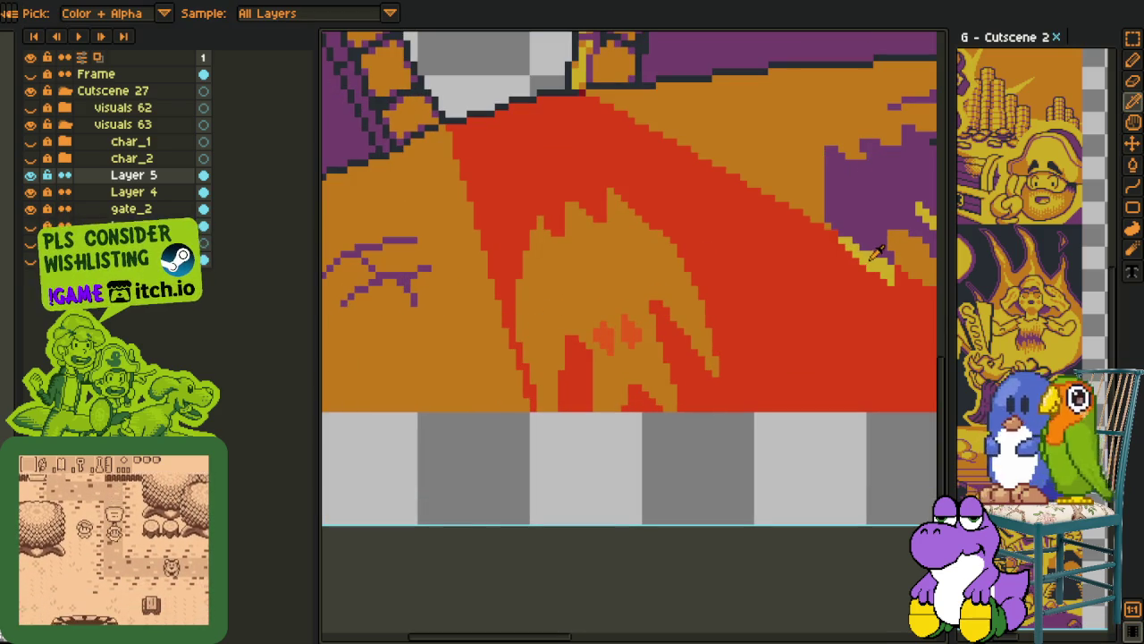
key(b)
click(630, 332)
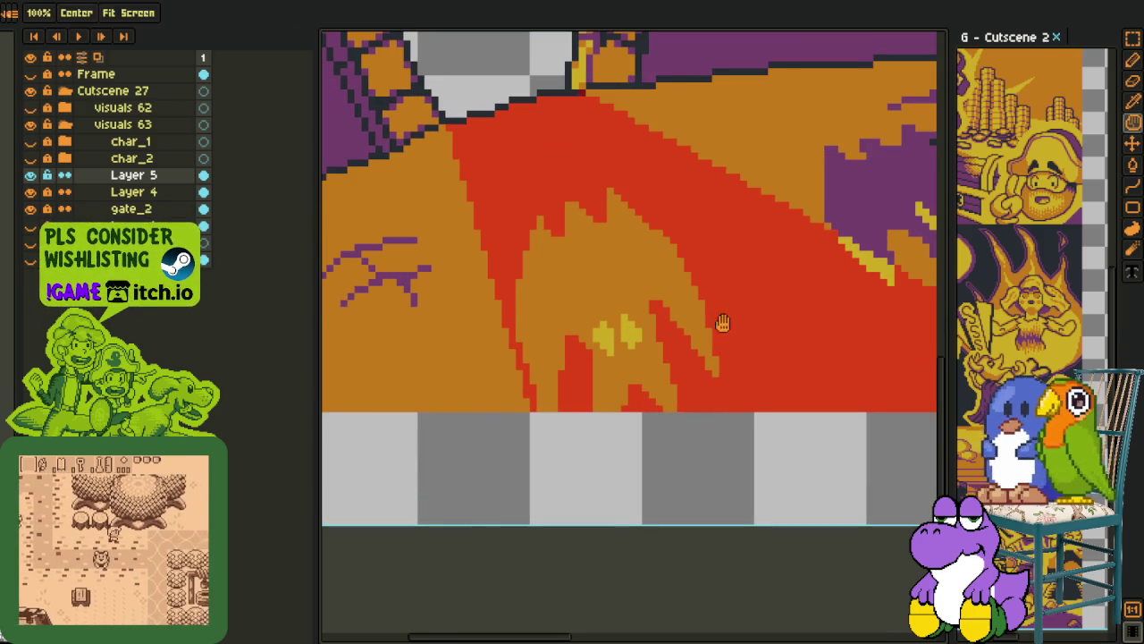
Fill the yellow stripe along the red edge near the bat orange
drag(724, 279, 515, 319)
key(b)
scroll(710, 328, up, 1)
click(679, 304)
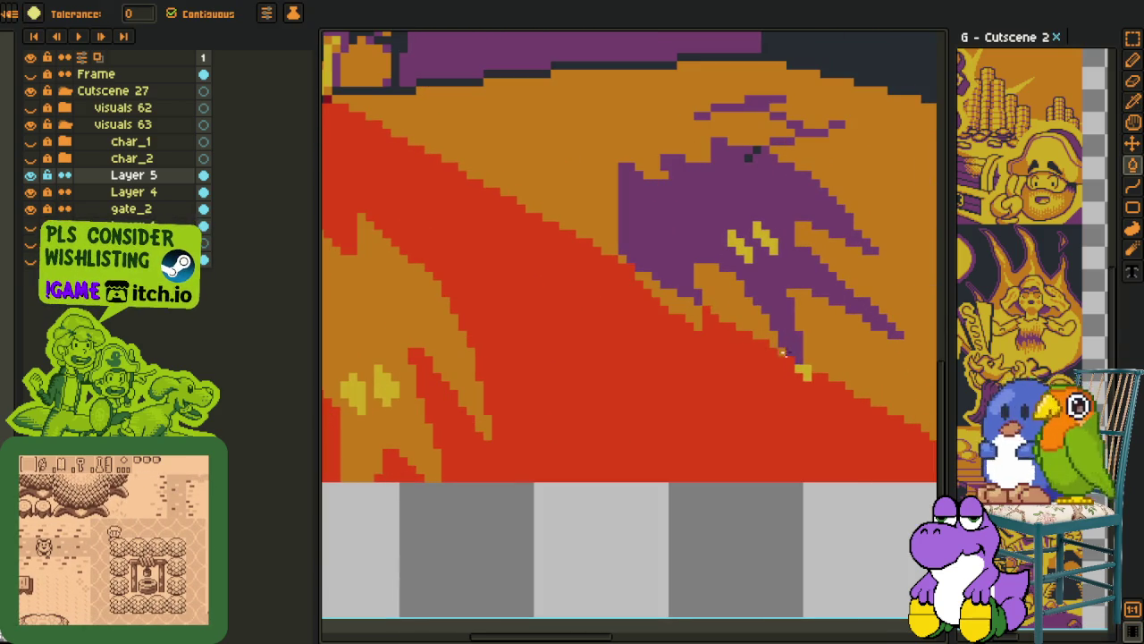
scroll(803, 371, up, 3)
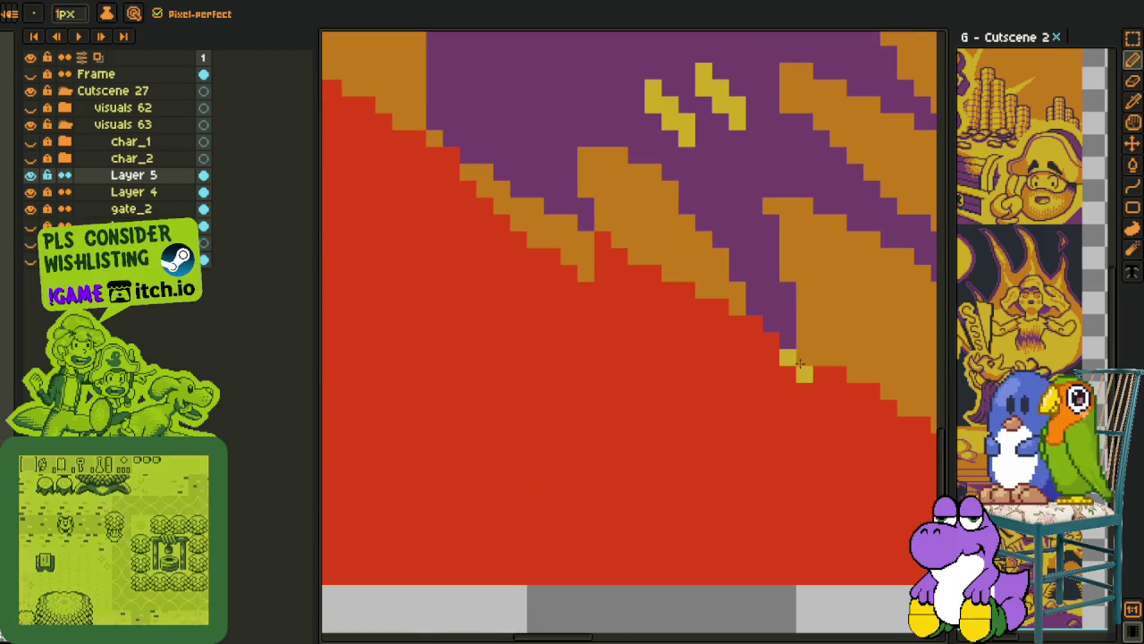
scroll(800, 376, down, 5)
scroll(800, 375, down, 4)
key(o)
scroll(689, 337, up, 3)
scroll(706, 411, up, 1)
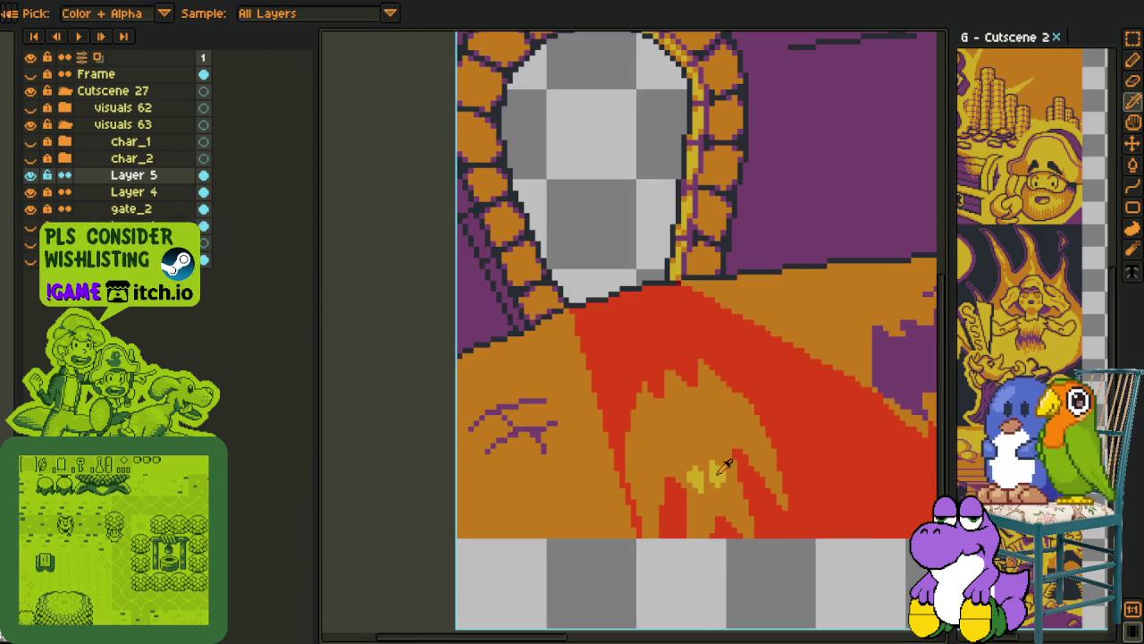
Fill the red light beam and the remaining red patch on the floor yellow
key(b)
click(730, 367)
click(675, 510)
click(726, 528)
scroll(725, 528, down, 6)
scroll(592, 382, up, 2)
key(h)
key(o)
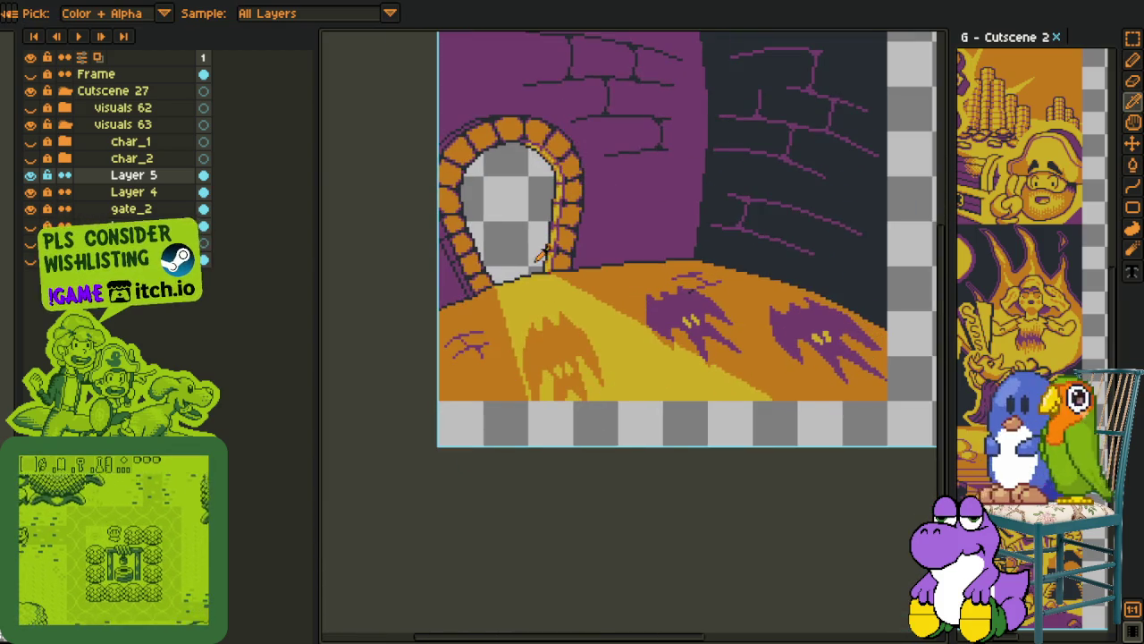
scroll(559, 270, up, 5)
scroll(606, 281, down, 1)
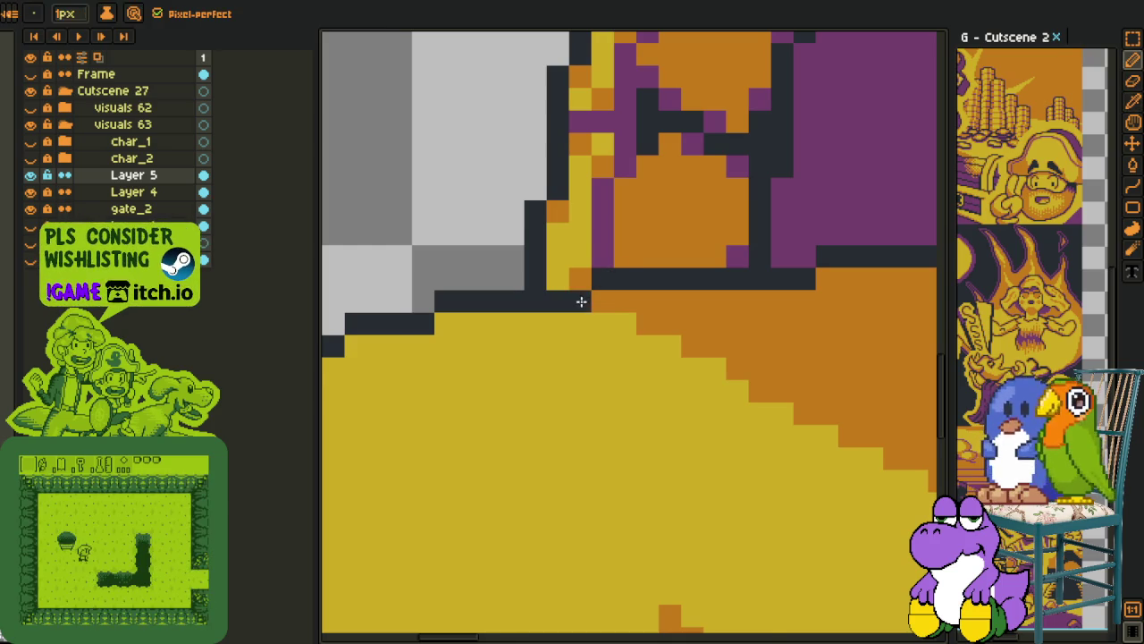
scroll(582, 301, down, 2)
scroll(508, 263, down, 2)
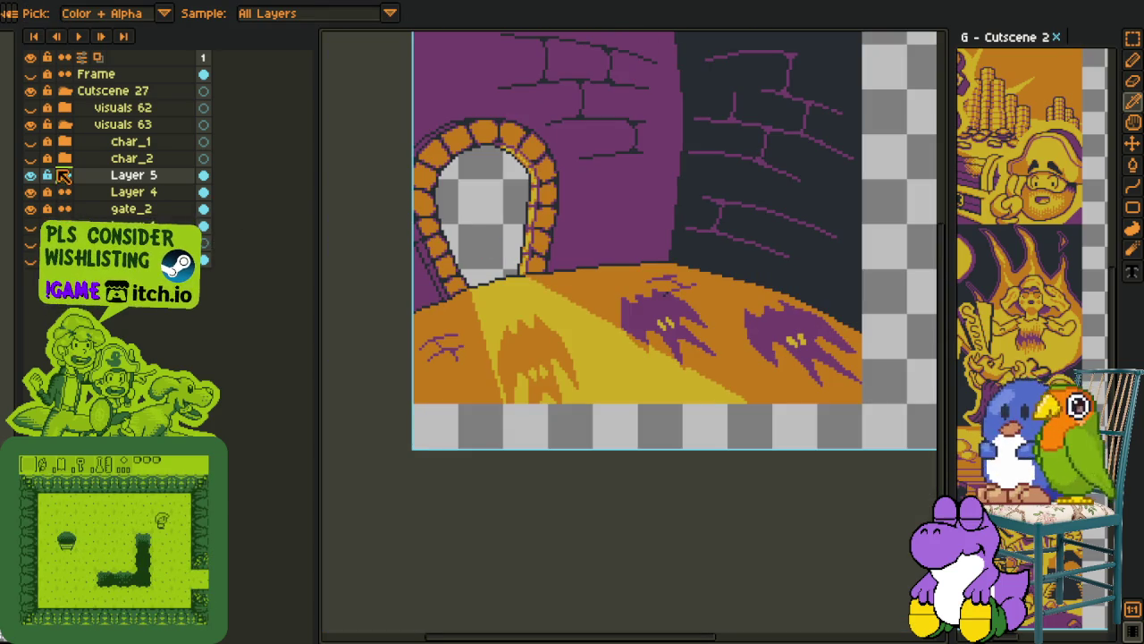
Merge Layer 5 down into Layer 4, then Layer 4 down into gate_2
click(31, 176)
click(31, 176)
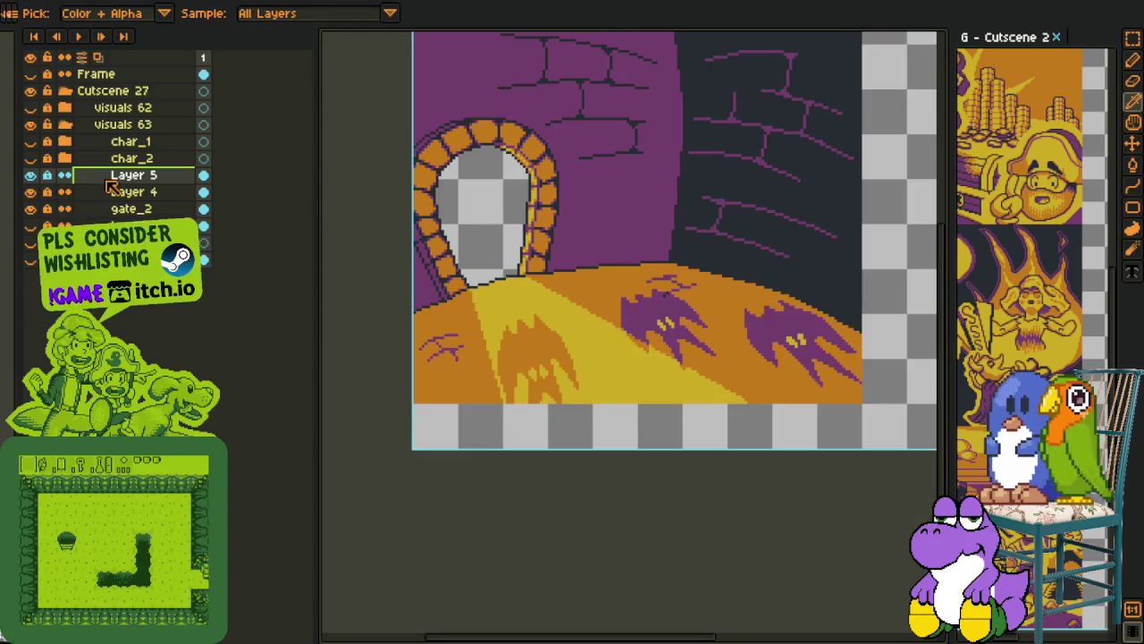
right_click(114, 178)
click(152, 268)
click(30, 176)
click(30, 176)
right_click(143, 188)
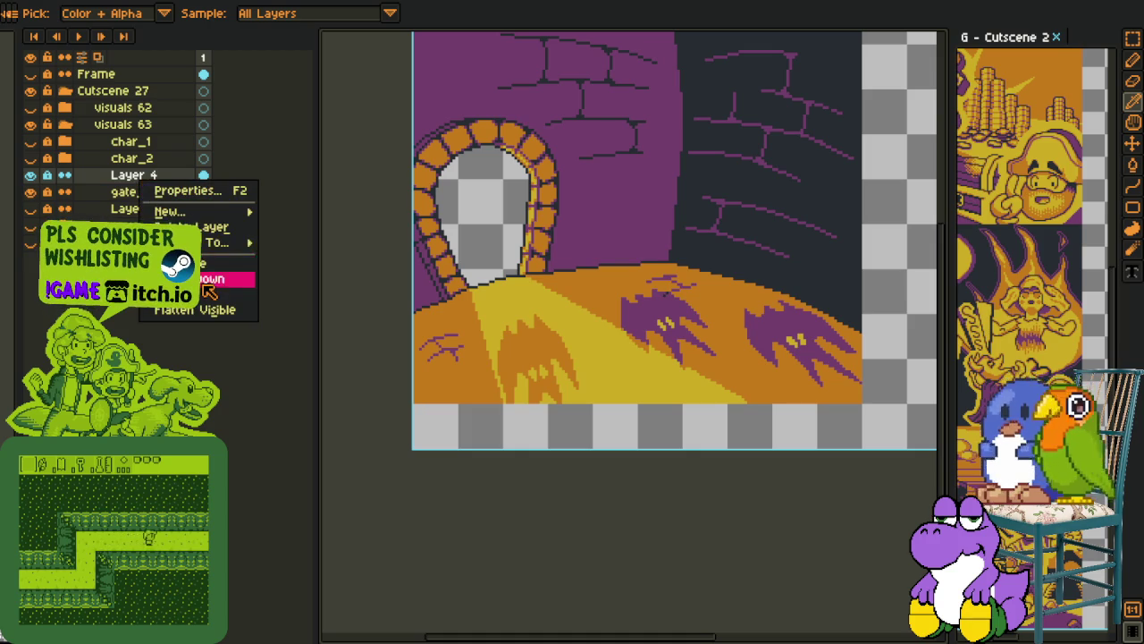
click(208, 279)
Show char_1 with its speech bubble, char_2 and char_2's shadow layer over the scene
key(h)
click(30, 159)
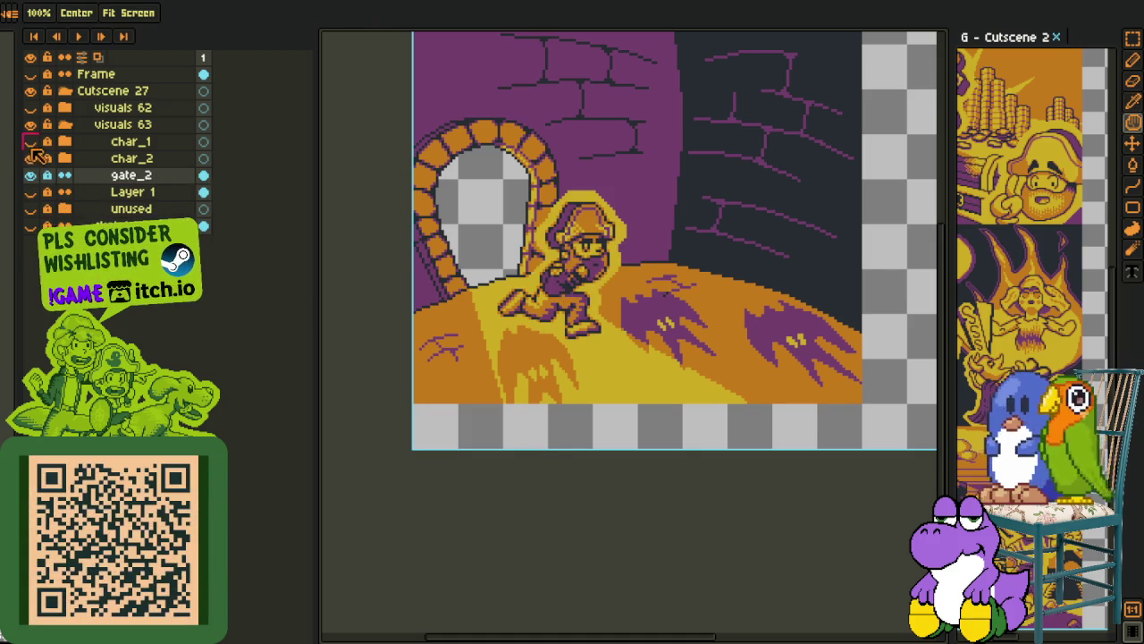
click(31, 141)
scroll(379, 224, down, 2)
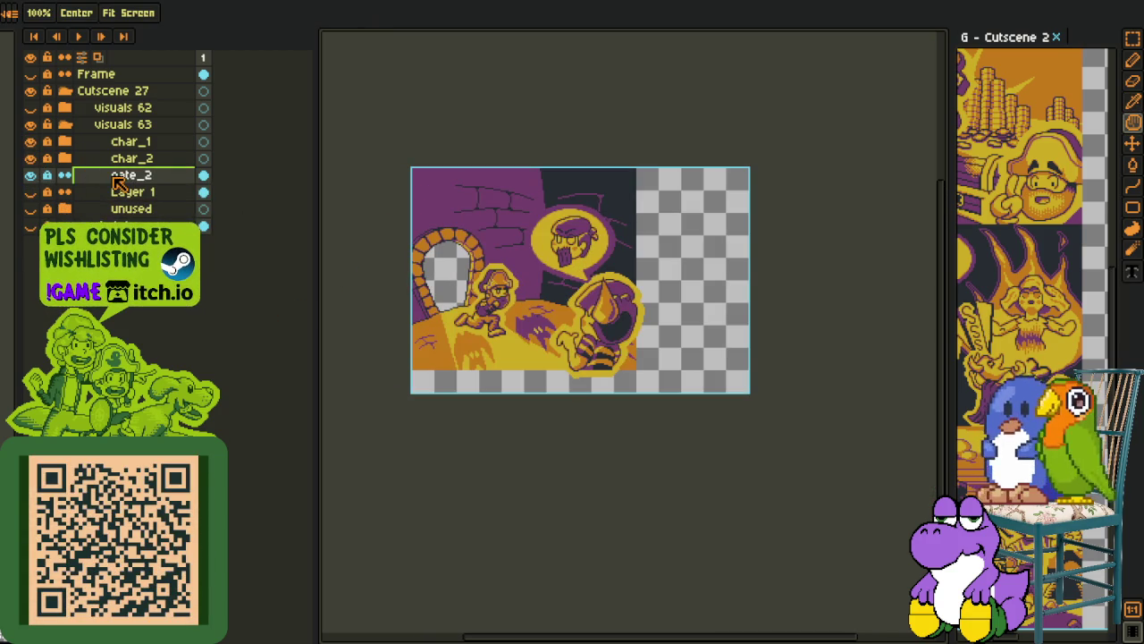
click(31, 176)
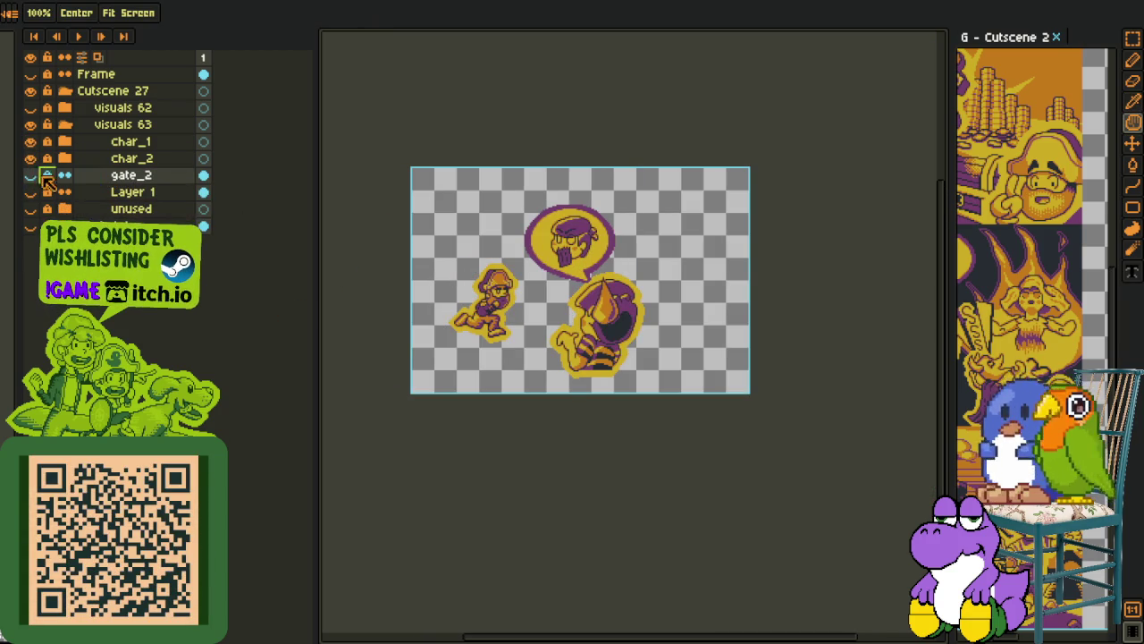
click(64, 162)
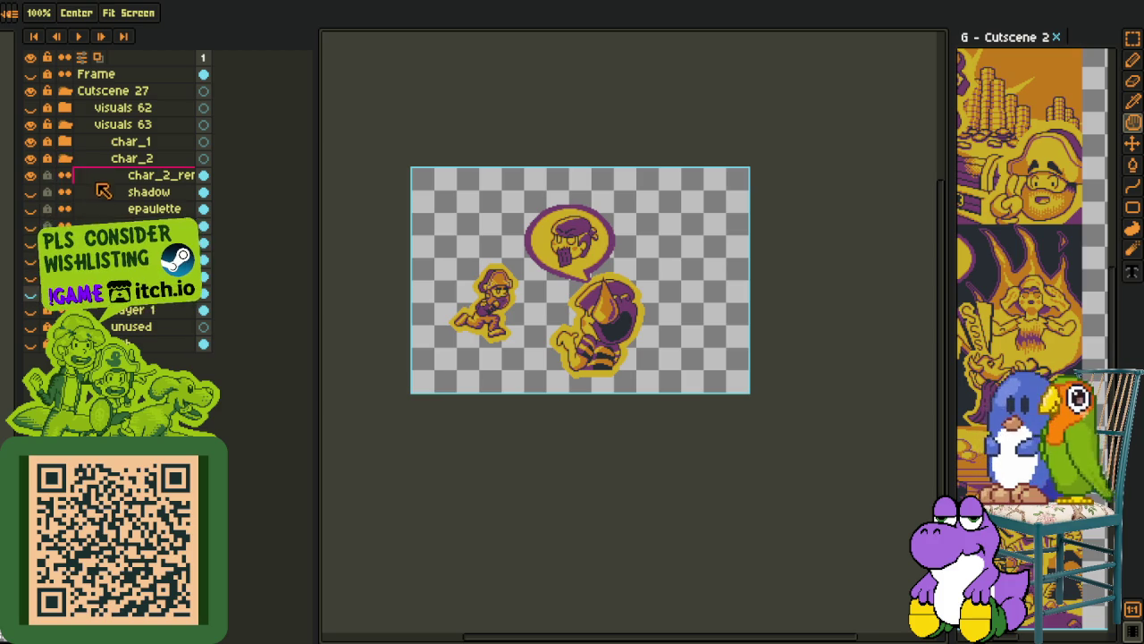
click(30, 191)
click(31, 293)
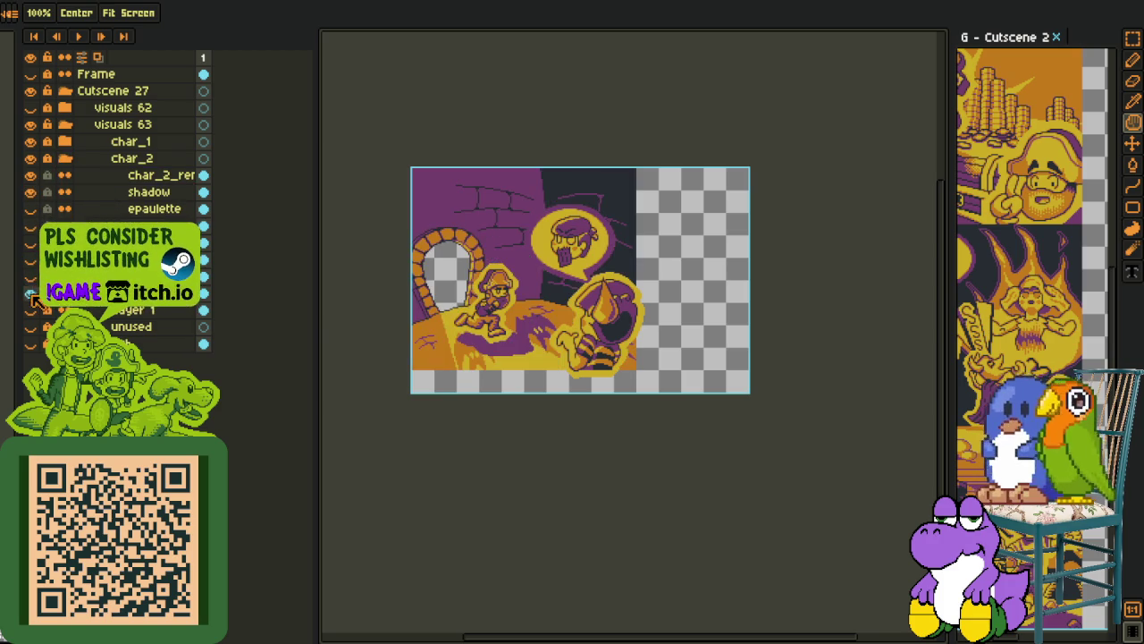
key(o)
scroll(409, 273, up, 3)
Use Replace Color on the shadow layer to turn its purple into translucent brown, then zoom in
scroll(409, 274, up, 2)
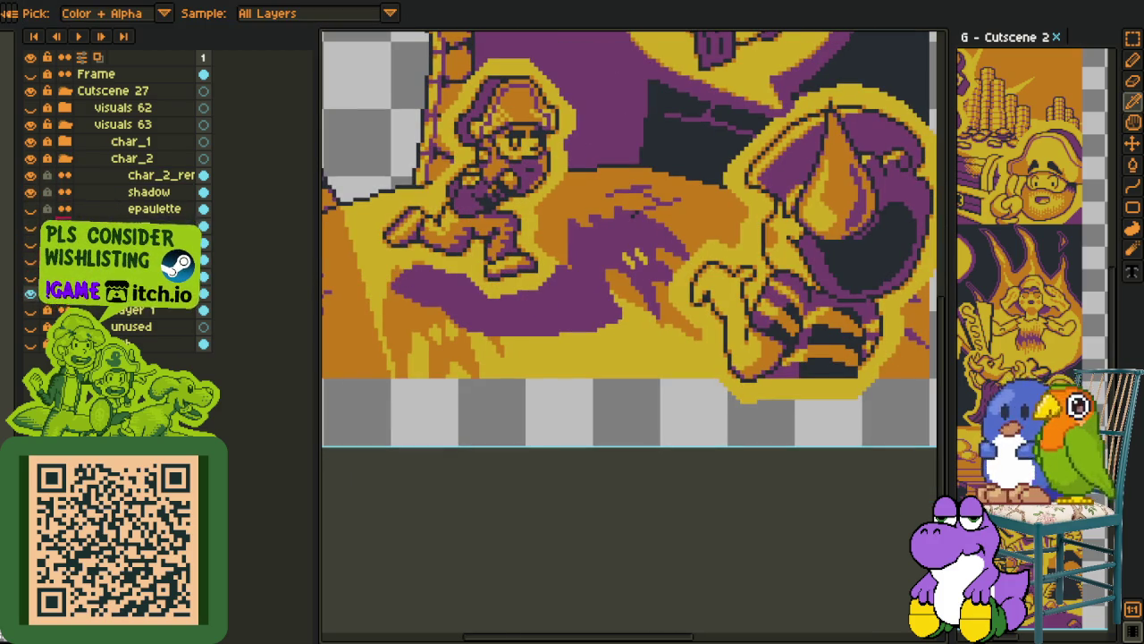
click(50, 194)
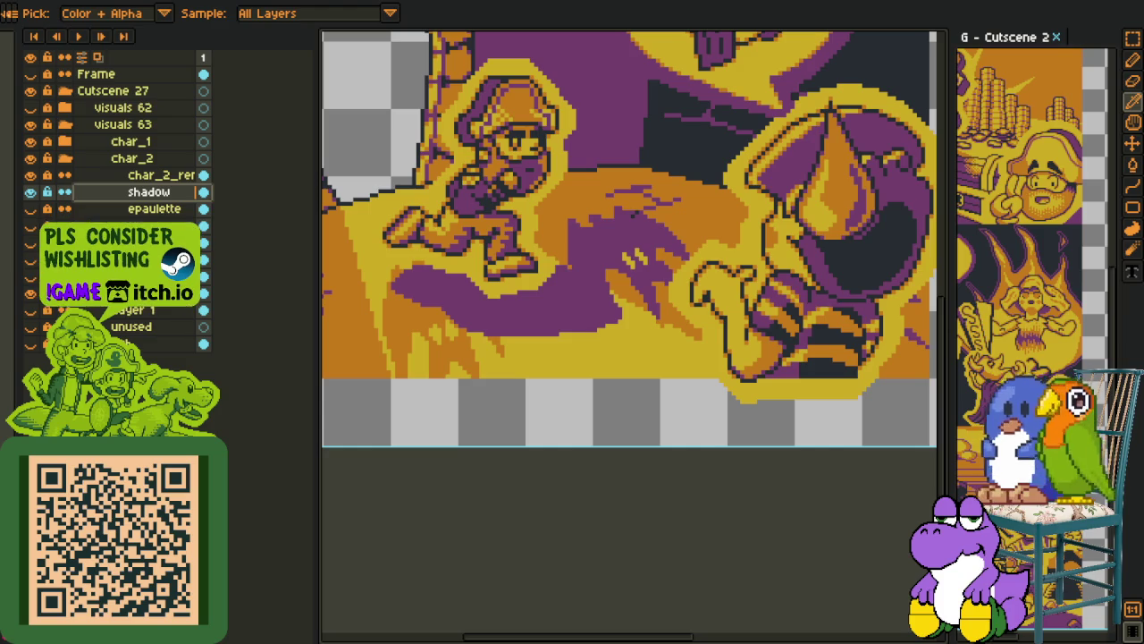
key(shift+r)
click(453, 567)
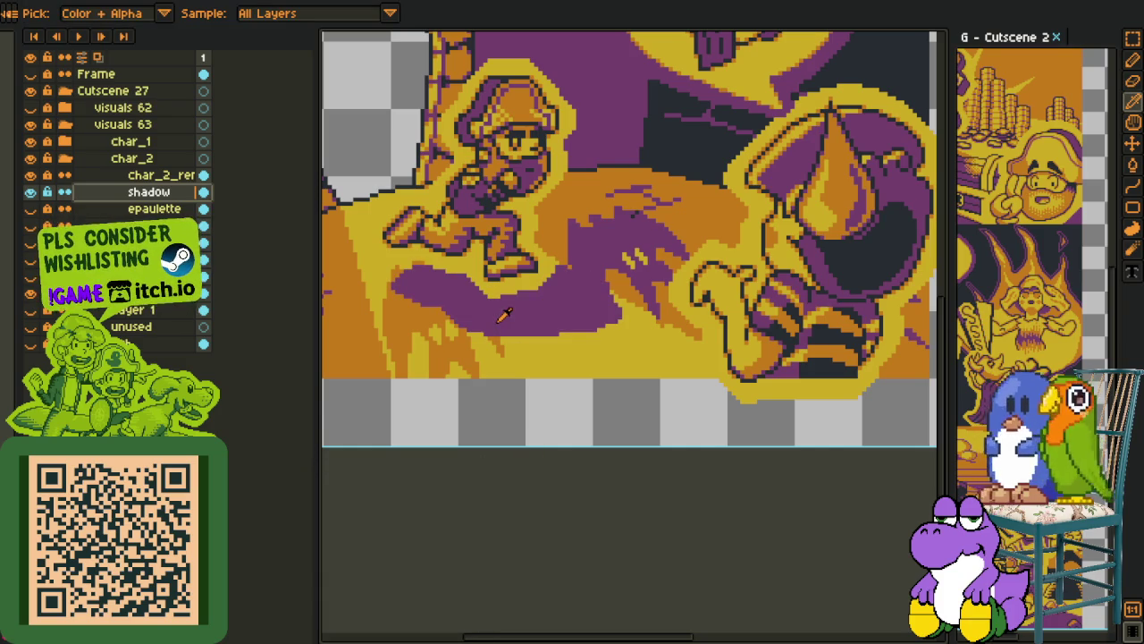
key(shift+r)
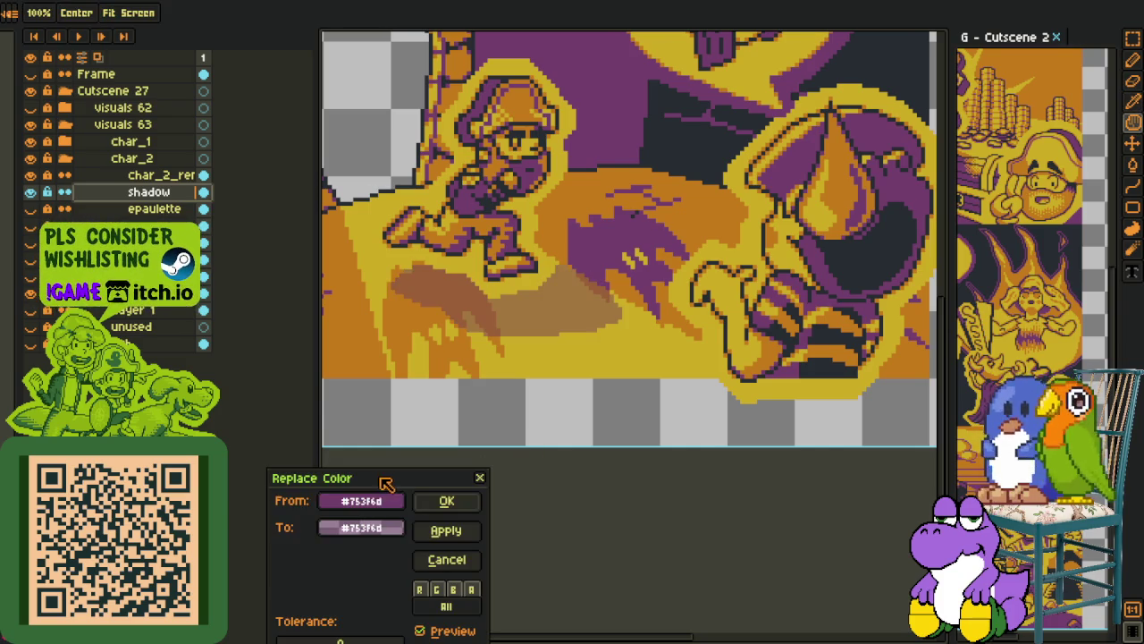
click(437, 502)
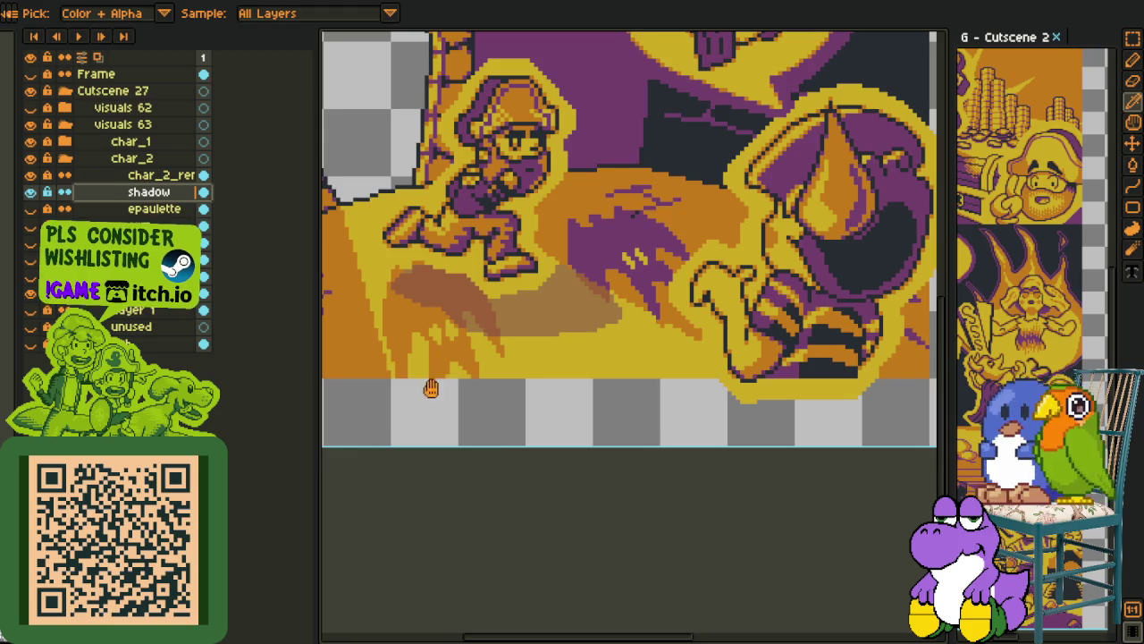
scroll(433, 389, up, 1)
scroll(549, 310, up, 1)
scroll(561, 331, up, 1)
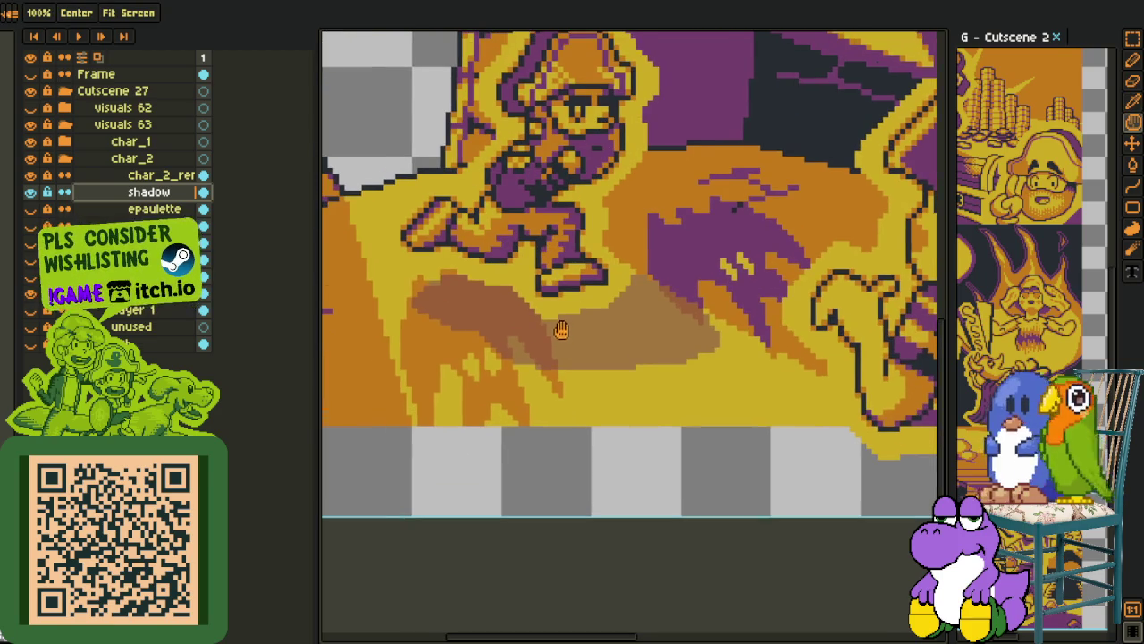
scroll(570, 307, up, 1)
Bucket-fill the brown shadow patches under the runner dark, sampling the floor purple for leftovers
drag(563, 307, 577, 308)
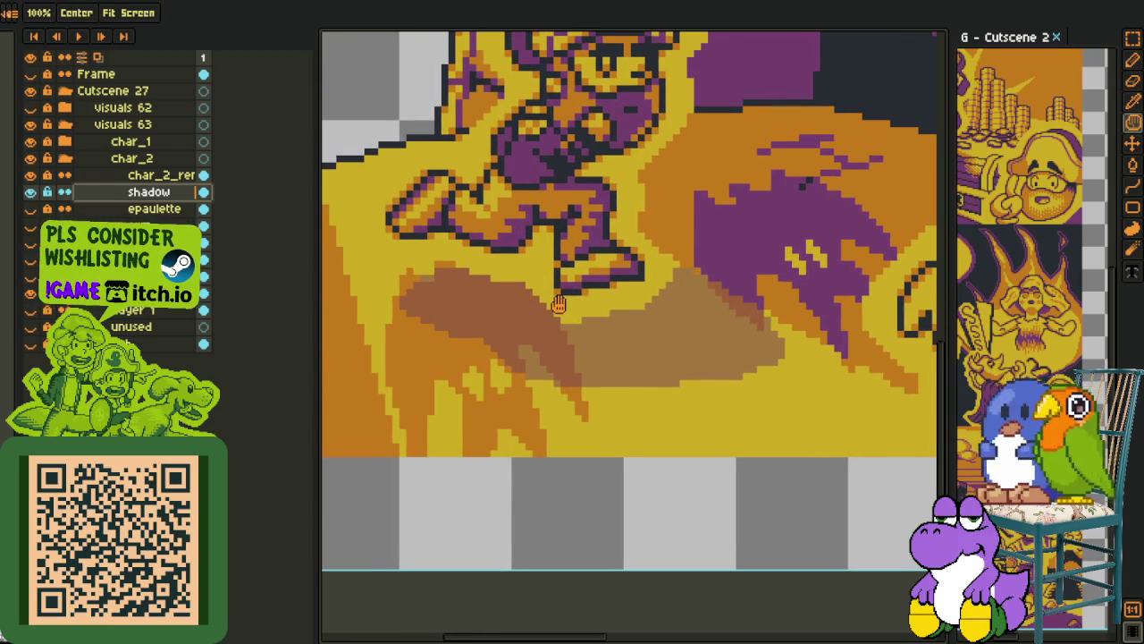
key(g)
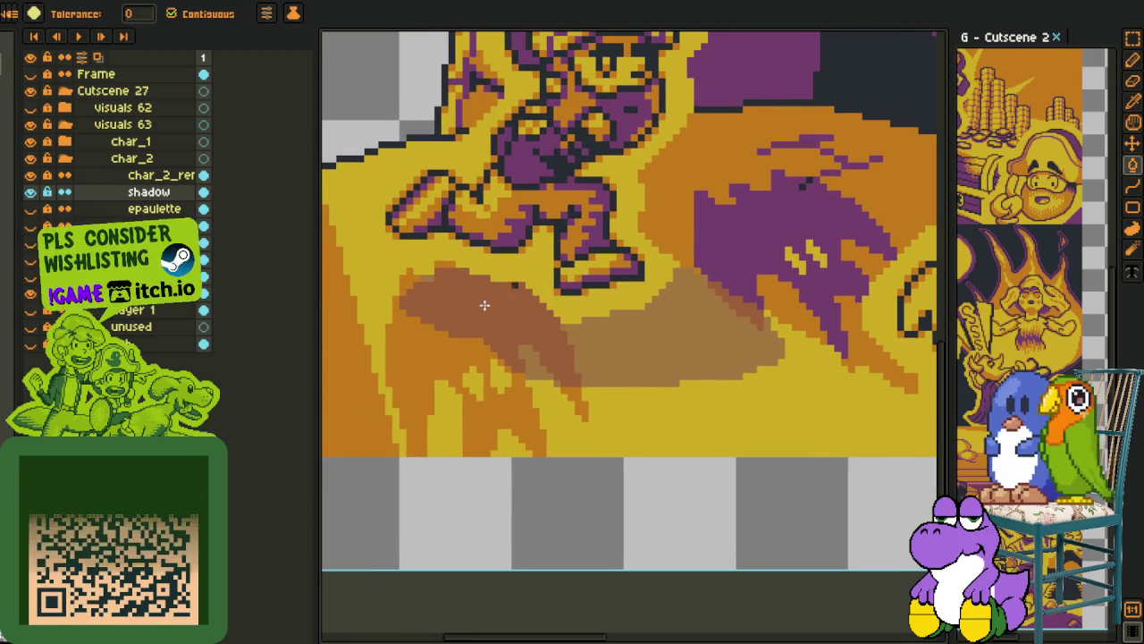
click(480, 306)
scroll(646, 319, up, 1)
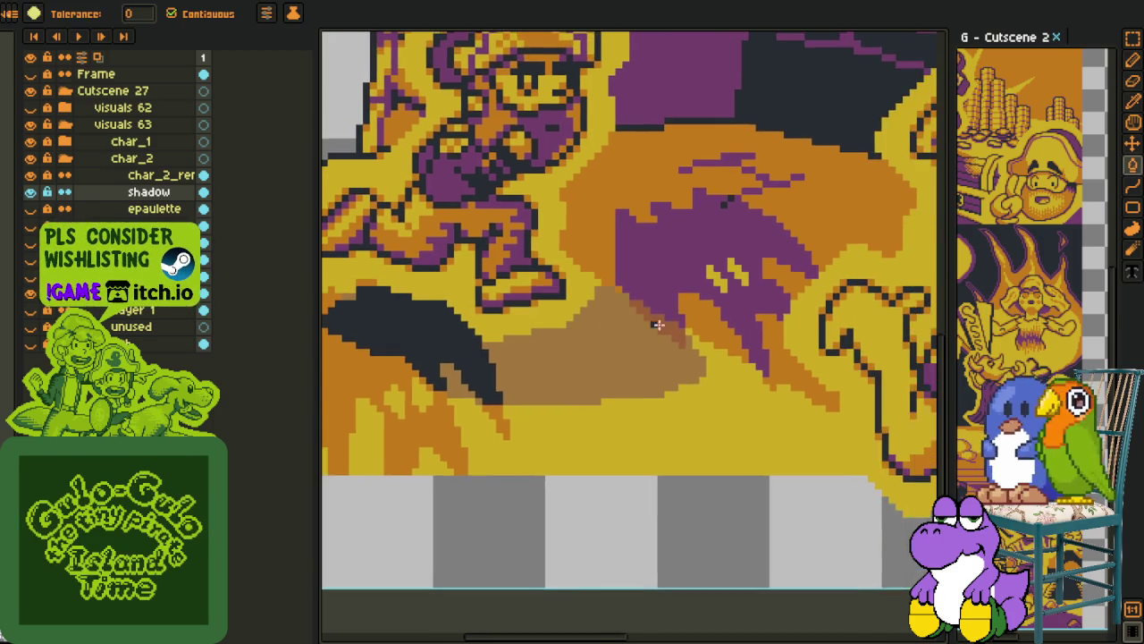
scroll(664, 323, up, 1)
click(663, 323)
scroll(657, 331, down, 2)
key(i)
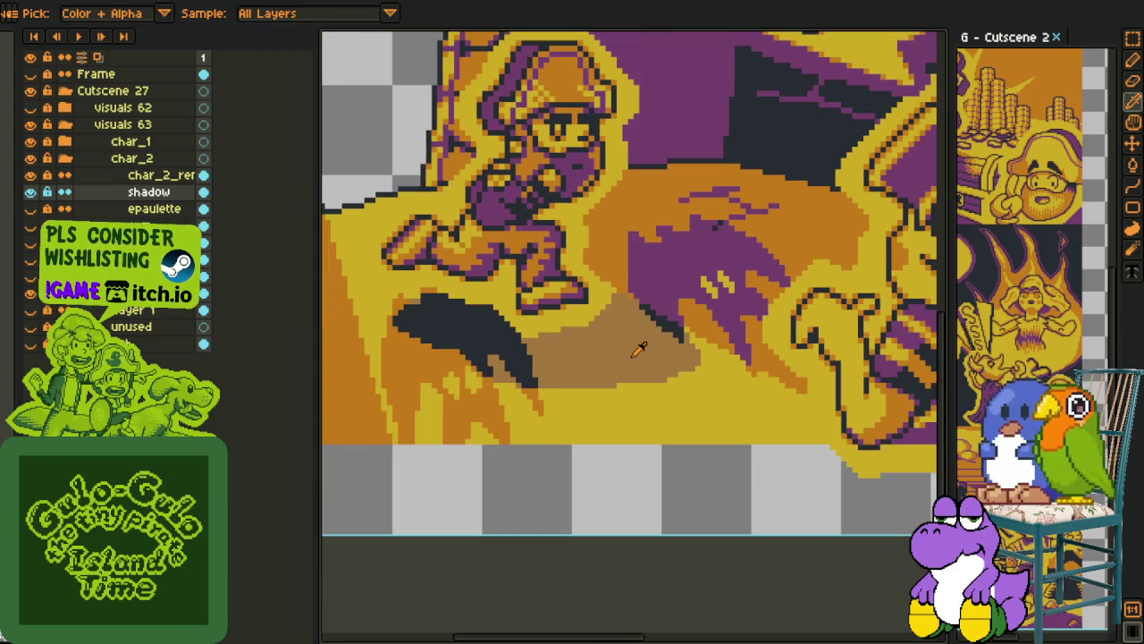
key(g)
click(556, 353)
scroll(500, 373, up, 1)
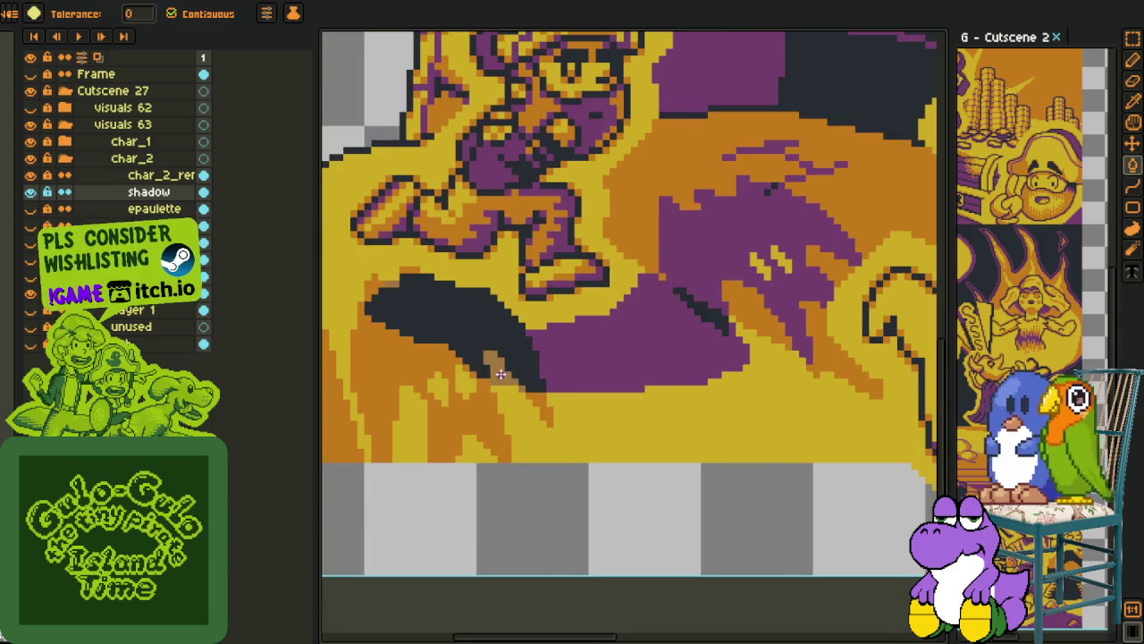
scroll(458, 326, up, 1)
scroll(500, 357, up, 2)
click(593, 456)
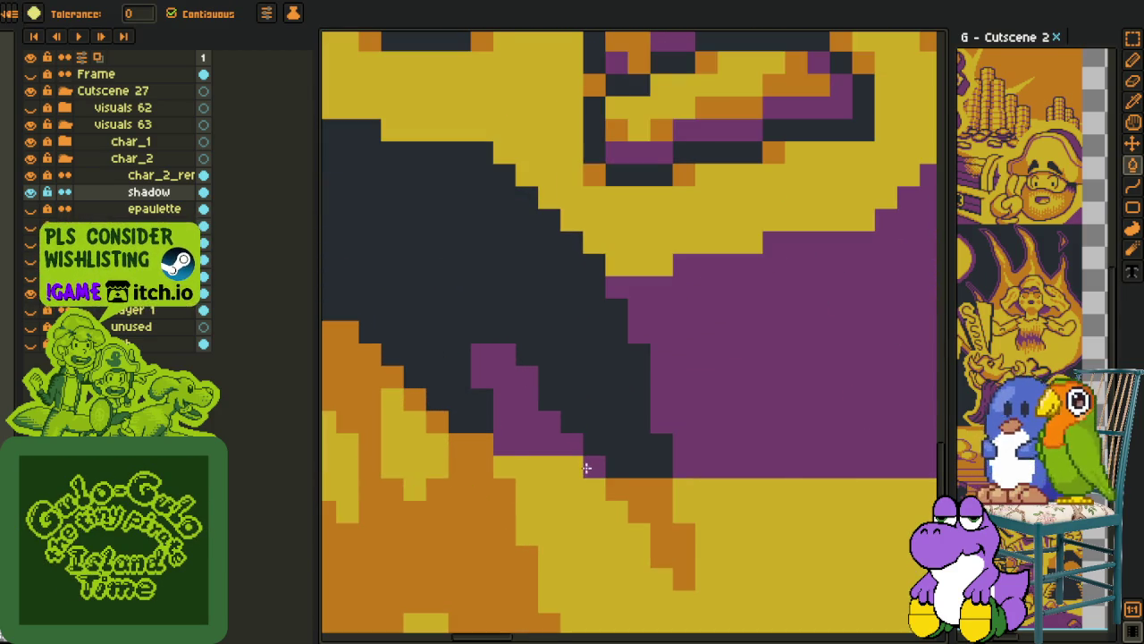
scroll(569, 449, down, 2)
scroll(451, 342, up, 1)
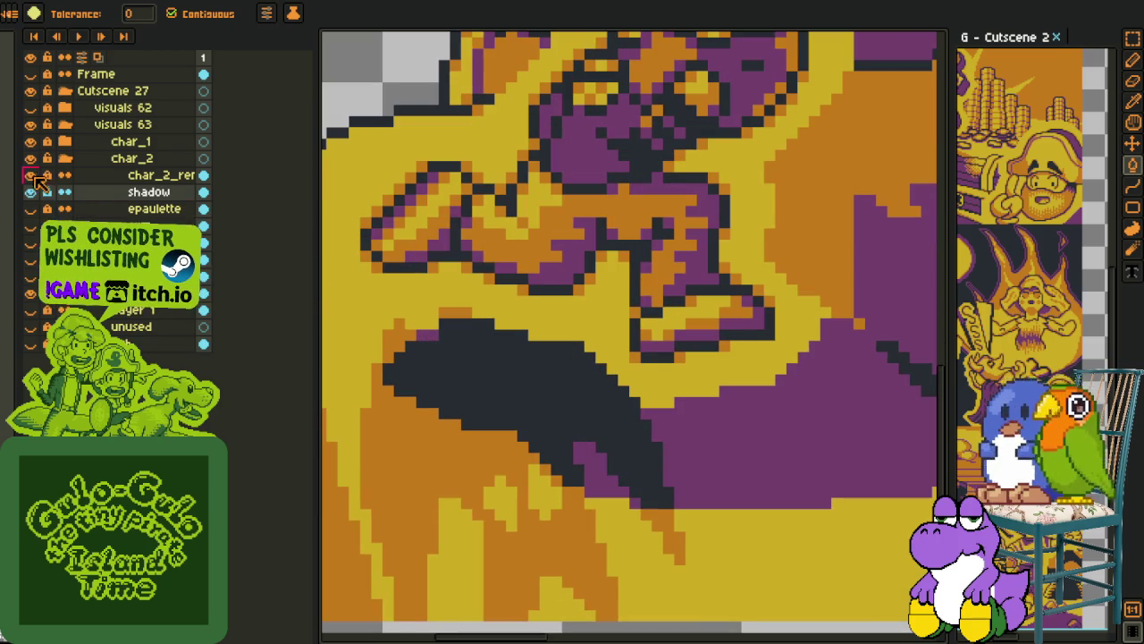
With the character hidden, refill remaining brown shadow pixels dark navy and purple, then save
click(31, 158)
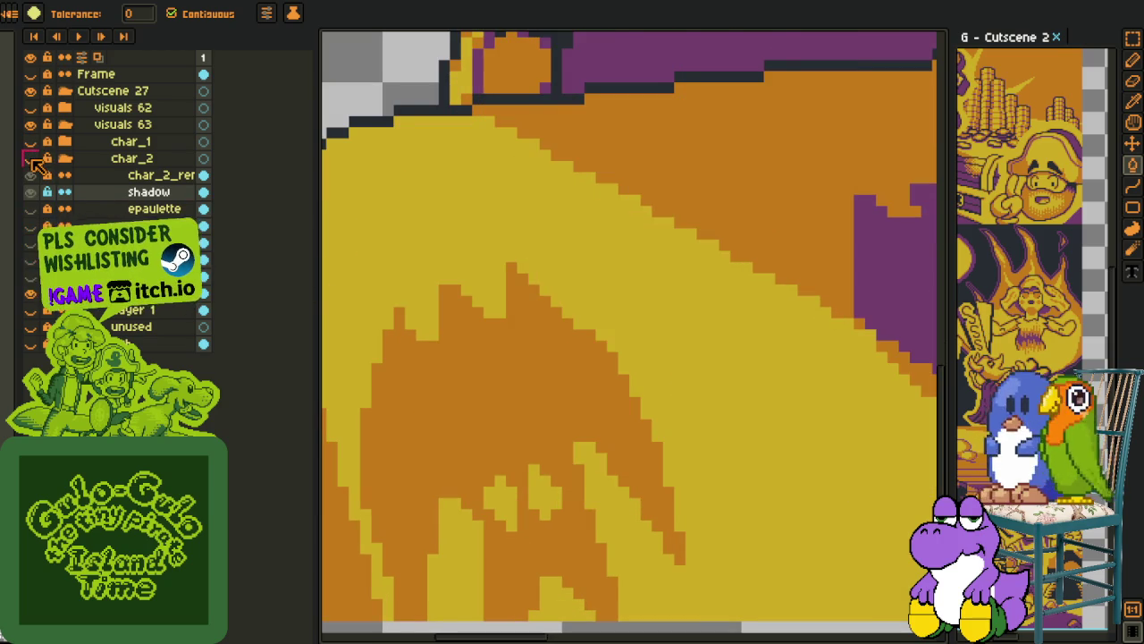
click(30, 158)
click(30, 175)
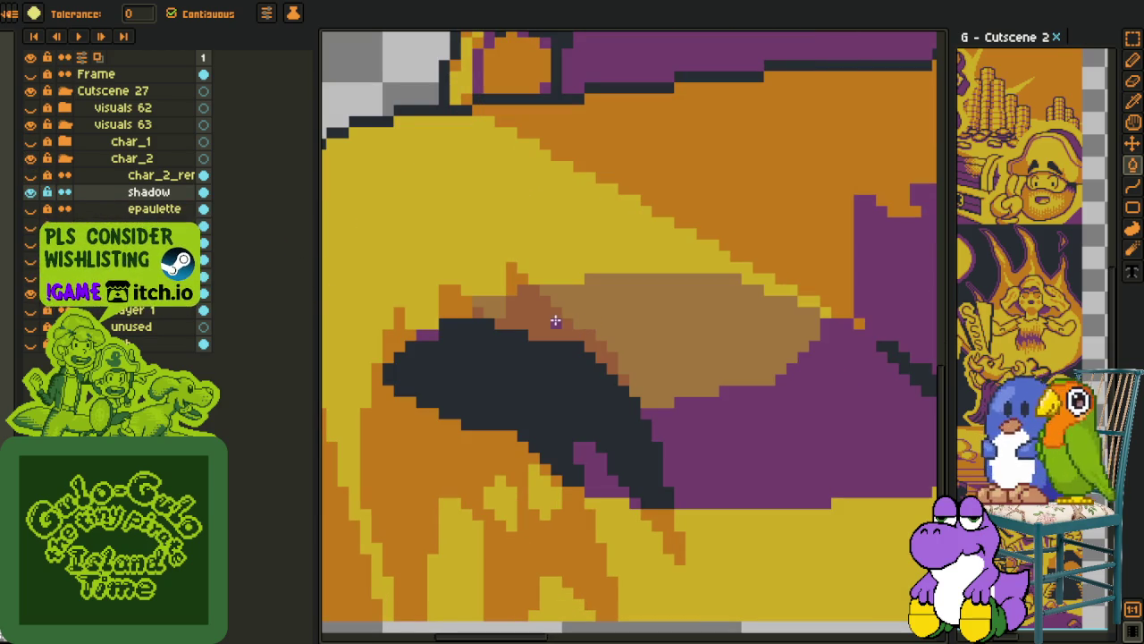
alt+click(544, 360)
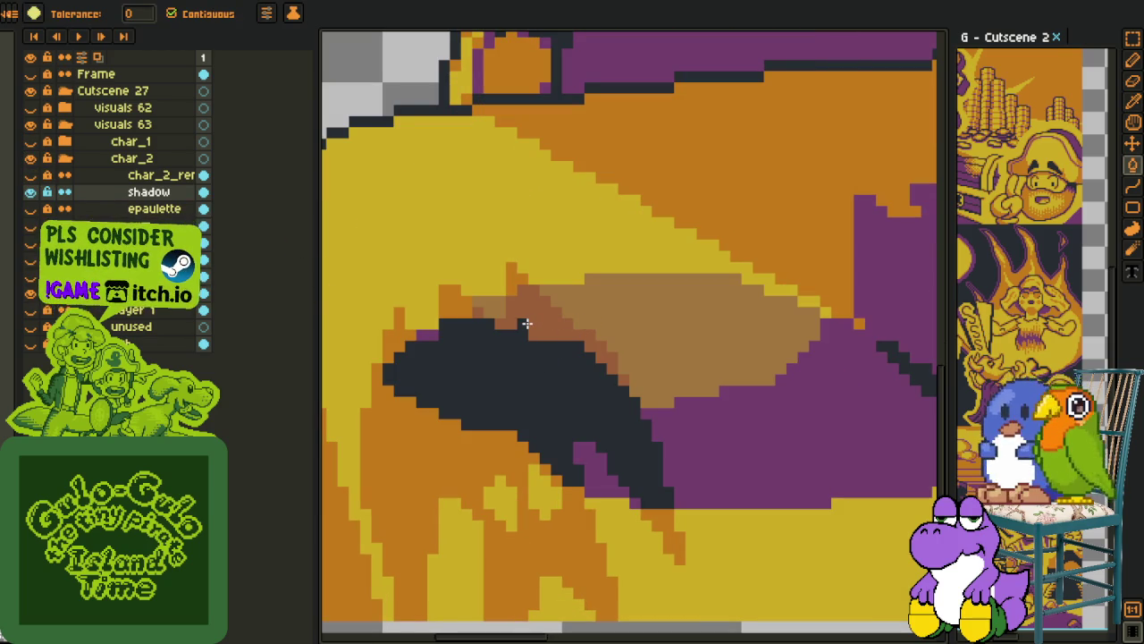
click(526, 323)
click(621, 378)
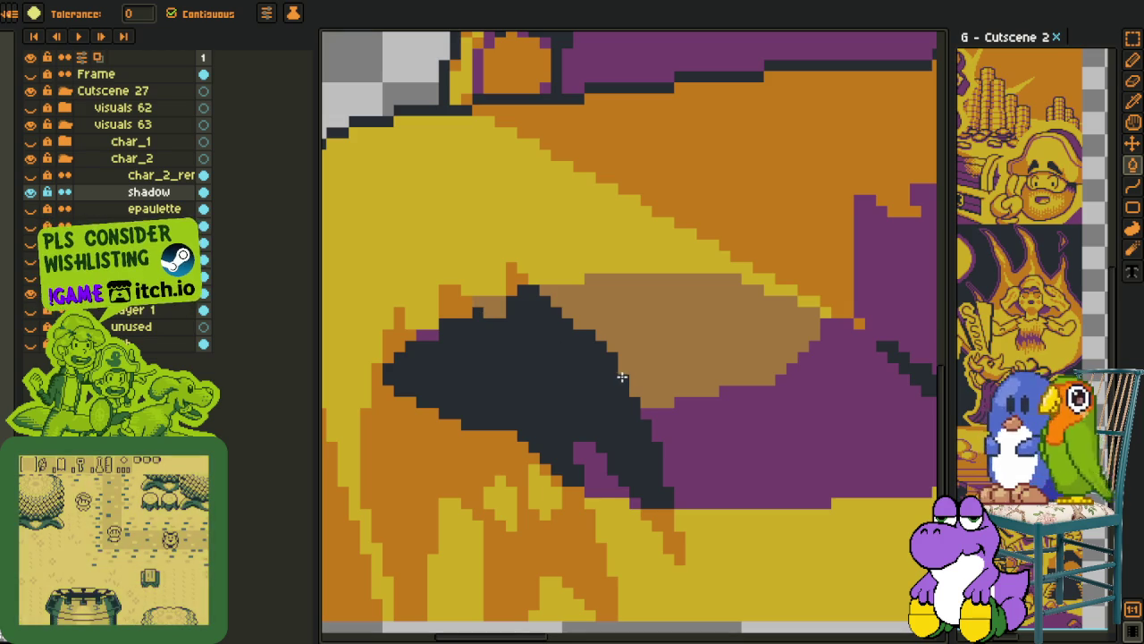
key(alt)
alt+click(667, 385)
click(659, 355)
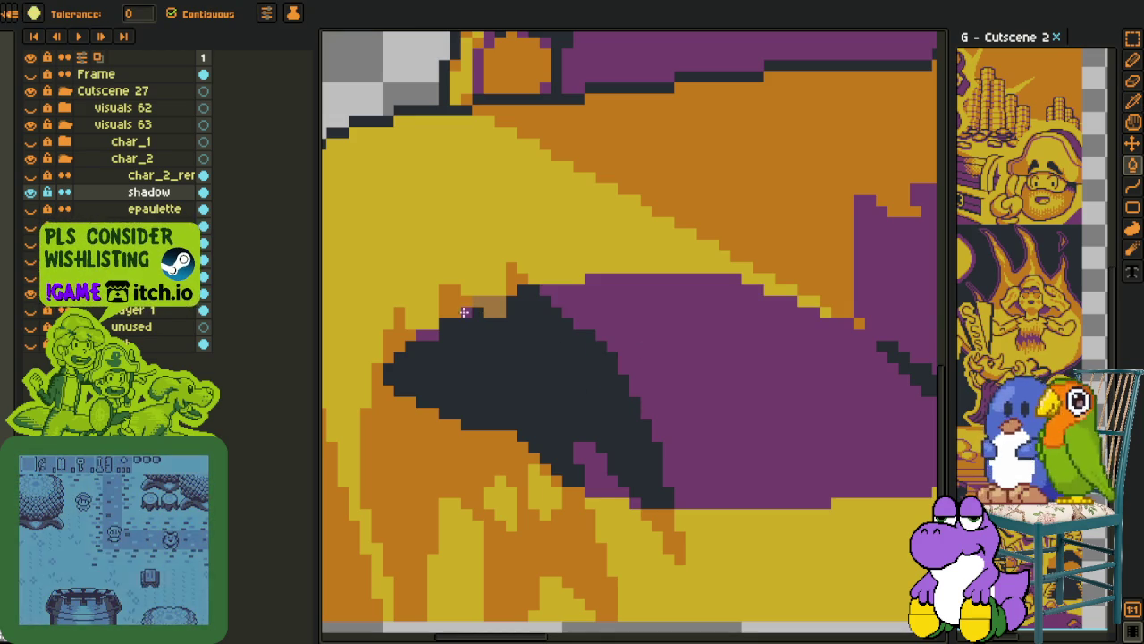
scroll(482, 306, down, 2)
key(i)
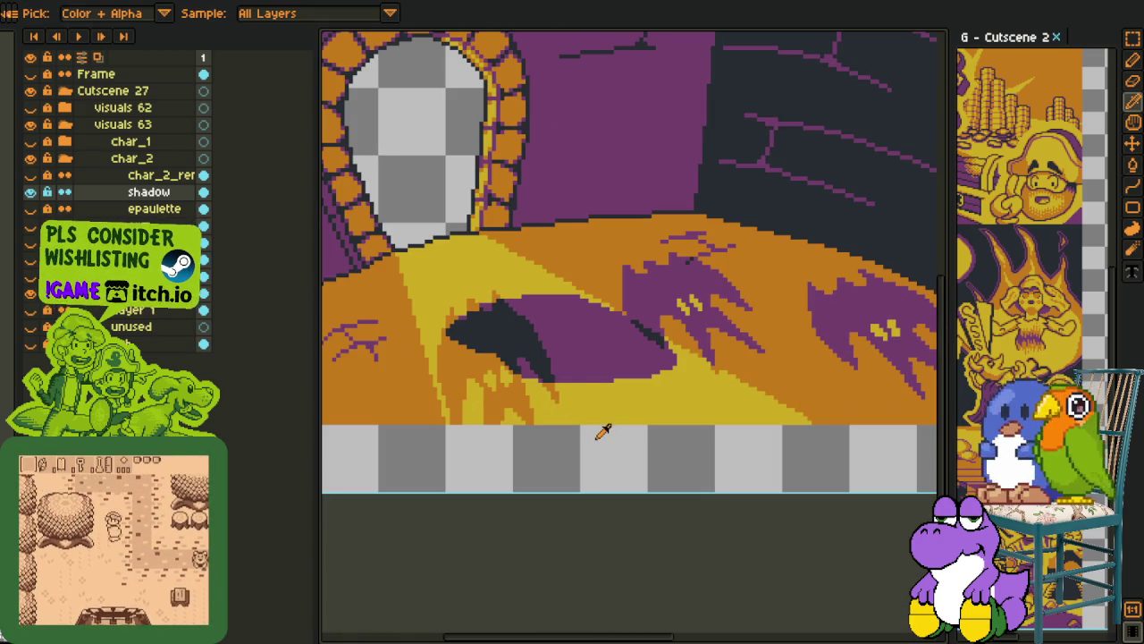
click(31, 175)
scroll(626, 268, down, 1)
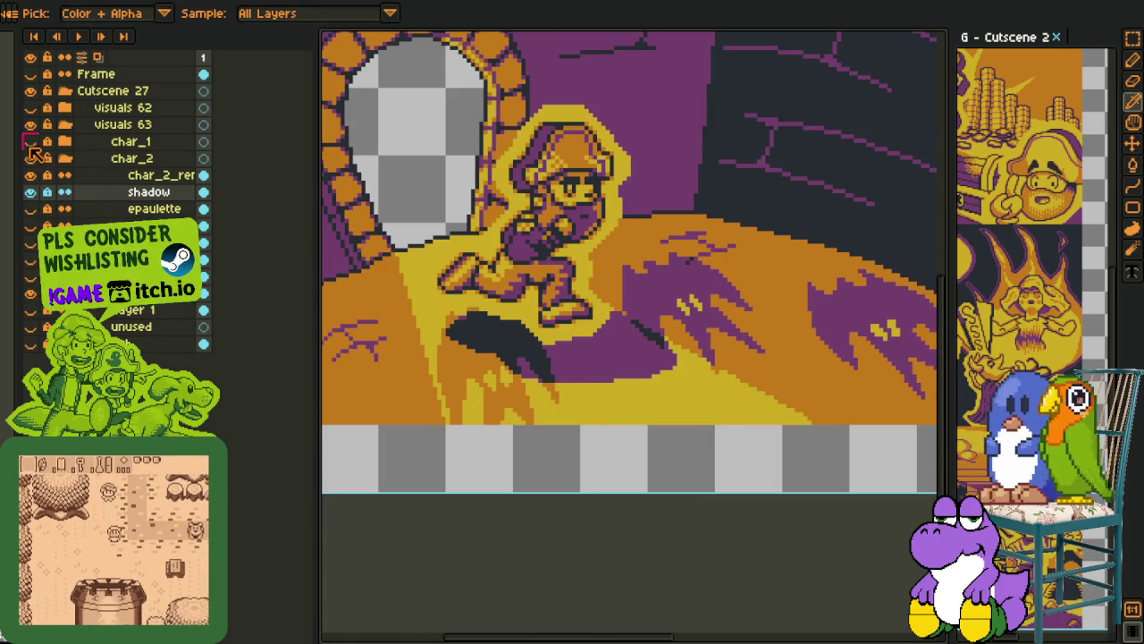
scroll(625, 268, down, 2)
key(ctrl+s)
Pan and zoom the view onto the runner's floor shadow
key(h)
drag(408, 223, 464, 274)
scroll(474, 284, down, 1)
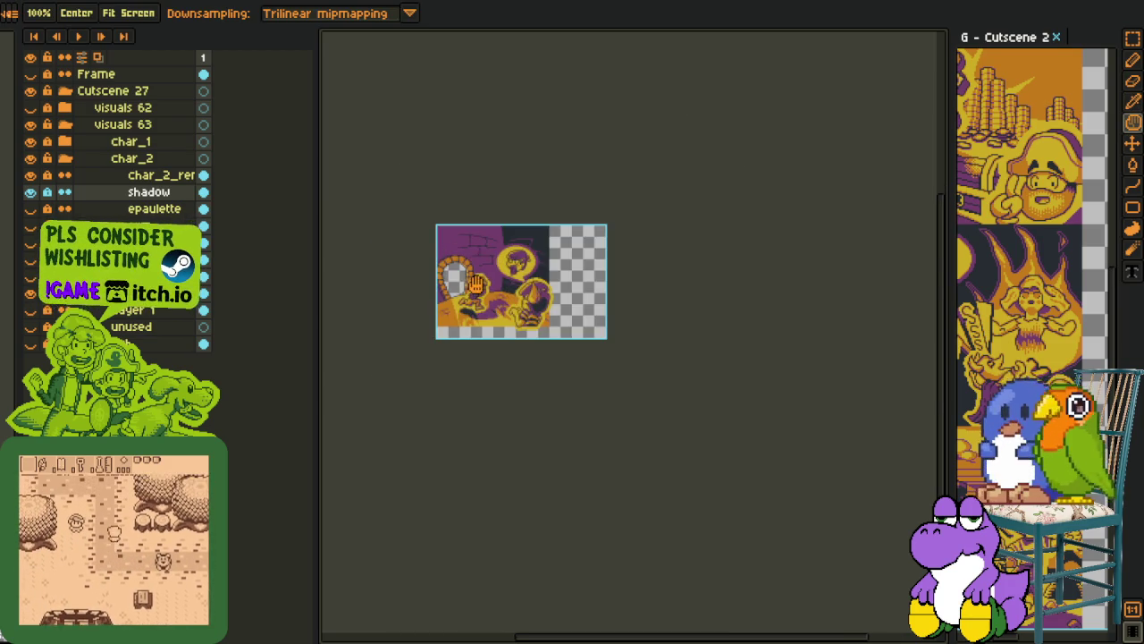
scroll(533, 318, up, 1)
drag(532, 317, 589, 332)
key(i)
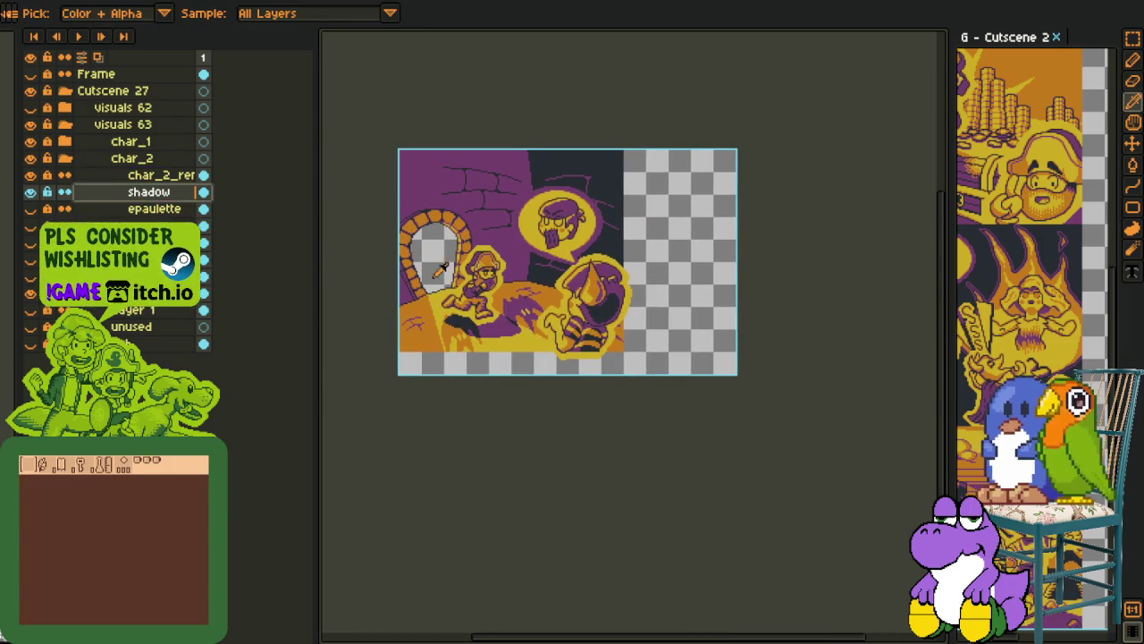
scroll(463, 318, up, 2)
scroll(551, 264, up, 1)
Erase the purple shadow's ragged diagonal strips and trim its right tip and edge
key(m)
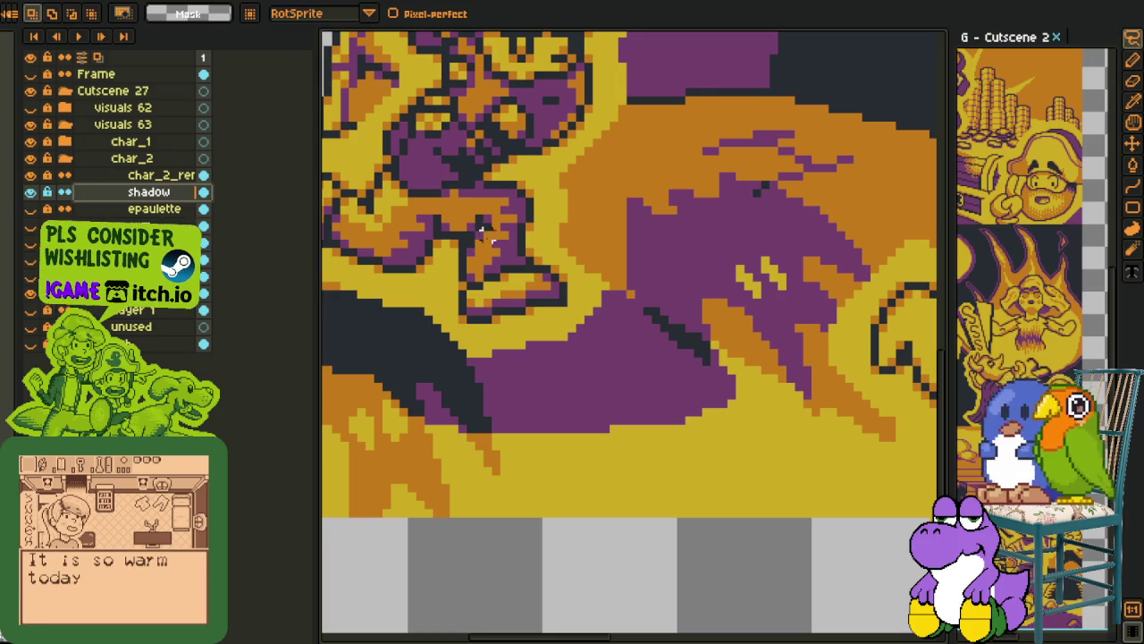
key(e)
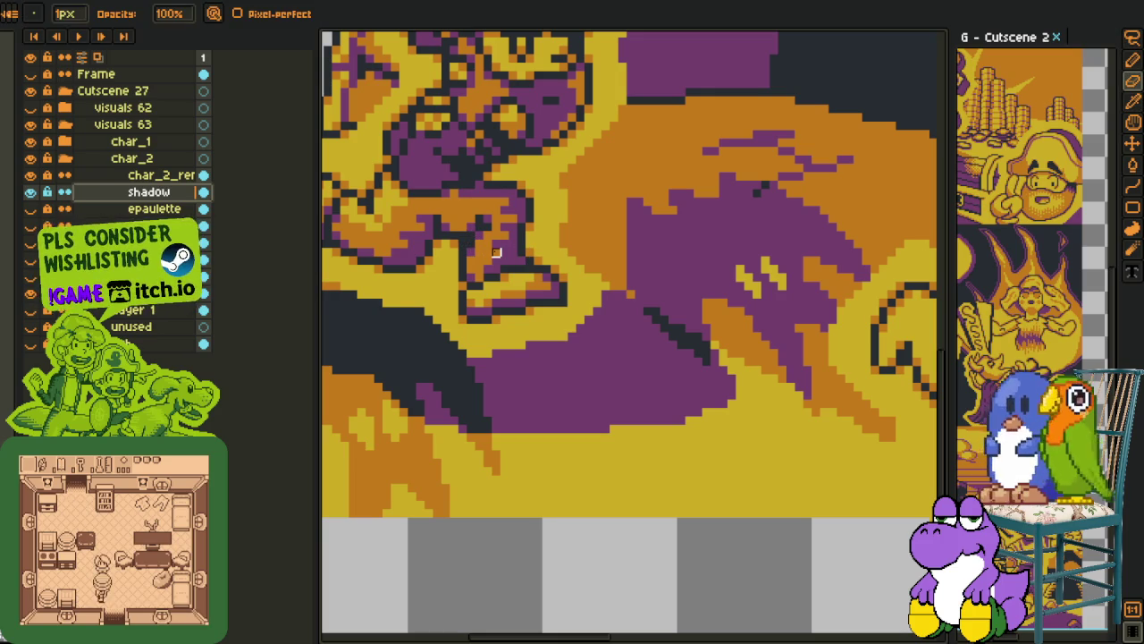
mouse_move(606, 303)
mouse_down()
mouse_move(733, 389)
mouse_move(664, 311)
mouse_move(666, 362)
mouse_move(723, 429)
mouse_up()
drag(580, 294, 698, 387)
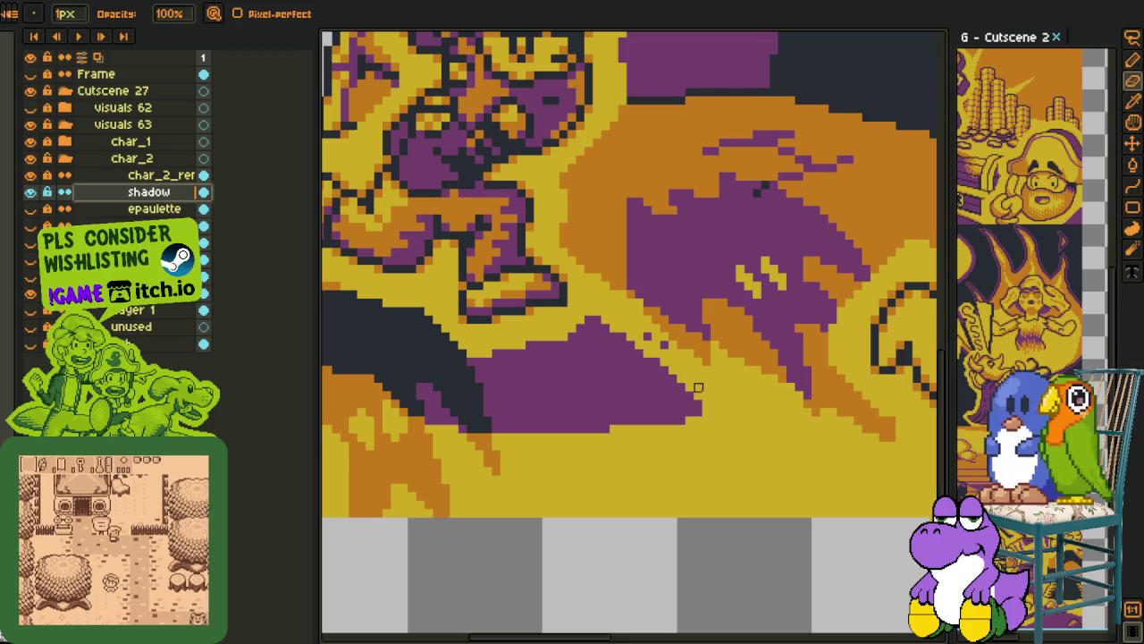
drag(707, 429, 688, 401)
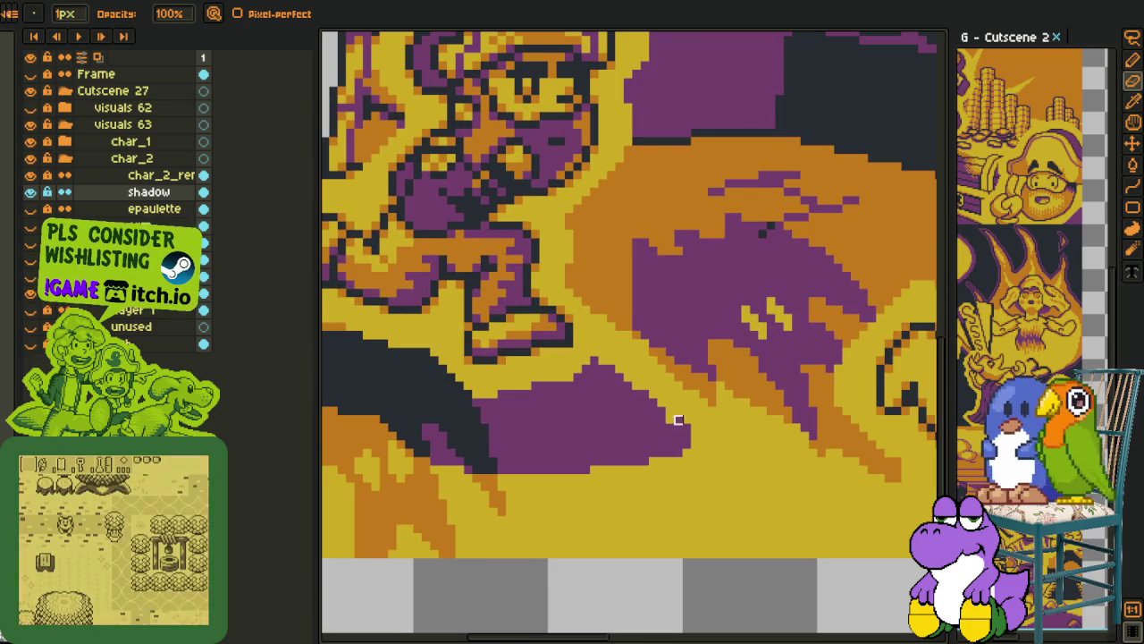
drag(677, 419, 687, 487)
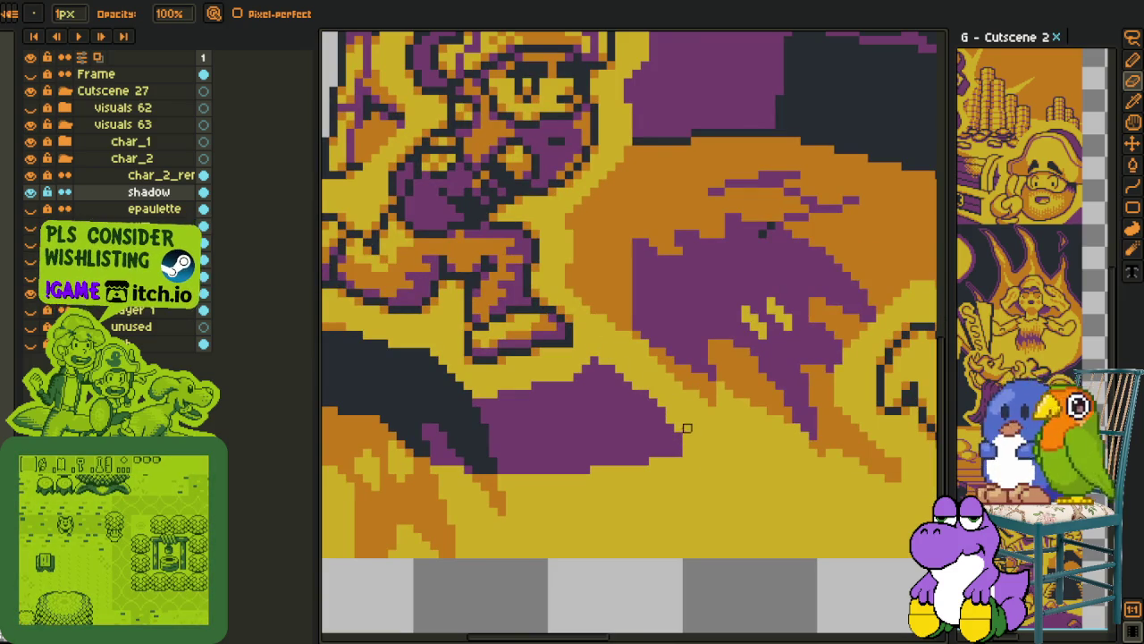
key(o)
key(b)
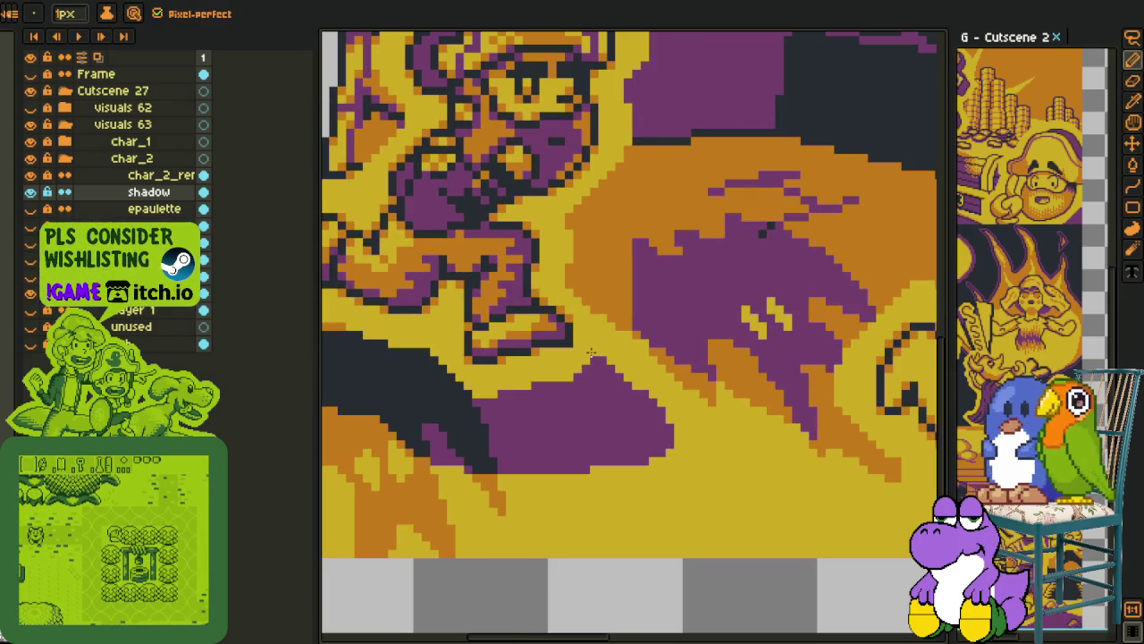
key(i)
scroll(617, 407, down, 2)
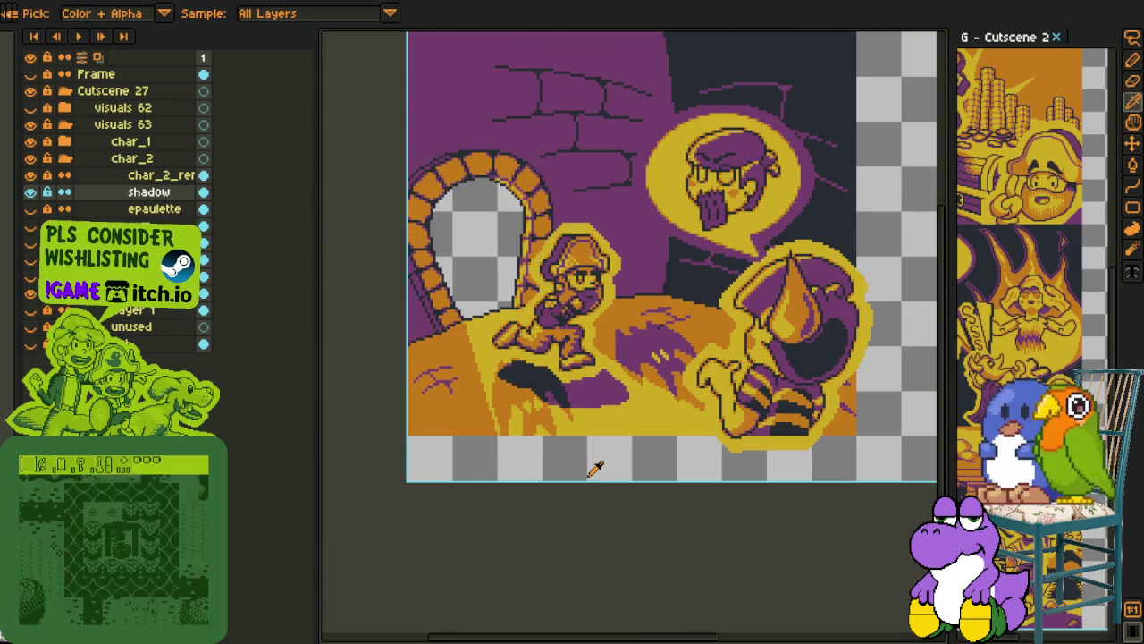
Collapse the char_2 folder, recentre the scene and toggle the Frame layer's visibility
key(v)
click(64, 158)
click(65, 159)
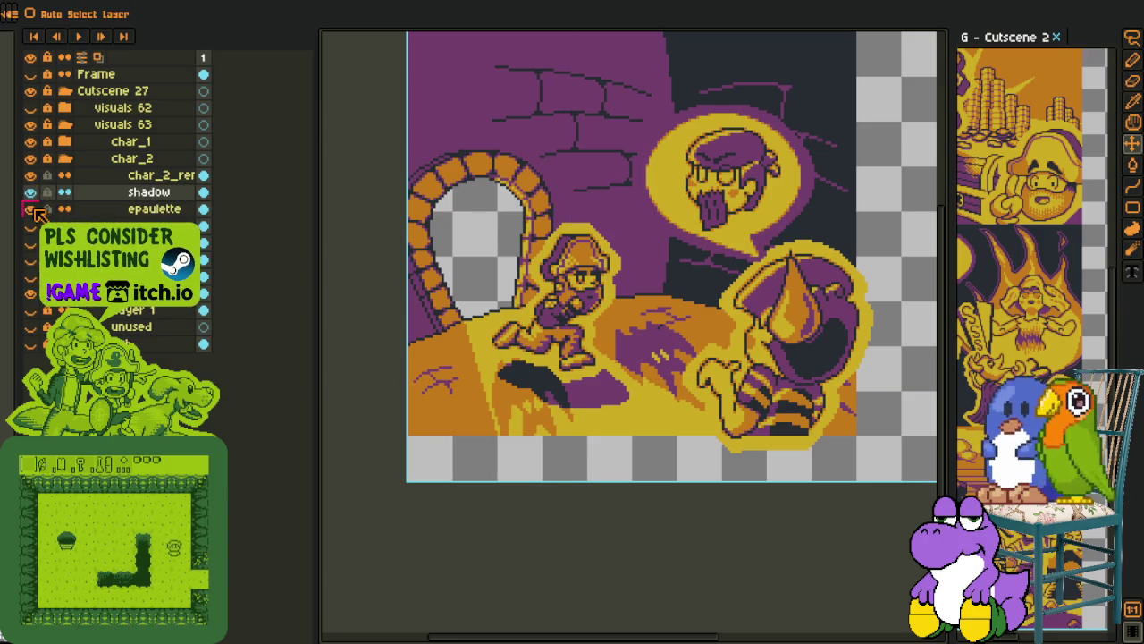
click(65, 158)
key(i)
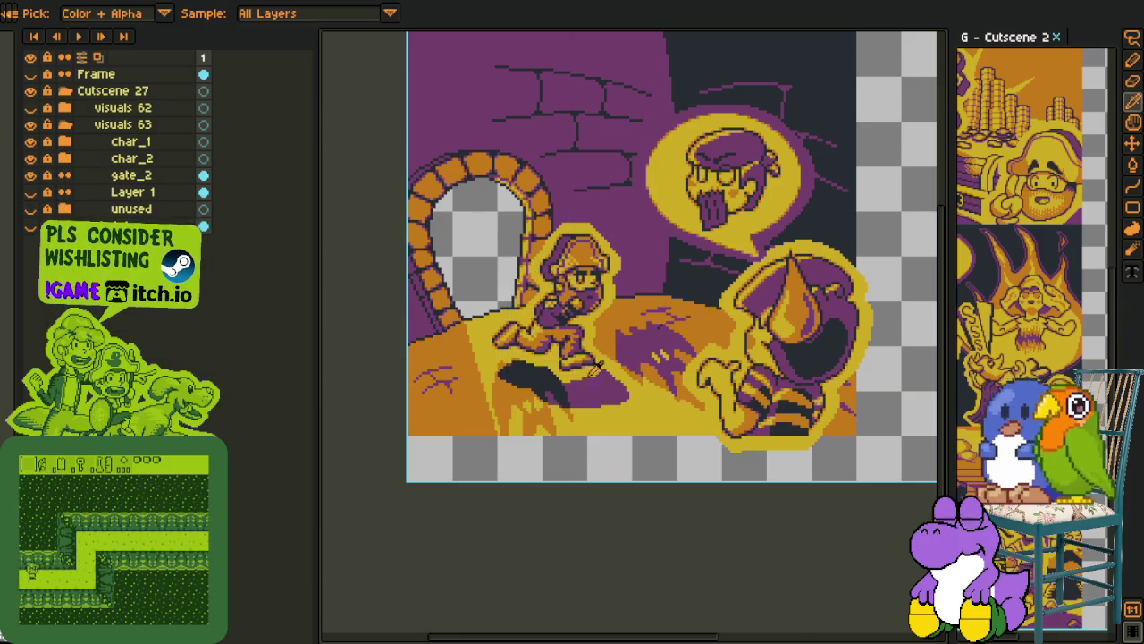
scroll(595, 369, down, 1)
scroll(597, 376, down, 2)
scroll(597, 375, up, 3)
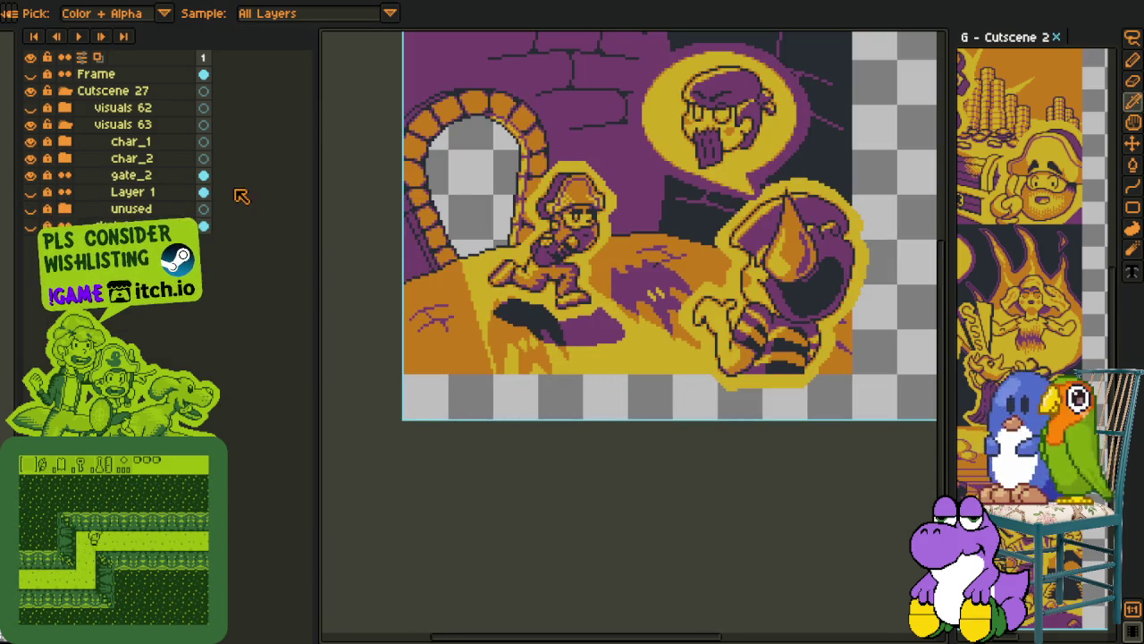
drag(537, 159, 537, 213)
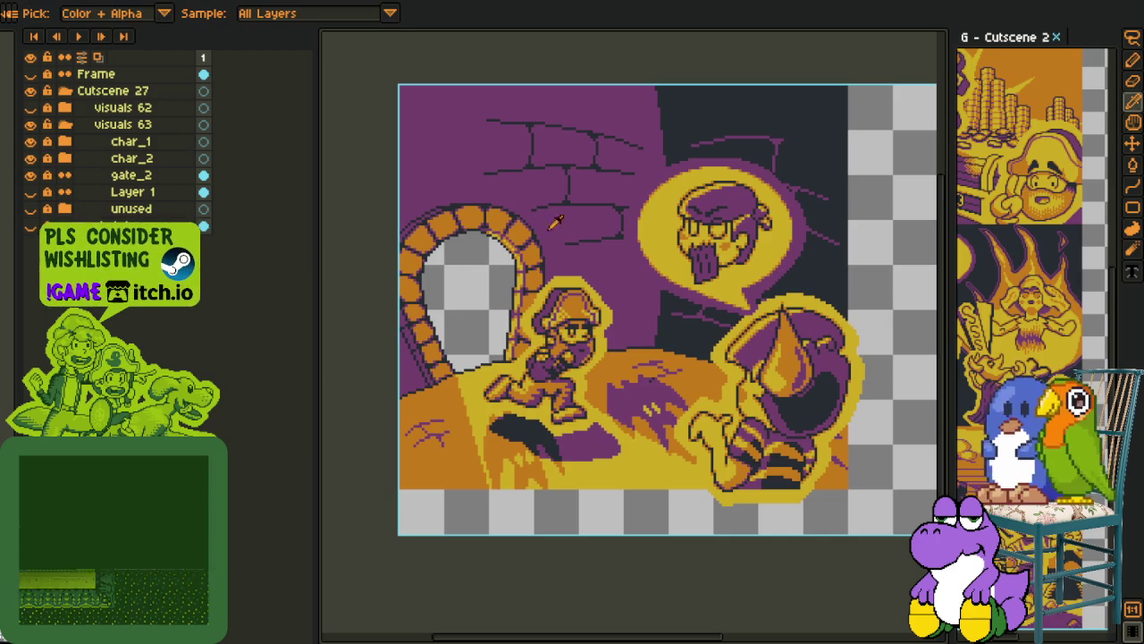
scroll(563, 233, down, 2)
key(v)
click(34, 75)
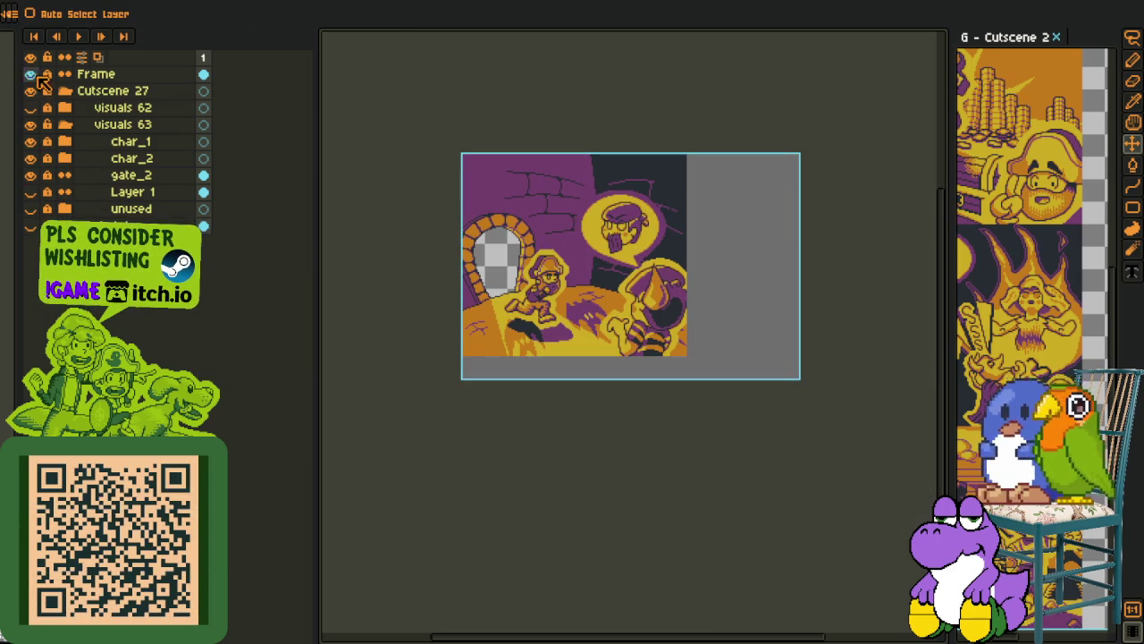
scroll(496, 250, up, 2)
scroll(487, 248, up, 2)
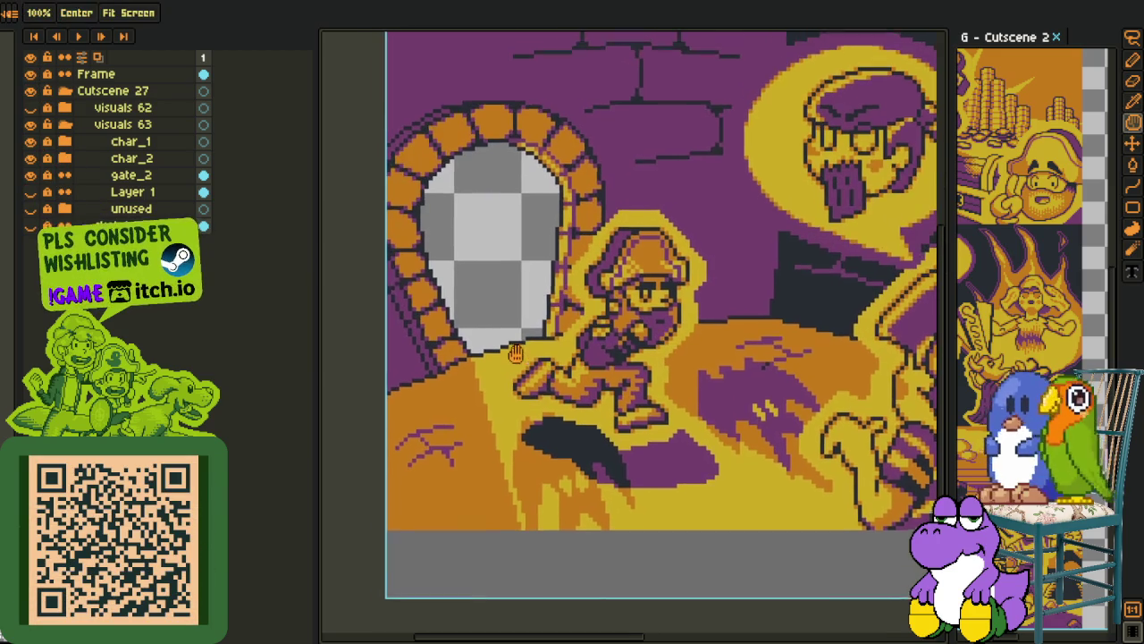
Inspect Layer 1 containing the dark bat and delete it
right_click(67, 192)
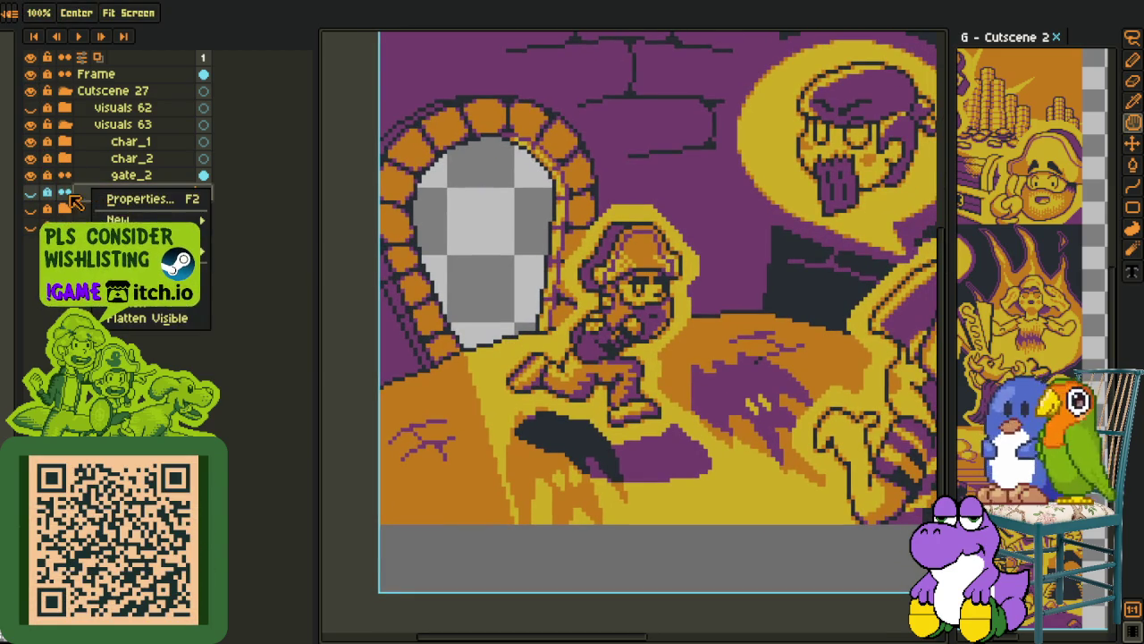
click(33, 192)
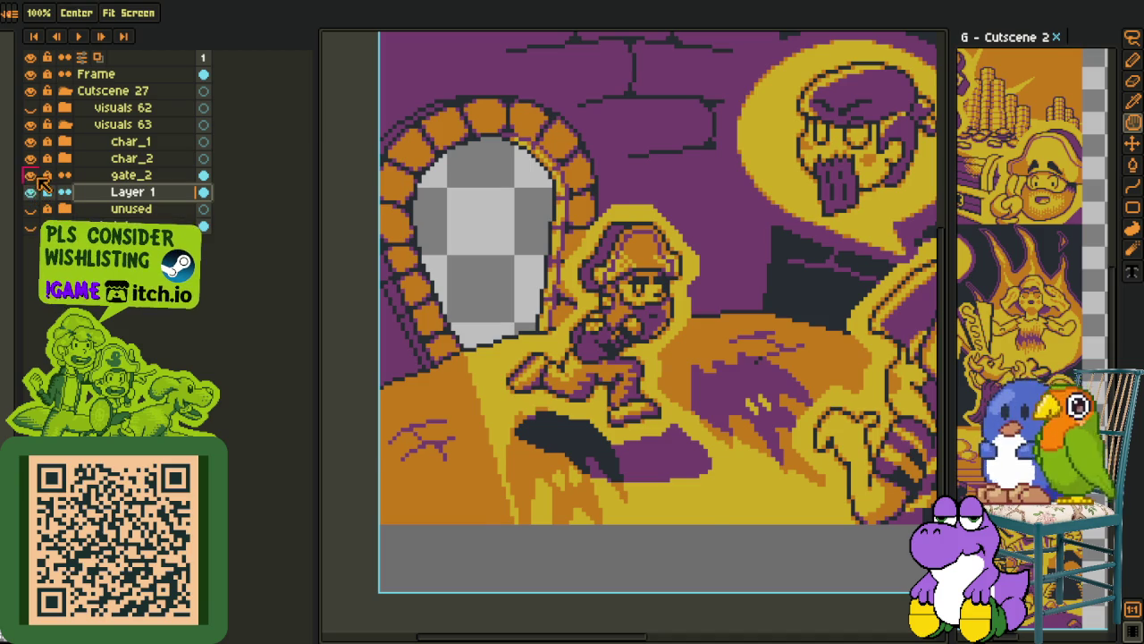
click(32, 177)
right_click(133, 195)
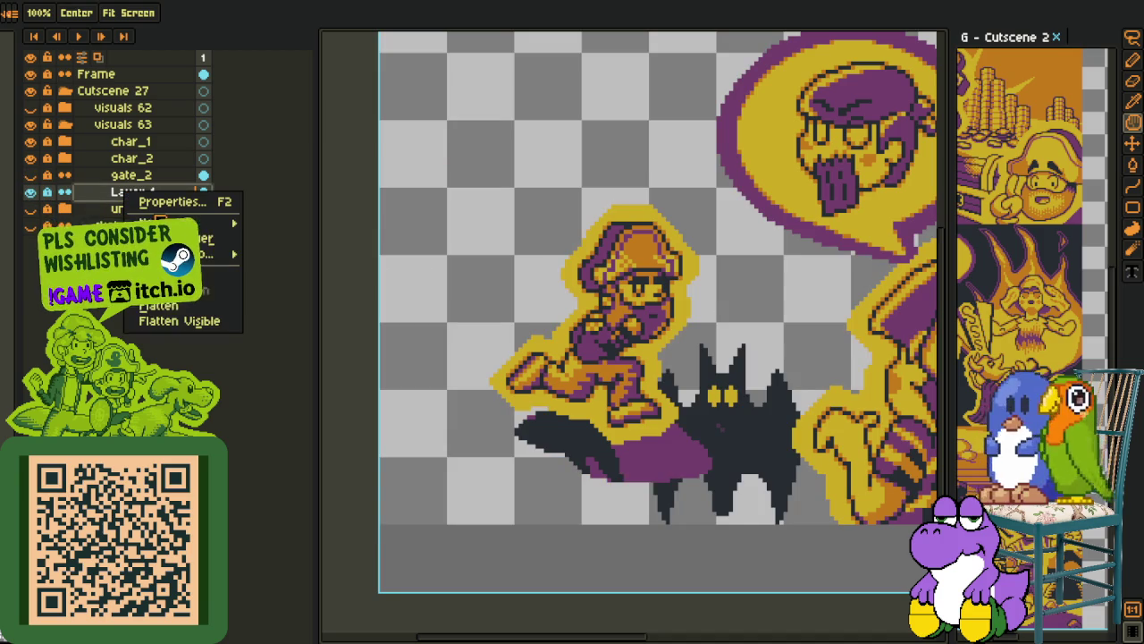
key(Return)
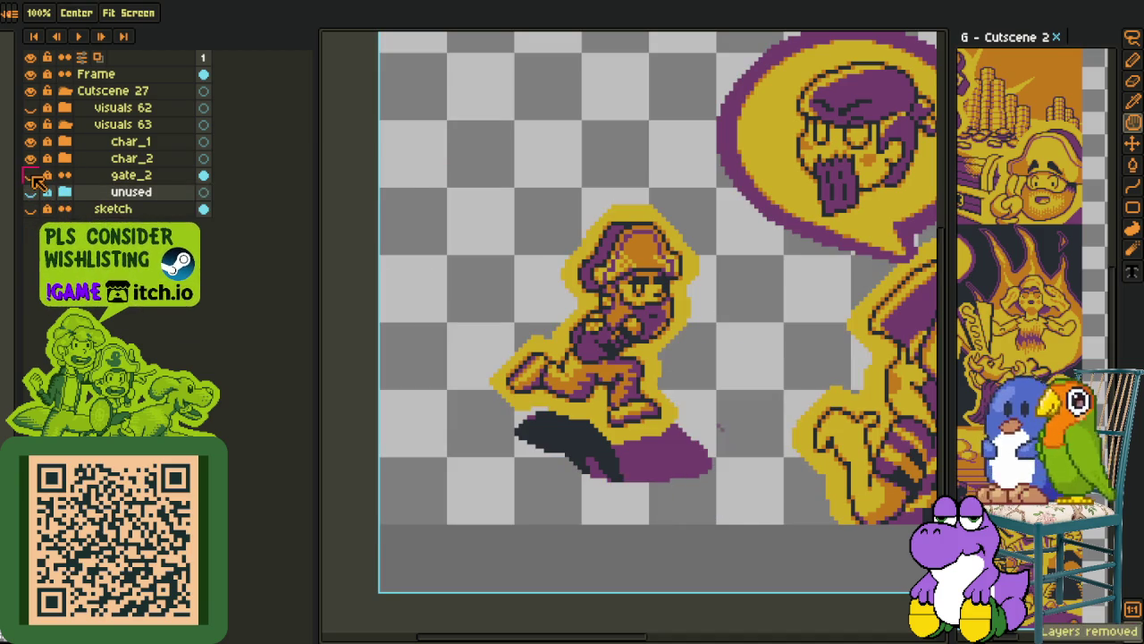
click(32, 175)
Add a new empty Layer 1 above the unused group
scroll(336, 246, down, 1)
key(o)
right_click(140, 199)
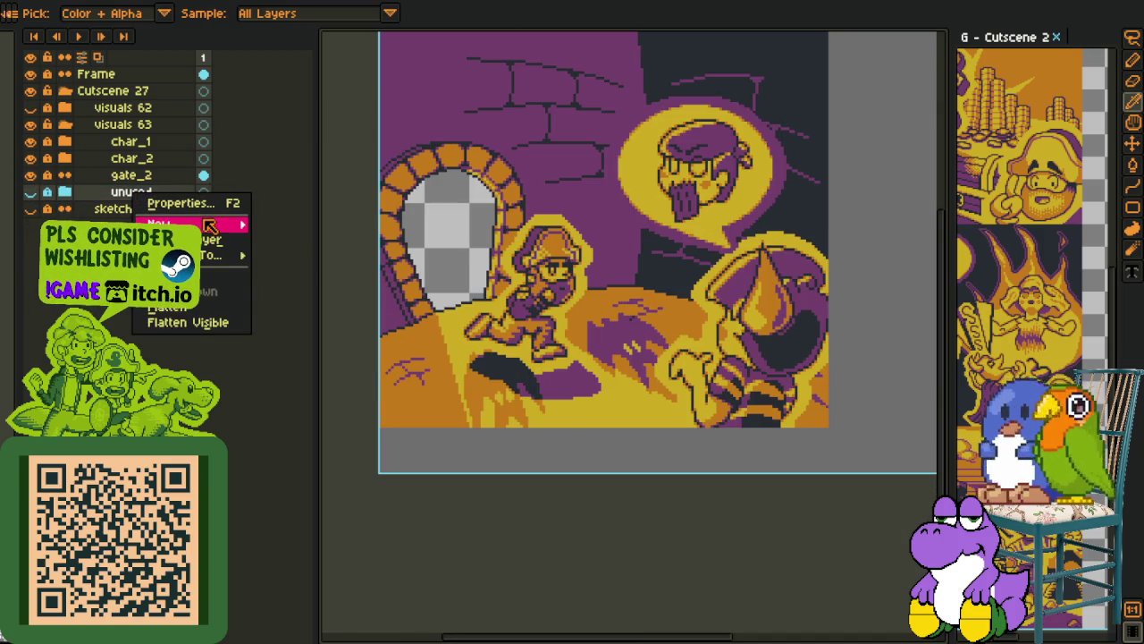
click(304, 222)
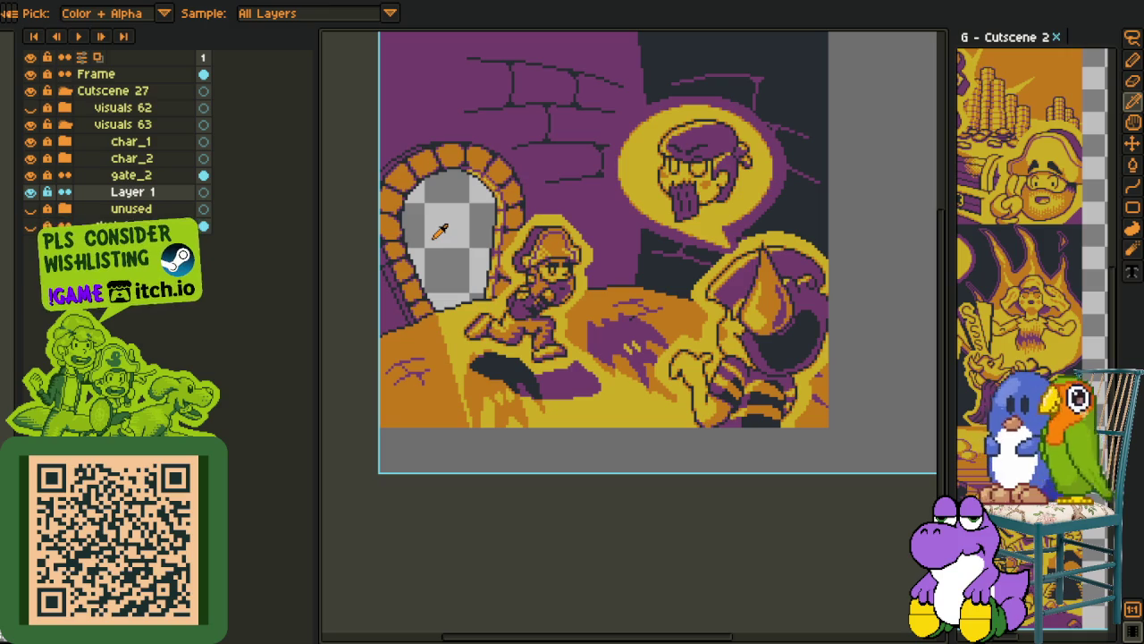
scroll(437, 230, down, 2)
scroll(437, 231, up, 2)
key(m)
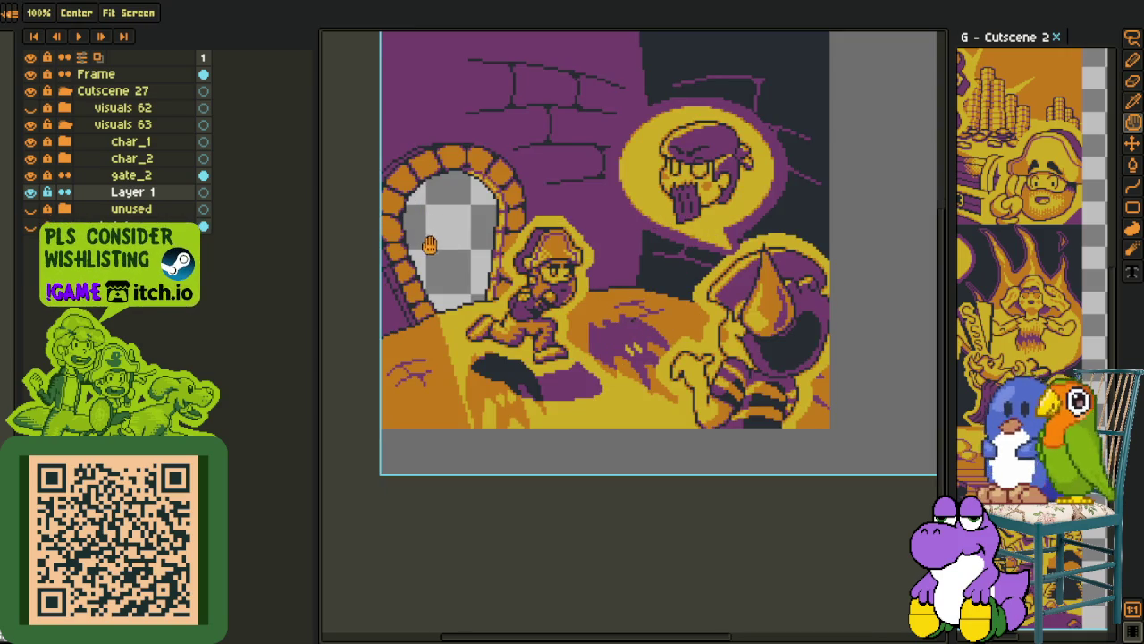
click(66, 142)
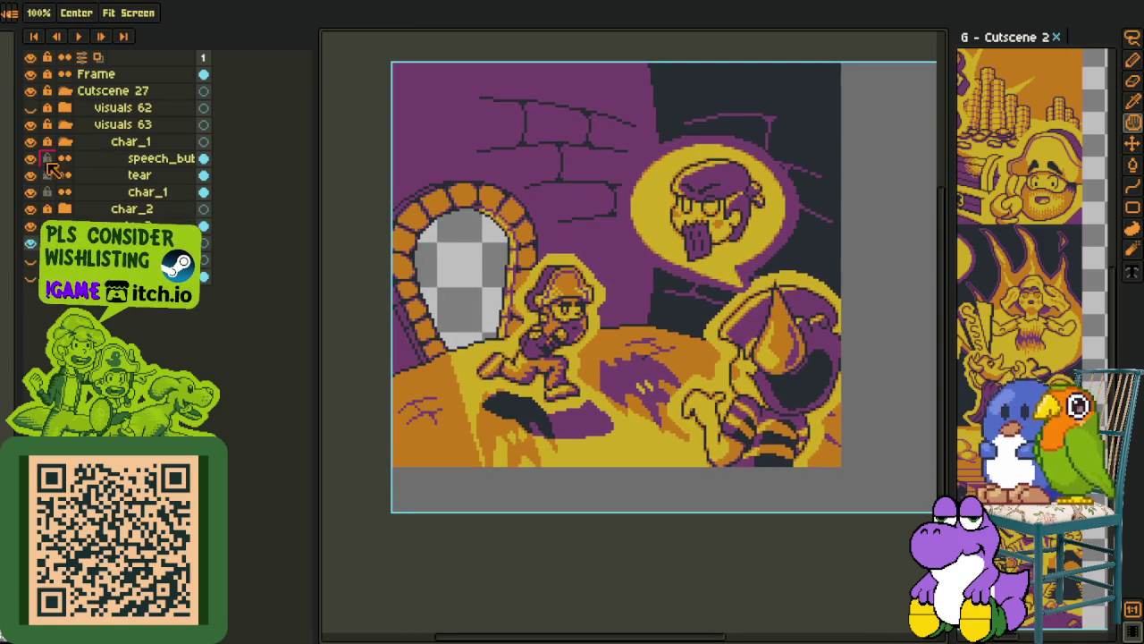
Isolate the speech_bubble layer by hiding every other layer
click(30, 158)
click(31, 159)
click(59, 161)
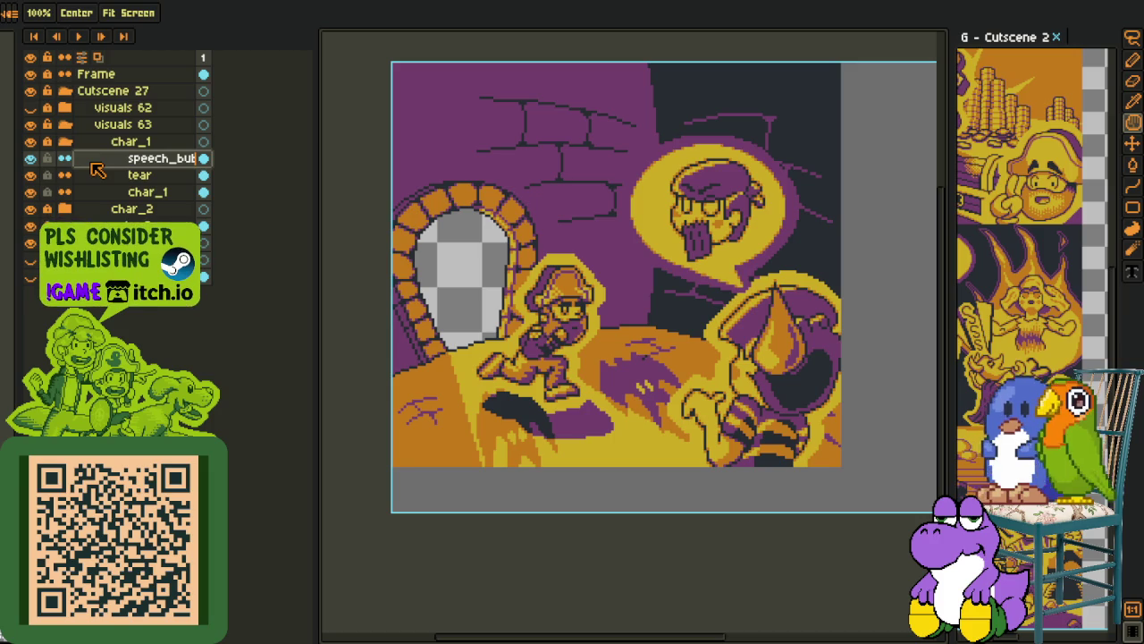
drag(31, 176, 27, 243)
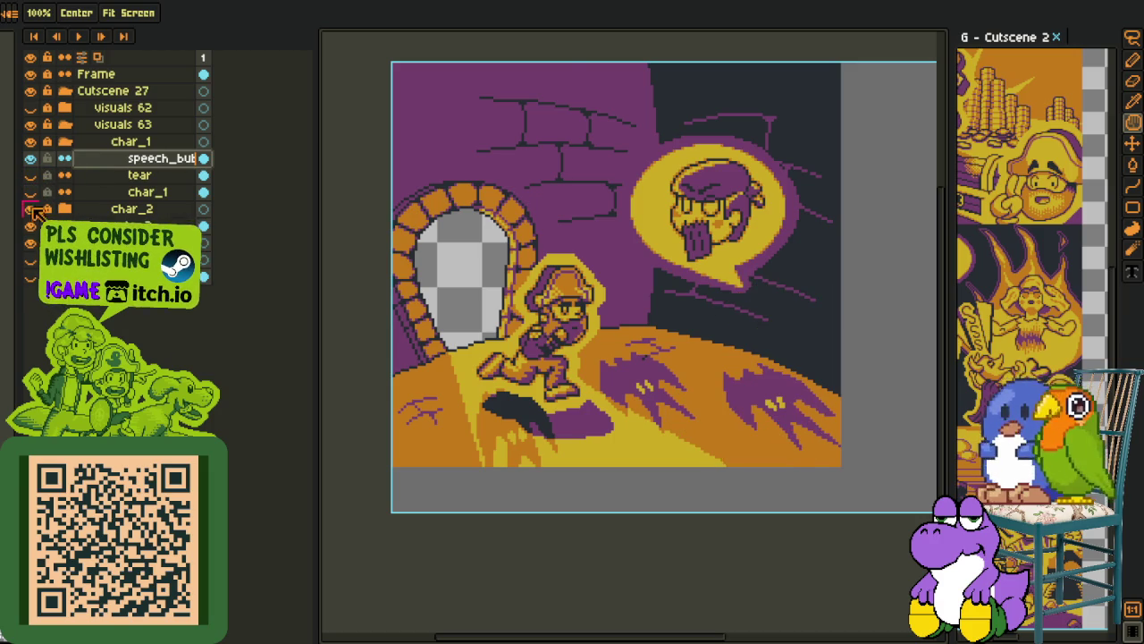
key(o)
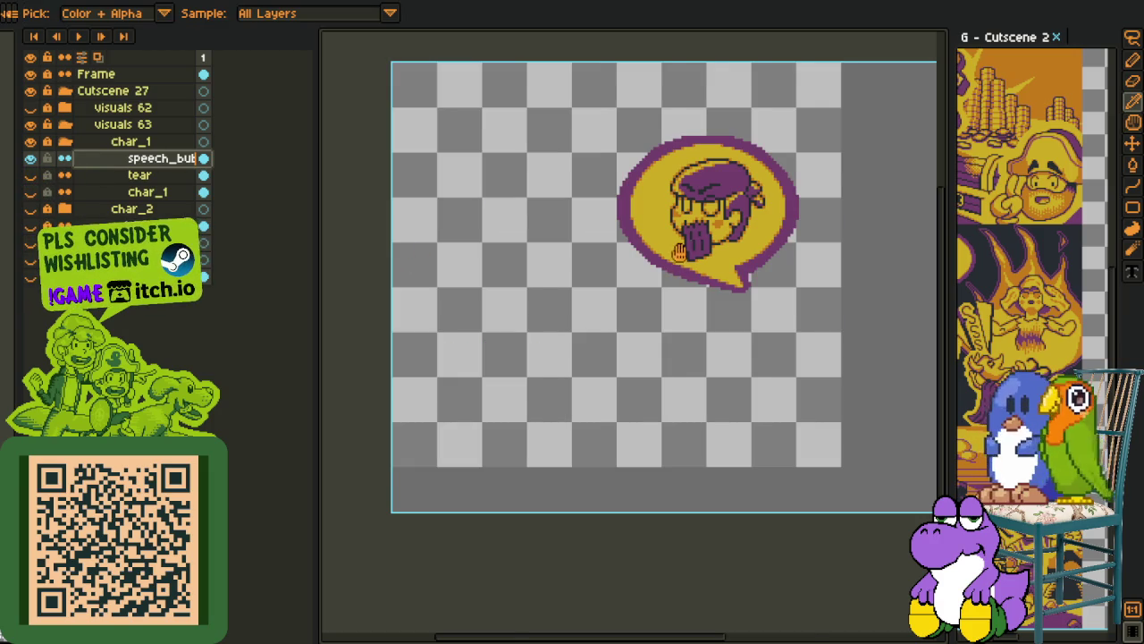
drag(679, 253, 490, 303)
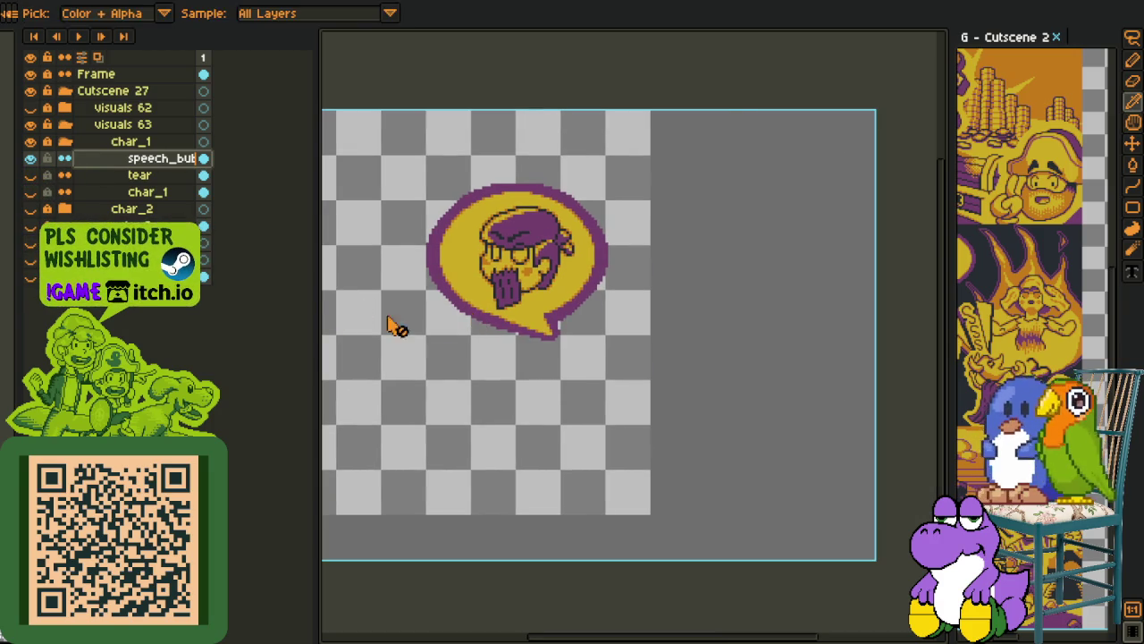
scroll(470, 308, up, 1)
Fill the bubble's purple outline red and apply Replace Color to it
key(g)
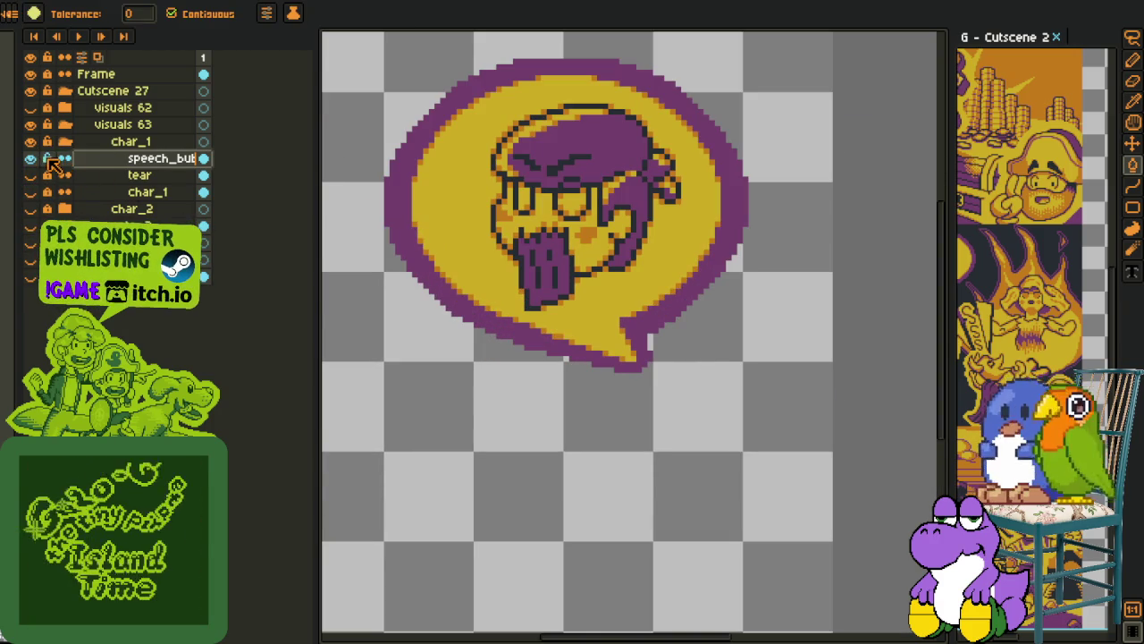
click(391, 179)
key(o)
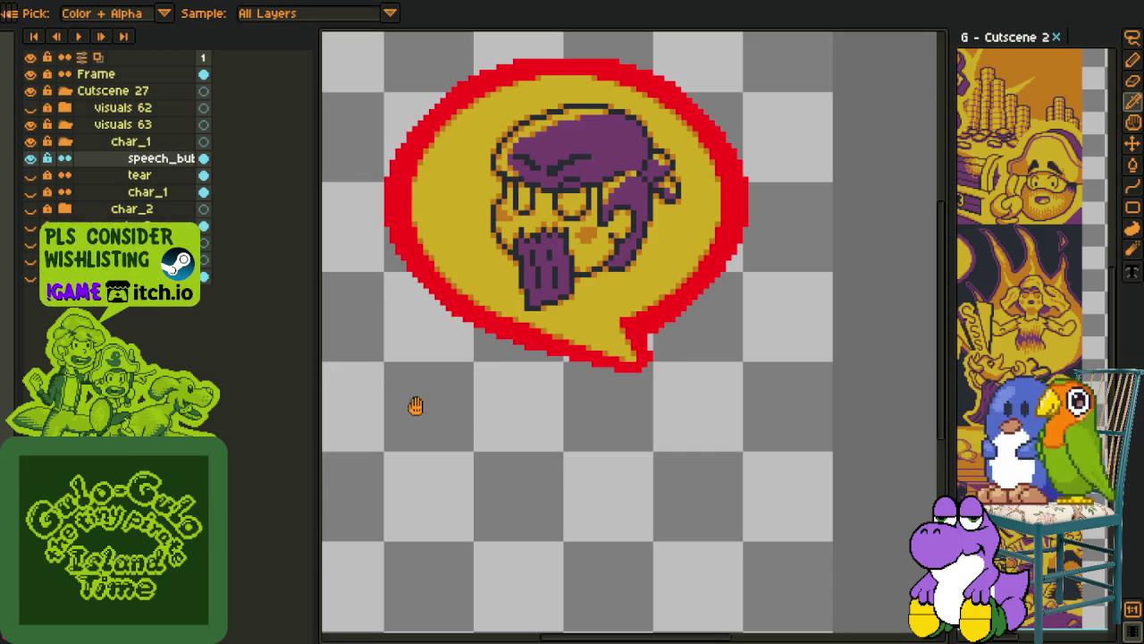
key(shift+r)
click(465, 501)
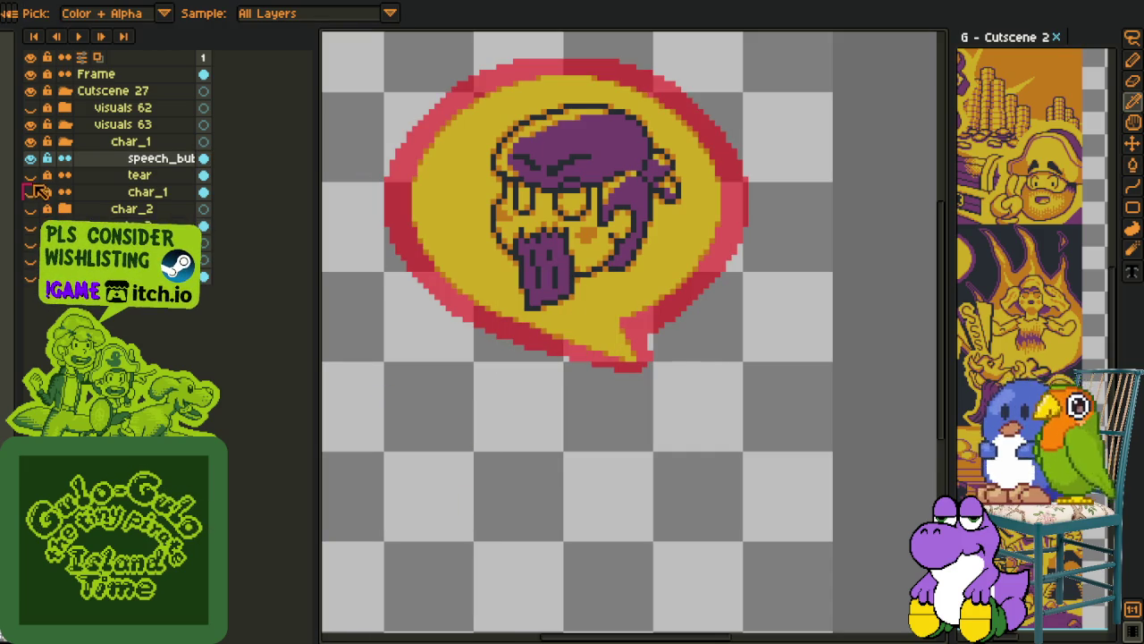
Show the char_1, char_2 and background layers again
click(31, 192)
click(30, 208)
click(31, 225)
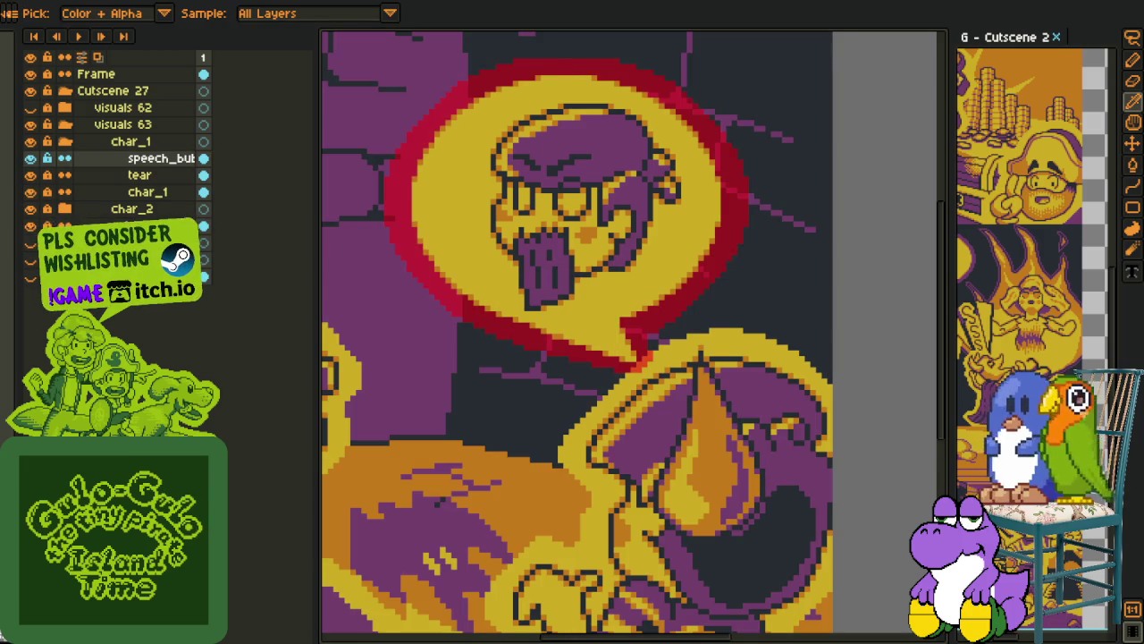
scroll(386, 246, down, 2)
scroll(510, 542, up, 1)
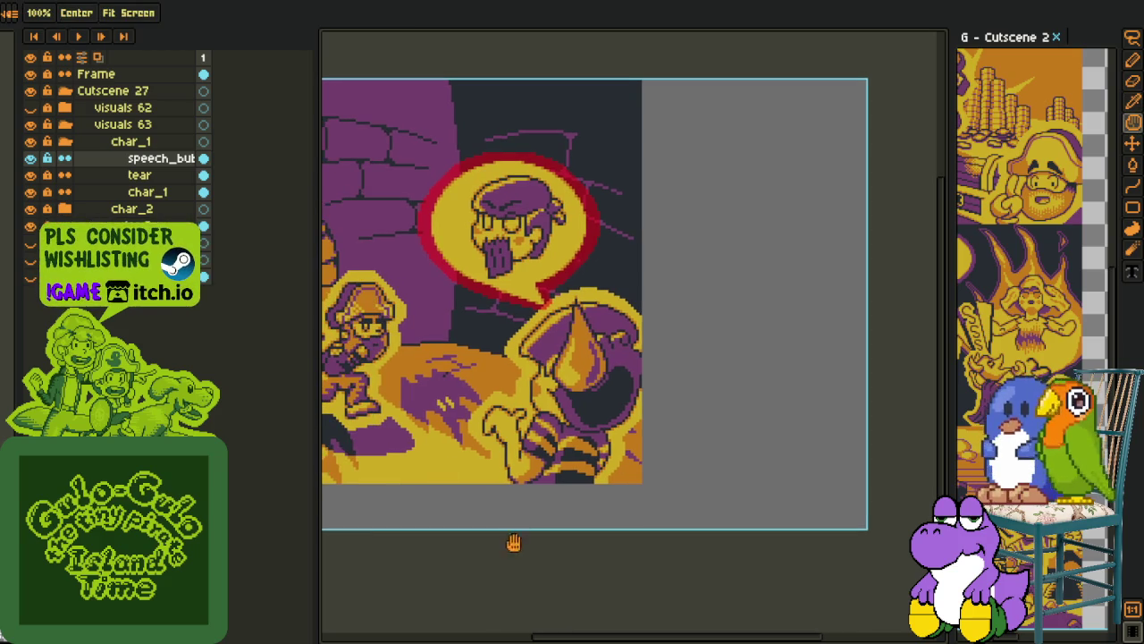
scroll(465, 258, up, 2)
Fill the bubble's left outline with the dark wall colour
key(g)
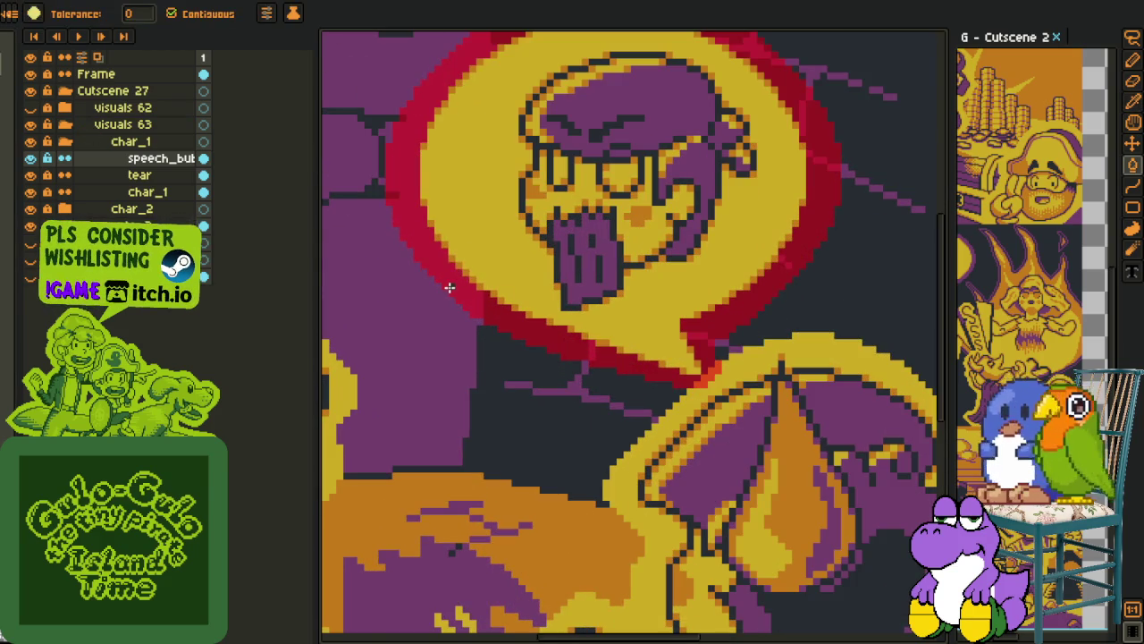
click(450, 286)
scroll(418, 292, up, 1)
scroll(418, 292, up, 2)
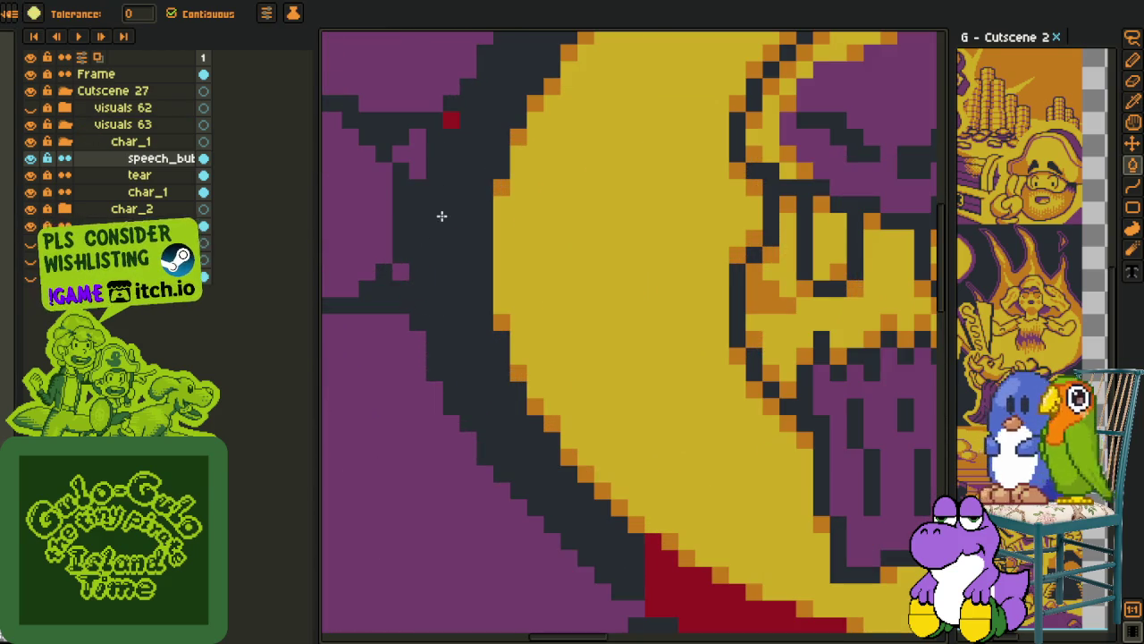
key(space)
drag(448, 119, 399, 295)
scroll(582, 117, down, 3)
key(i)
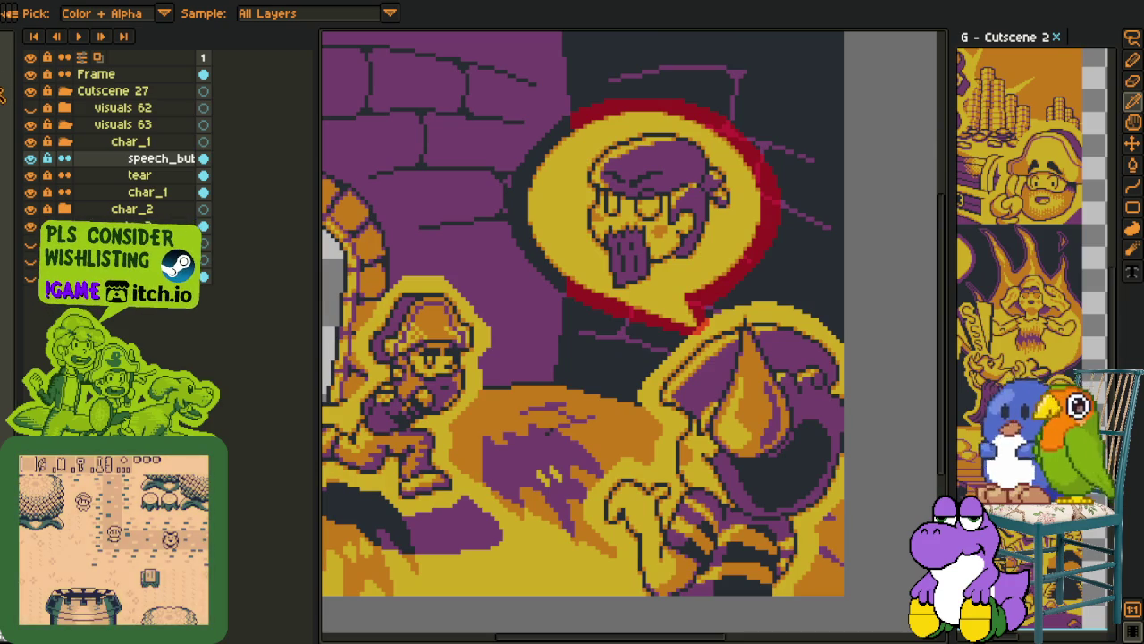
key(f)
scroll(612, 331, up, 3)
Bucket-fill the red bands on the left and near the bubble tail purple
click(582, 385)
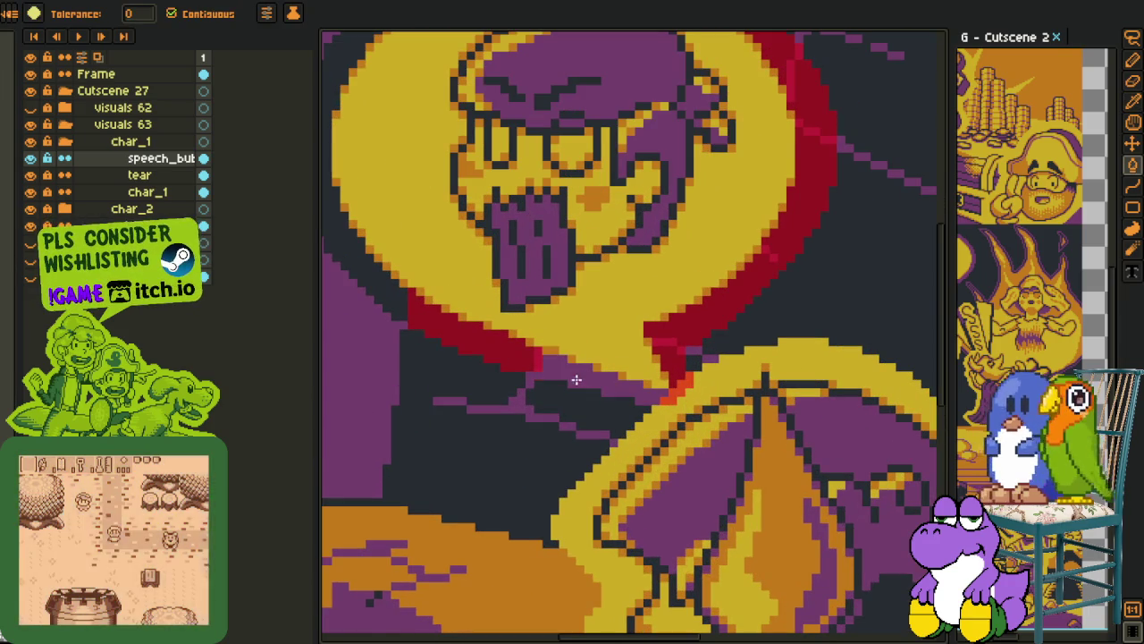
click(534, 359)
scroll(660, 341, up, 2)
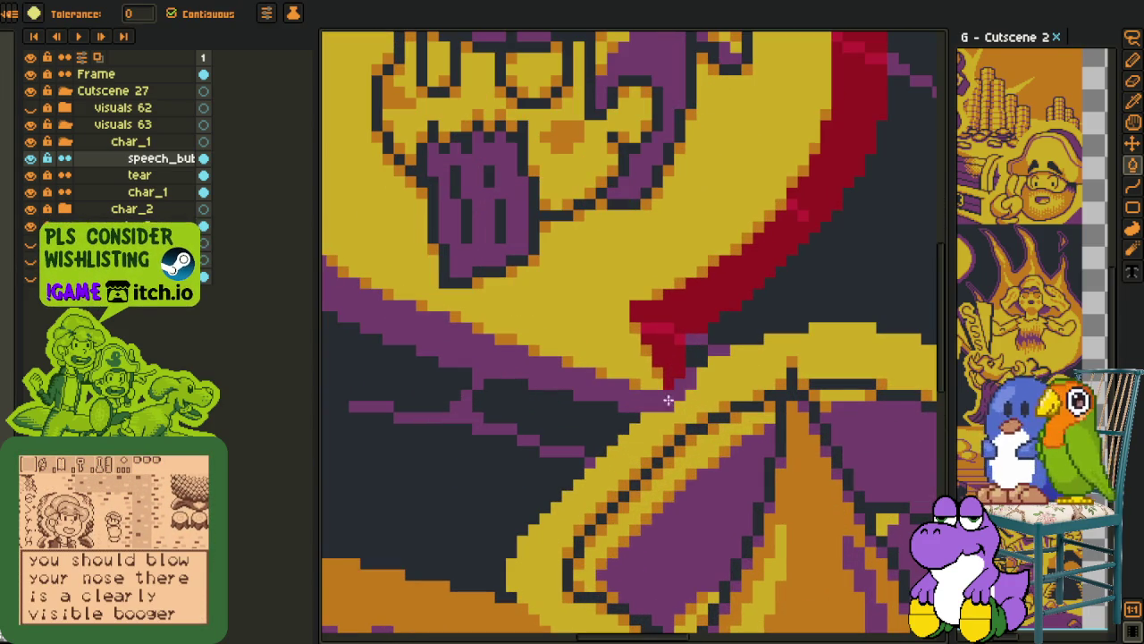
click(658, 342)
click(697, 311)
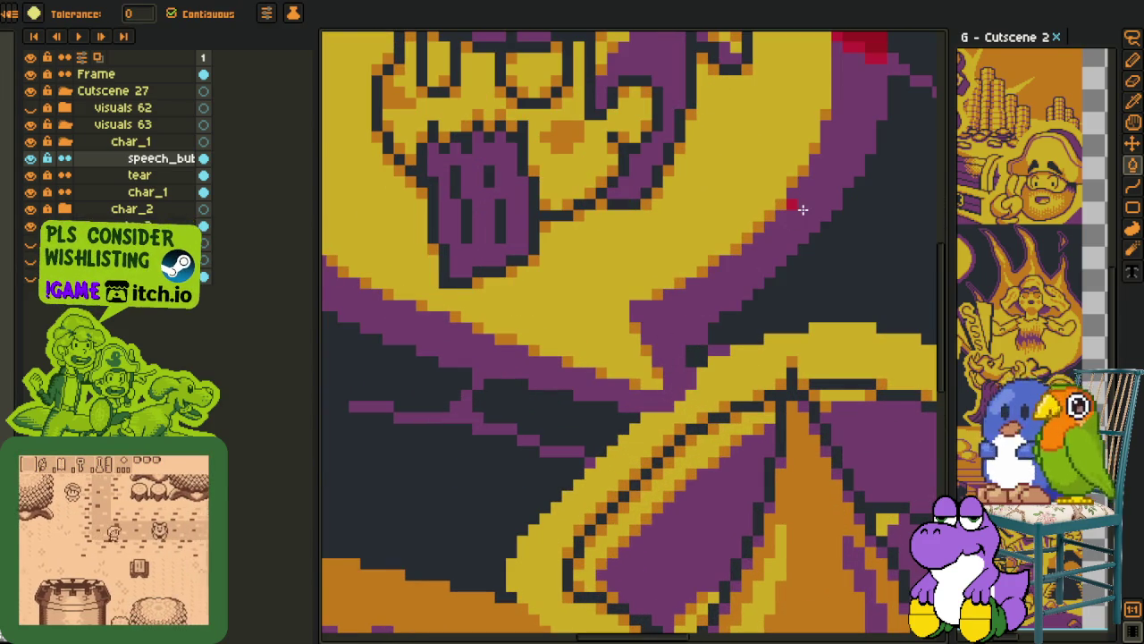
scroll(841, 138, down, 2)
scroll(749, 298, up, 2)
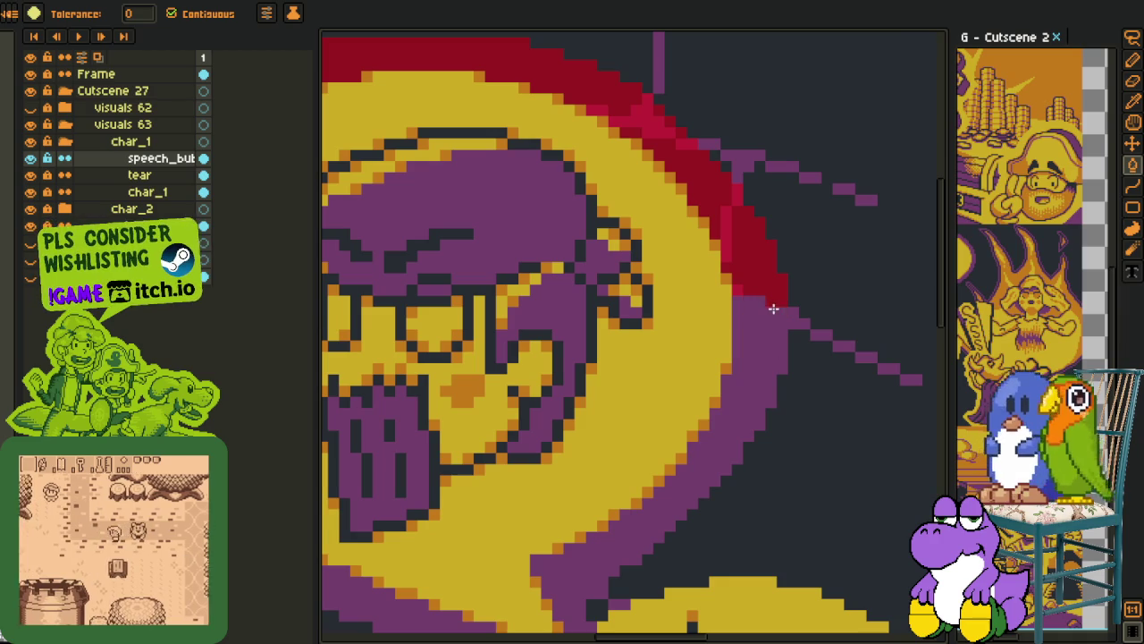
Fill the remaining red bands along the bubble's edge, lower and top sections purple
click(740, 284)
click(714, 190)
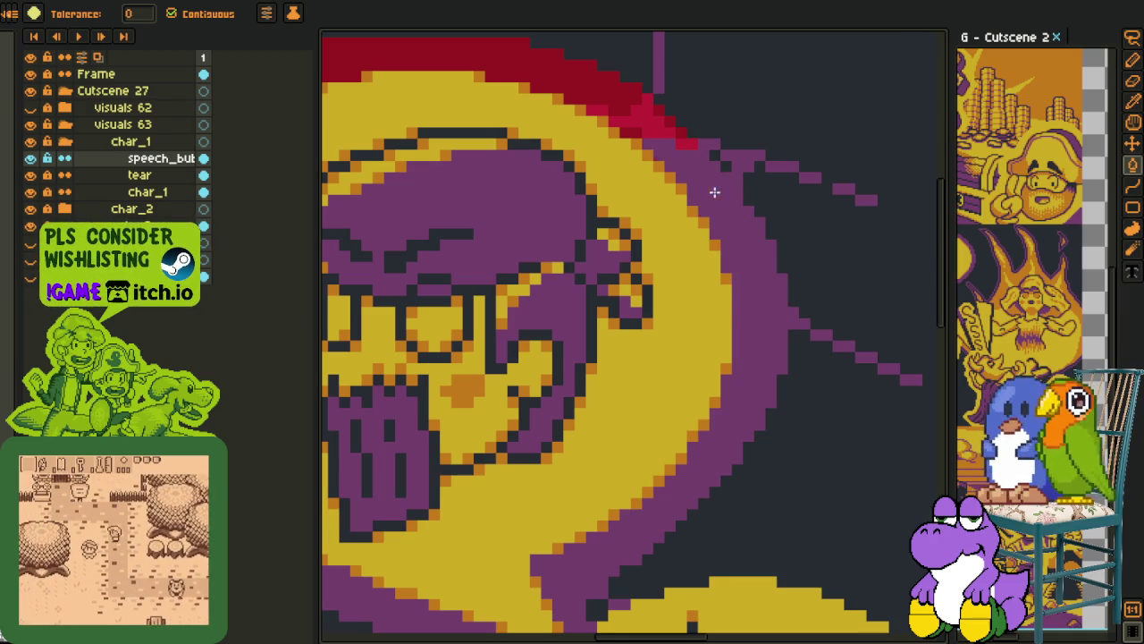
click(668, 131)
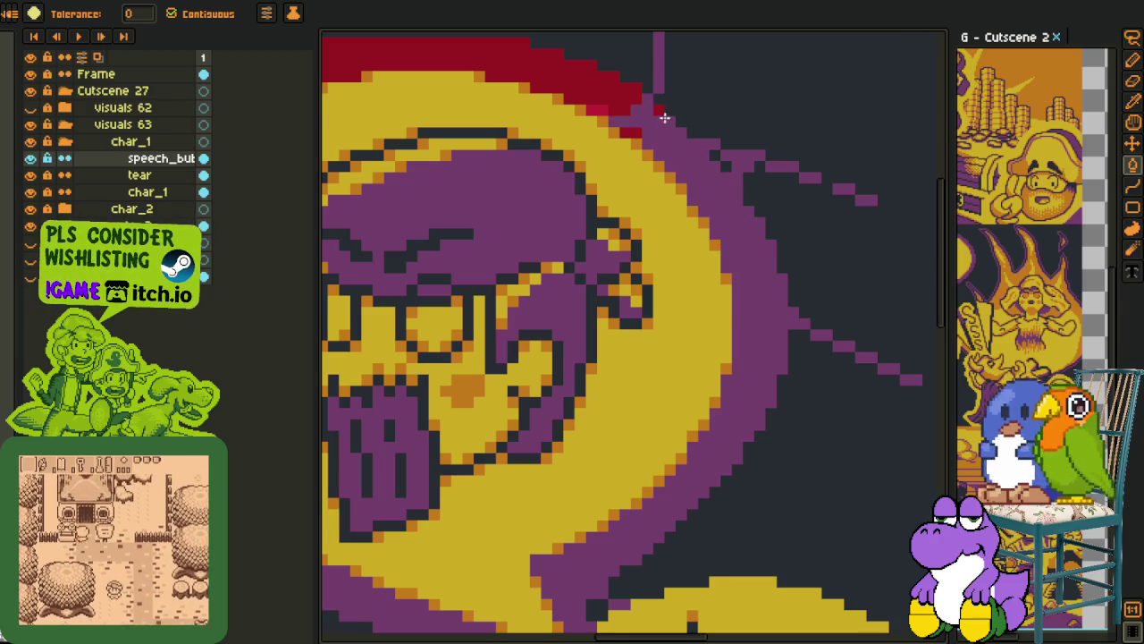
click(599, 116)
scroll(590, 134, down, 2)
scroll(566, 166, down, 2)
scroll(577, 205, down, 3)
scroll(577, 219, down, 1)
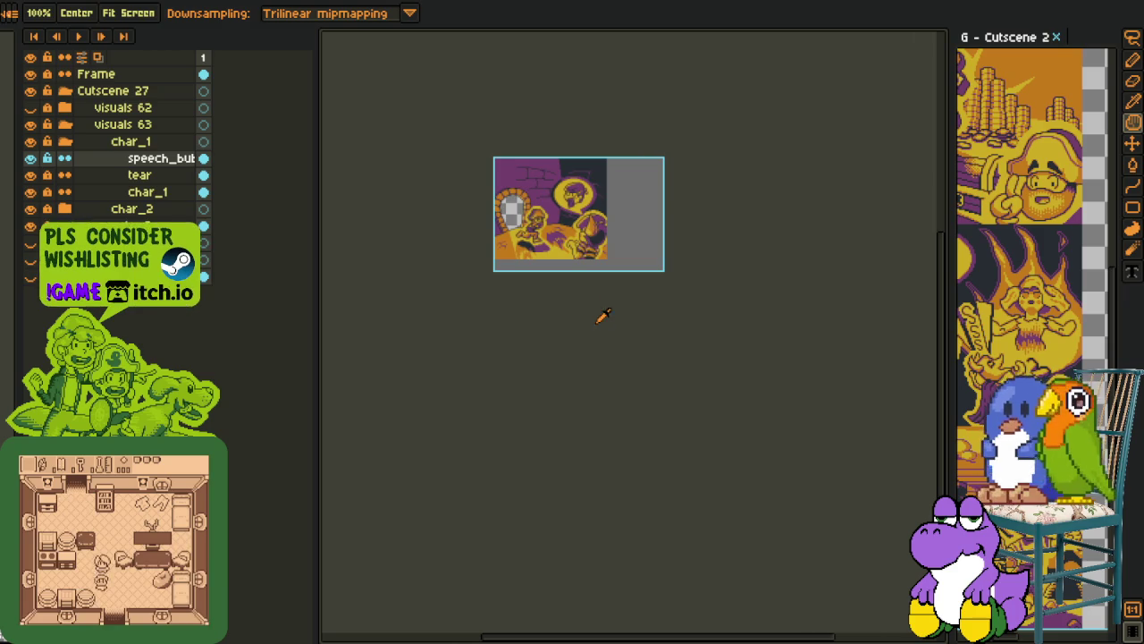
scroll(534, 195, up, 4)
Save the cutscene and collapse the char_1 group
key(ctrl+s)
click(65, 141)
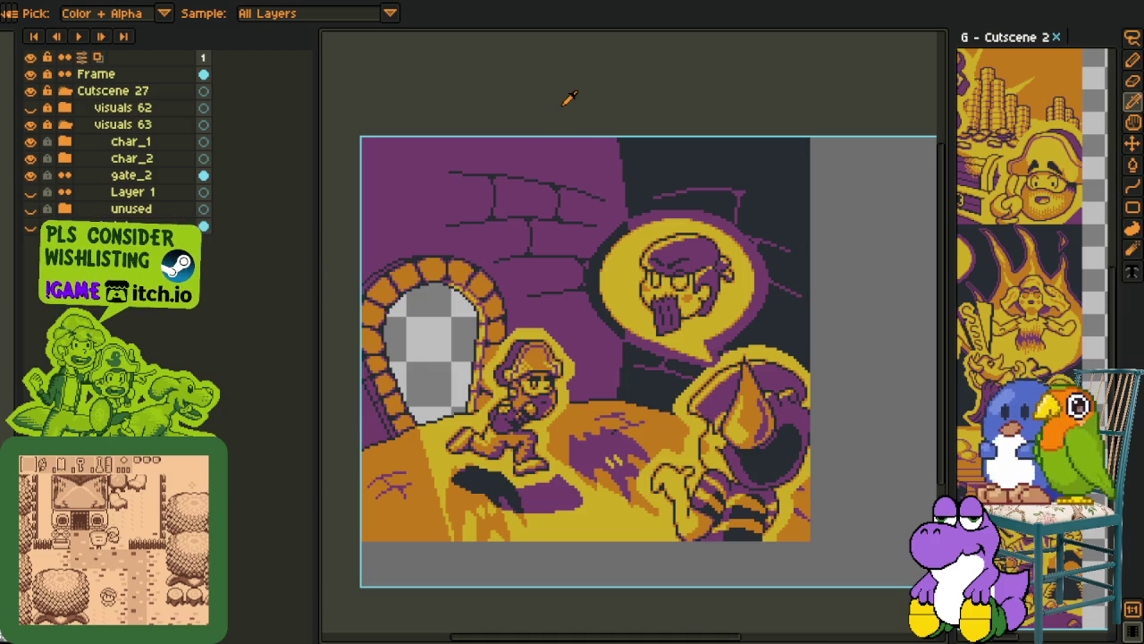
scroll(547, 81, down, 3)
scroll(545, 82, up, 1)
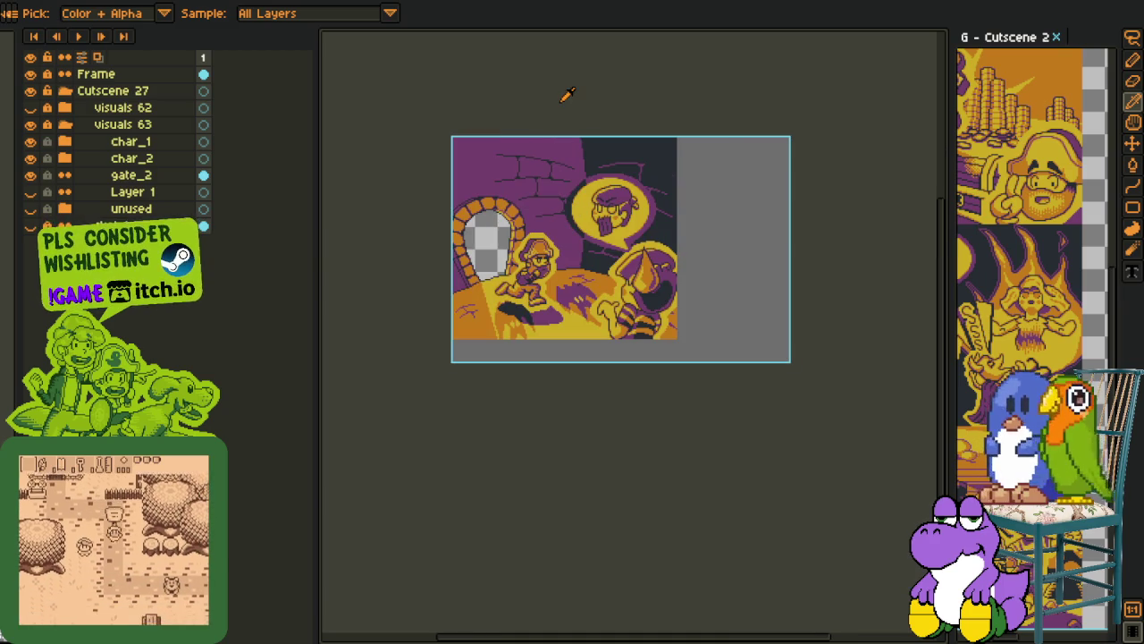
Make Layer 1 visible, rename it 'tree', and save
key(v)
click(30, 192)
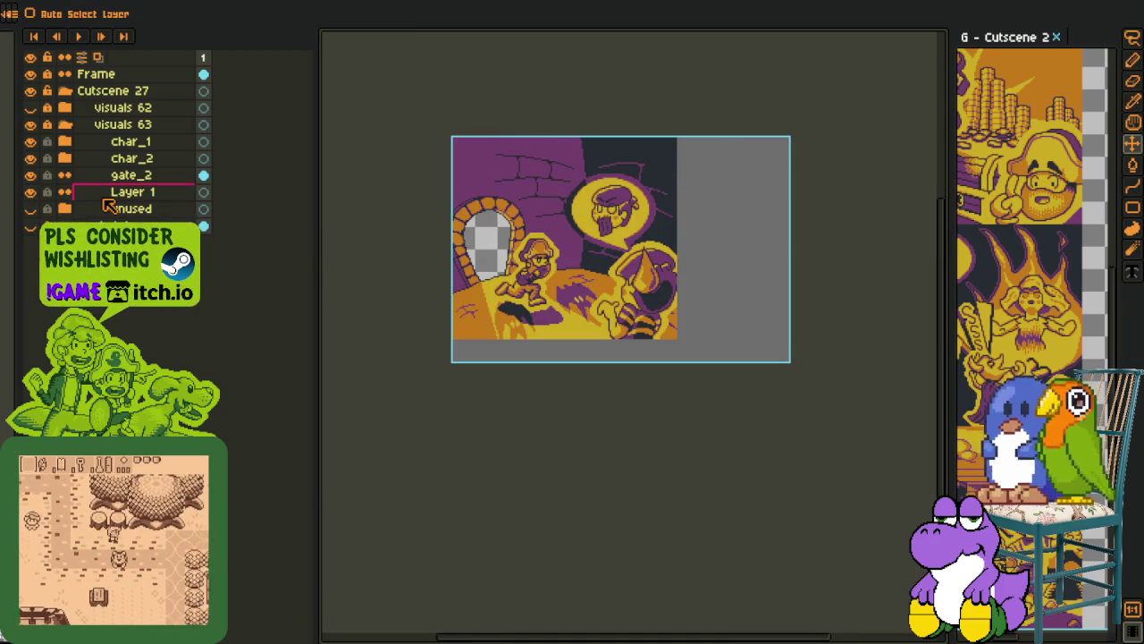
double_click(161, 194)
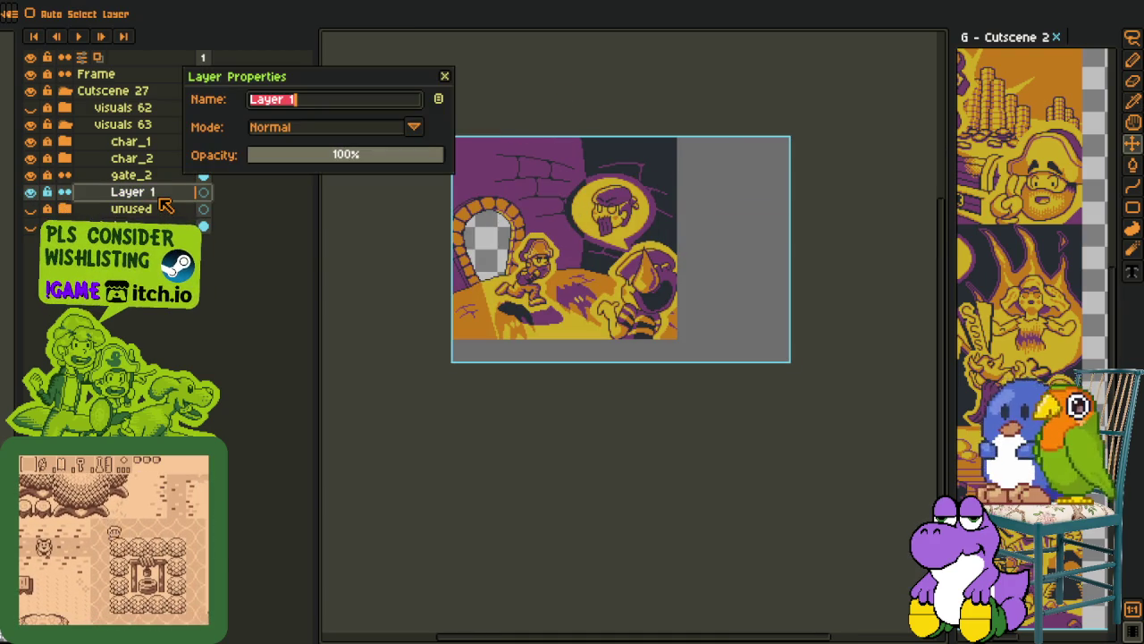
text(tree)
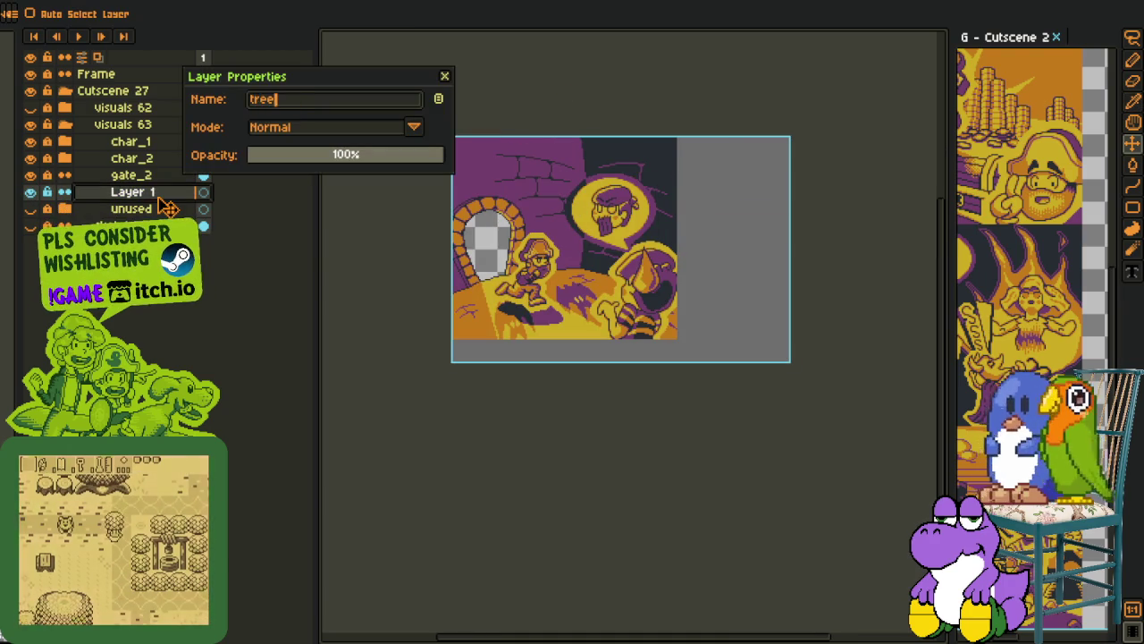
key(Return)
key(ctrl+s)
Move the tree layer up directly under visuals 62
key(i)
scroll(439, 319, up, 2)
scroll(454, 454, up, 1)
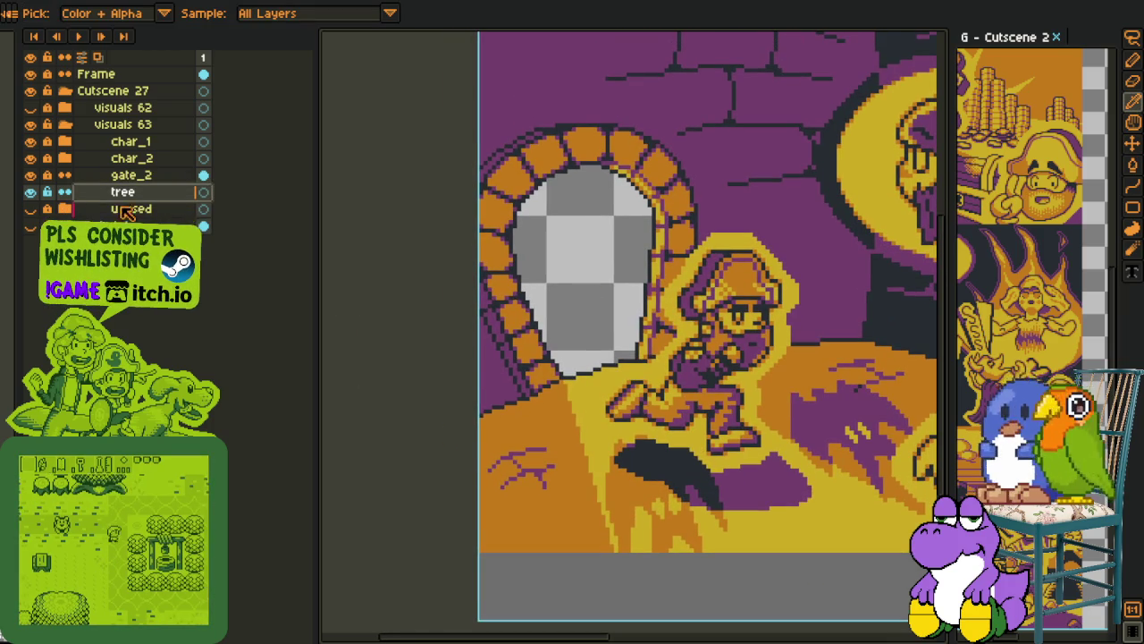
drag(143, 192, 143, 122)
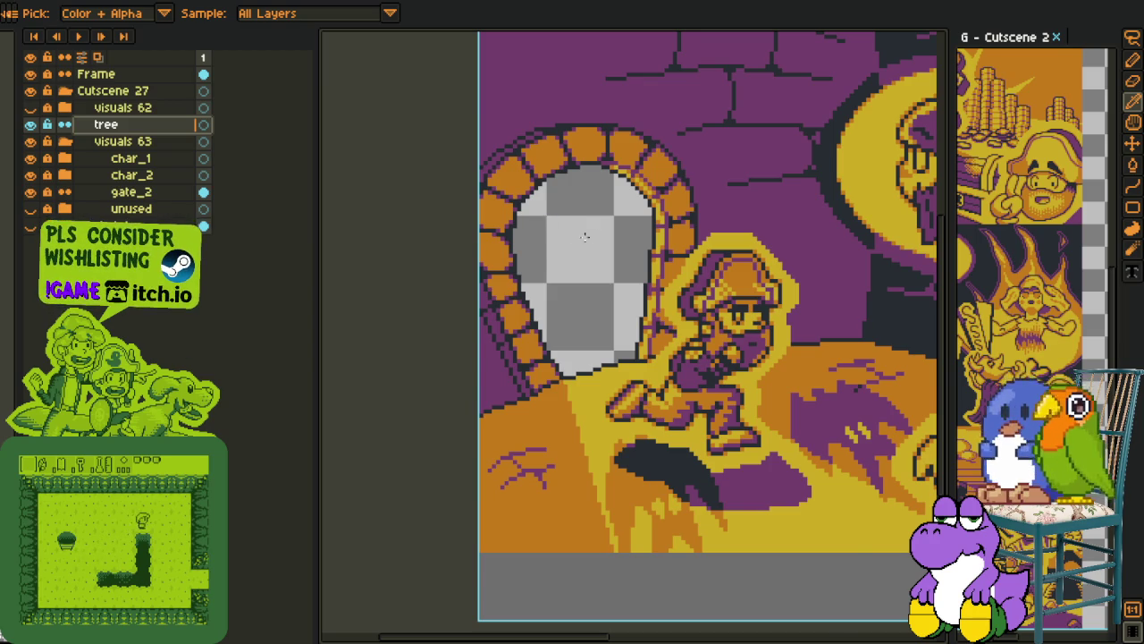
Draw a small red cross inside the gate opening with the Pencil
key(b)
scroll(568, 237, up, 2)
scroll(565, 240, up, 2)
drag(563, 252, 574, 269)
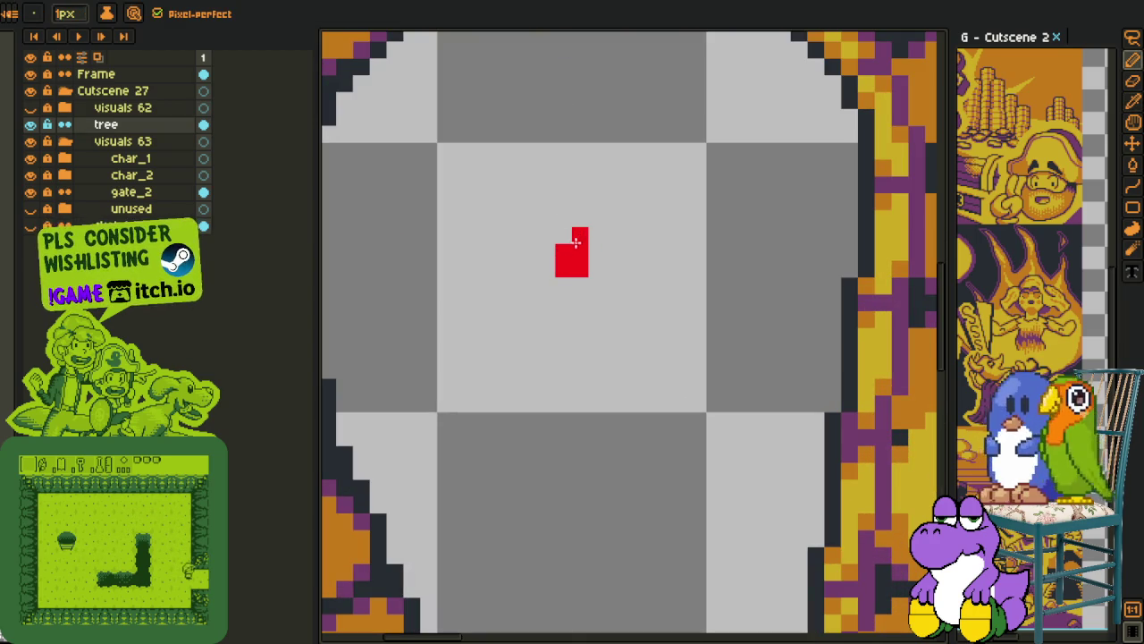
Outline the red cross with a dark colour eyedropped from the artwork
key(i)
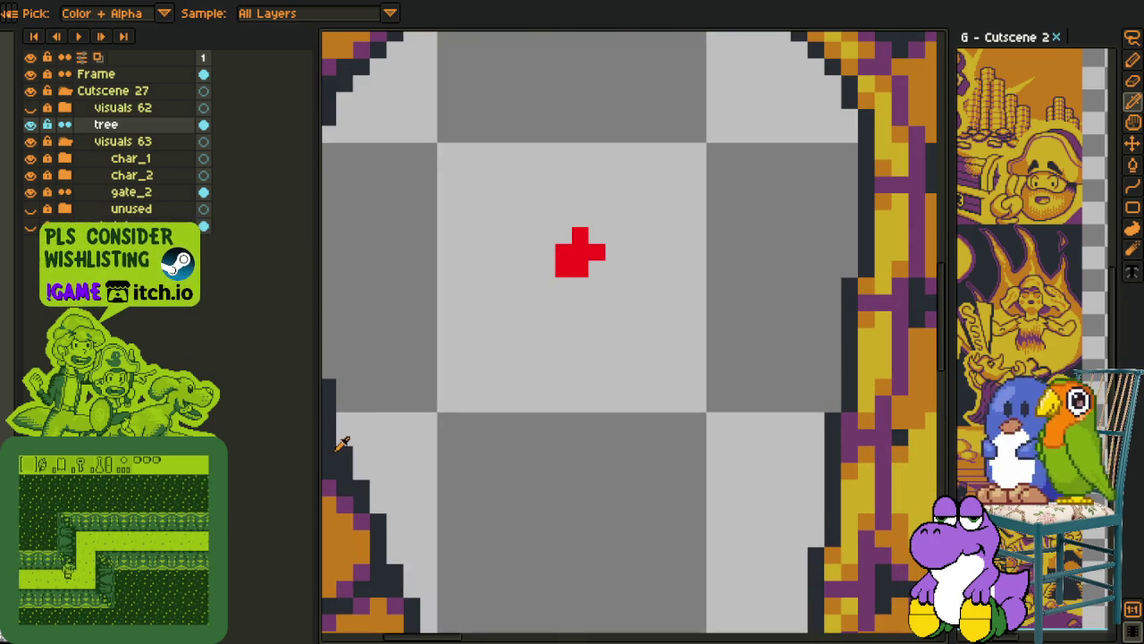
click(342, 445)
key(b)
click(546, 251)
mouse_move(554, 277)
mouse_down()
mouse_move(586, 286)
mouse_move(599, 268)
mouse_move(586, 217)
mouse_up()
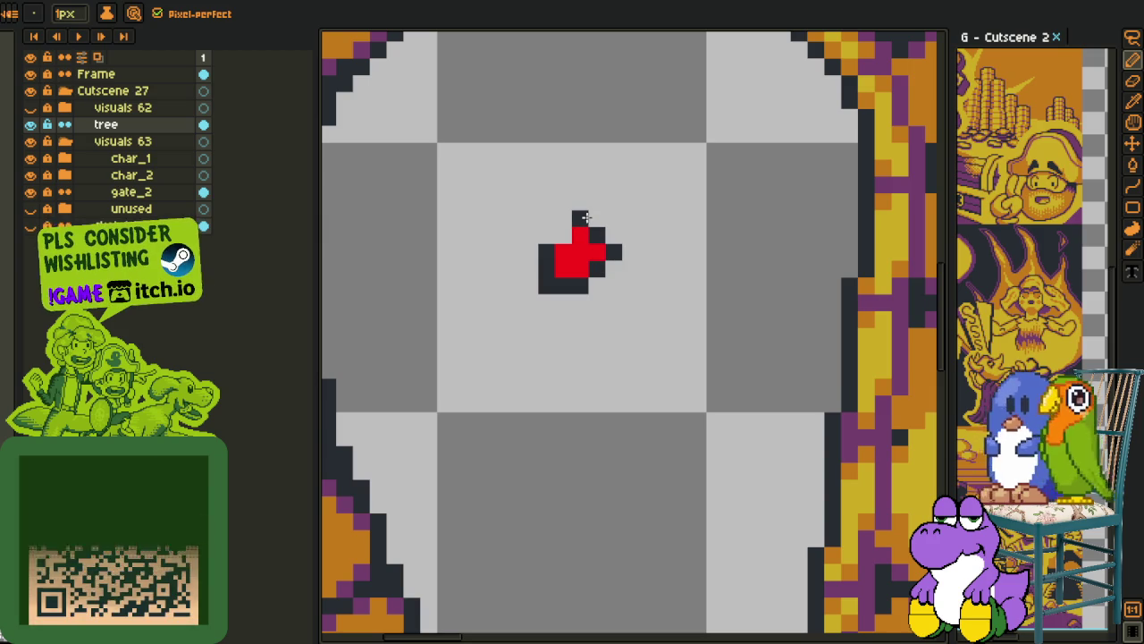
scroll(572, 246, down, 3)
key(i)
scroll(583, 278, down, 3)
scroll(582, 280, up, 2)
Select and rotate the outlined cross, then paste a copy down-right of it
key(m)
scroll(557, 220, up, 2)
drag(551, 207, 646, 316)
click(736, 289)
scroll(645, 317, up, 2)
key(ctrl+c)
key(ctrl+v)
mouse_move(638, 287)
mouse_down()
mouse_move(670, 334)
mouse_move(721, 348)
mouse_move(608, 255)
mouse_move(715, 279)
mouse_move(776, 310)
mouse_move(771, 366)
mouse_move(808, 327)
mouse_move(810, 386)
mouse_up()
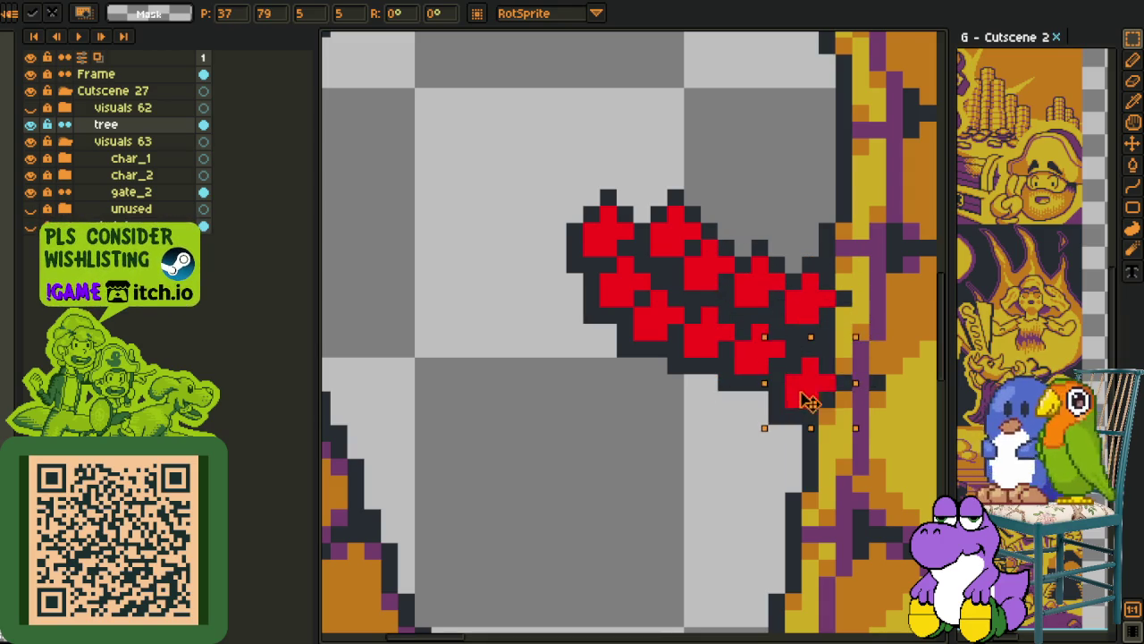
Paste another cross copy and place it at the top of the cluster
key(ctrl+v)
drag(599, 207, 577, 190)
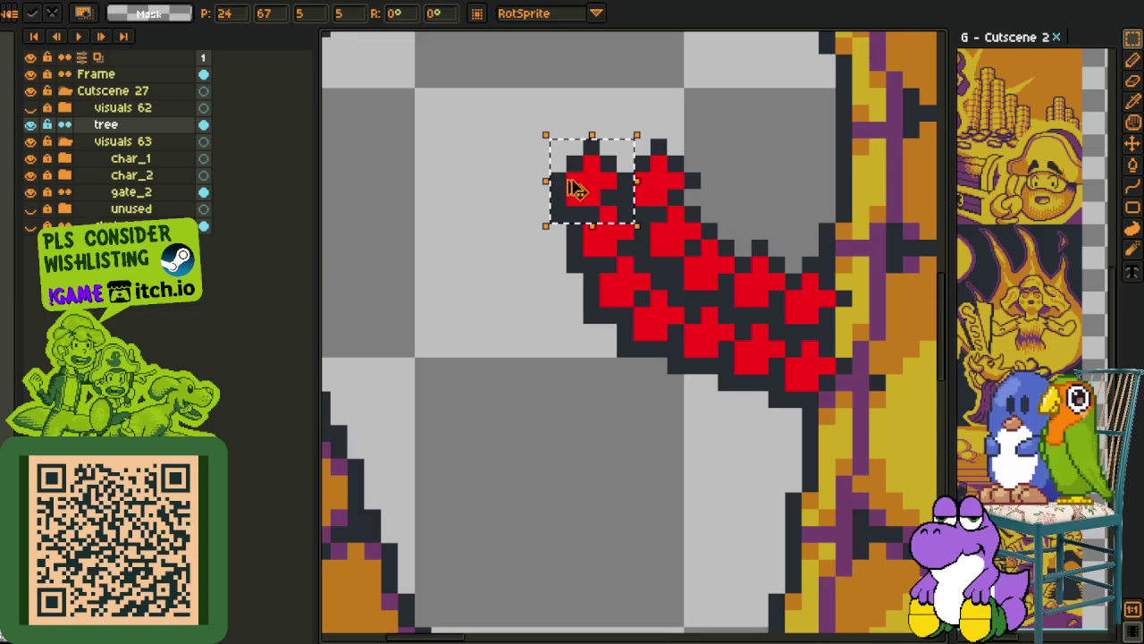
drag(576, 190, 646, 123)
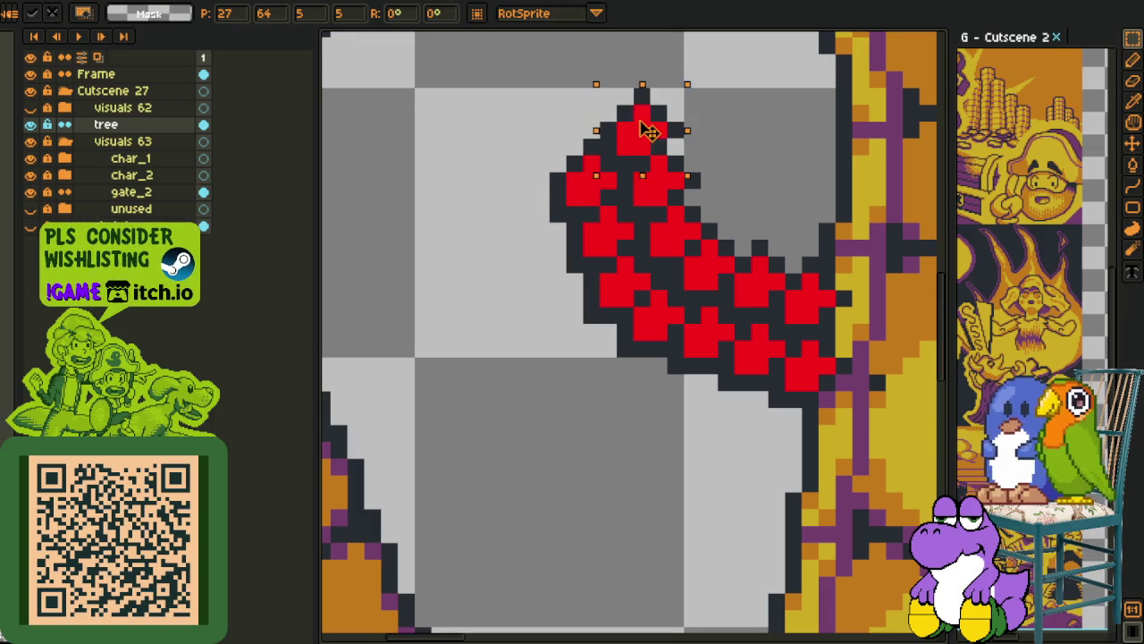
drag(759, 113, 722, 234)
click(774, 234)
scroll(695, 251, down, 2)
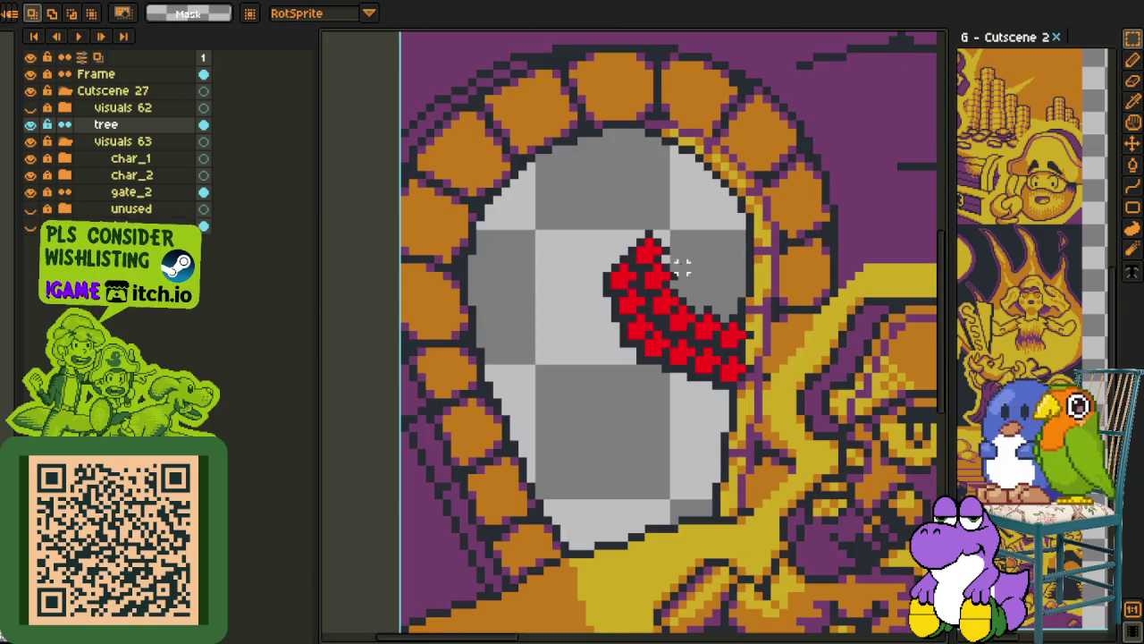
Move further cross copies into place among the others and commit them
mouse_move(606, 240)
mouse_down()
mouse_move(638, 275)
mouse_move(699, 260)
mouse_up()
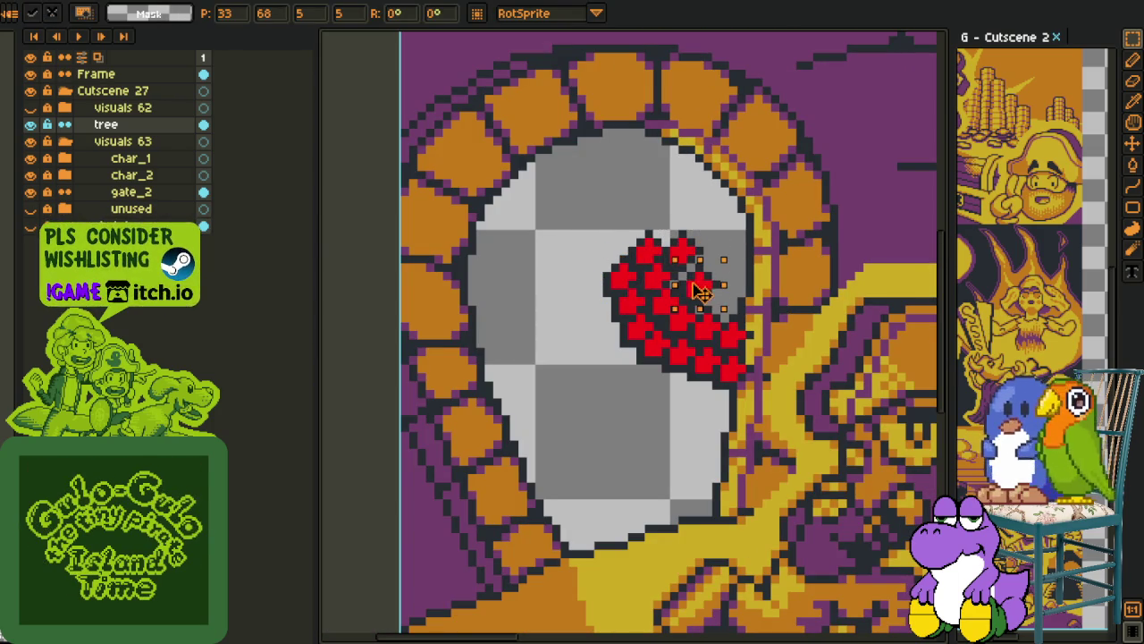
mouse_move(697, 259)
mouse_down()
mouse_move(693, 280)
mouse_move(735, 308)
mouse_move(732, 275)
mouse_move(760, 279)
mouse_move(675, 235)
mouse_move(711, 234)
mouse_move(626, 241)
mouse_move(623, 253)
mouse_up()
key(Return)
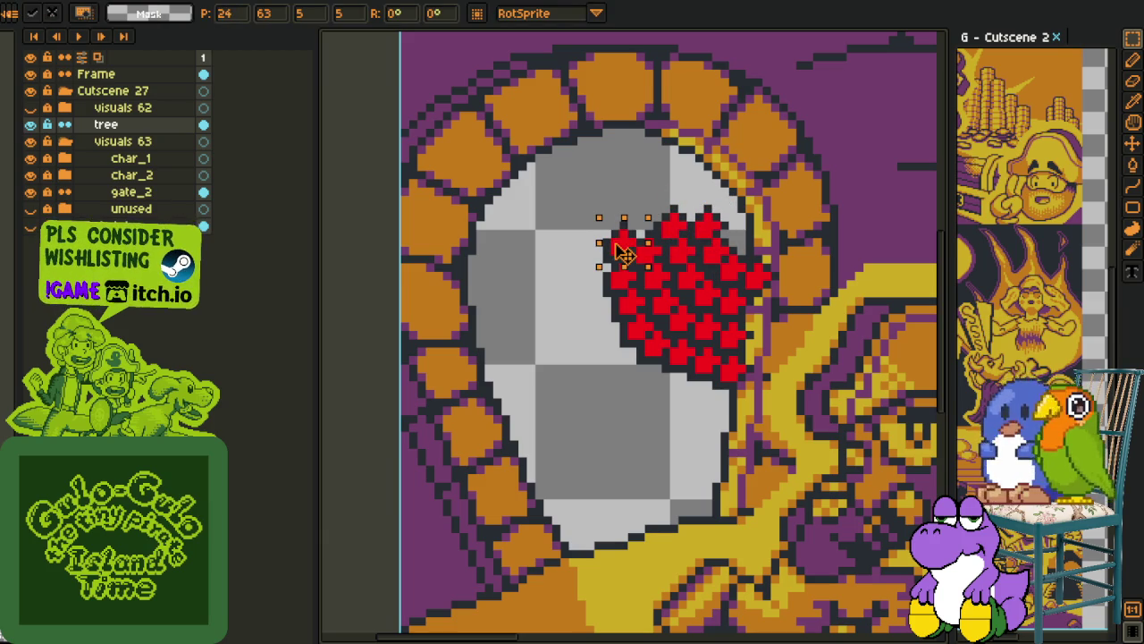
key(Left)
scroll(626, 254, up, 1)
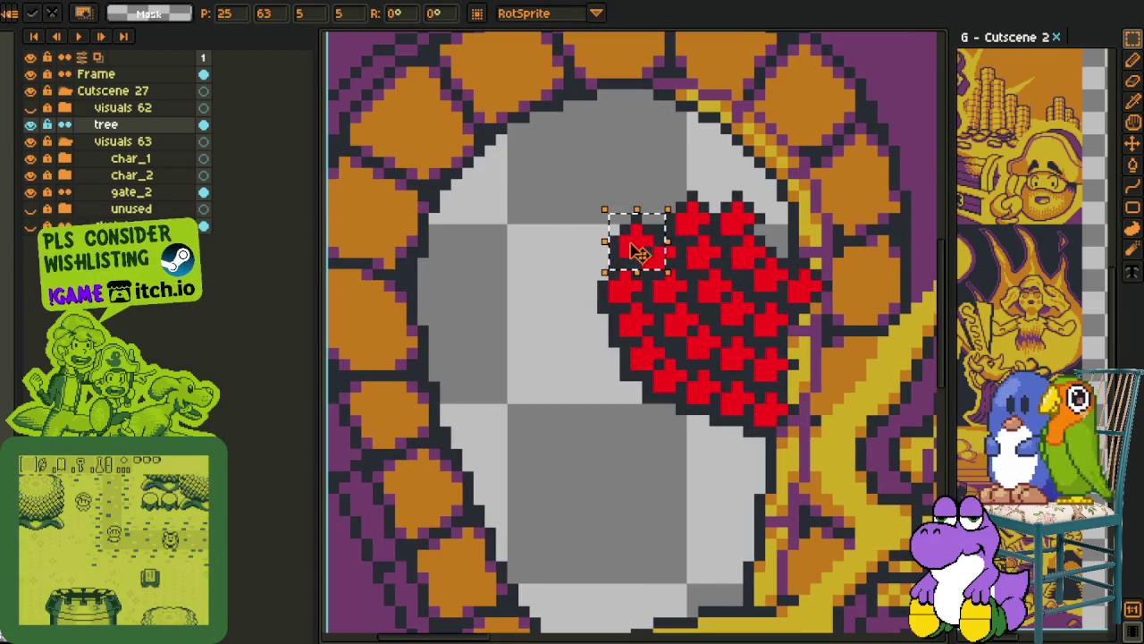
mouse_move(626, 253)
mouse_down()
mouse_move(702, 179)
mouse_move(615, 322)
mouse_move(709, 324)
mouse_move(695, 365)
mouse_move(696, 353)
mouse_move(724, 378)
mouse_move(679, 289)
mouse_move(651, 281)
mouse_move(582, 294)
mouse_move(543, 340)
mouse_move(614, 274)
mouse_move(546, 247)
mouse_move(539, 286)
mouse_move(582, 255)
mouse_move(572, 228)
mouse_move(549, 235)
mouse_move(552, 247)
mouse_move(582, 220)
mouse_up()
key(Return)
key(Return)
scroll(582, 220, down, 3)
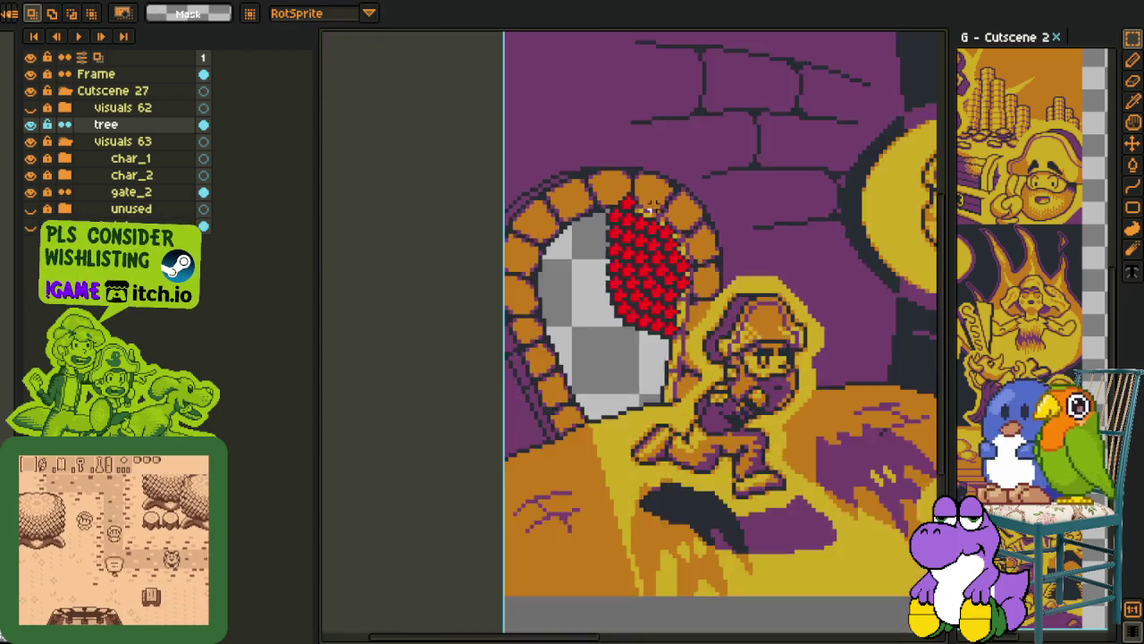
Replace the leaf clump's red colour with orange
scroll(651, 208, down, 2)
scroll(579, 256, up, 2)
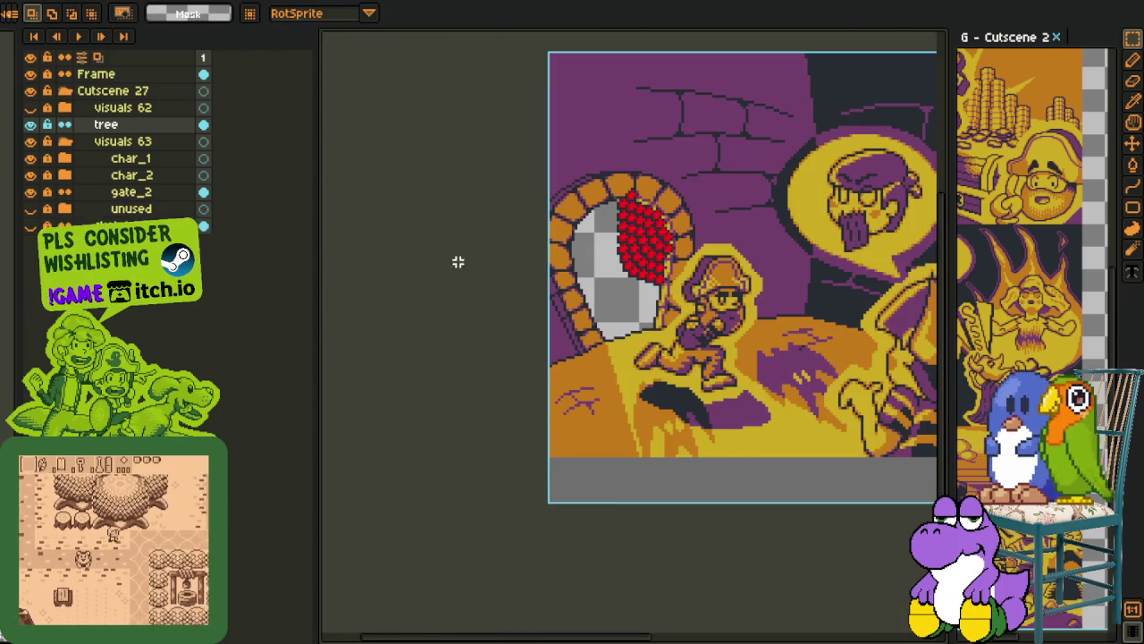
scroll(578, 257, up, 2)
key(i)
scroll(546, 357, up, 2)
scroll(528, 436, up, 1)
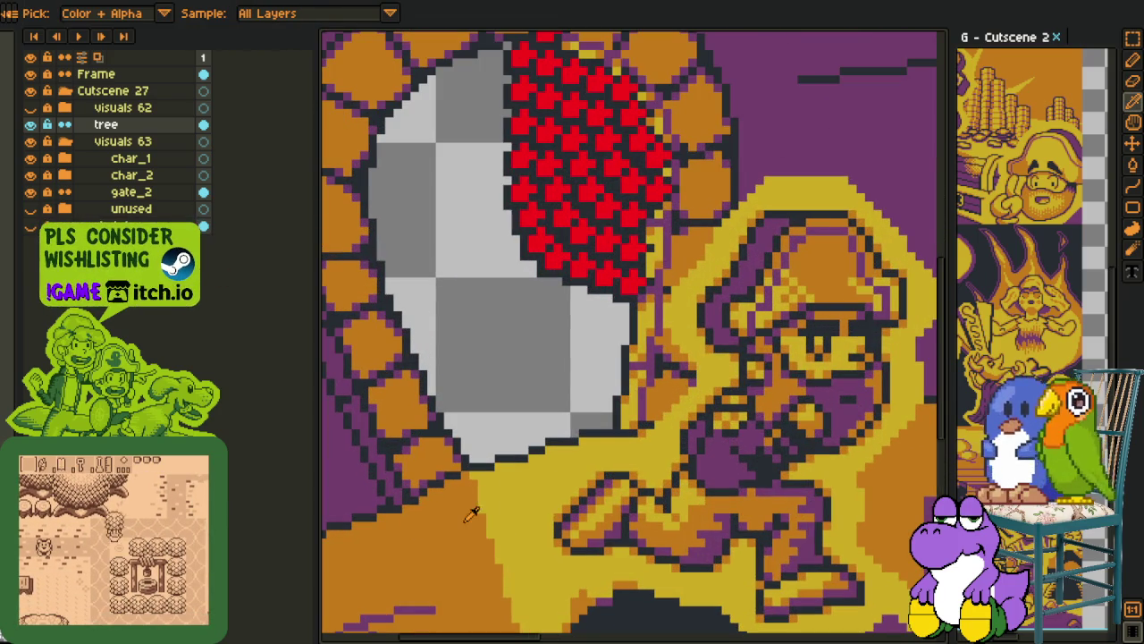
scroll(536, 411, up, 1)
scroll(603, 302, up, 1)
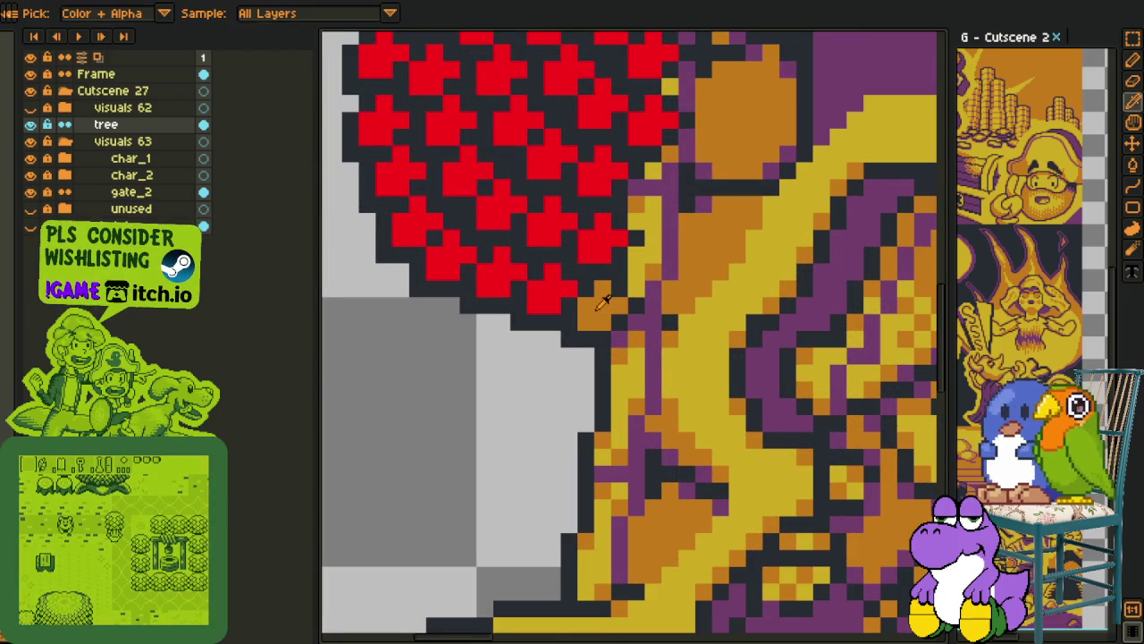
key(shift+r)
click(451, 501)
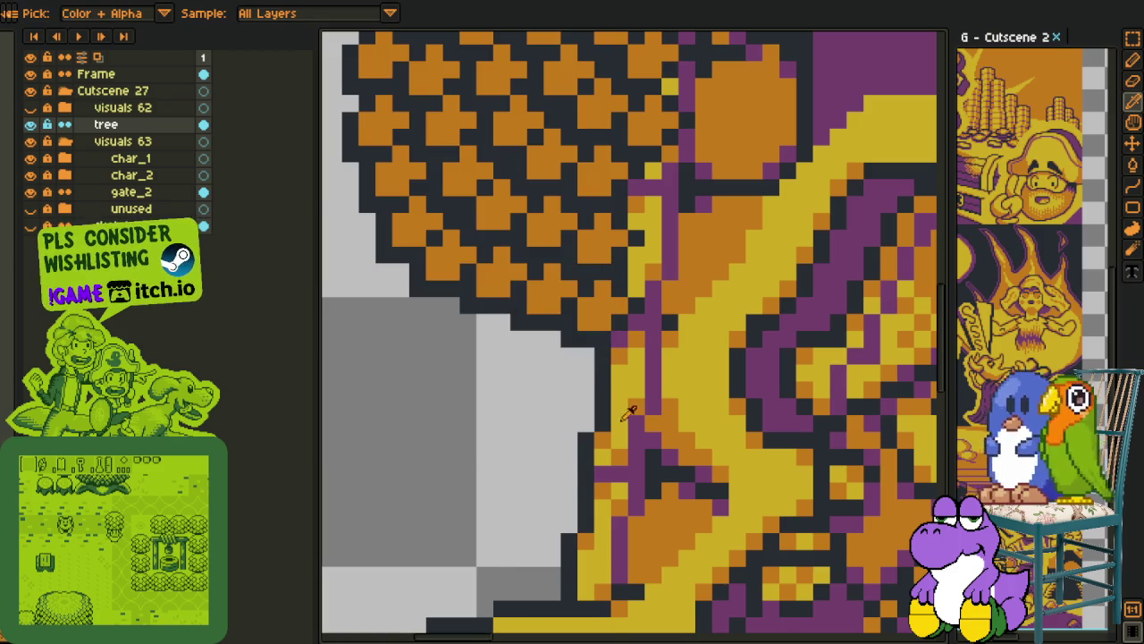
Add yellow highlight pixels down the clump's left edge
drag(473, 187, 486, 327)
key(b)
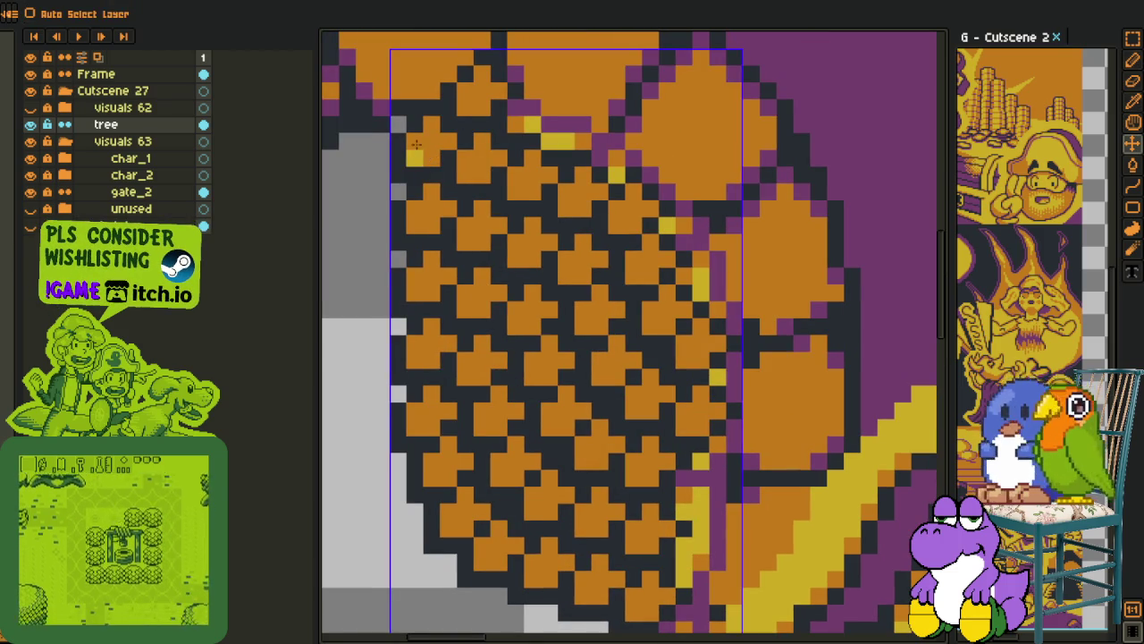
drag(430, 141, 431, 125)
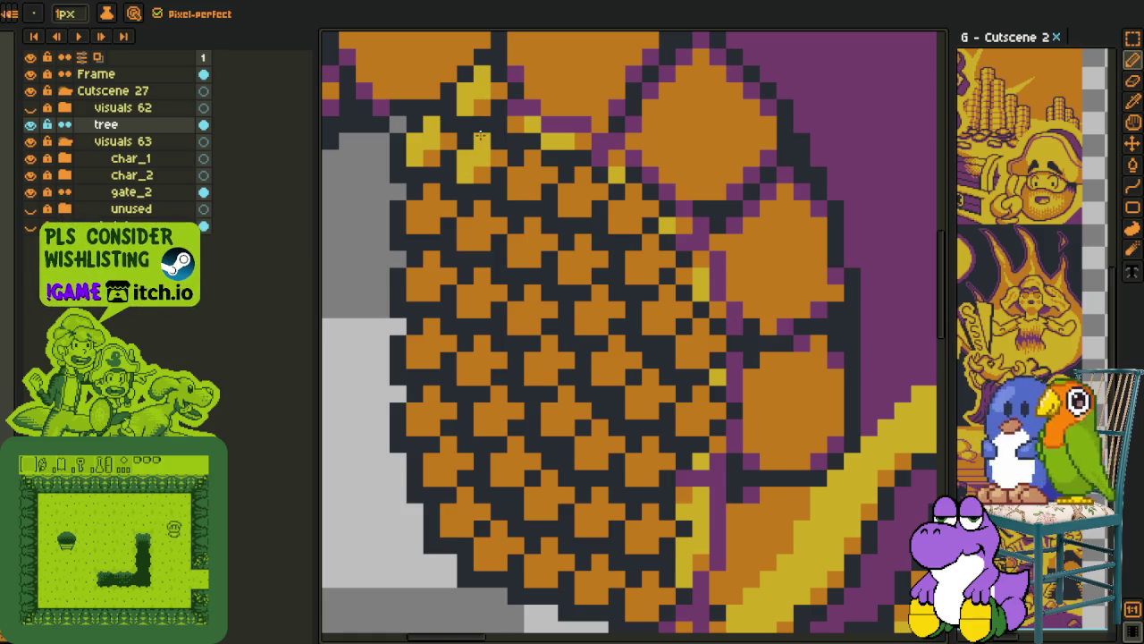
drag(429, 268, 415, 291)
click(431, 331)
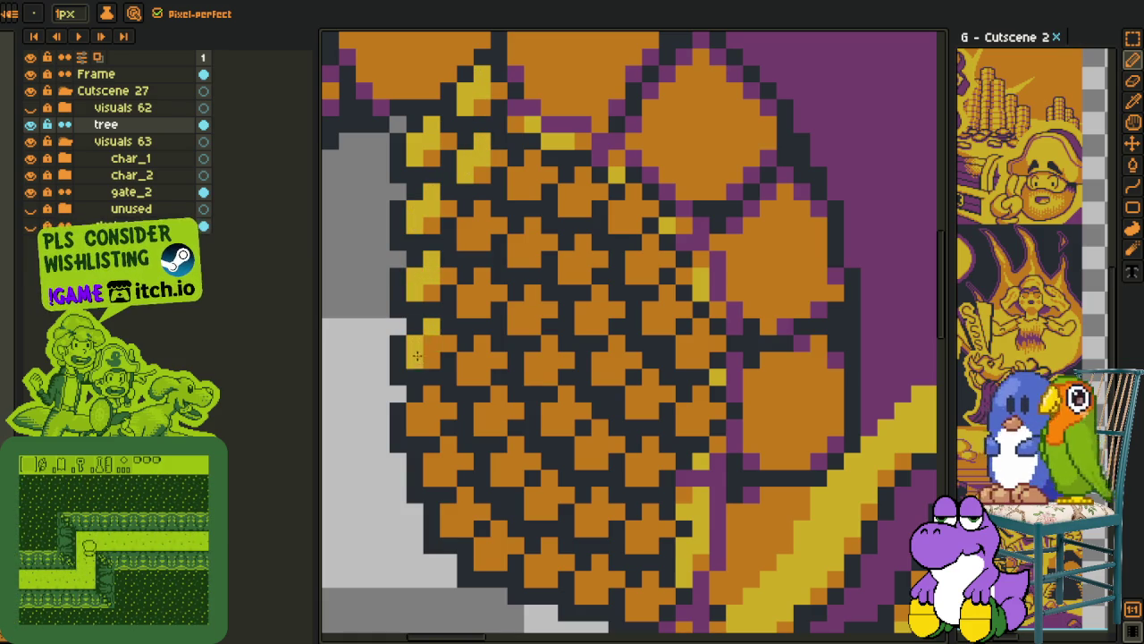
drag(428, 373, 416, 427)
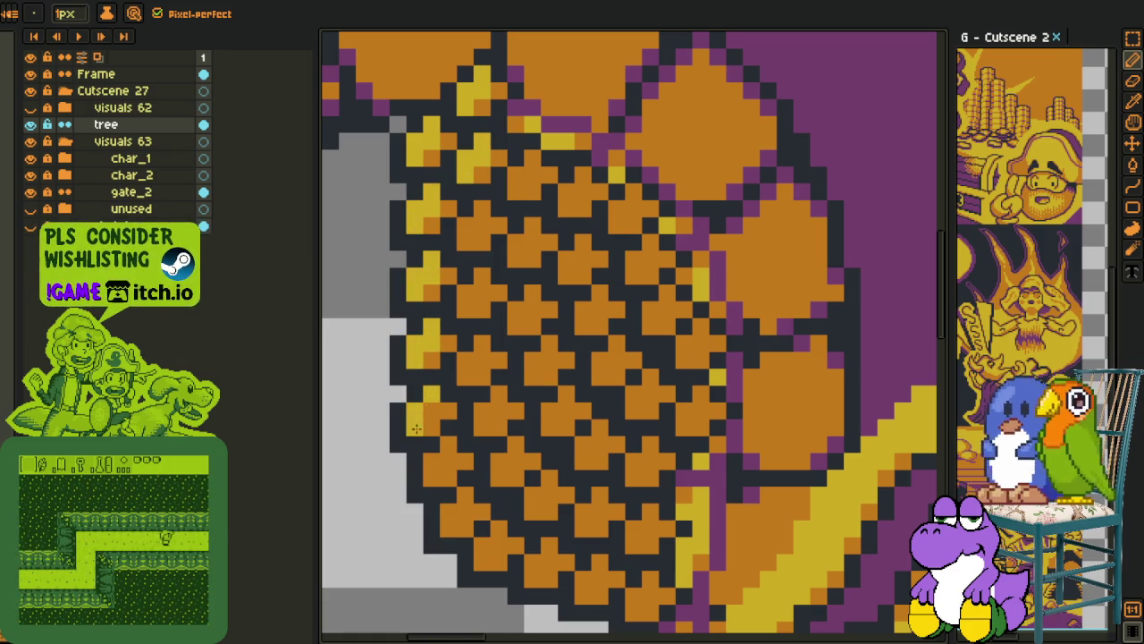
Move the tree layer below gate_2 in the Layers panel
scroll(426, 412, down, 2)
scroll(438, 340, down, 2)
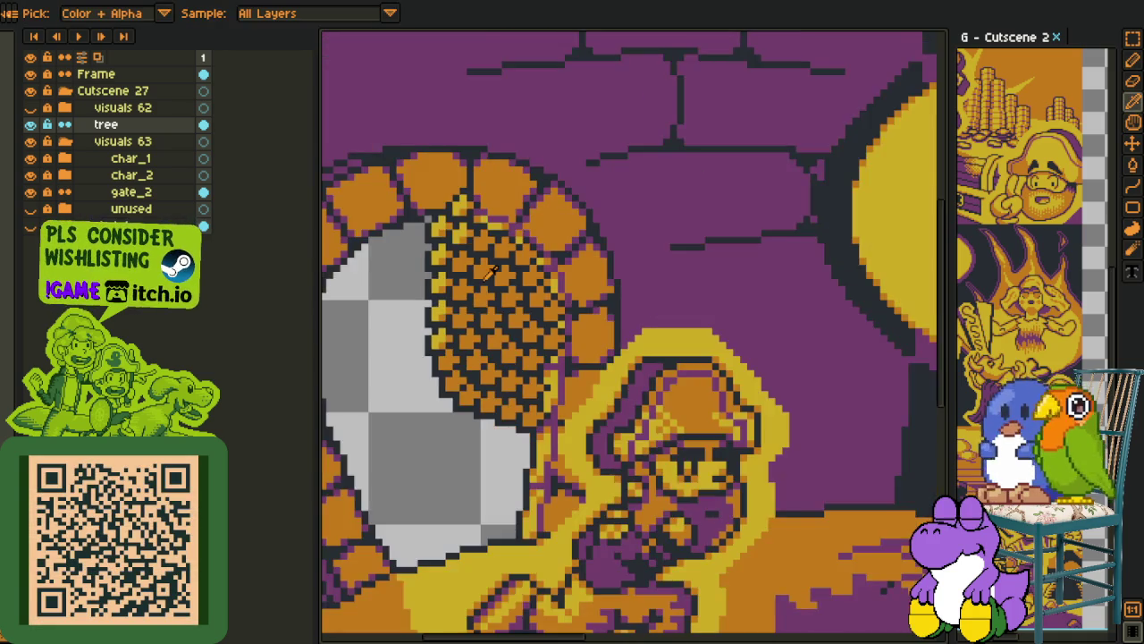
scroll(450, 257, up, 4)
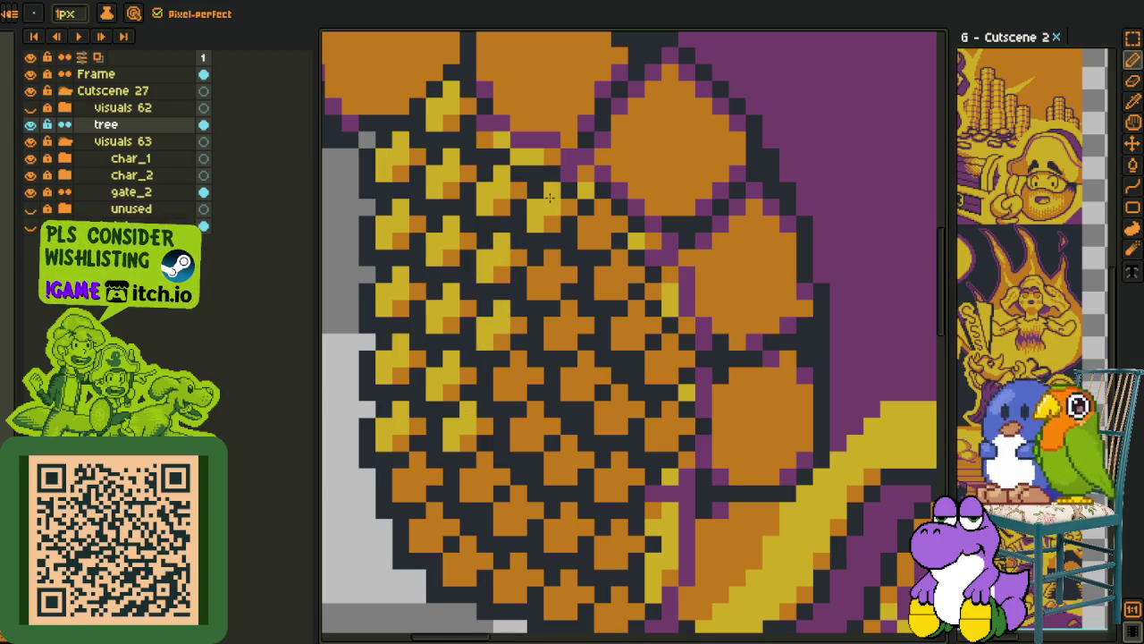
scroll(549, 198, down, 4)
scroll(572, 224, down, 1)
scroll(561, 255, up, 2)
key(alt)
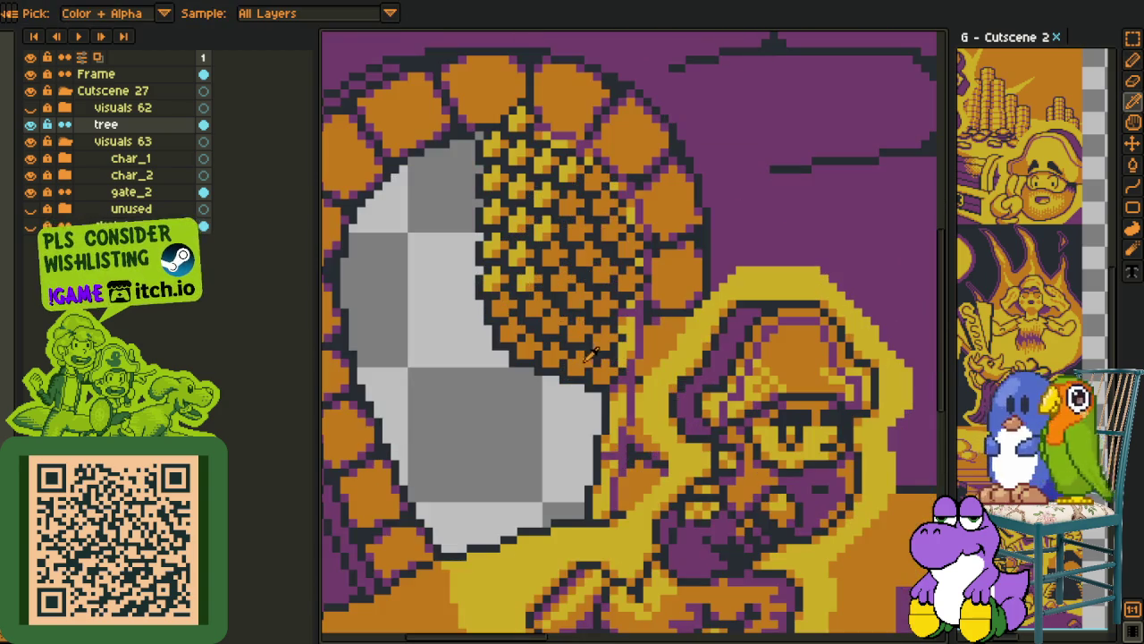
scroll(620, 360, up, 1)
scroll(621, 358, down, 1)
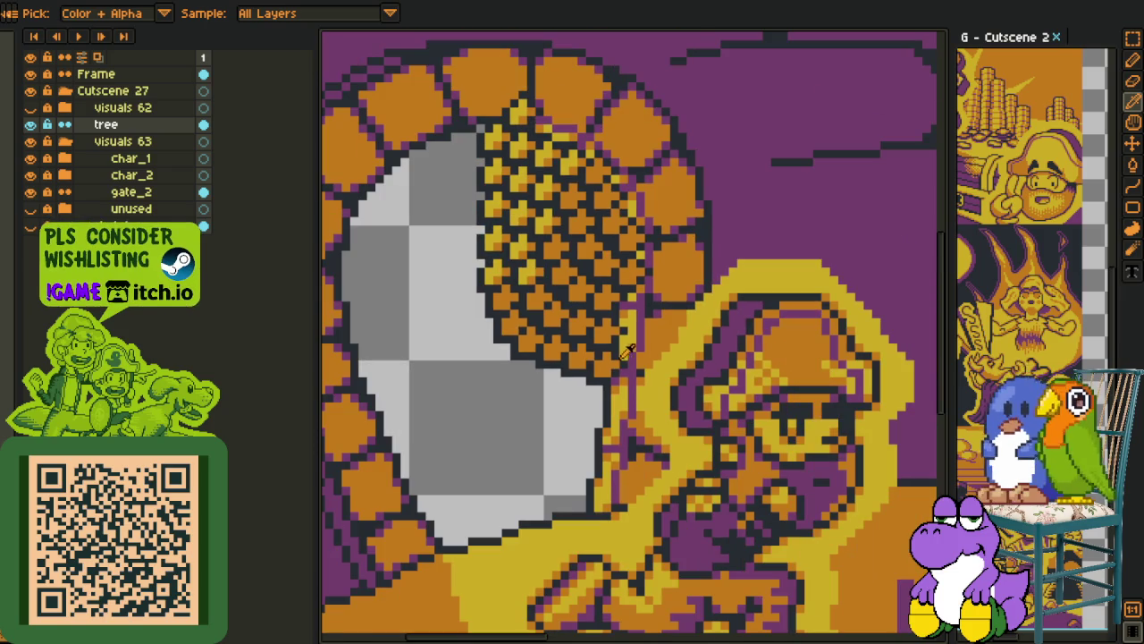
drag(145, 131, 153, 204)
drag(577, 179, 528, 223)
scroll(526, 226, up, 1)
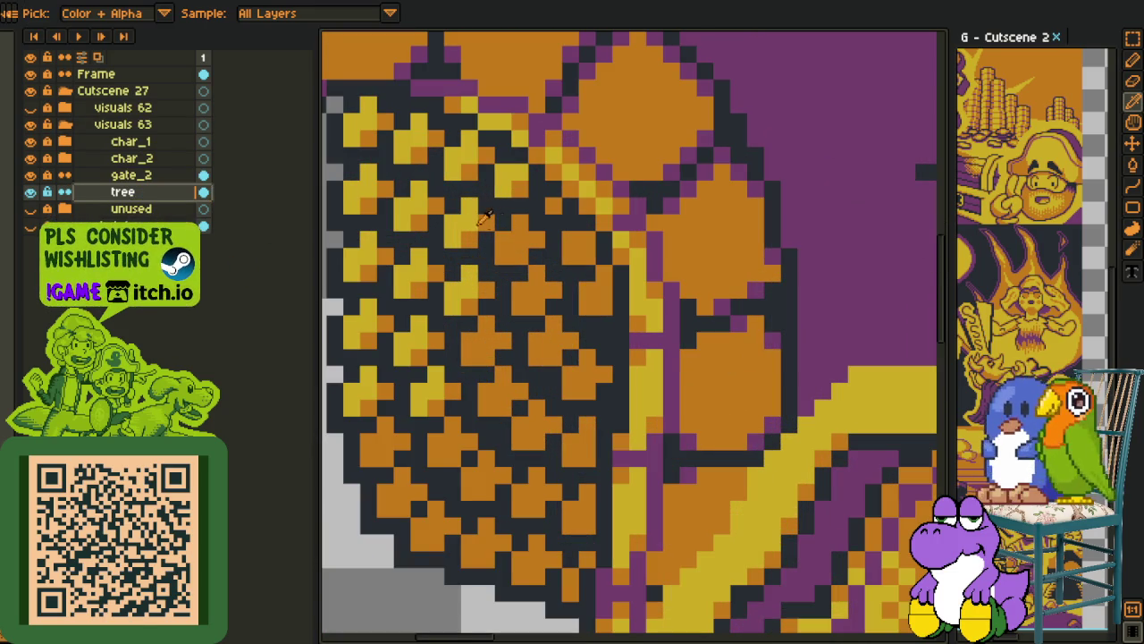
Paint purple pixels into the tree foliage with the Pencil
key(b)
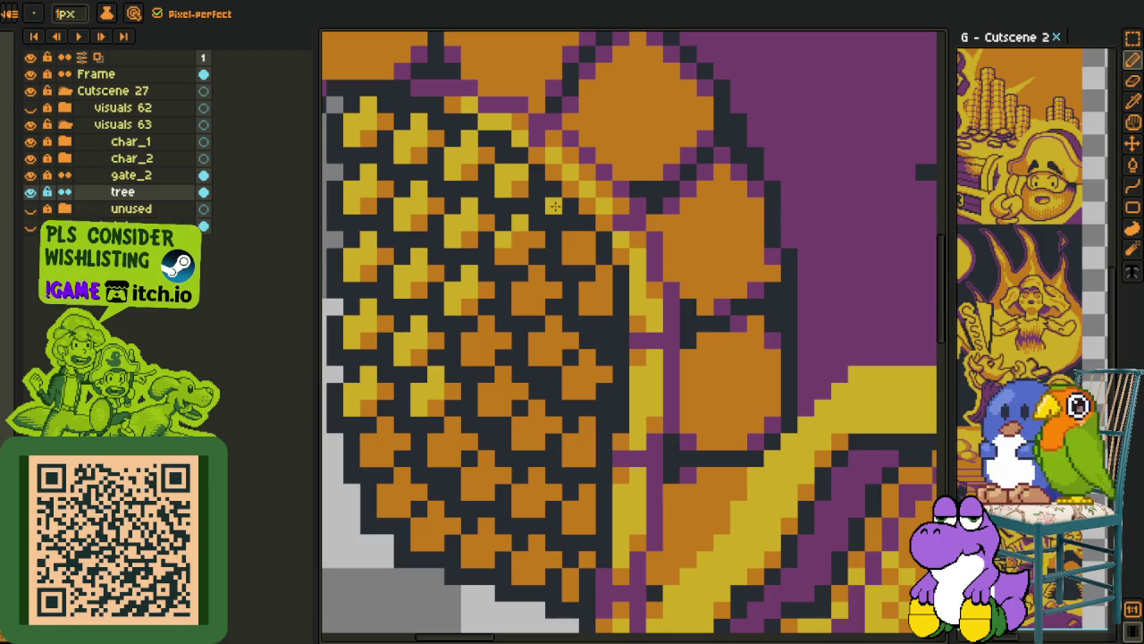
scroll(472, 342, down, 1)
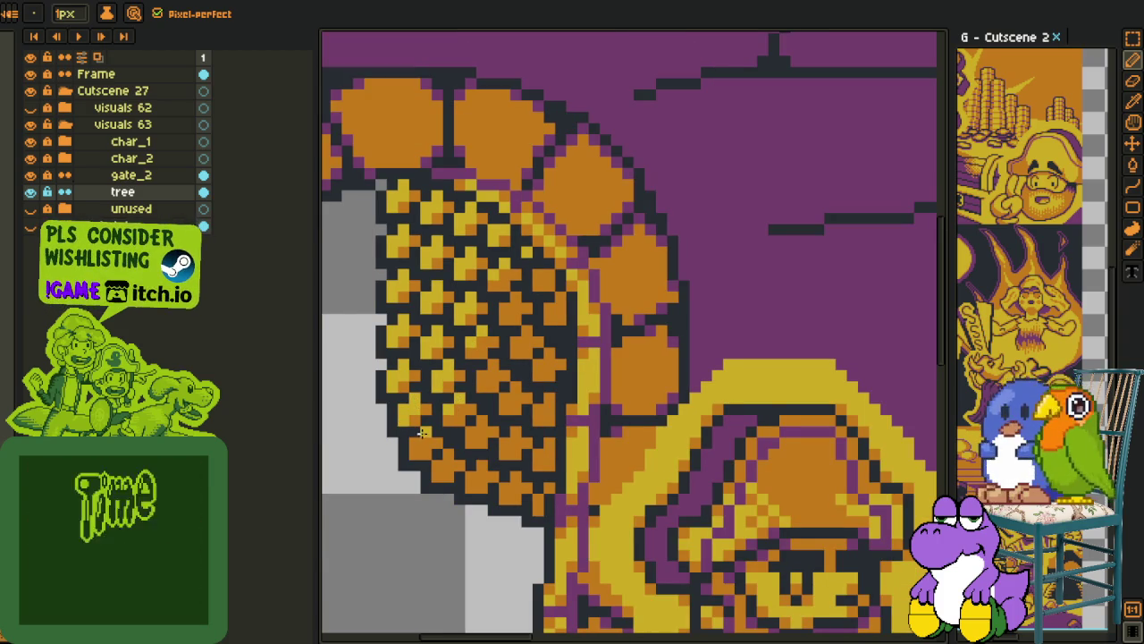
key(i)
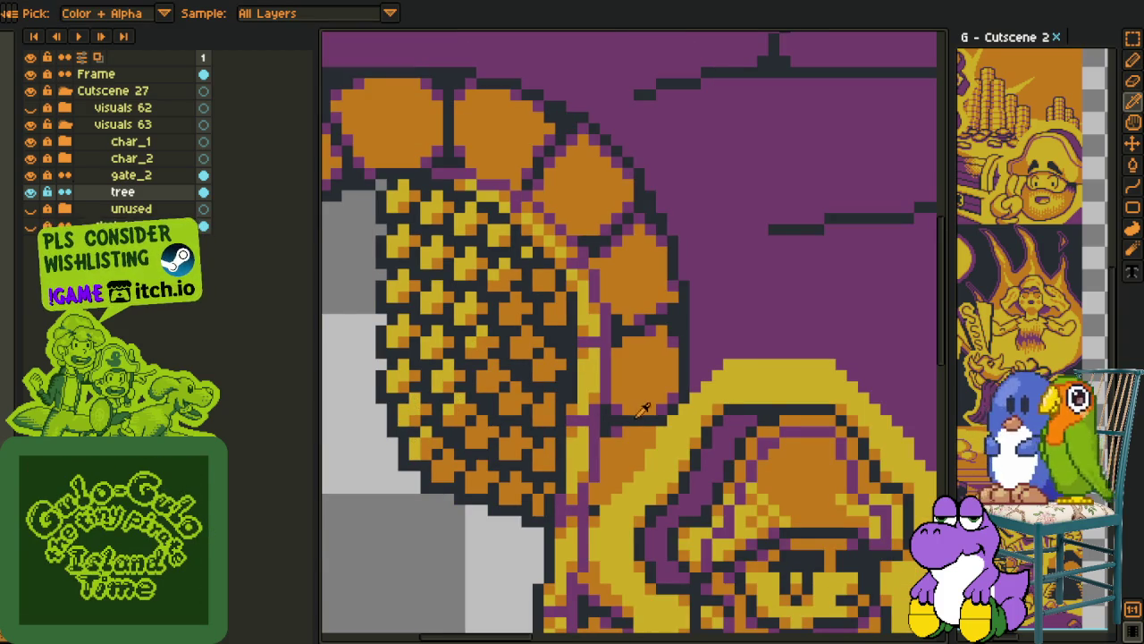
key(b)
scroll(523, 473, up, 1)
drag(527, 501, 517, 514)
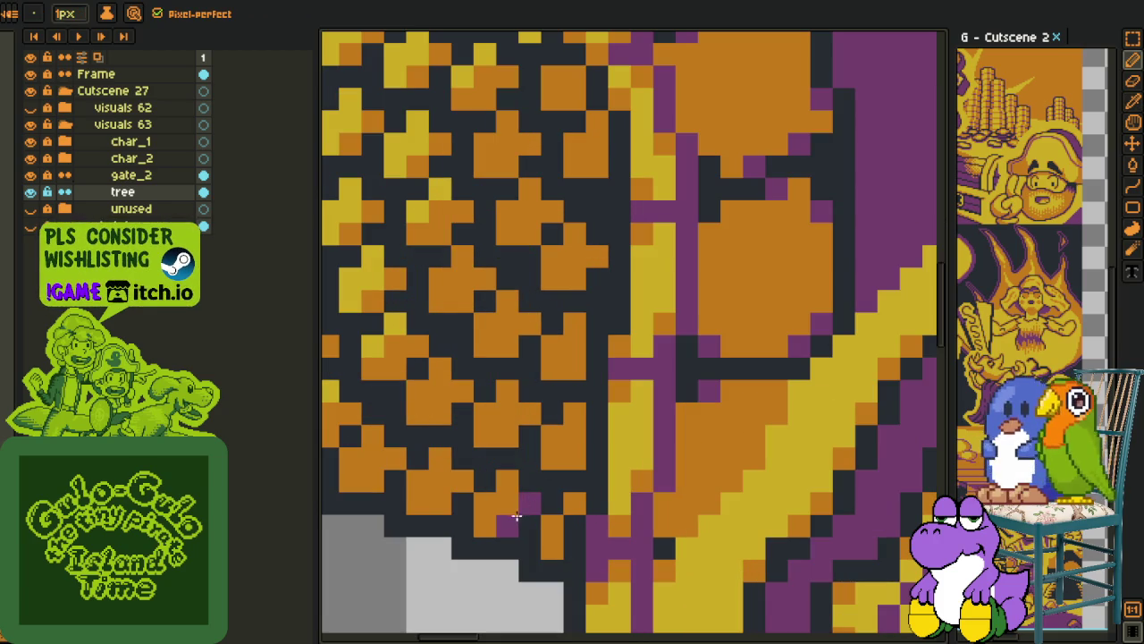
Dot purple shading pixels up the foliage's right side, redoing one misplaced pixel
click(553, 547)
click(574, 502)
click(574, 458)
click(553, 458)
click(575, 369)
click(553, 369)
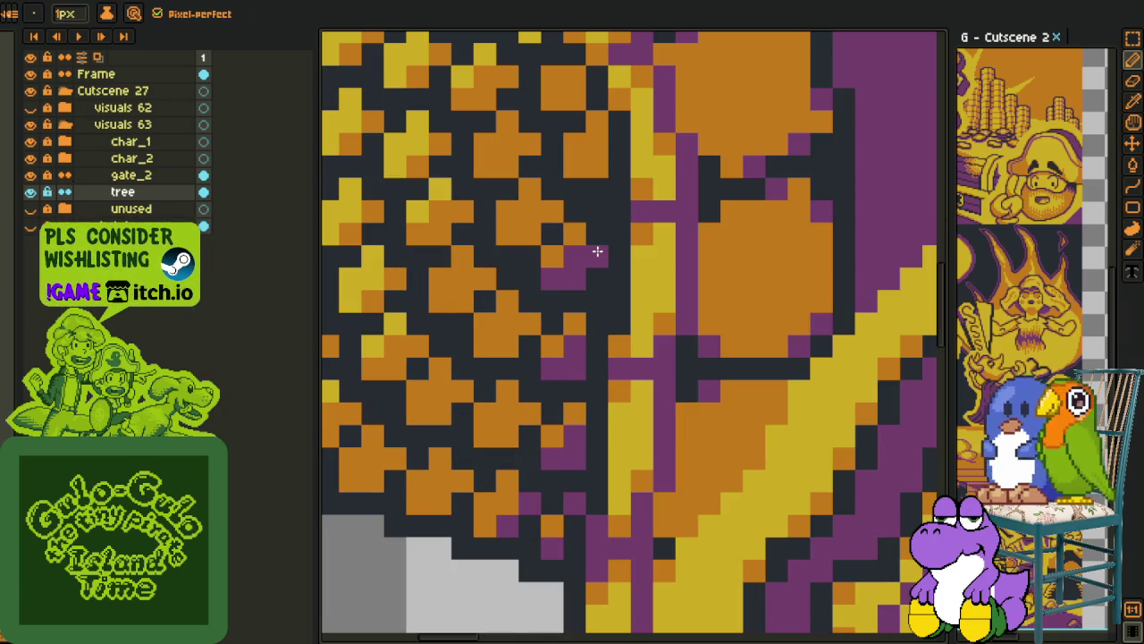
scroll(567, 304, up, 2)
scroll(567, 295, up, 2)
click(566, 279)
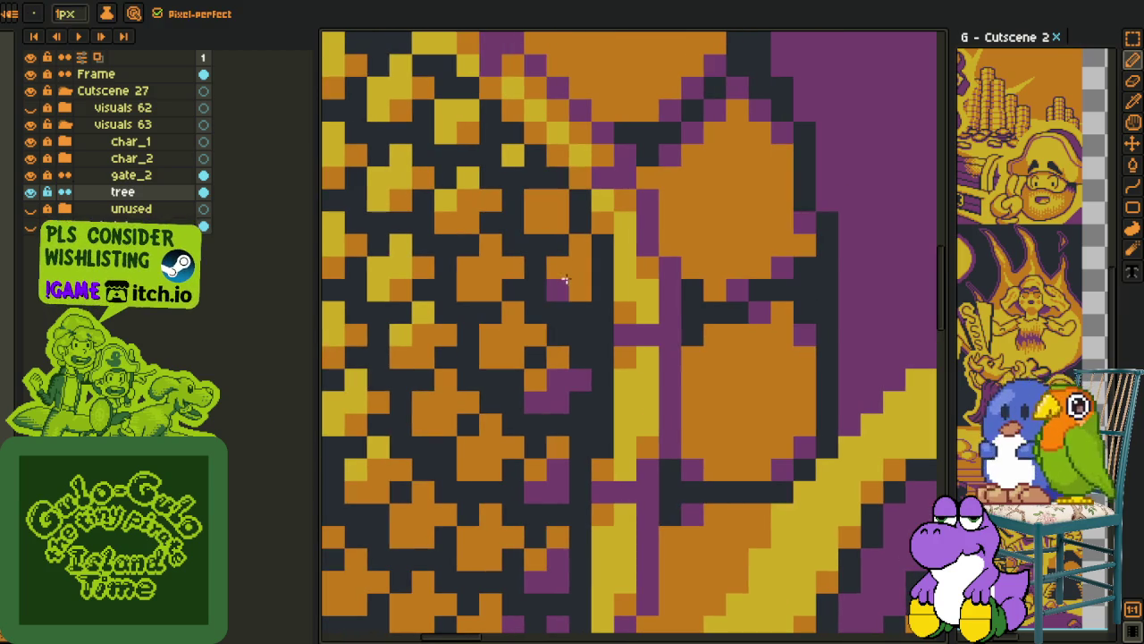
key(ctrl+z)
click(581, 266)
Repaint nearby foliage pixels and darken a run of leaves in the lower tree
click(557, 224)
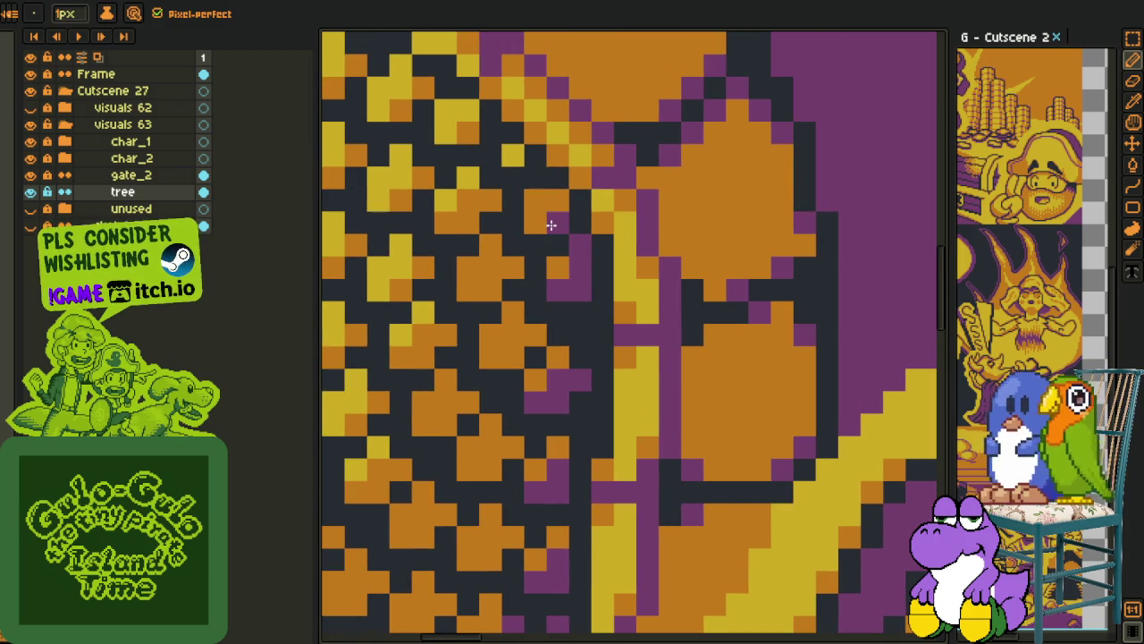
click(512, 268)
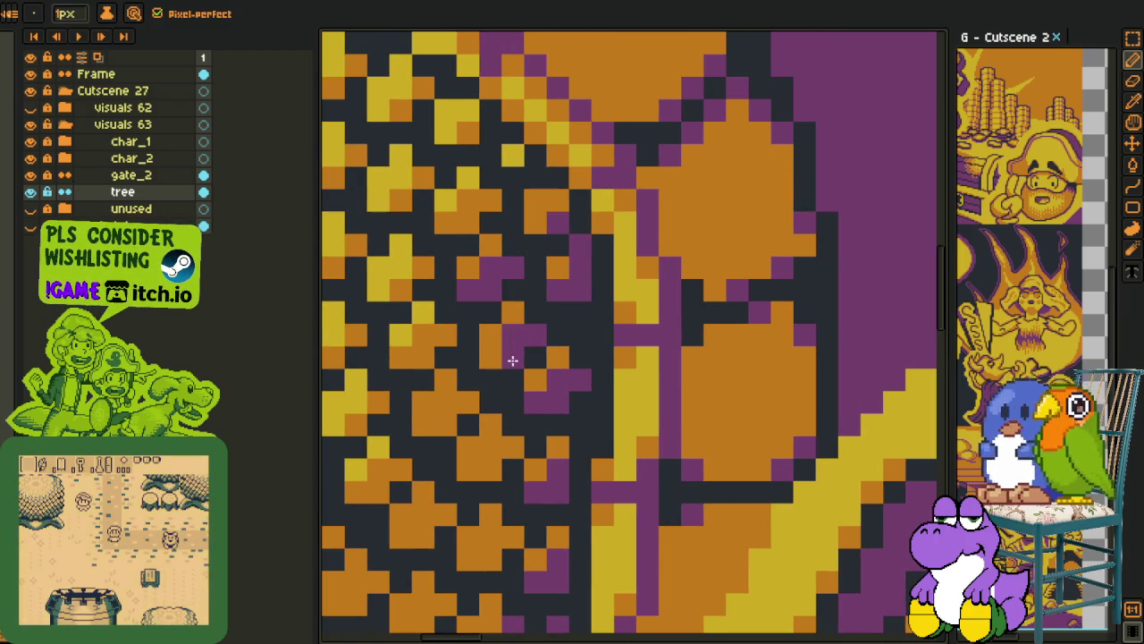
drag(505, 451, 492, 462)
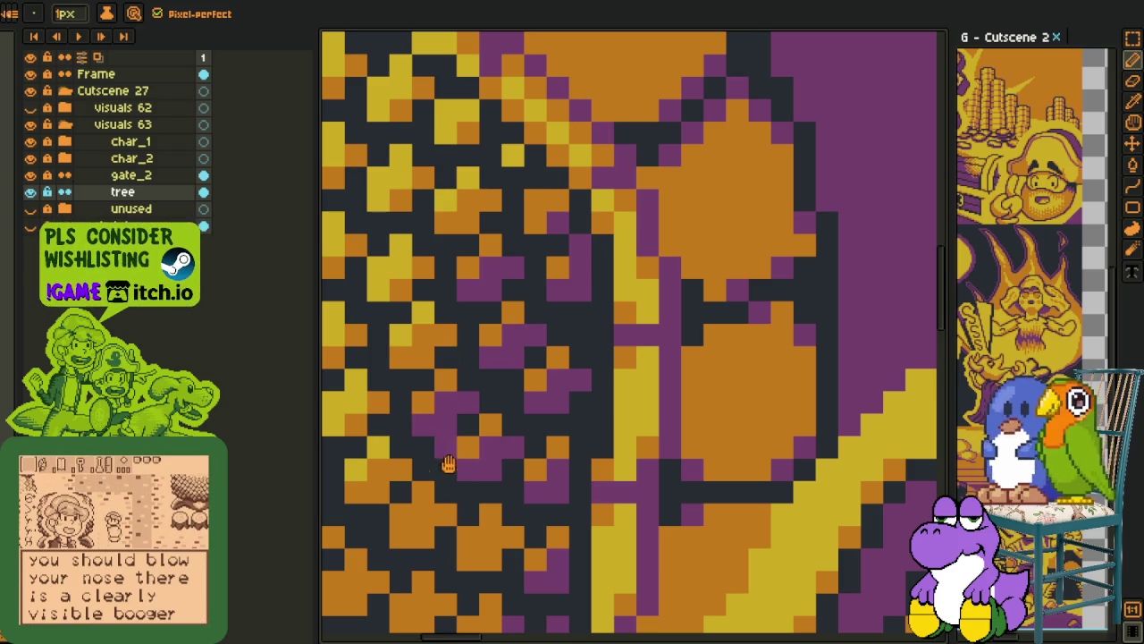
drag(441, 445, 511, 350)
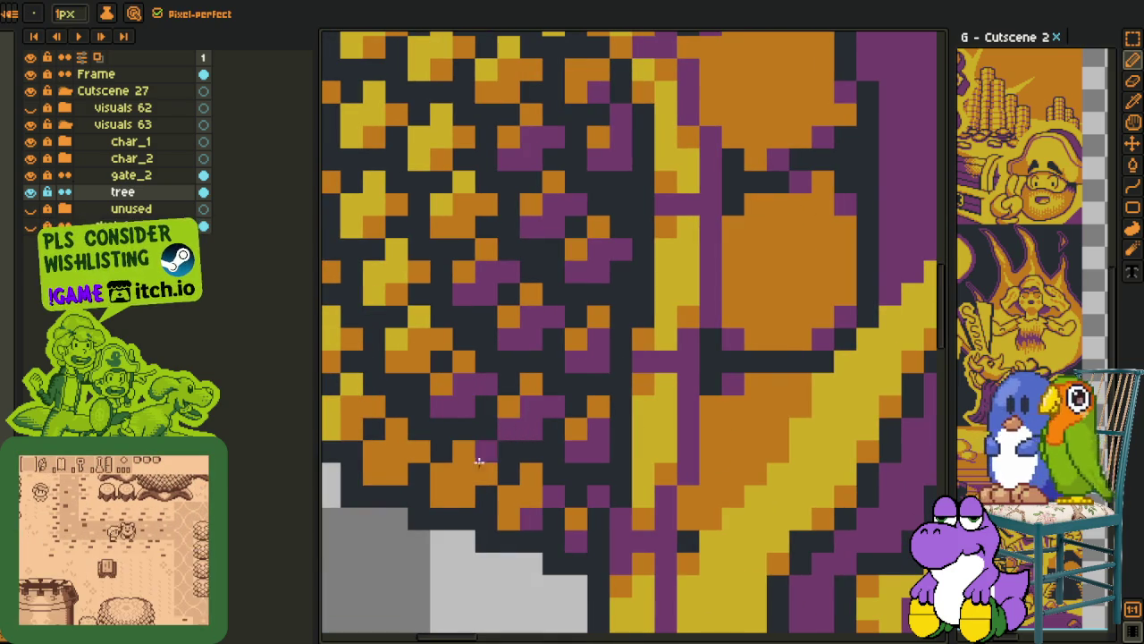
mouse_move(469, 472)
mouse_down()
mouse_move(447, 500)
mouse_move(412, 457)
mouse_up()
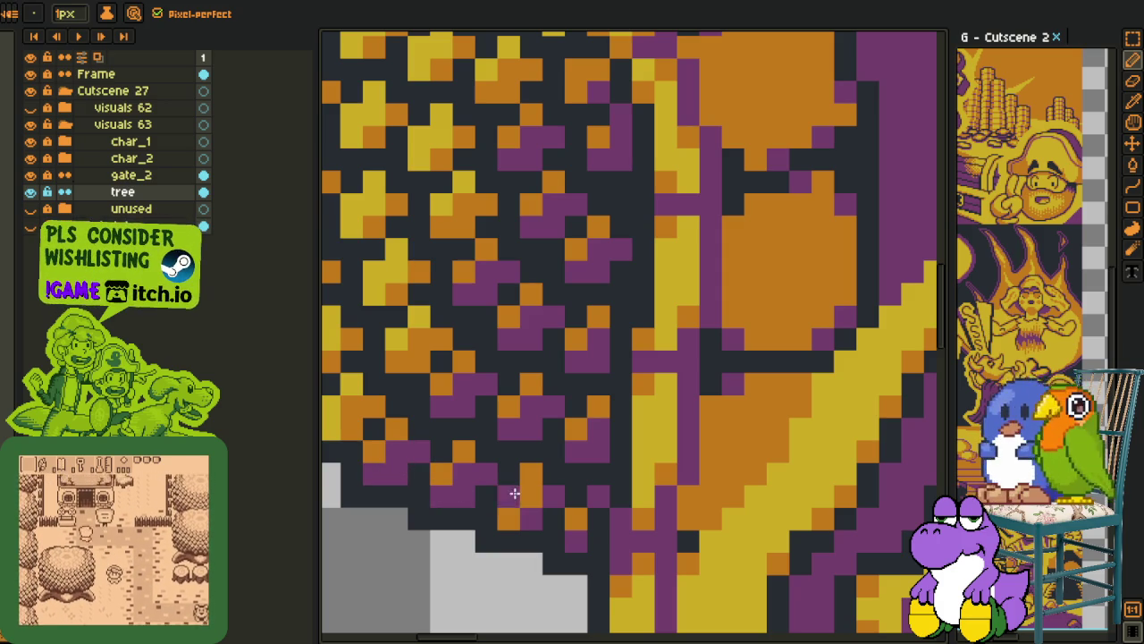
scroll(533, 504, down, 2)
scroll(533, 503, down, 1)
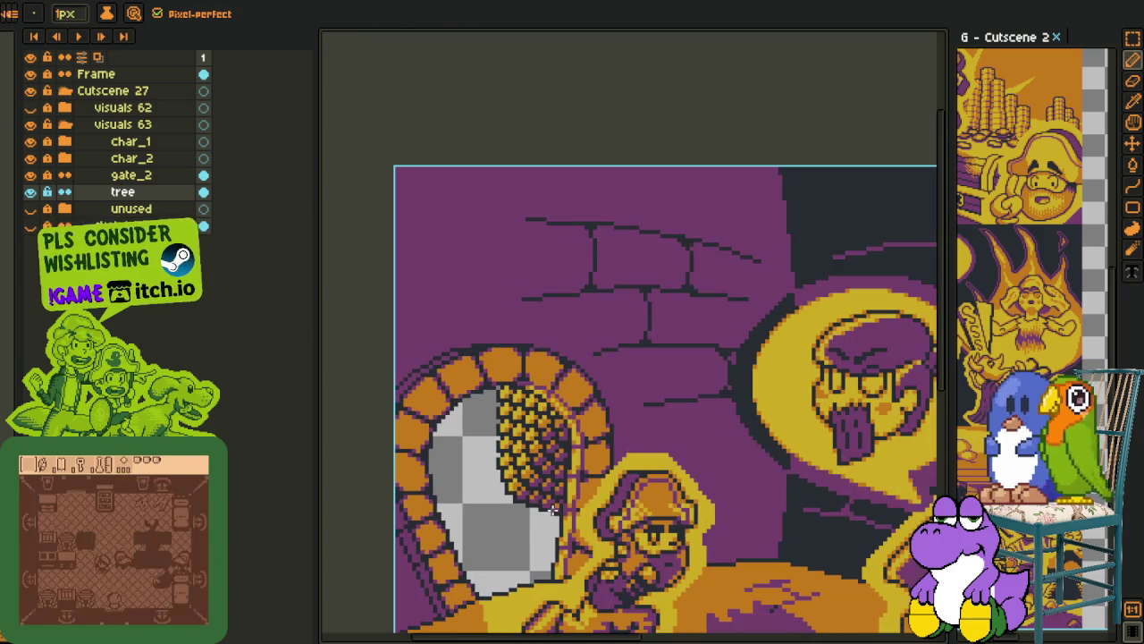
Eyedrop orange and turn three stray purple tree pixels back to orange
key(i)
scroll(535, 507, up, 3)
scroll(534, 507, up, 1)
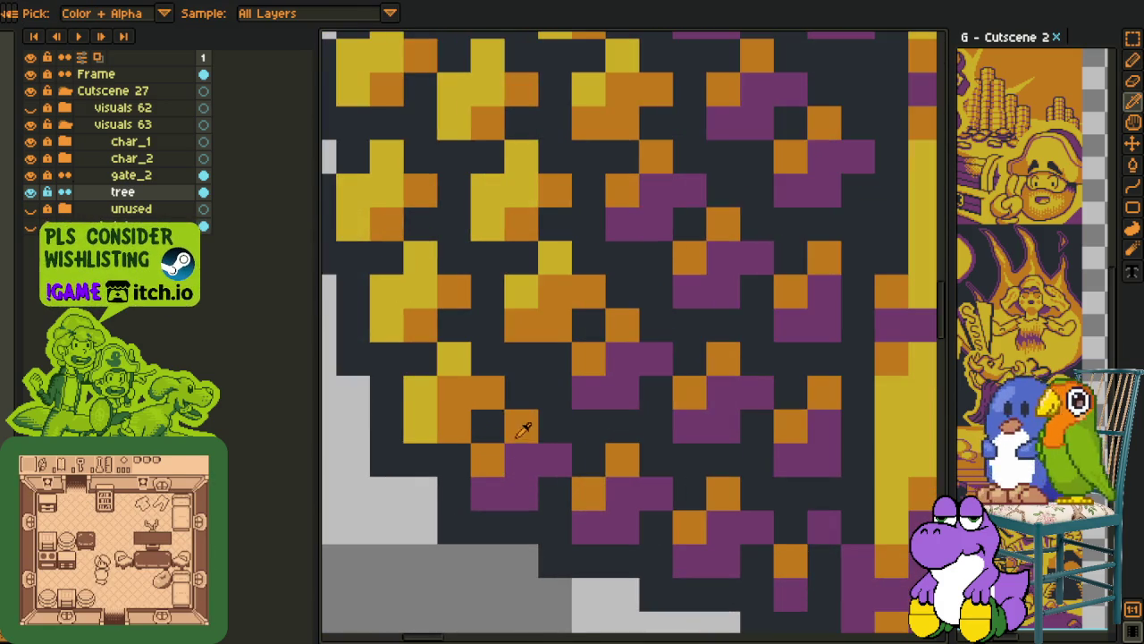
key(b)
click(623, 359)
click(589, 392)
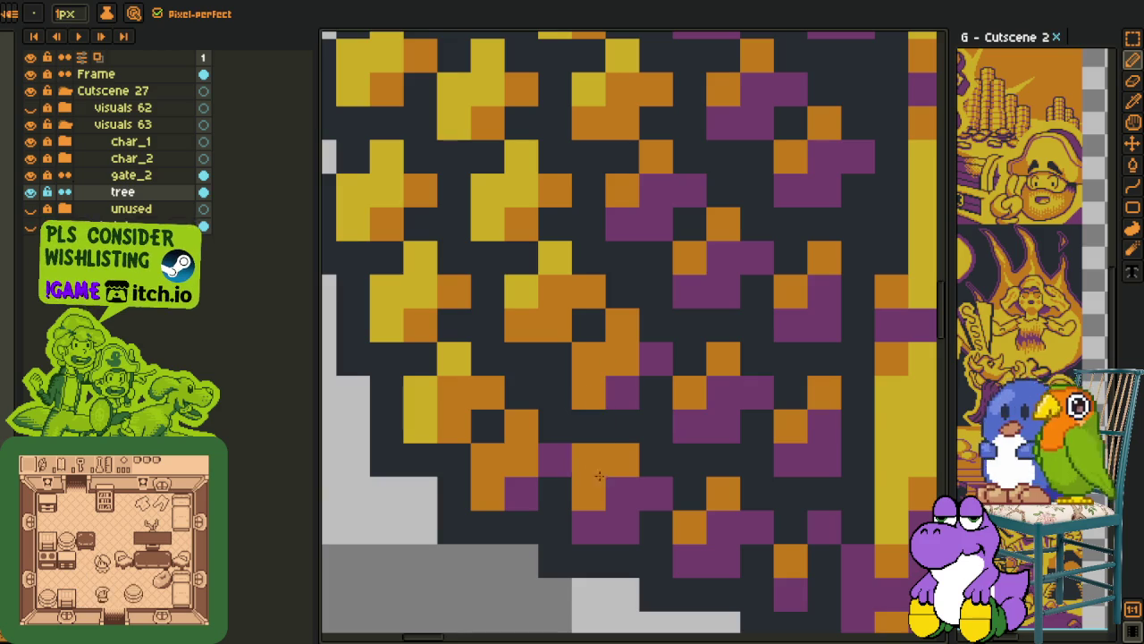
click(590, 528)
Turn more stray purple pixels orange across other parts of the tree
drag(724, 325, 586, 498)
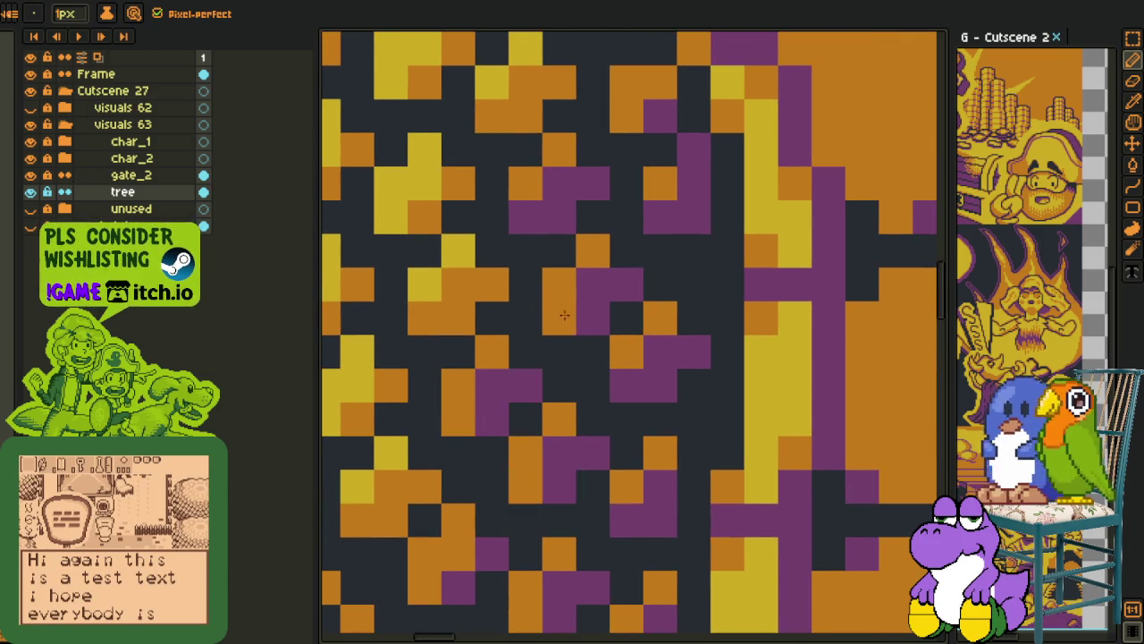
click(559, 317)
click(524, 217)
click(694, 184)
drag(707, 179, 572, 380)
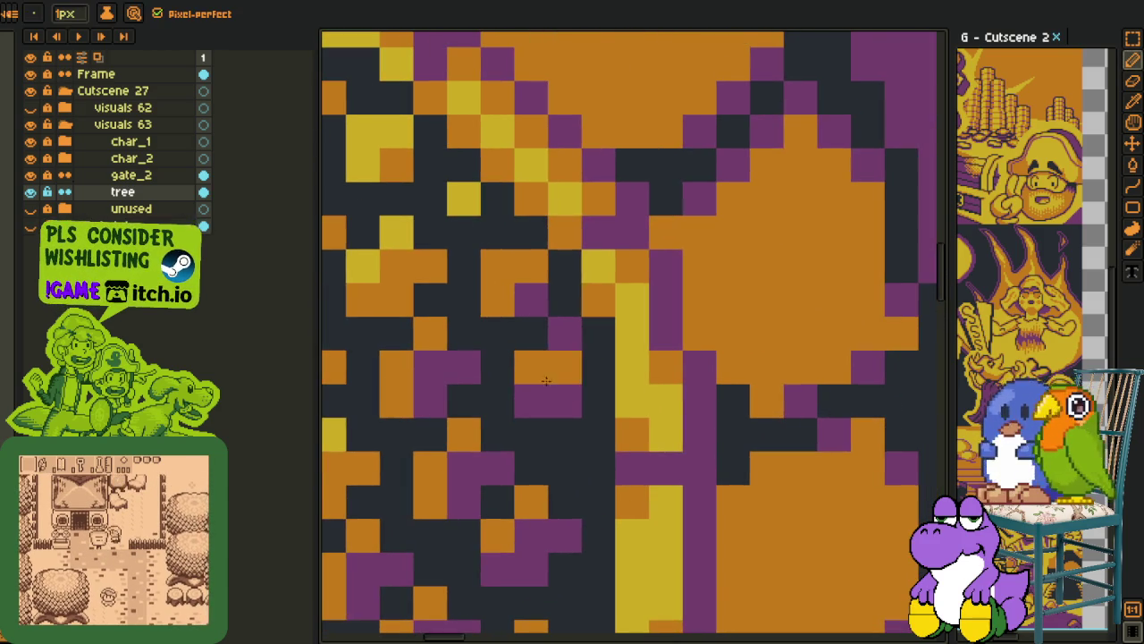
drag(490, 557, 542, 573)
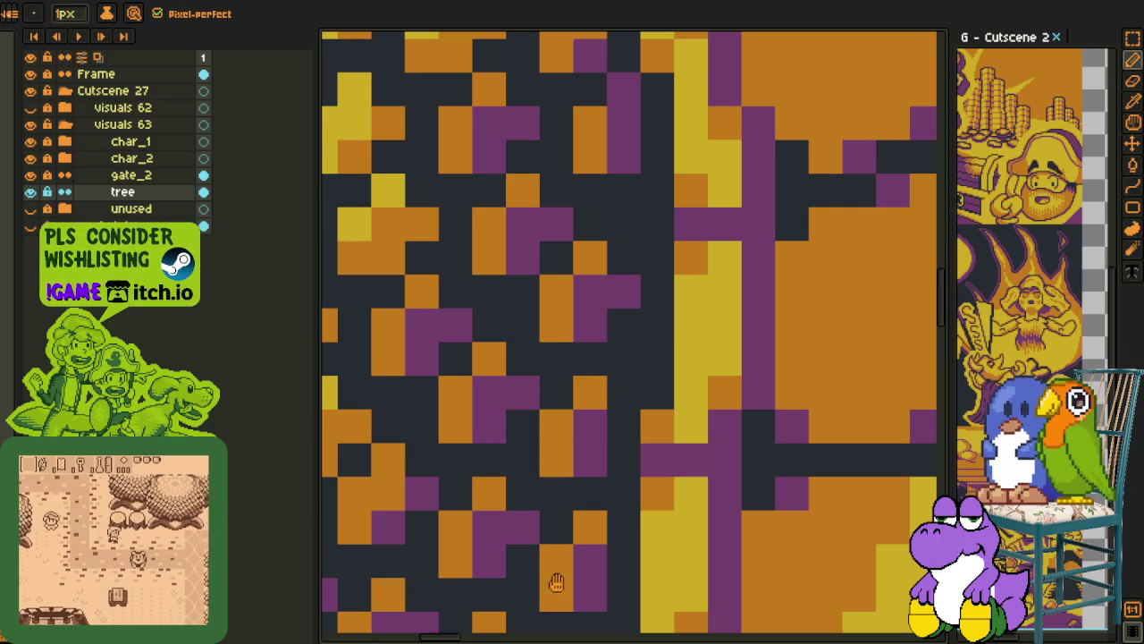
Add a new empty Layer 1 for sketching
scroll(610, 295, down, 2)
scroll(561, 404, down, 3)
key(i)
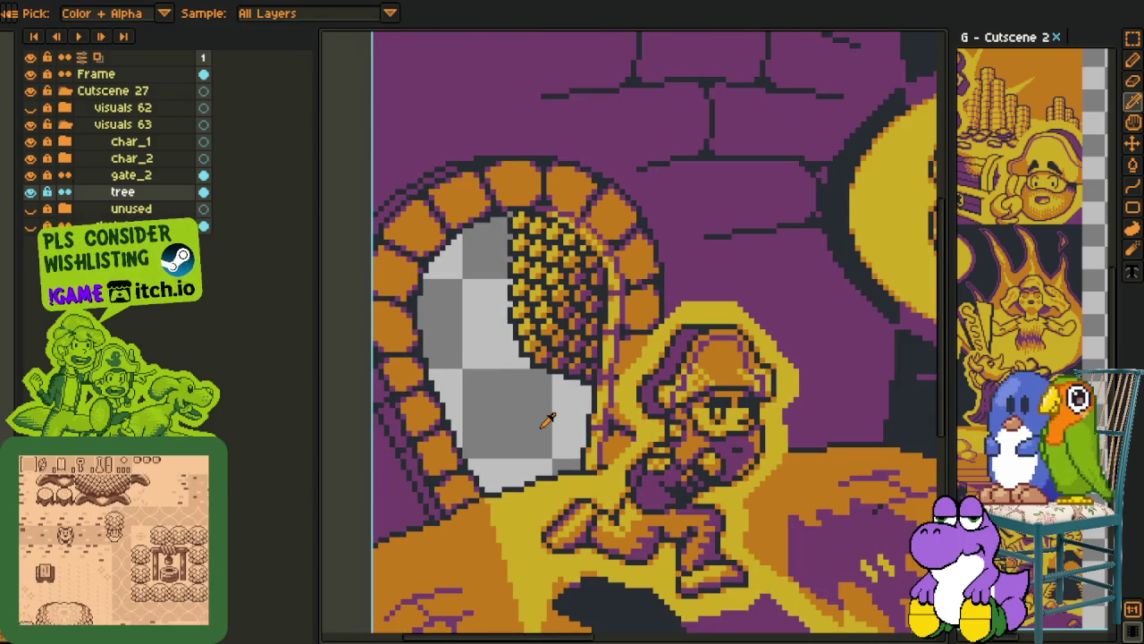
key(v)
key(i)
scroll(482, 357, down, 1)
scroll(465, 344, down, 1)
key(shift+n)
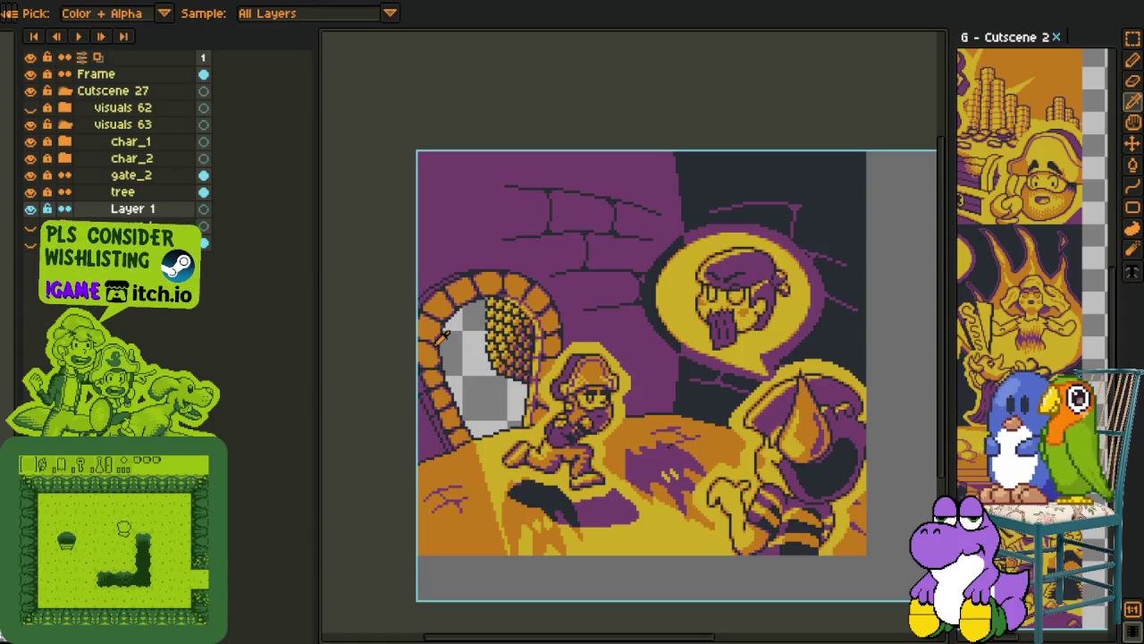
Draw a red guide line across the grey gate opening, then redraw it shorter and higher
drag(493, 412, 453, 364)
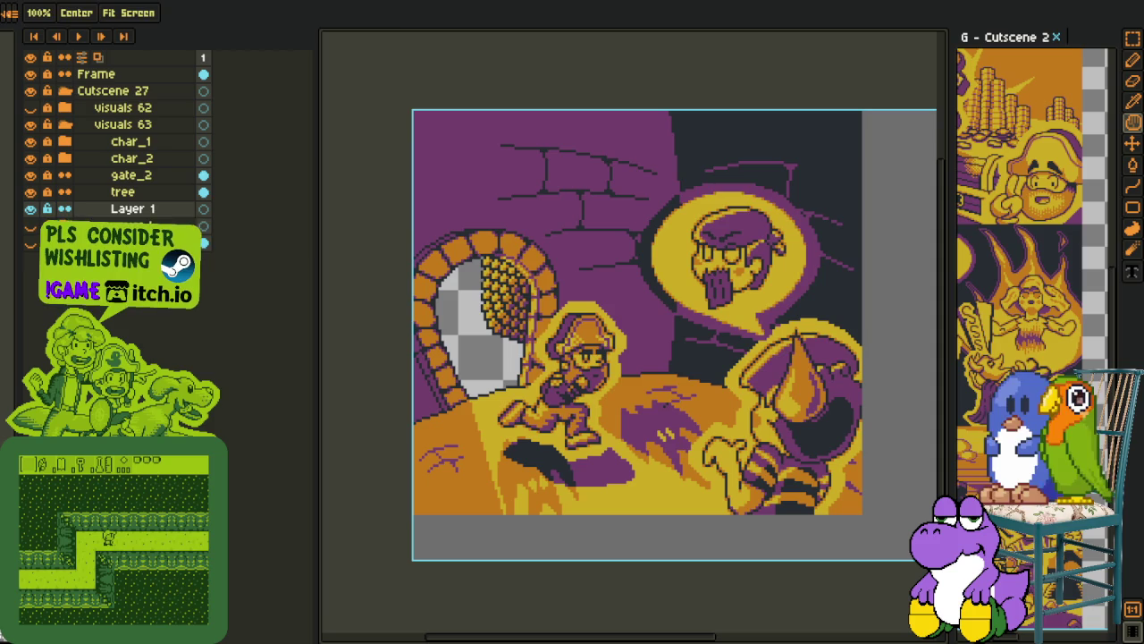
scroll(358, 362, up, 1)
scroll(358, 362, up, 1)
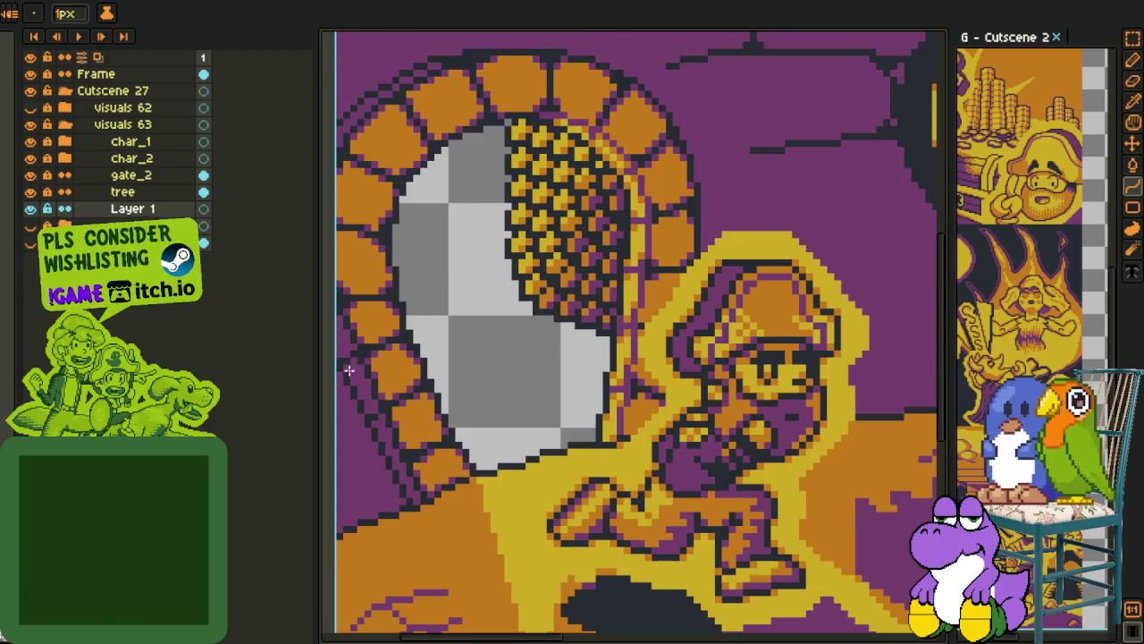
drag(352, 368, 378, 413)
drag(454, 411, 615, 377)
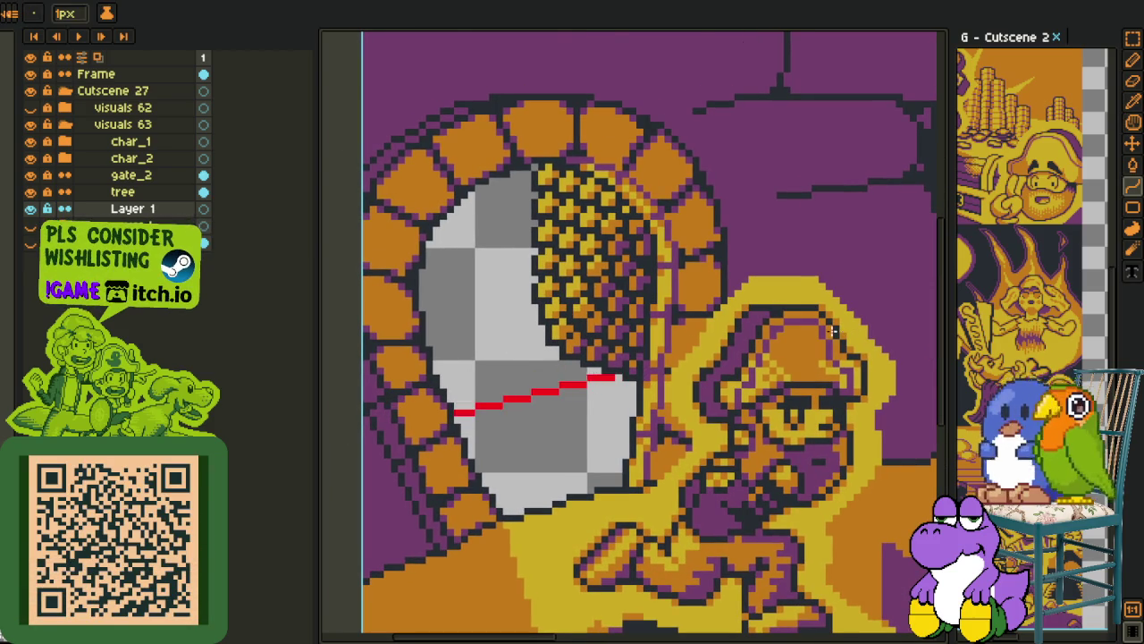
drag(845, 330, 475, 329)
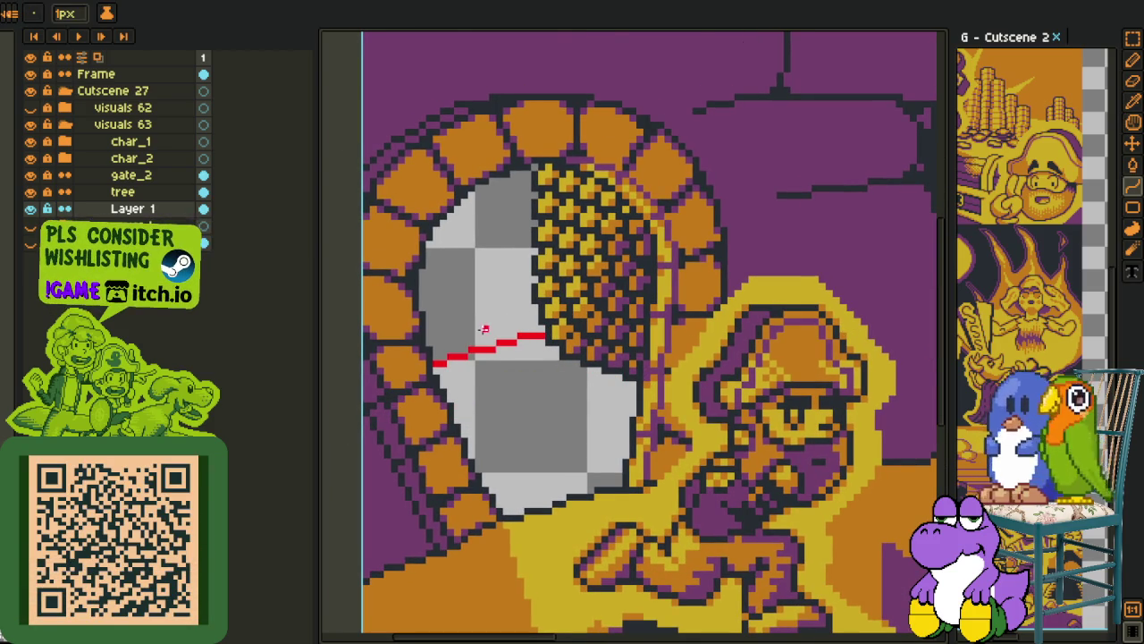
Pan and zoom around the gate to inspect the red line
scroll(482, 330, down, 1)
key(h)
scroll(431, 290, up, 1)
drag(443, 322, 463, 290)
key(i)
scroll(462, 418, up, 2)
key(h)
scroll(507, 327, down, 1)
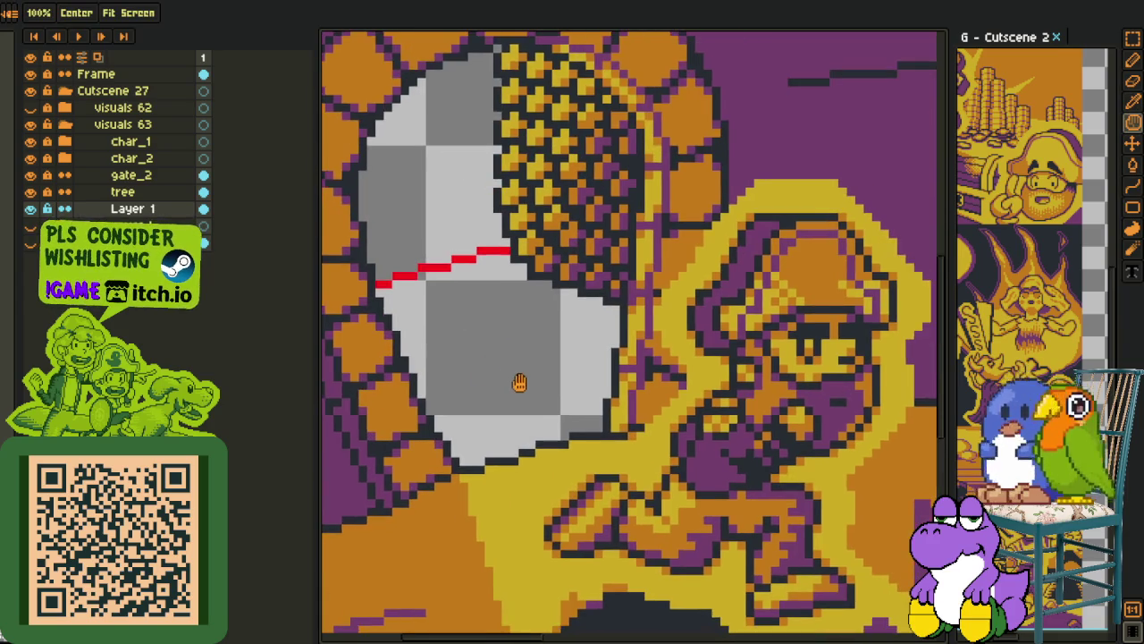
scroll(500, 339, down, 1)
scroll(495, 320, down, 1)
scroll(450, 294, up, 1)
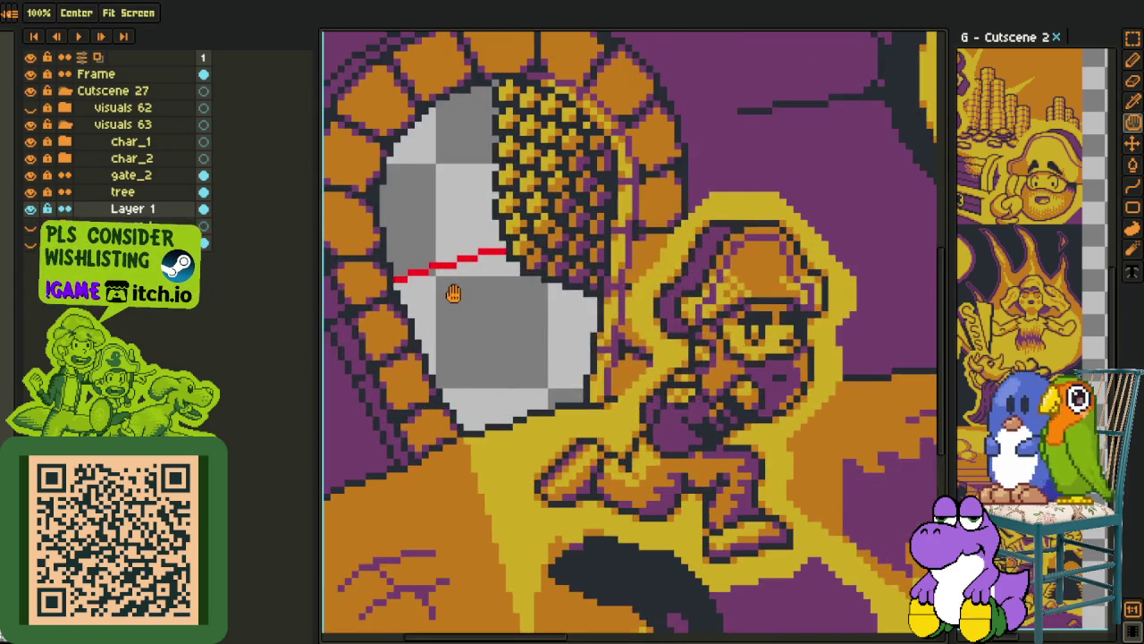
scroll(470, 256, up, 1)
drag(508, 259, 501, 293)
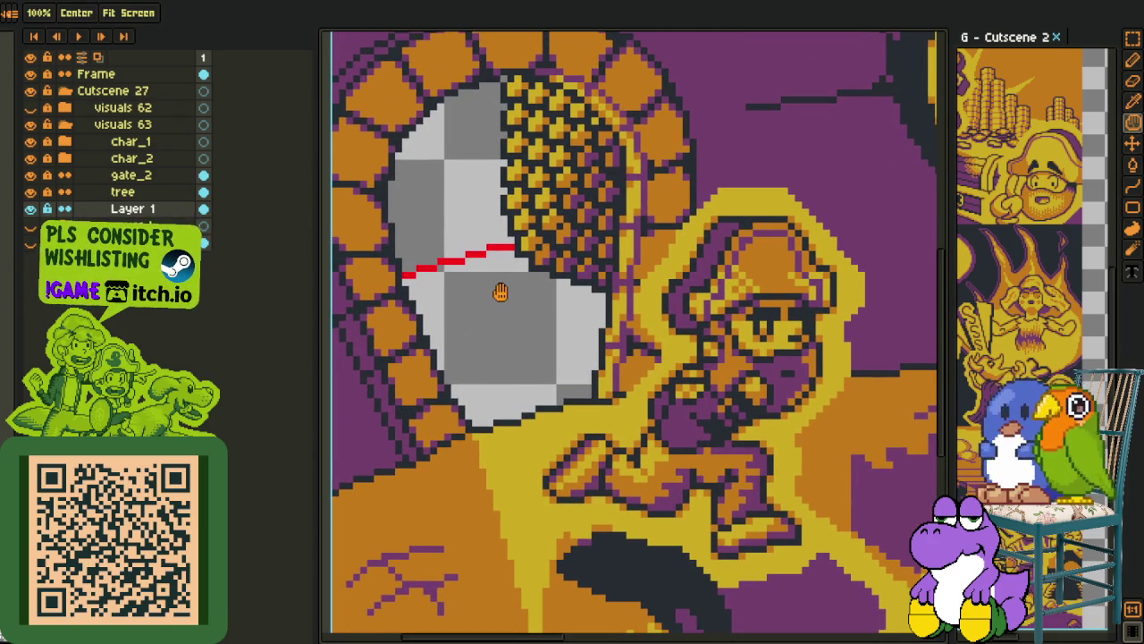
scroll(507, 282, down, 1)
Marquee the area around the gate foliage and delete that part of the red line
key(i)
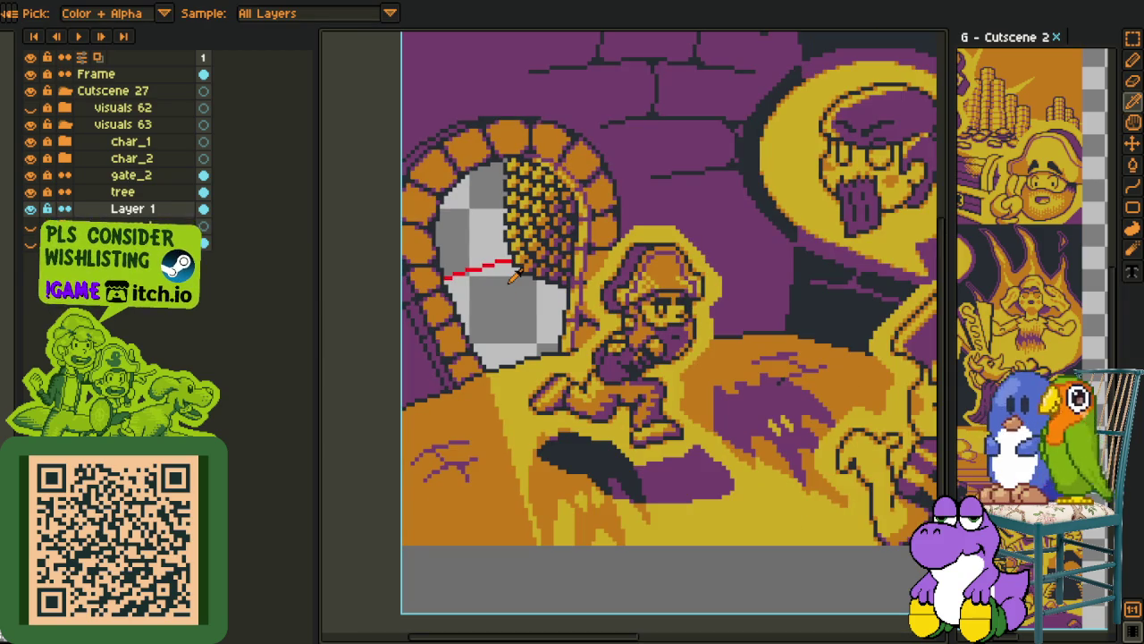
key(m)
drag(488, 96, 850, 401)
key(Delete)
key(ctrl+d)
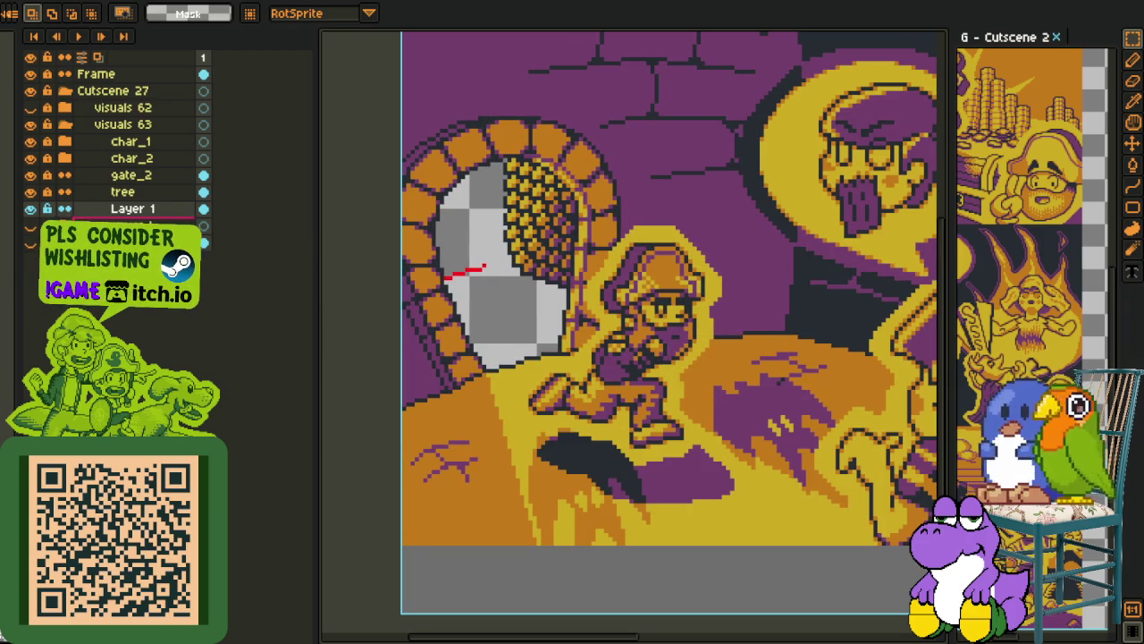
Hide Layer 1 and delete the tree foliage inside the restored selection on the tree layer
key(ctrl+z)
click(98, 191)
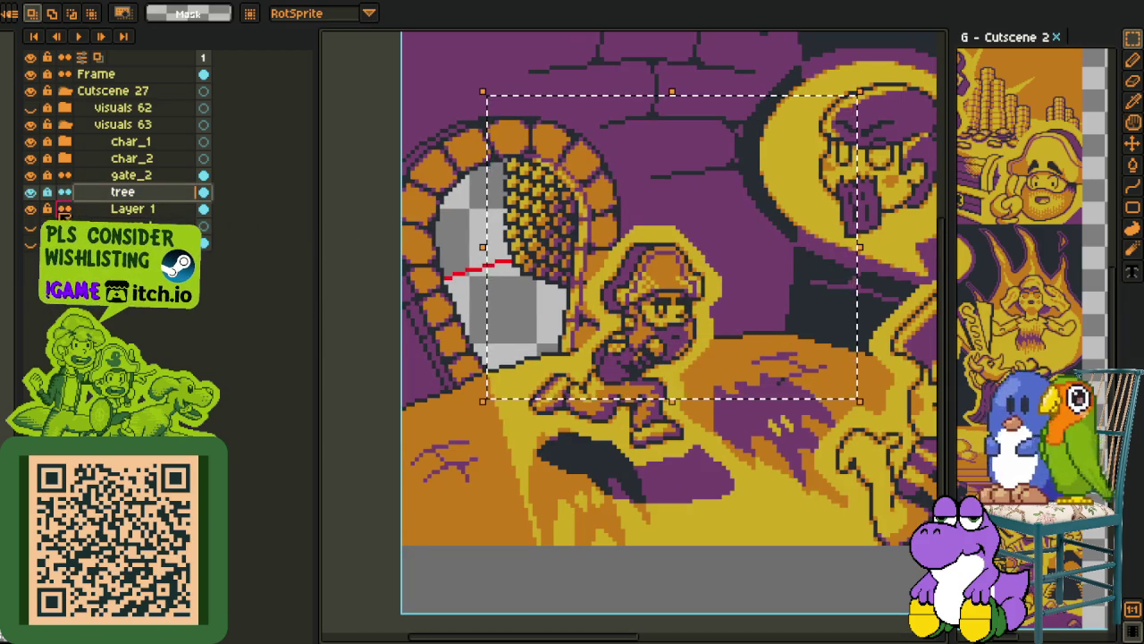
click(29, 208)
key(Delete)
key(ctrl+d)
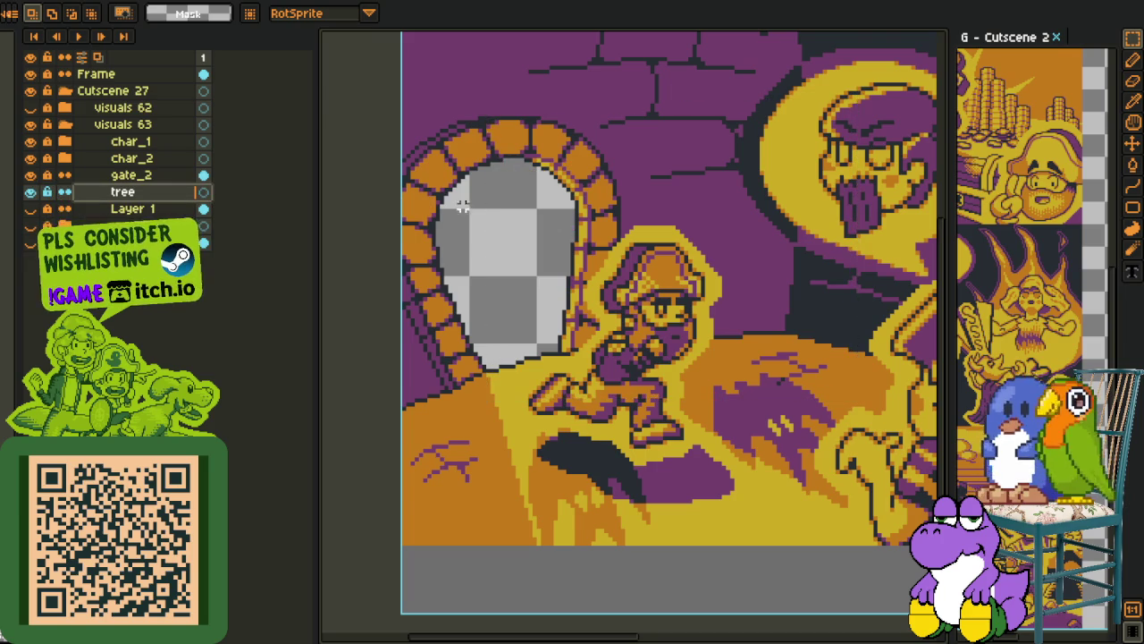
Glance over the Mega sheet's interior tiles and yellow town map, then return to the cutscene
key(ctrl+Tab)
scroll(498, 122, down, 3)
key(h)
scroll(685, 455, up, 3)
mouse_move(412, 205)
mouse_down()
mouse_move(669, 289)
mouse_move(439, 179)
mouse_move(600, 235)
mouse_up()
drag(582, 424, 666, 257)
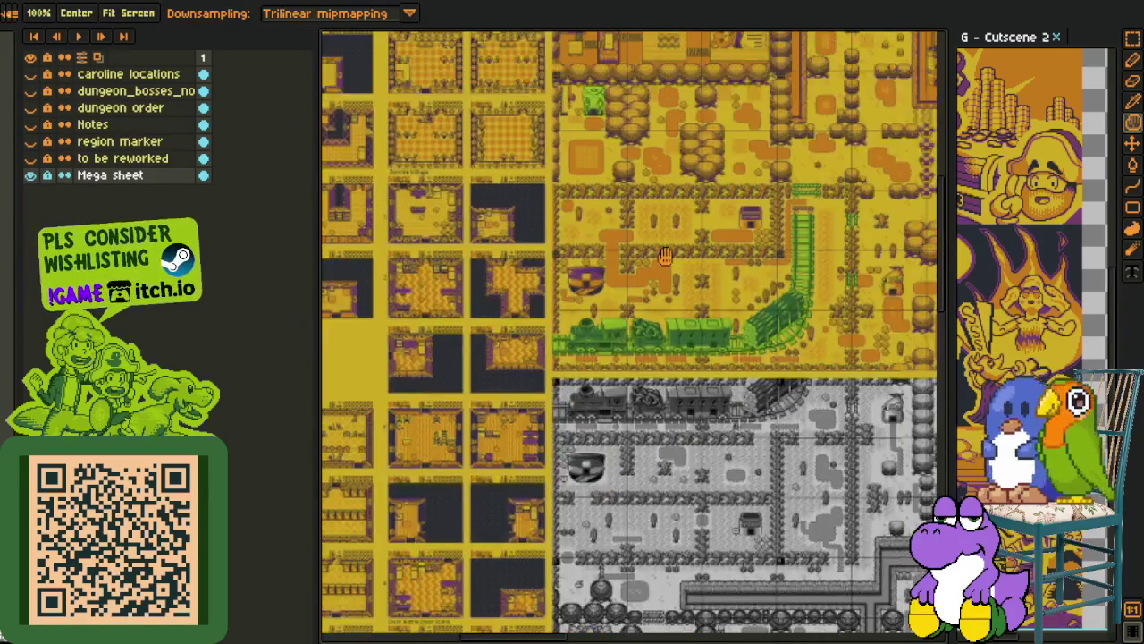
scroll(808, 195, up, 2)
scroll(742, 232, up, 2)
scroll(679, 268, up, 2)
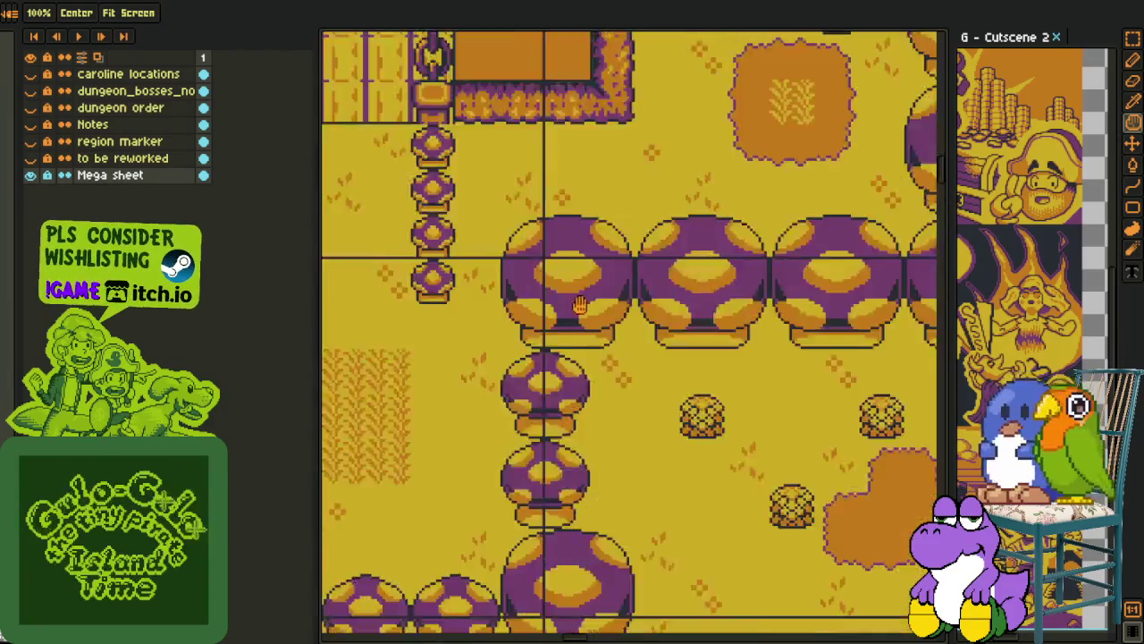
scroll(610, 304, up, 1)
scroll(610, 304, down, 3)
scroll(506, 230, down, 1)
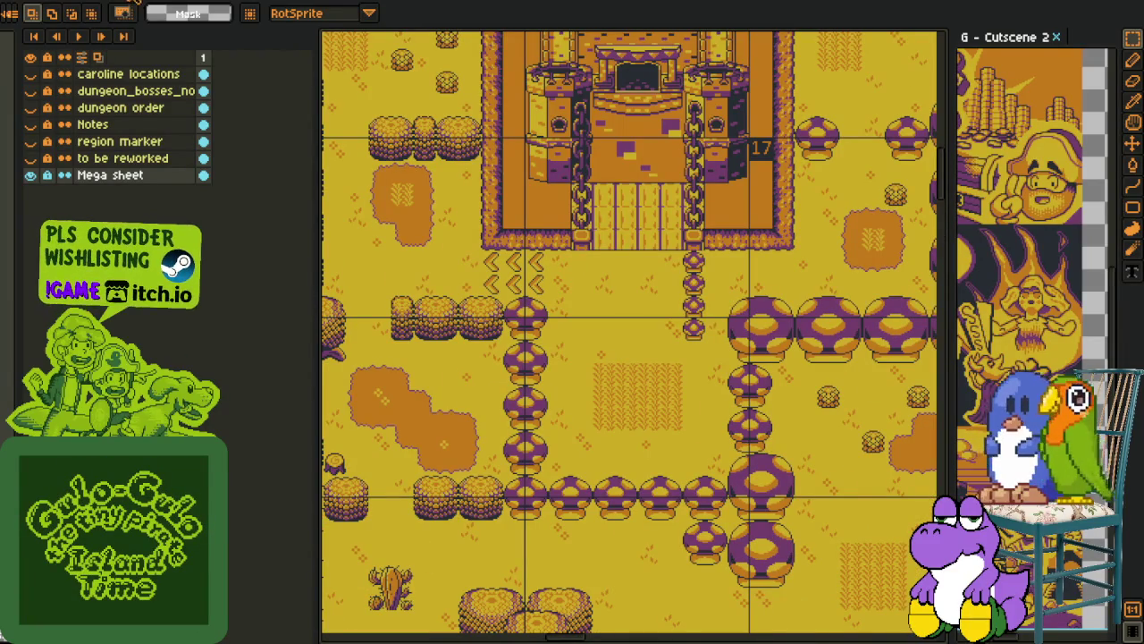
key(ctrl+Tab)
scroll(529, 284, up, 1)
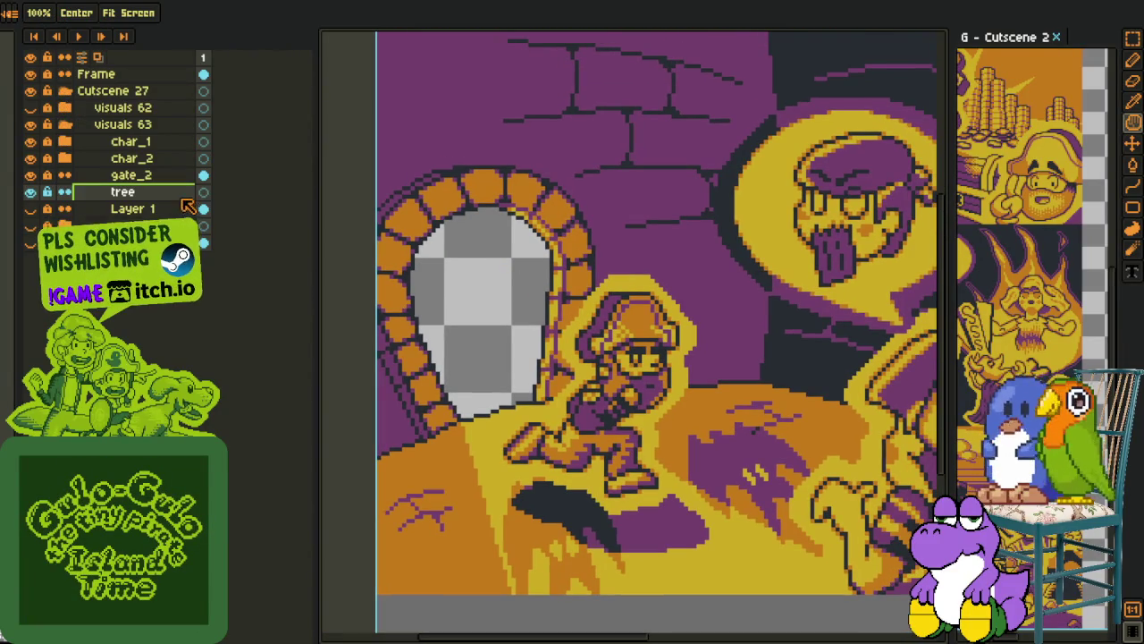
scroll(485, 248, up, 1)
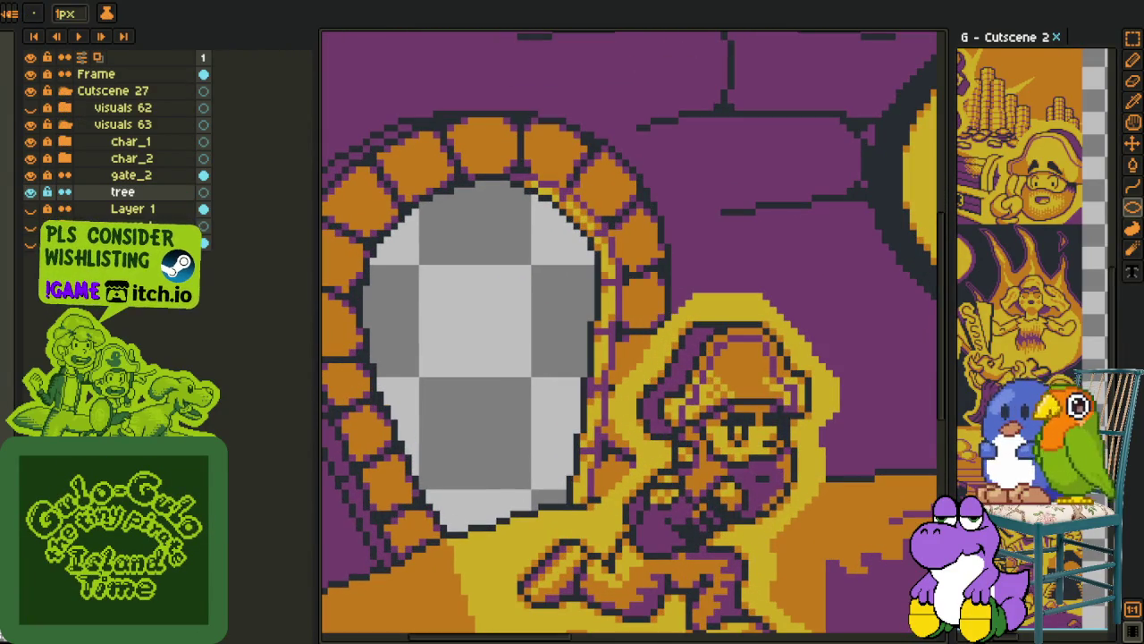
Move the tree layer up the stack to sit under visuals 63
drag(145, 199, 161, 134)
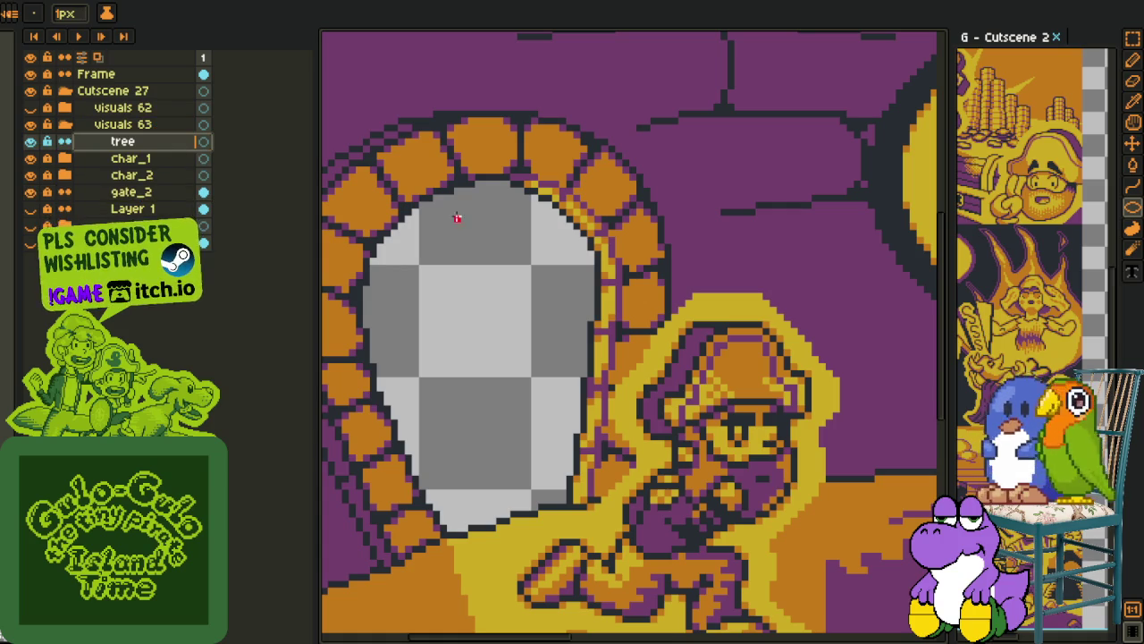
scroll(482, 191, down, 1)
scroll(483, 190, down, 1)
Sketch red ellipse outlines over the mirror and the bricks above, joined by a line
mouse_move(426, 304)
mouse_down()
mouse_move(550, 453)
mouse_move(563, 445)
mouse_up()
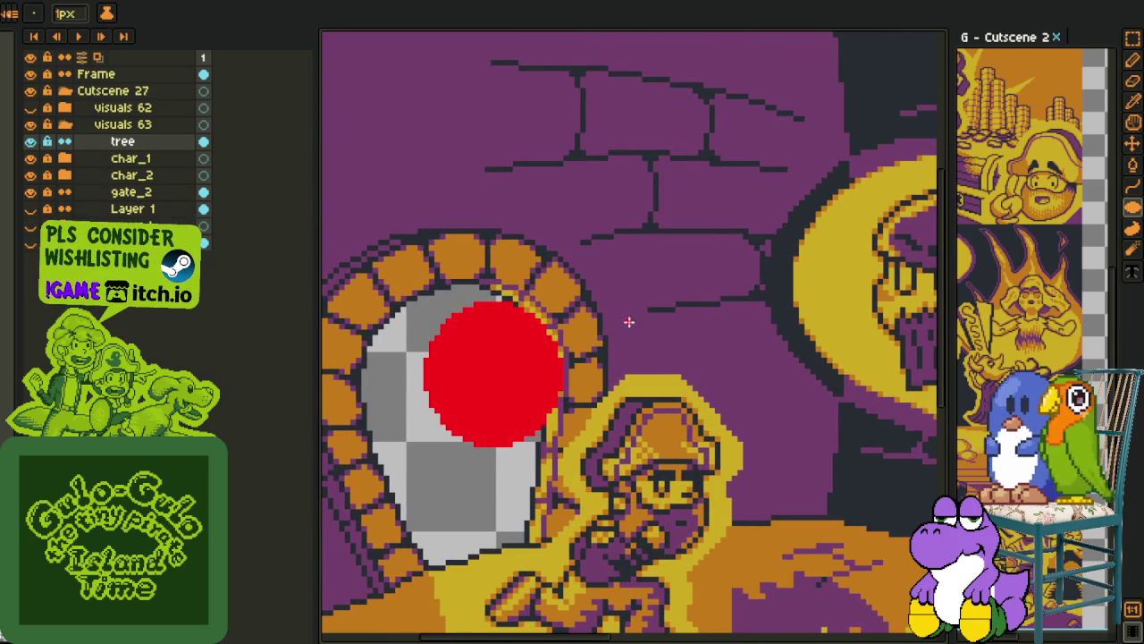
key(shift+u)
key(ctrl+z)
mouse_move(441, 304)
mouse_down()
mouse_move(580, 450)
mouse_move(577, 438)
mouse_up()
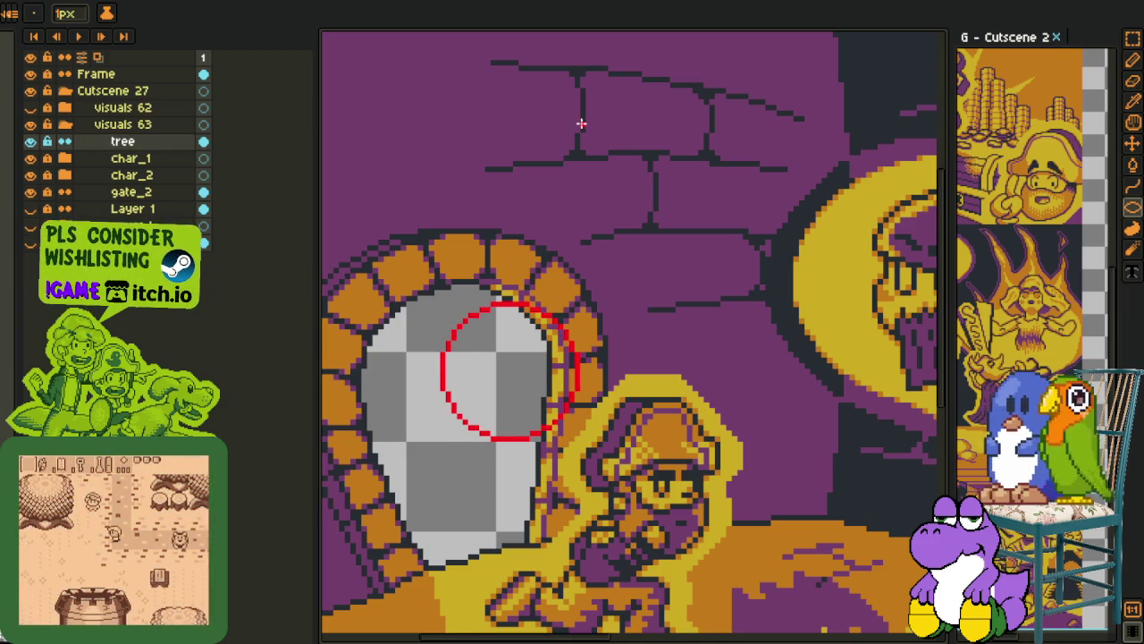
mouse_move(560, 146)
mouse_down()
mouse_move(741, 289)
mouse_move(725, 289)
mouse_up()
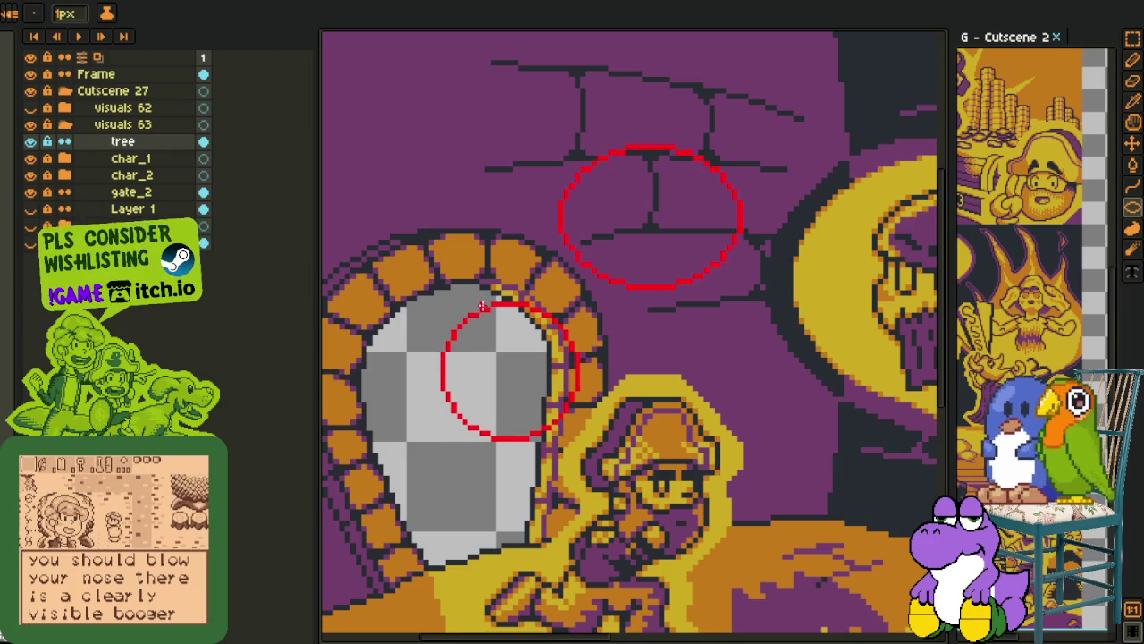
scroll(427, 320, up, 1)
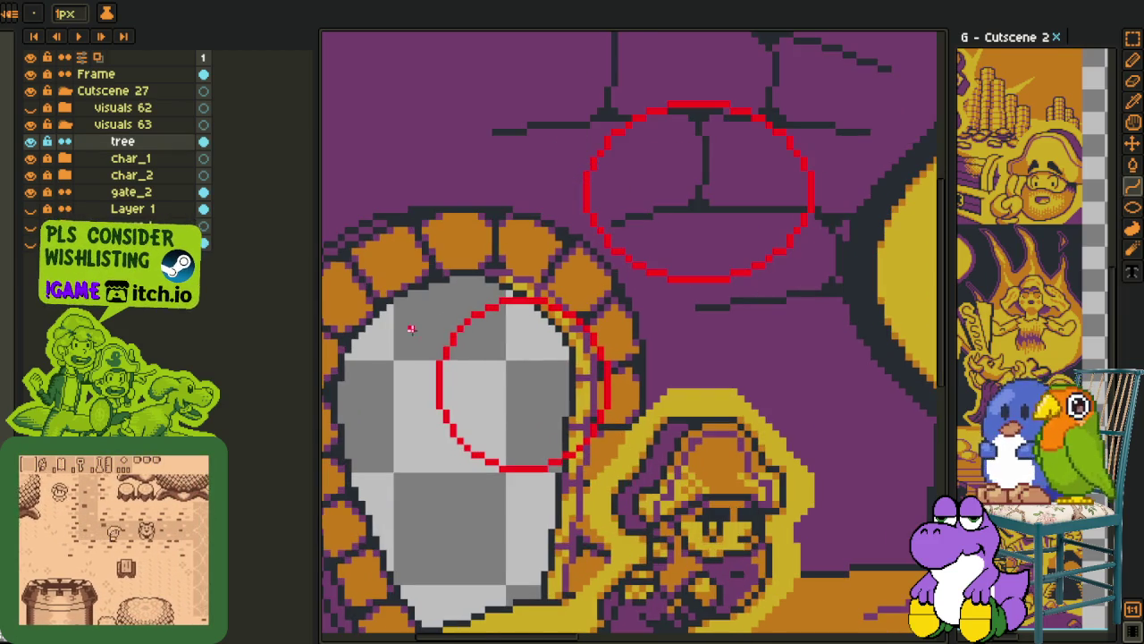
scroll(623, 143, up, 1)
mouse_move(466, 351)
mouse_down()
mouse_move(623, 143)
mouse_move(488, 259)
mouse_up()
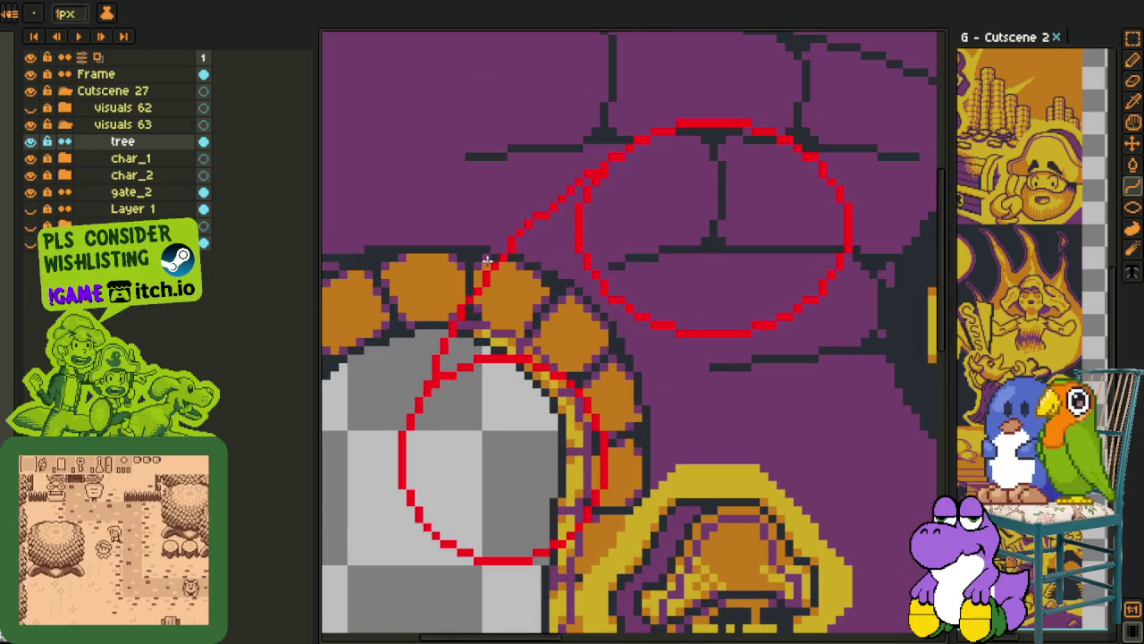
Erase stray red guide pixels with the Eraser
key(e)
scroll(443, 384, up, 1)
scroll(439, 391, up, 1)
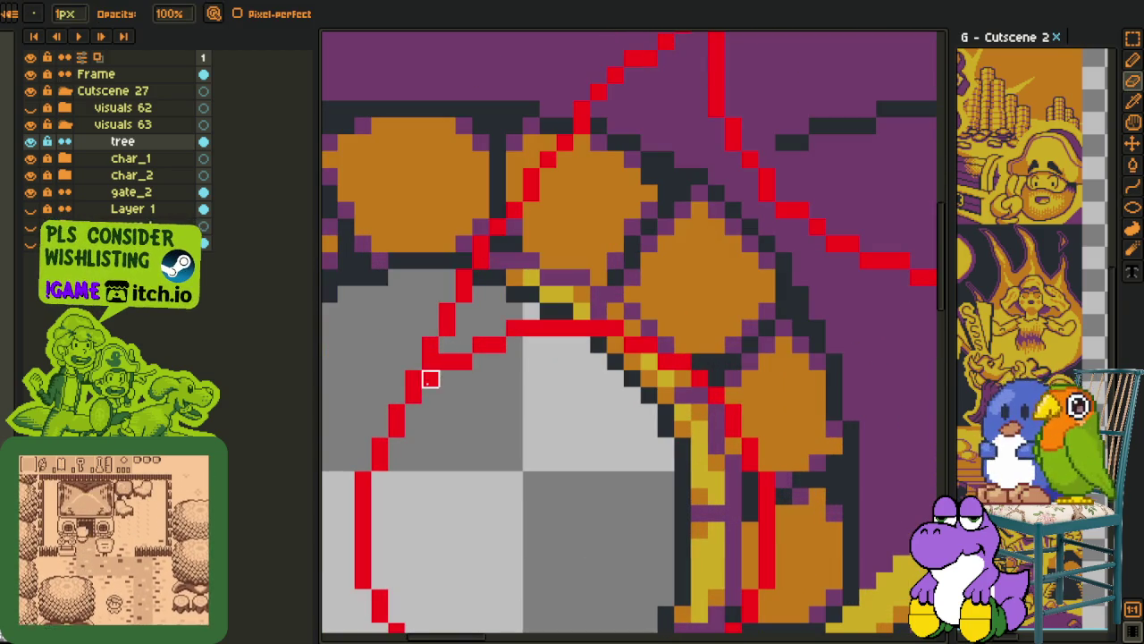
mouse_move(430, 379)
mouse_down()
mouse_move(514, 327)
mouse_move(666, 328)
mouse_move(682, 378)
mouse_move(733, 447)
mouse_up()
scroll(750, 512, down, 2)
scroll(572, 232, down, 1)
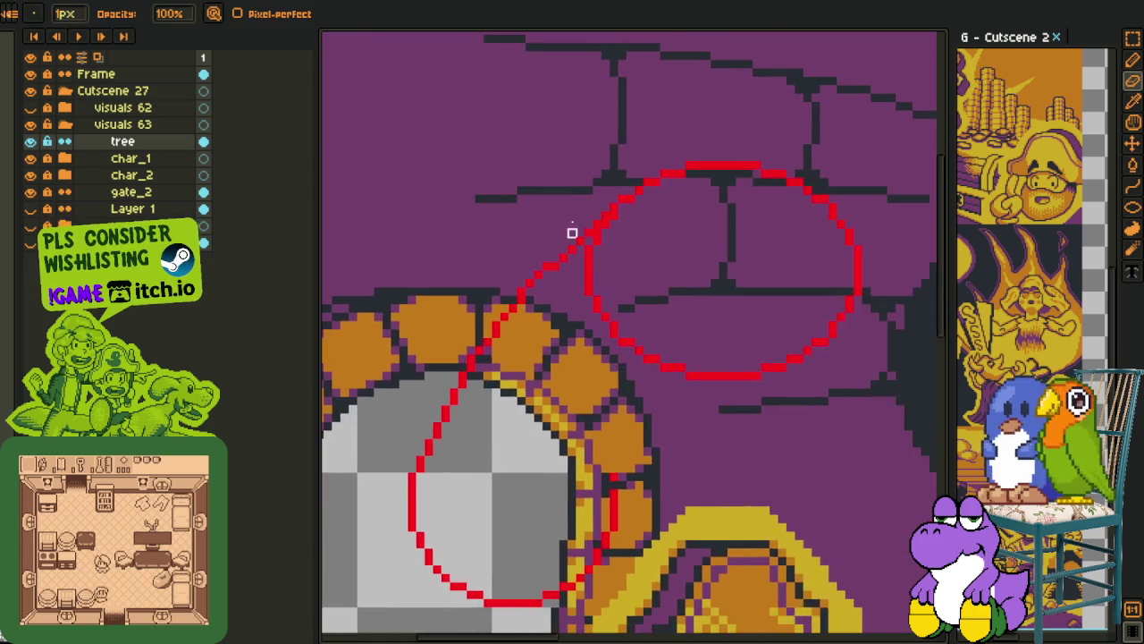
scroll(698, 203, up, 4)
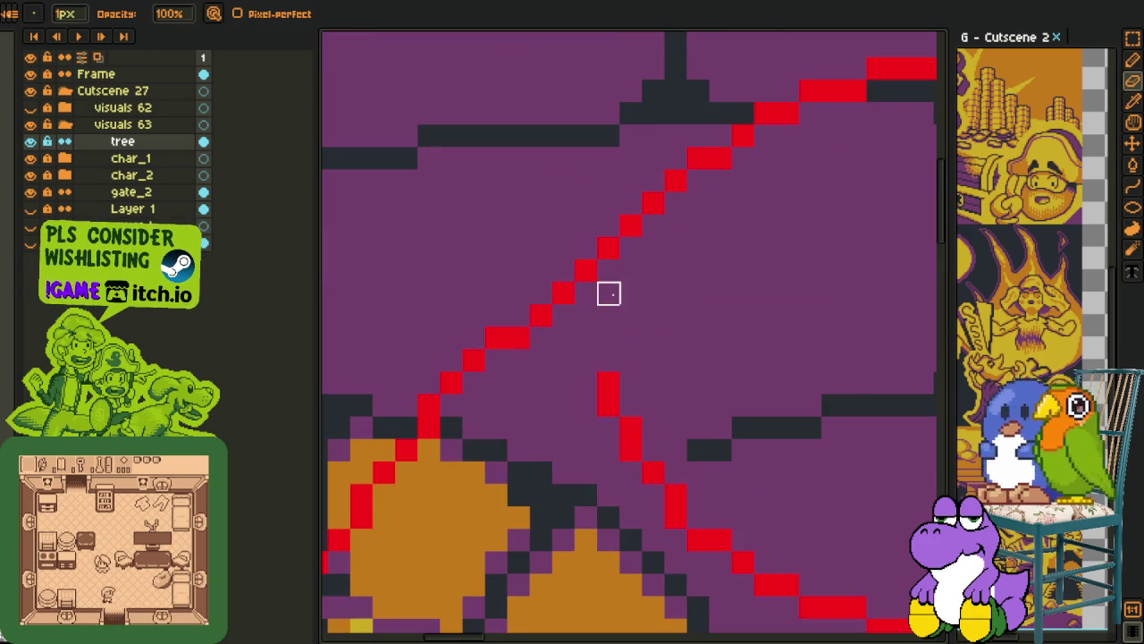
drag(766, 562, 513, 275)
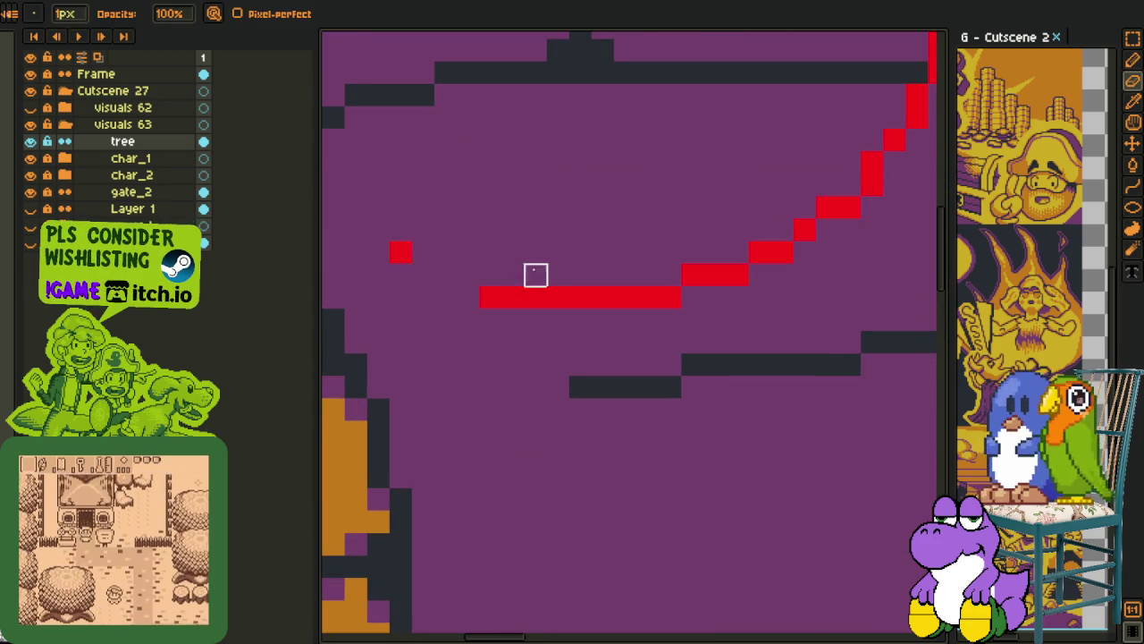
scroll(491, 277, down, 1)
scroll(483, 268, down, 1)
scroll(460, 268, up, 2)
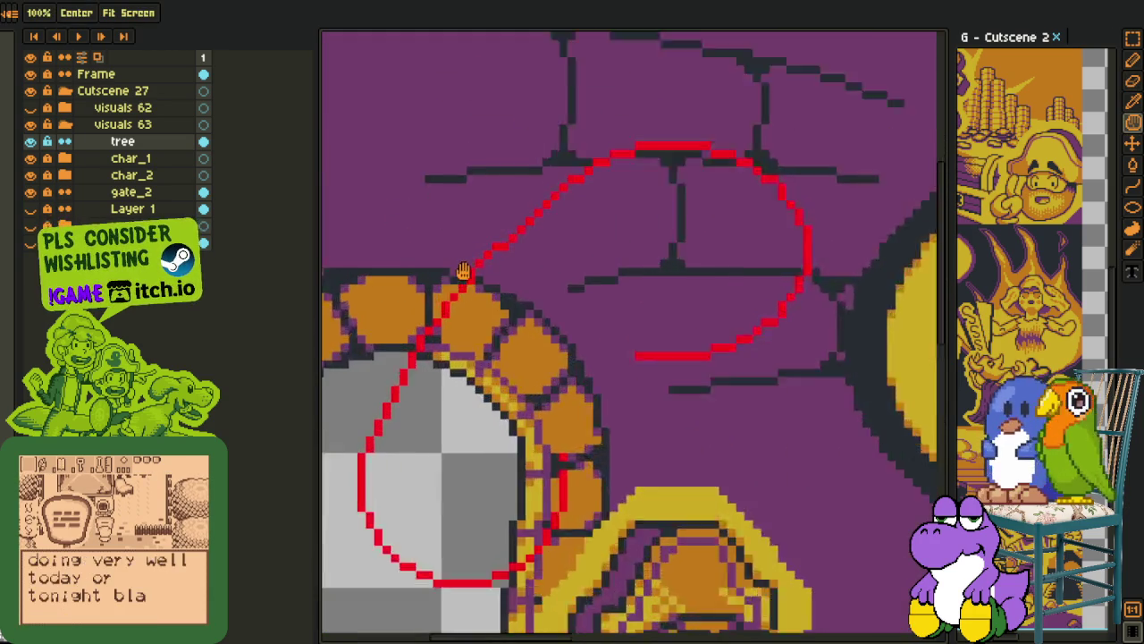
scroll(482, 261, up, 1)
Lasso the upper red oval and move it down and to the left
key(space)
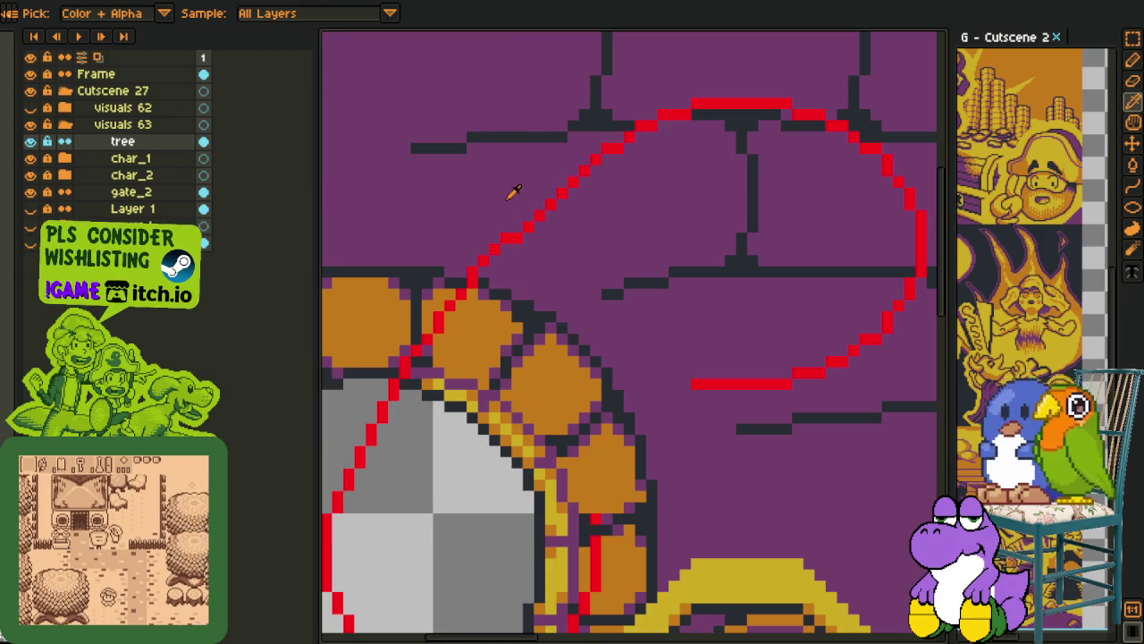
key(m)
drag(633, 42, 434, 199)
click(786, 215)
key(b)
scroll(822, 412, down, 2)
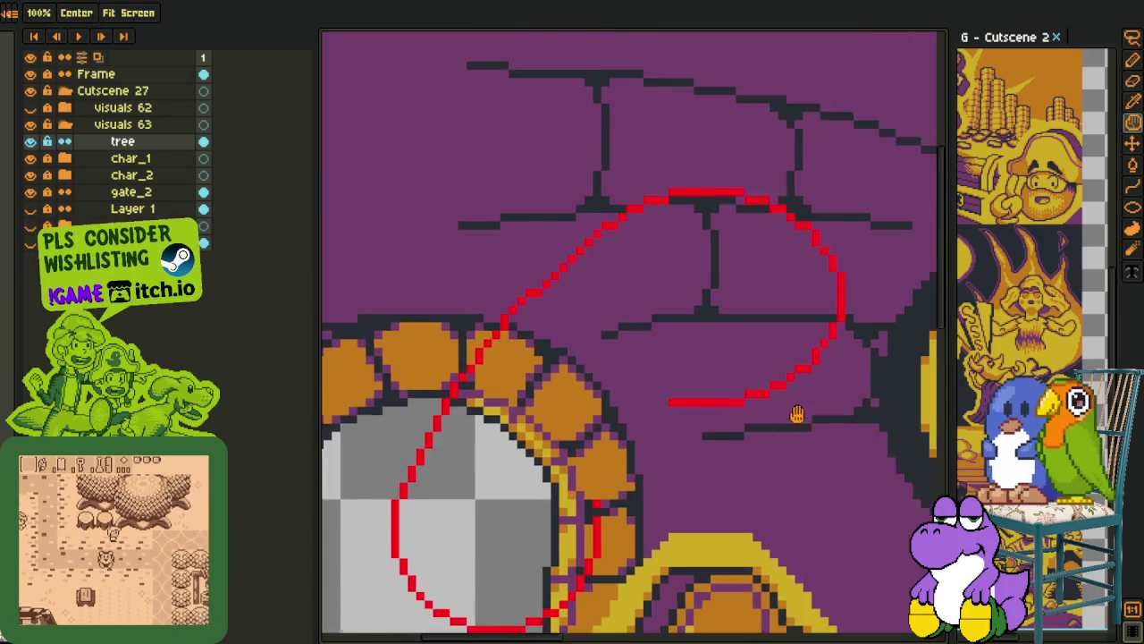
mouse_move(798, 433)
mouse_down()
mouse_move(610, 130)
mouse_move(409, 338)
mouse_move(447, 375)
mouse_up()
drag(702, 243, 660, 302)
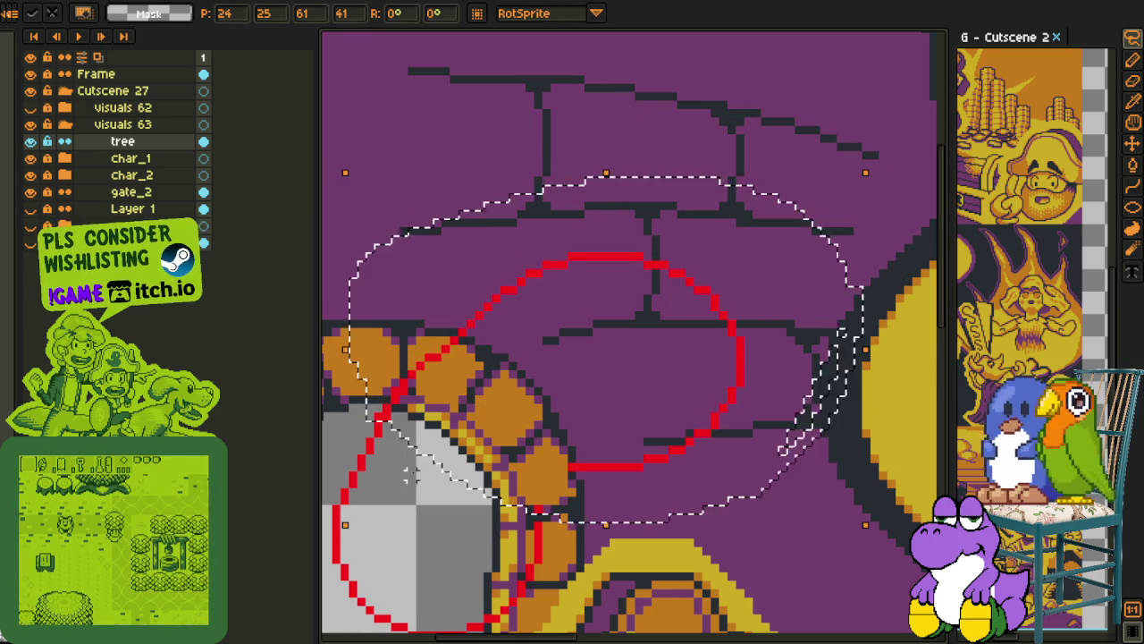
Lasso the red foliage oval and nudge it slightly down and left
click(465, 409)
mouse_move(620, 186)
mouse_down()
mouse_move(447, 327)
mouse_move(434, 358)
mouse_move(585, 474)
mouse_up()
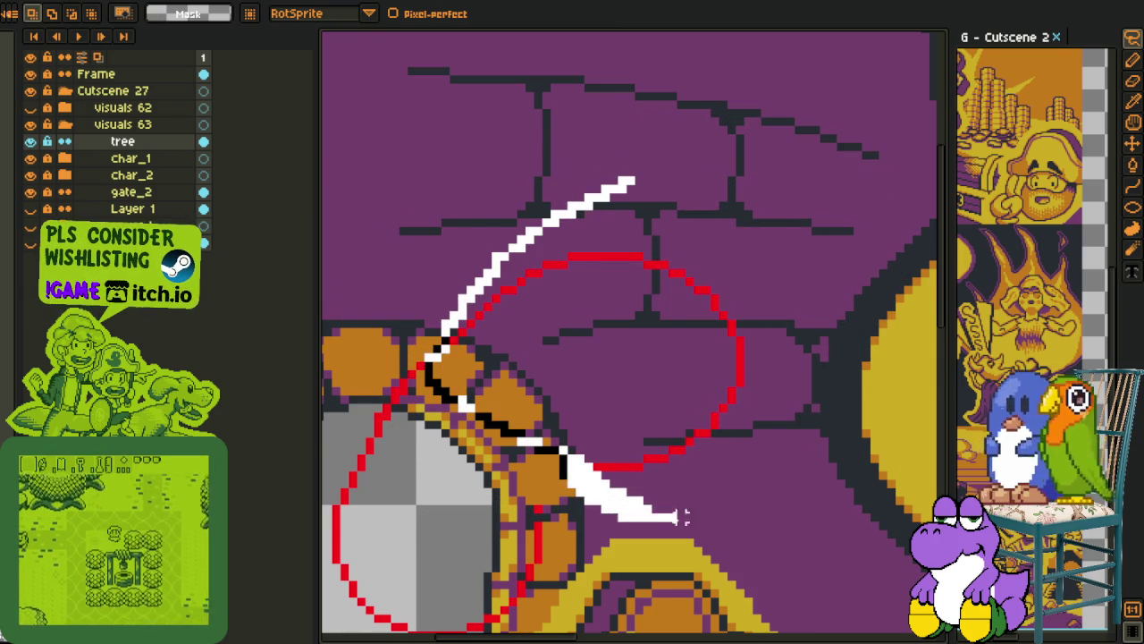
drag(645, 512, 630, 183)
drag(644, 277, 636, 286)
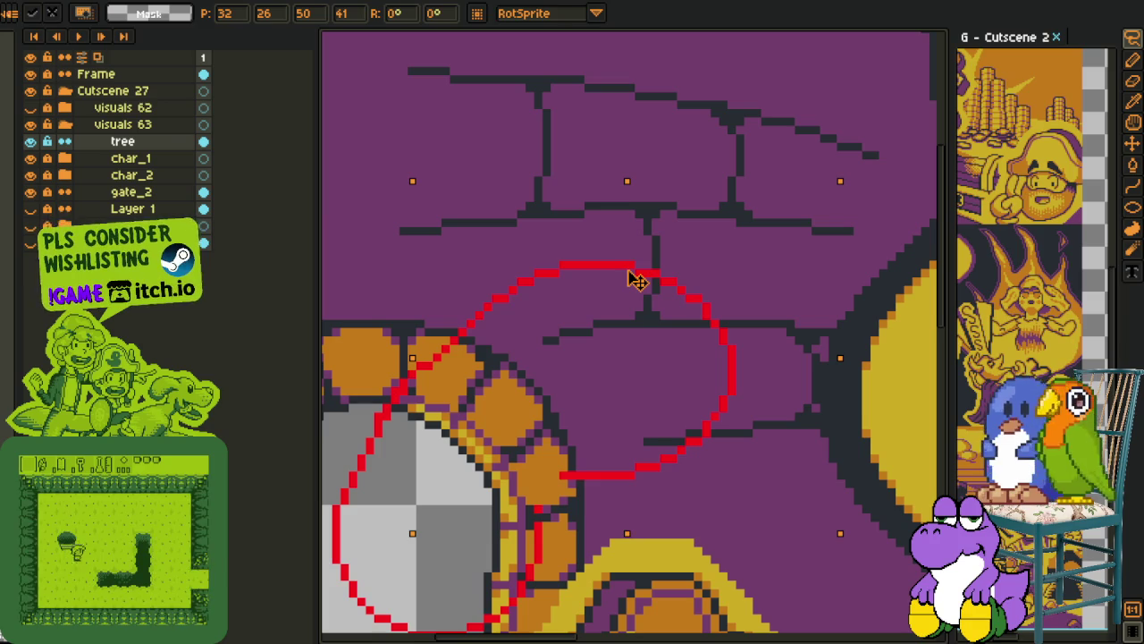
click(521, 230)
Shift part of the red oval slightly left and drop the selection
mouse_move(559, 198)
mouse_down()
mouse_move(429, 311)
mouse_move(800, 228)
mouse_up()
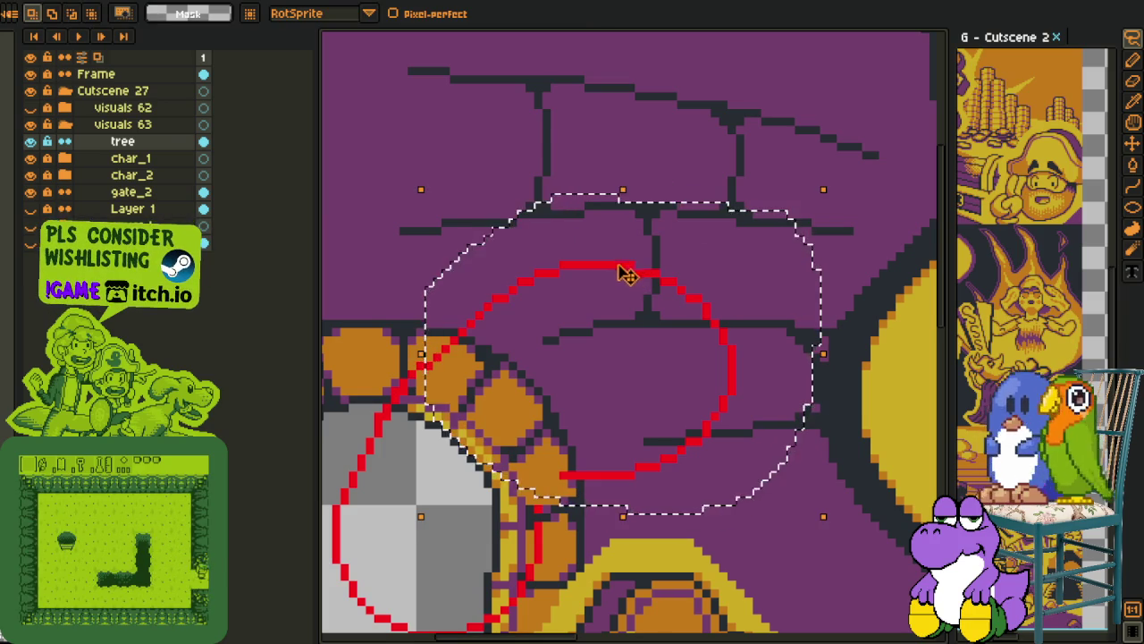
drag(628, 274, 617, 276)
key(ctrl+d)
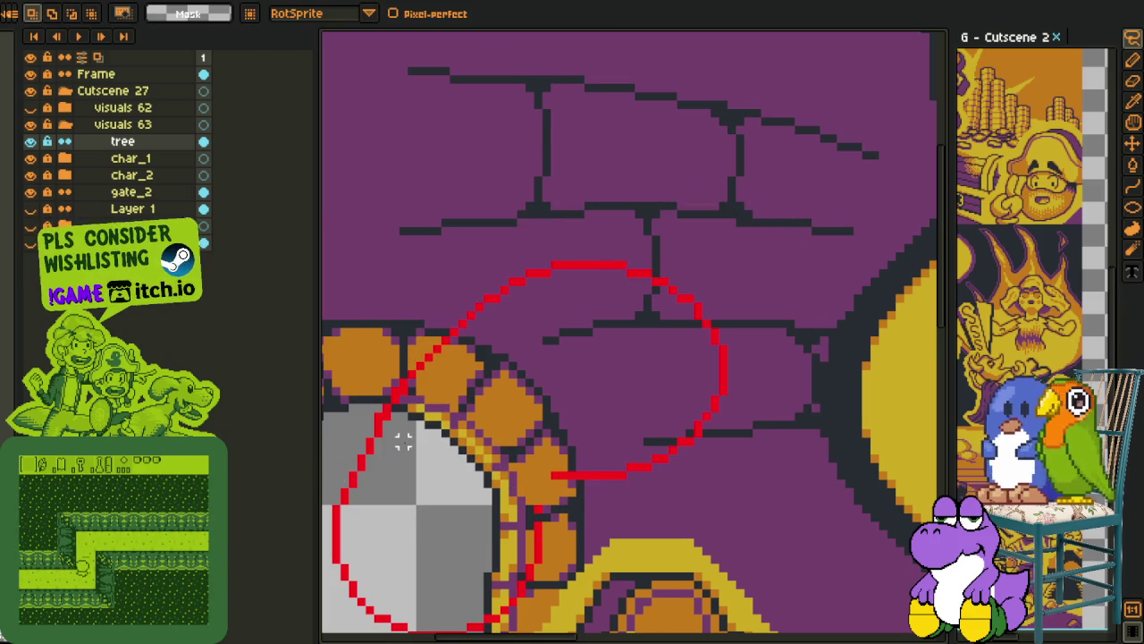
key(e)
scroll(407, 439, up, 2)
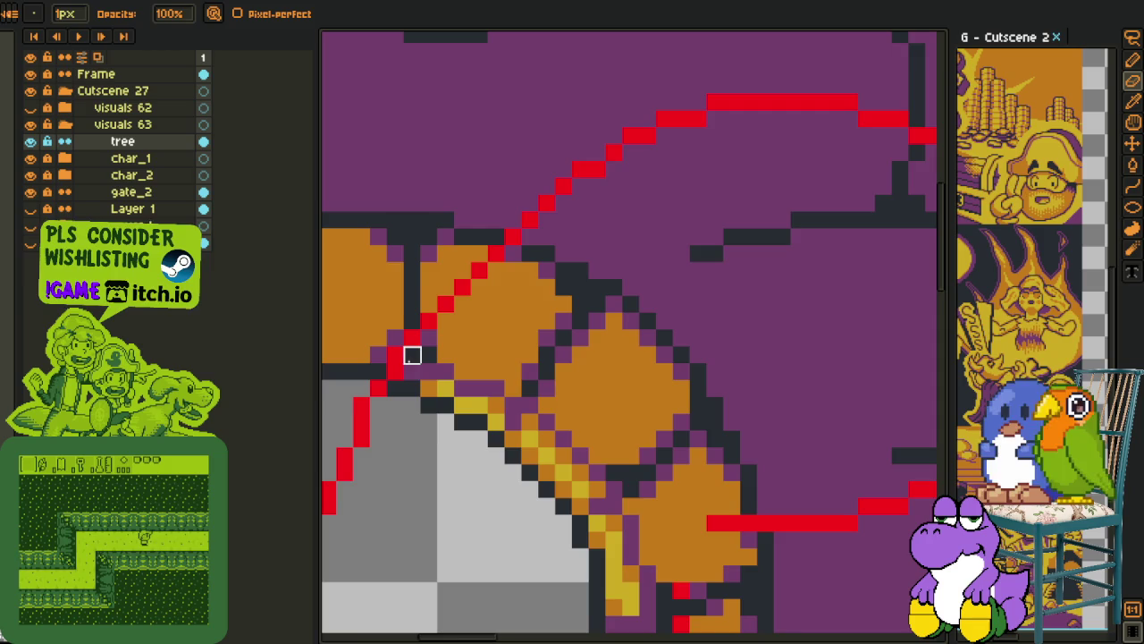
scroll(413, 354, down, 2)
scroll(435, 430, down, 1)
Lasso the red oval over the lower arch area and move it down
drag(421, 458, 454, 399)
key(i)
scroll(436, 322, up, 2)
scroll(436, 322, down, 2)
mouse_move(540, 161)
mouse_down()
mouse_move(519, 229)
mouse_move(361, 383)
mouse_up()
key(m)
mouse_move(444, 423)
mouse_down()
mouse_move(684, 478)
mouse_move(792, 240)
mouse_up()
drag(621, 295, 613, 306)
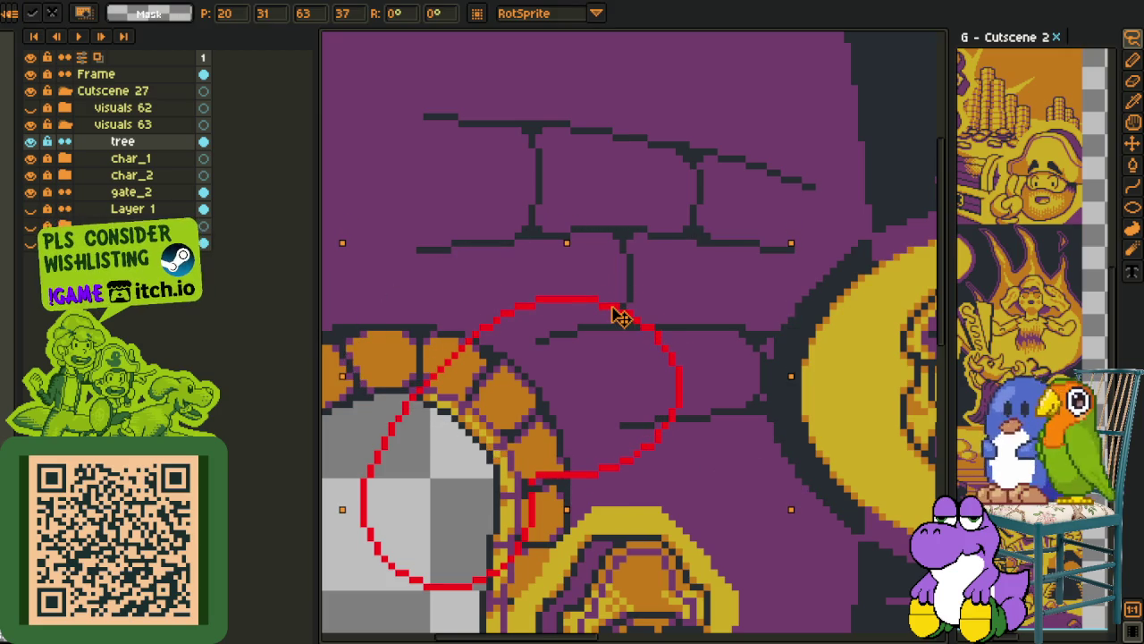
key(Return)
Marquee-select the left red arc of the canopy outline
scroll(402, 554, up, 1)
drag(598, 493, 572, 418)
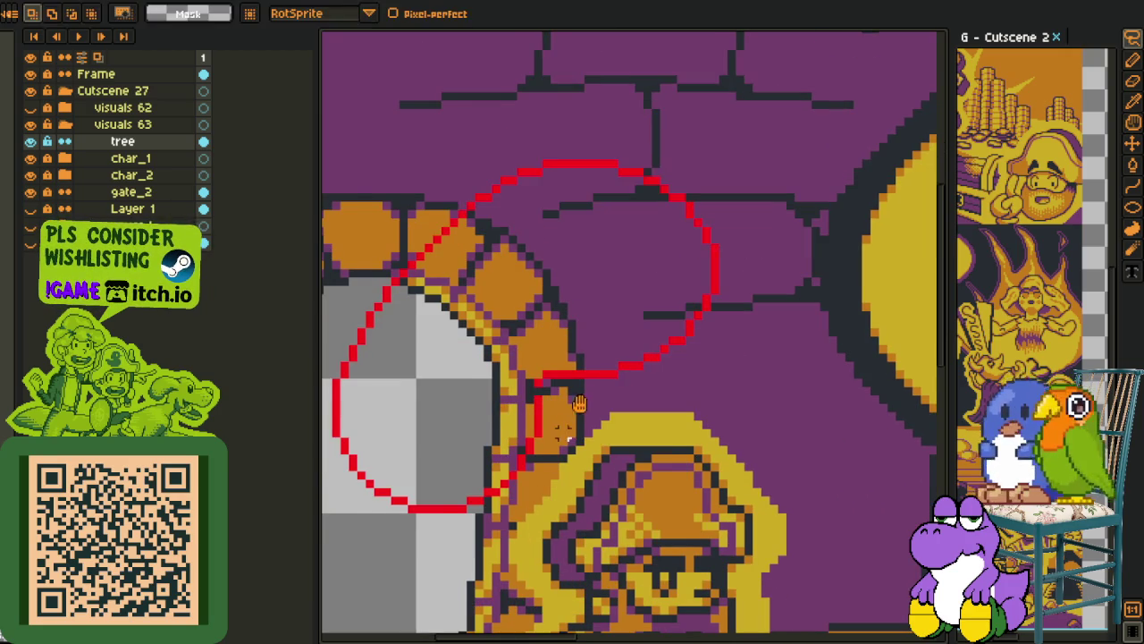
scroll(504, 391, up, 1)
scroll(480, 466, up, 1)
mouse_move(481, 488)
mouse_down()
mouse_move(840, 130)
mouse_move(840, 90)
mouse_up()
click(502, 100)
mouse_move(490, 95)
mouse_down()
mouse_move(854, 478)
mouse_move(851, 489)
mouse_up()
drag(480, 488, 575, 421)
scroll(575, 298, down, 1)
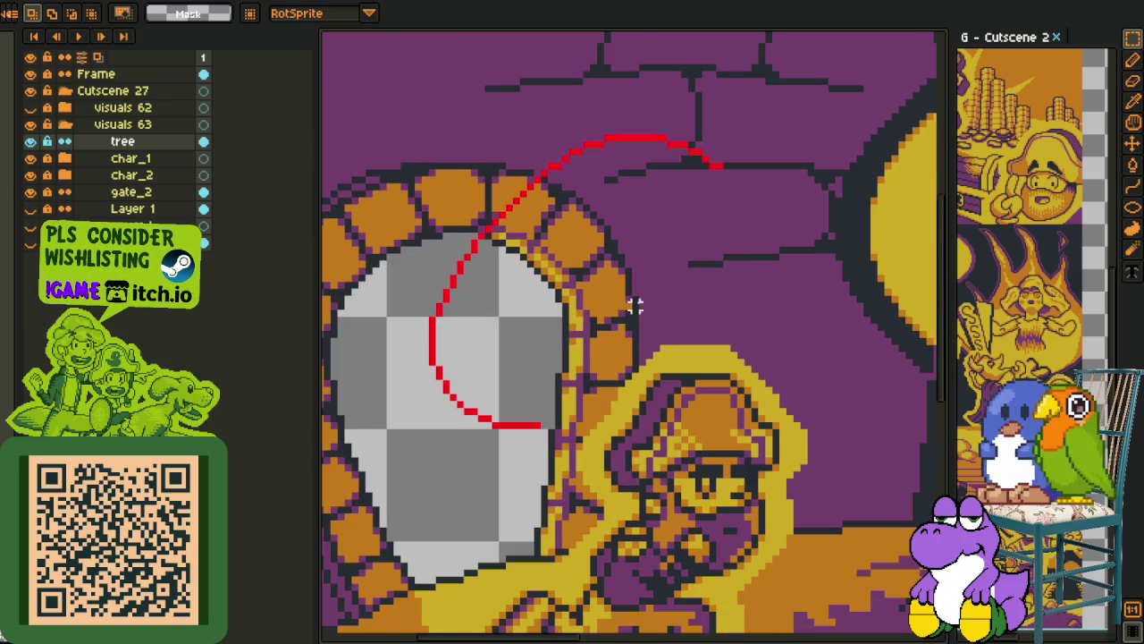
drag(417, 115, 930, 523)
Paste a horizontally flipped copy of the left arc to complete the symmetric canopy
key(ctrl+c)
key(ctrl+v)
key(shift+h)
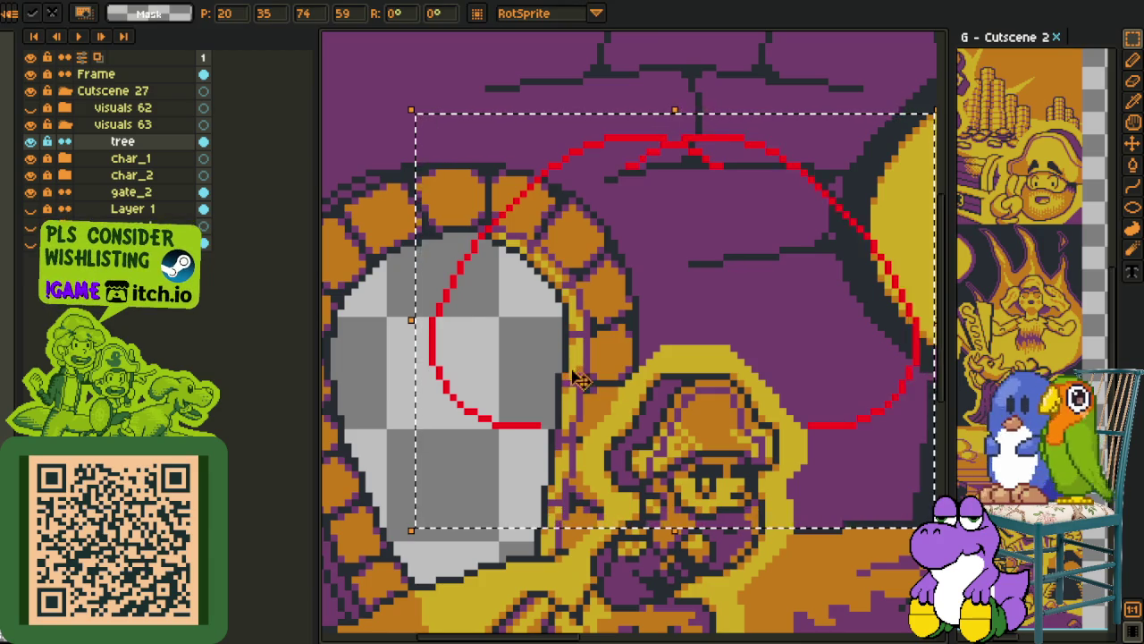
drag(593, 386, 508, 382)
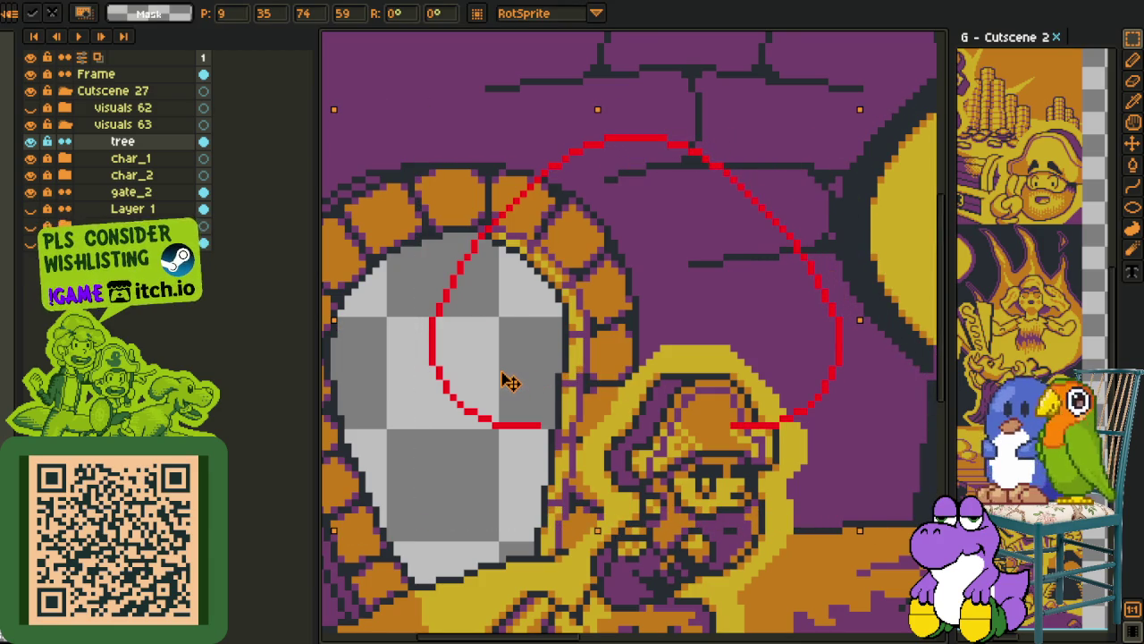
click(514, 81)
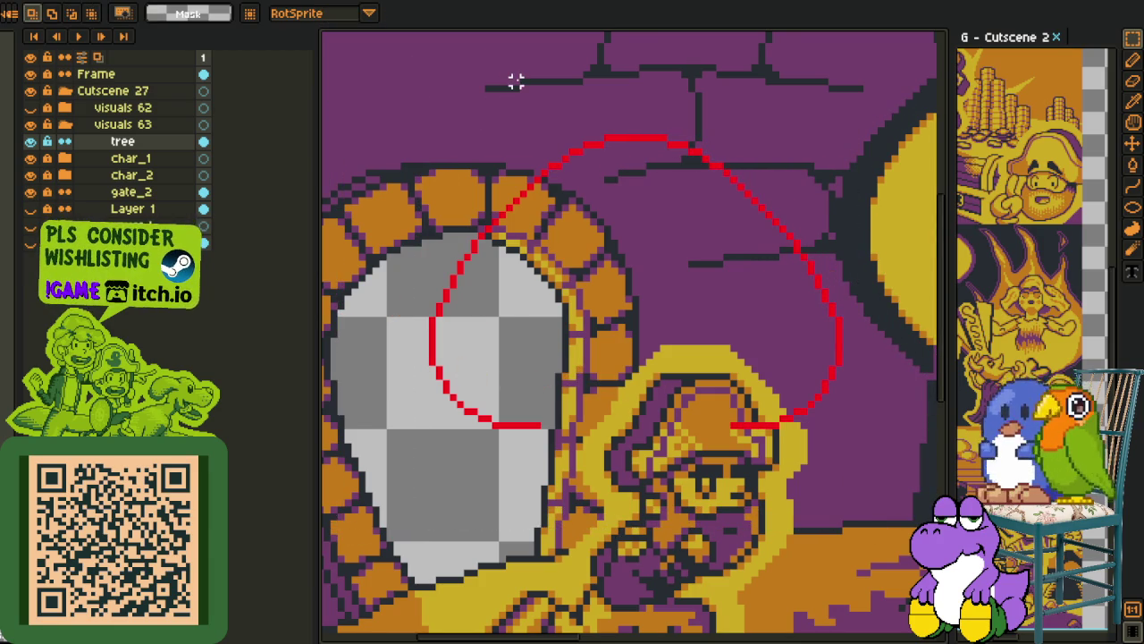
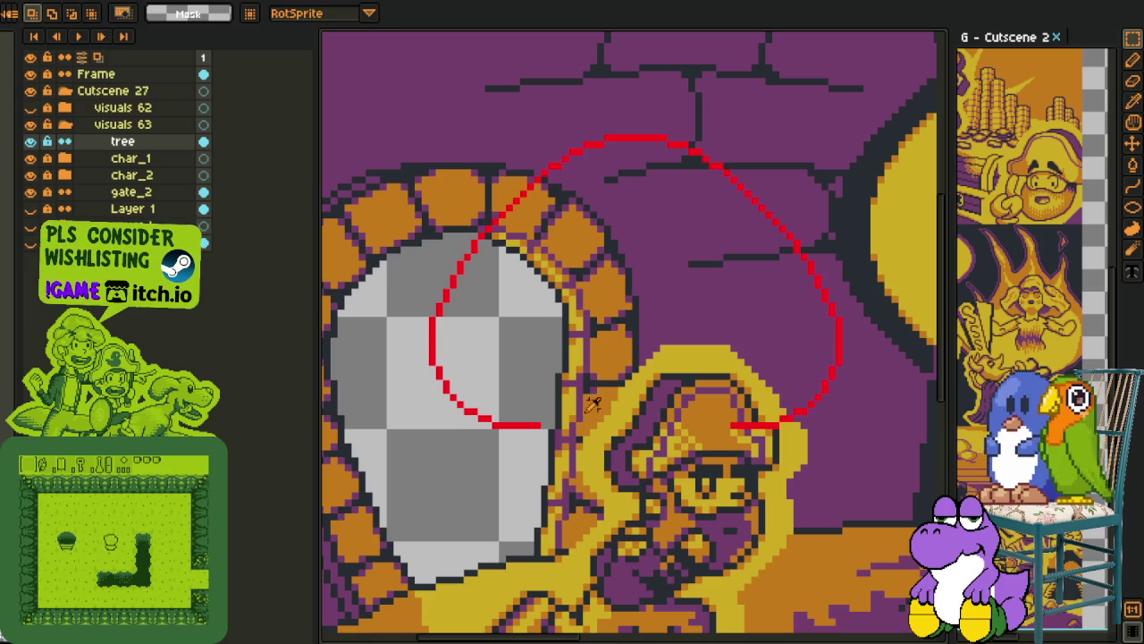
Zoom in and draw a straight red line closing the bottom of the cap sketch
key(i)
key(z)
click(539, 432)
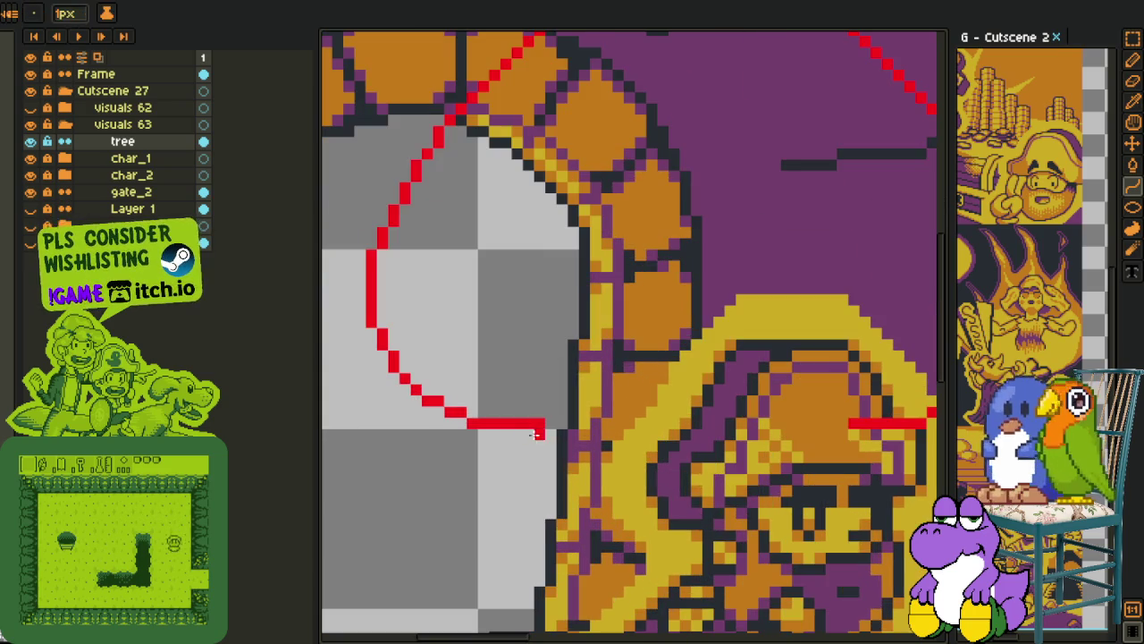
mouse_move(543, 431)
mouse_down()
mouse_move(417, 444)
mouse_move(749, 442)
mouse_up()
key(l)
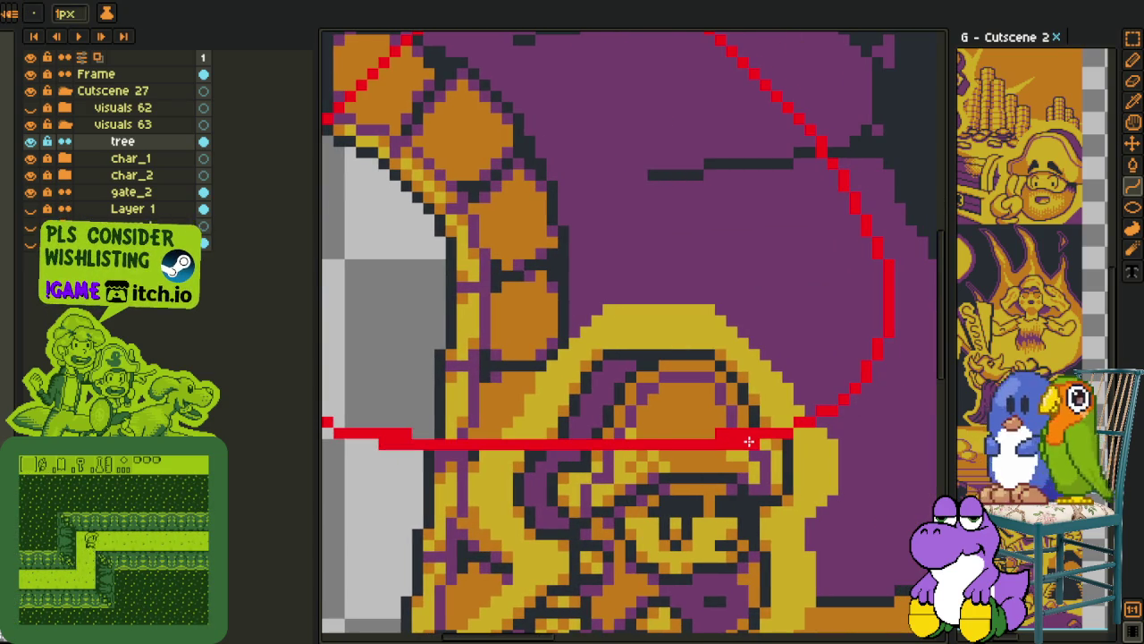
drag(656, 445, 534, 462)
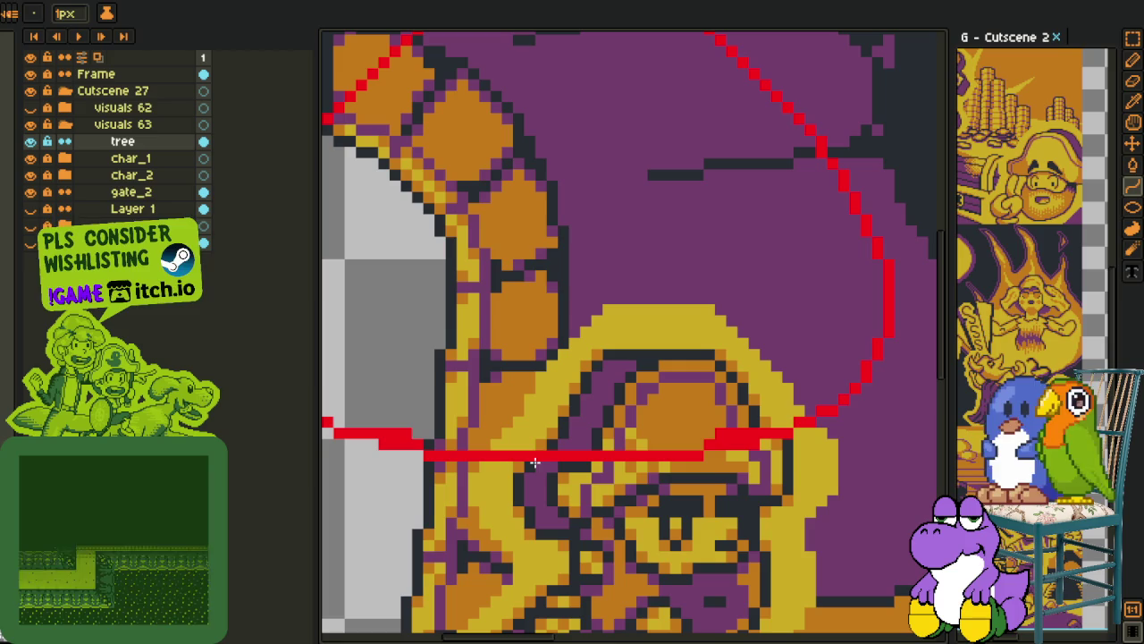
Marquee-select a small piece of the bottom line and nudge it into place
key(e)
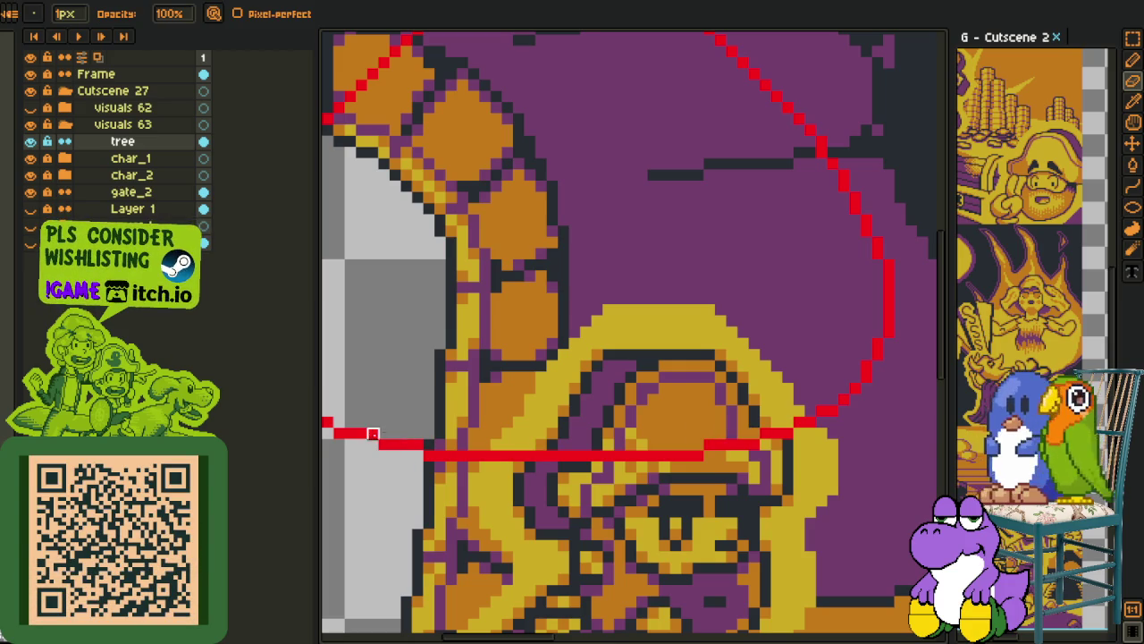
key(m)
drag(384, 434, 329, 453)
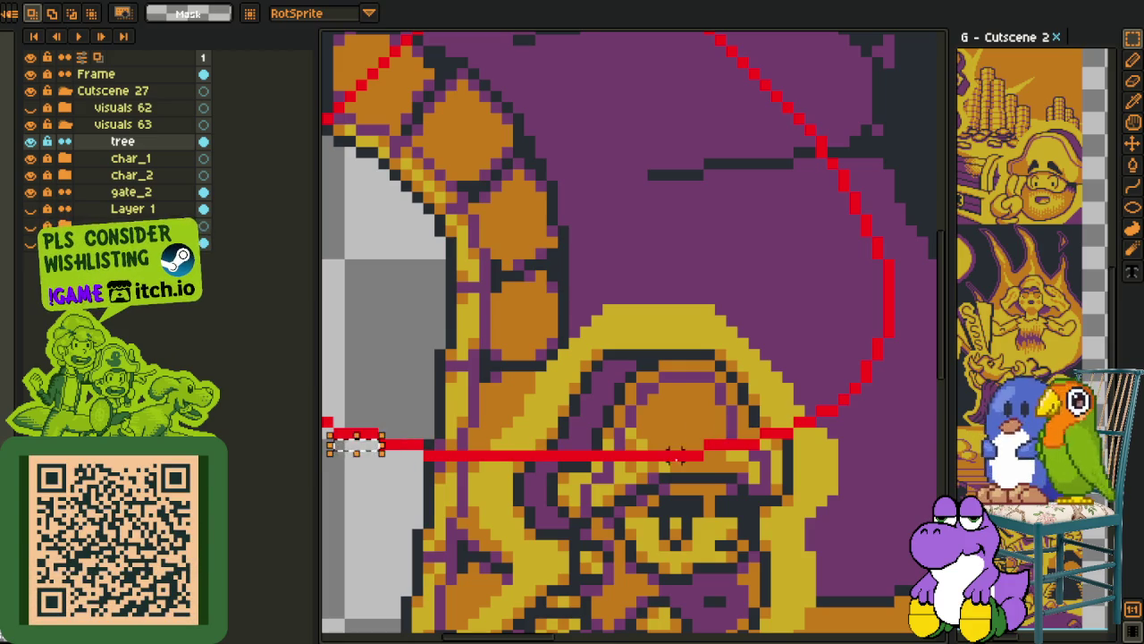
drag(774, 442, 792, 454)
key(e)
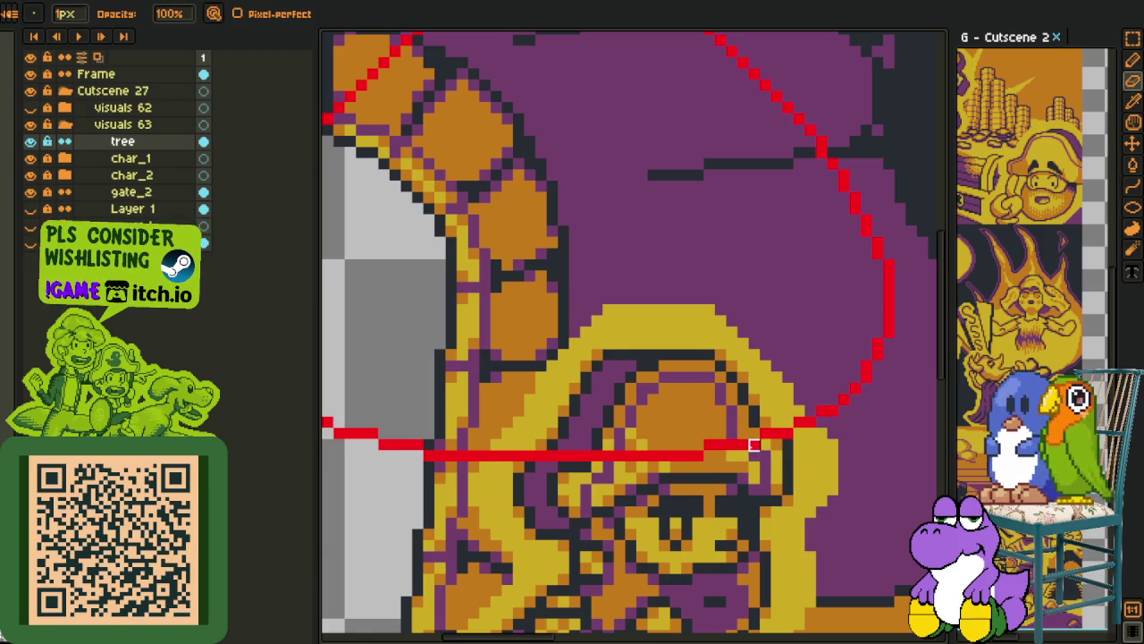
key(i)
scroll(558, 449, down, 3)
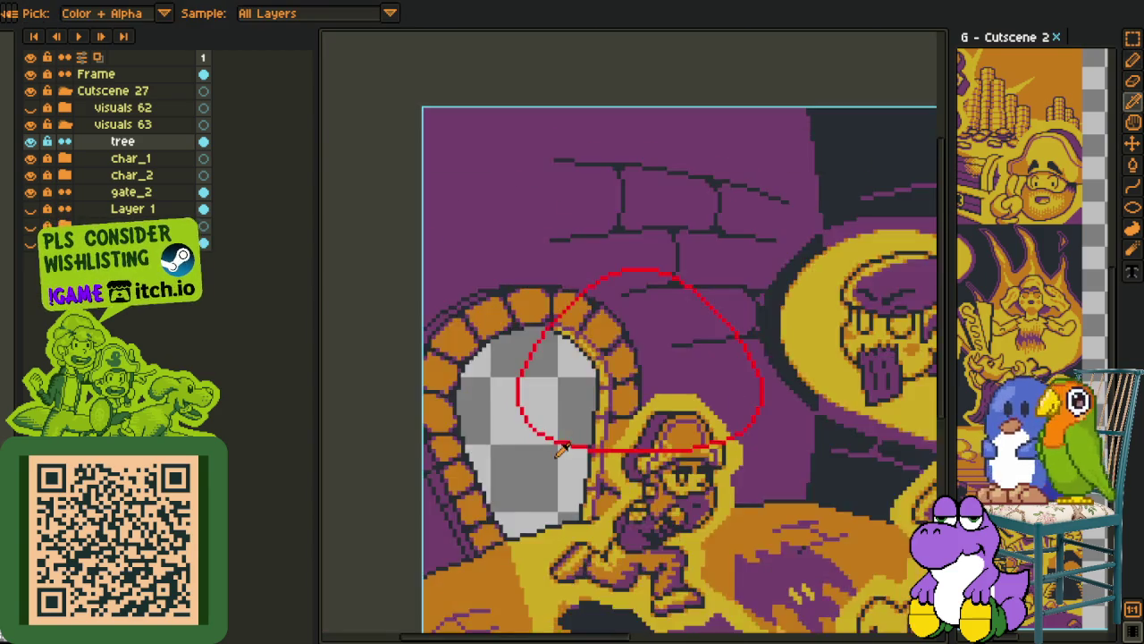
scroll(559, 450, down, 1)
scroll(554, 452, up, 2)
scroll(590, 402, up, 1)
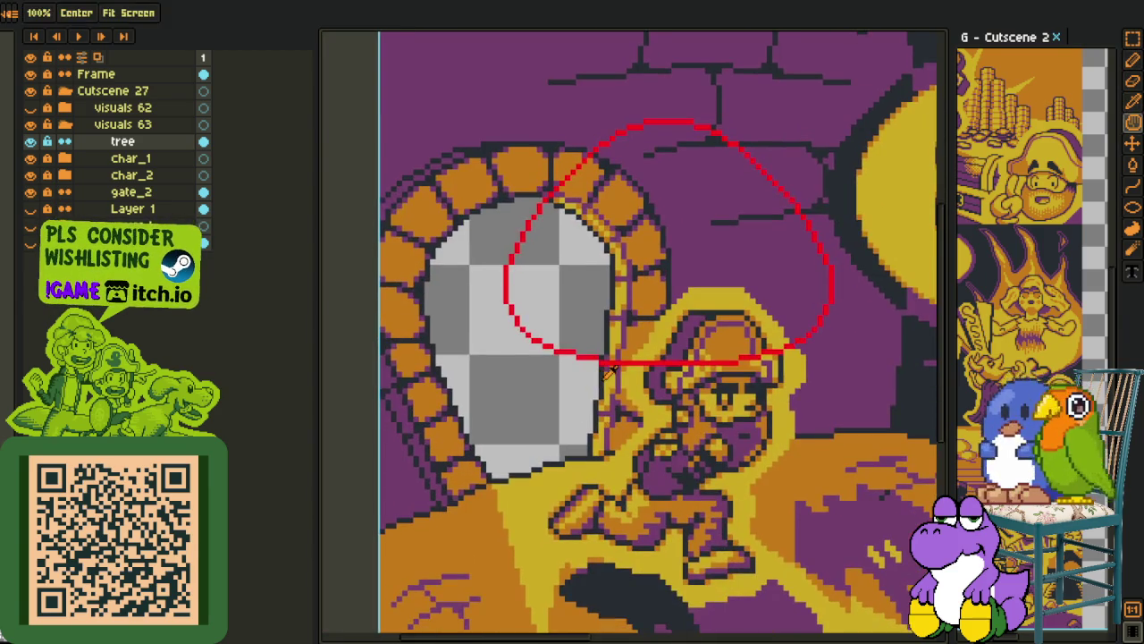
scroll(628, 357, up, 1)
scroll(647, 353, down, 1)
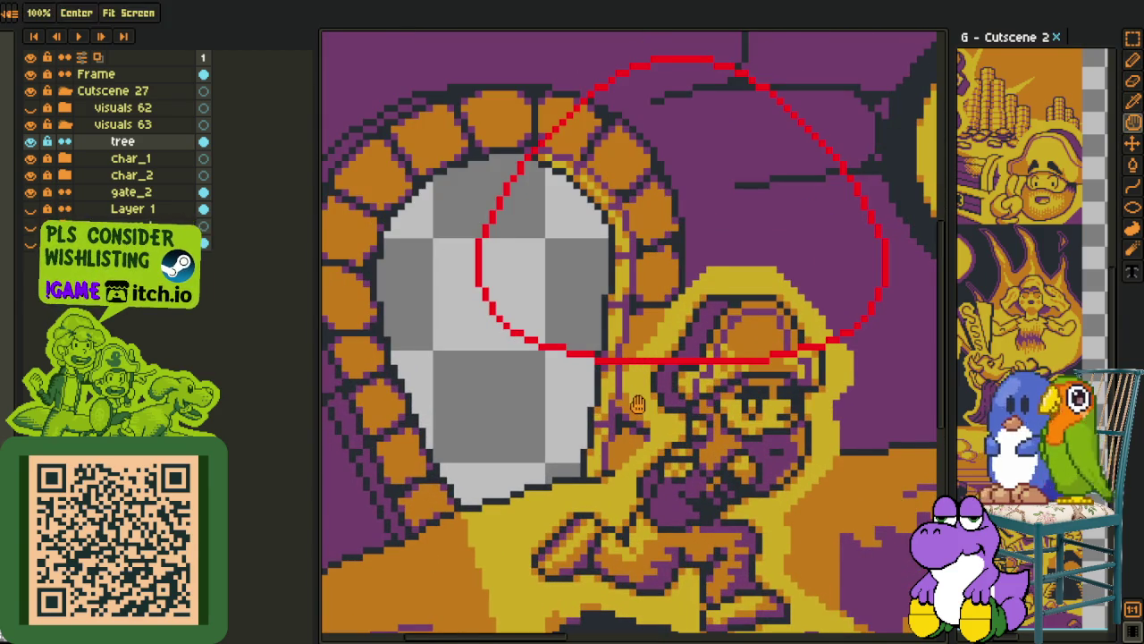
scroll(559, 396, up, 1)
Add a new layer, Layer 2, above the tree layer
key(u)
right_click(163, 141)
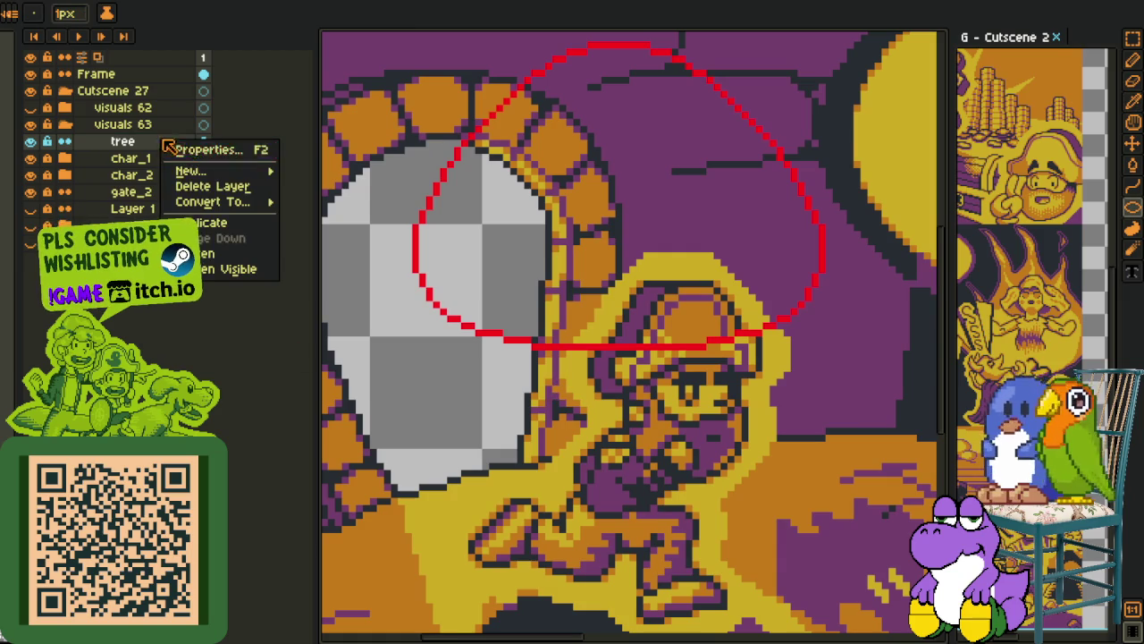
click(284, 176)
right_click(189, 148)
mouse_move(207, 174)
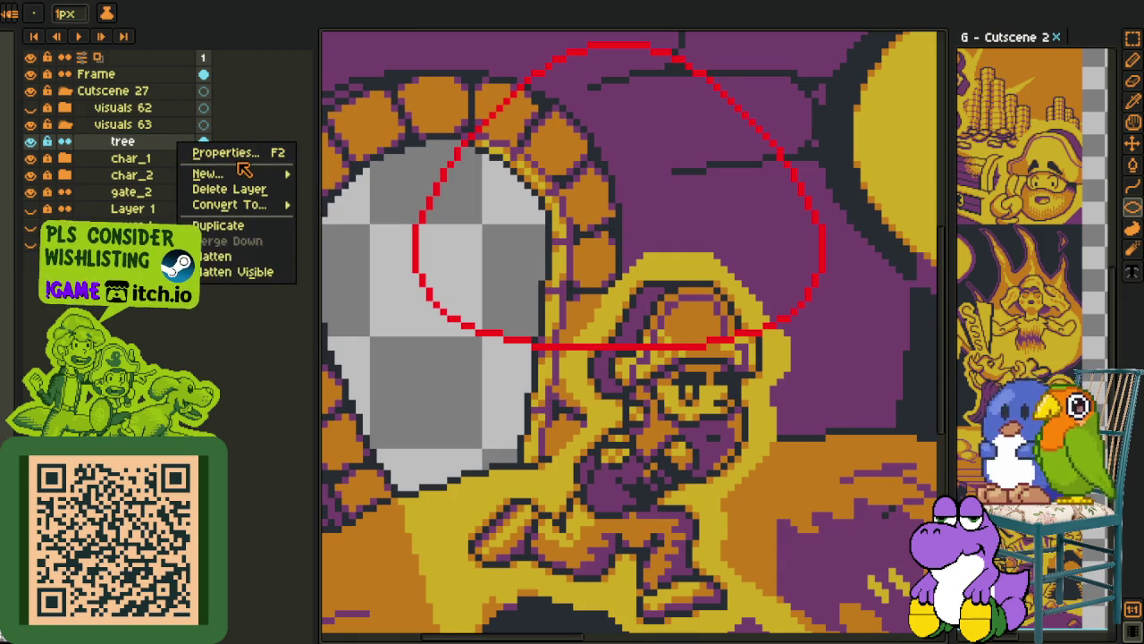
click(331, 172)
scroll(589, 386, down, 1)
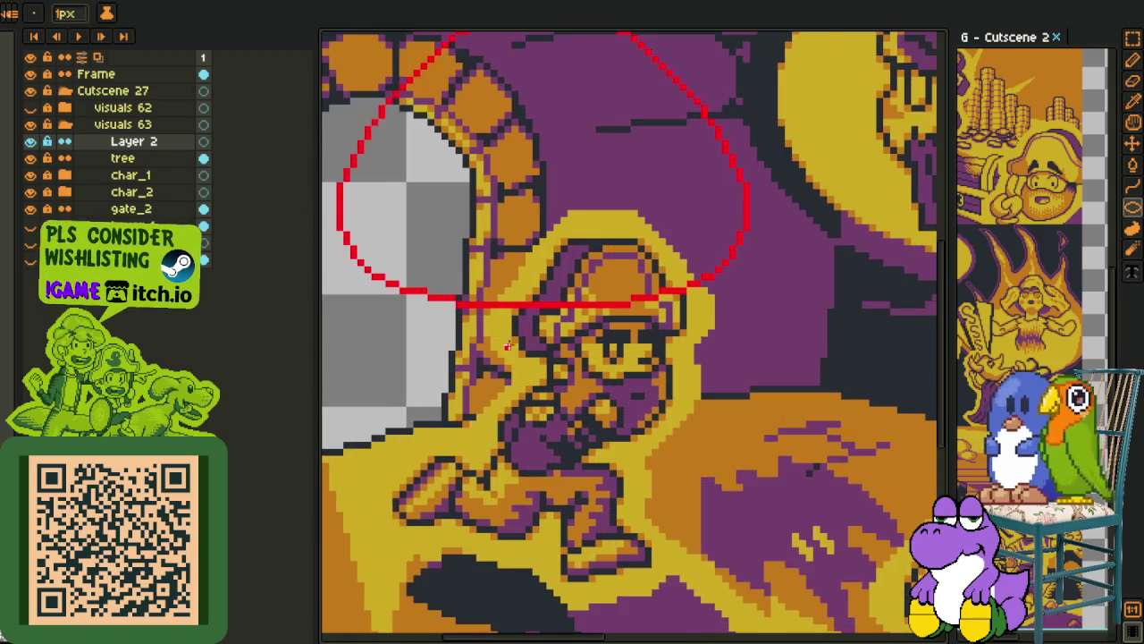
scroll(441, 333, up, 2)
Draw an ellipse outline and a vertical left-side line for the stem
drag(423, 339, 651, 475)
key(space)
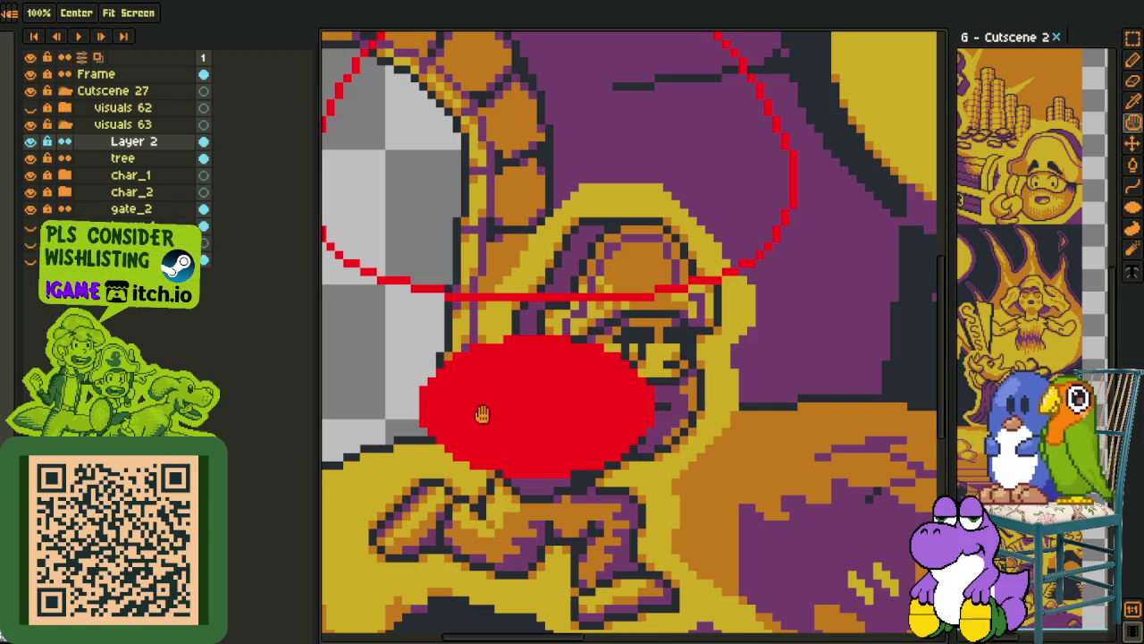
key(ctrl+z)
mouse_move(421, 339)
mouse_down()
mouse_move(673, 481)
mouse_move(666, 469)
mouse_up()
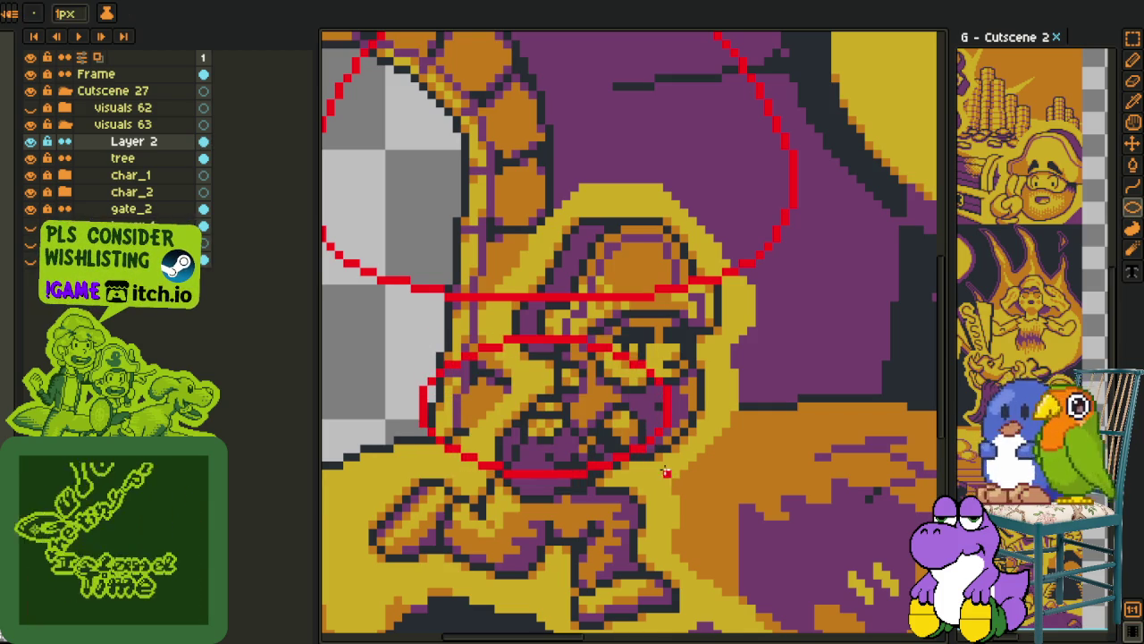
scroll(422, 297, up, 1)
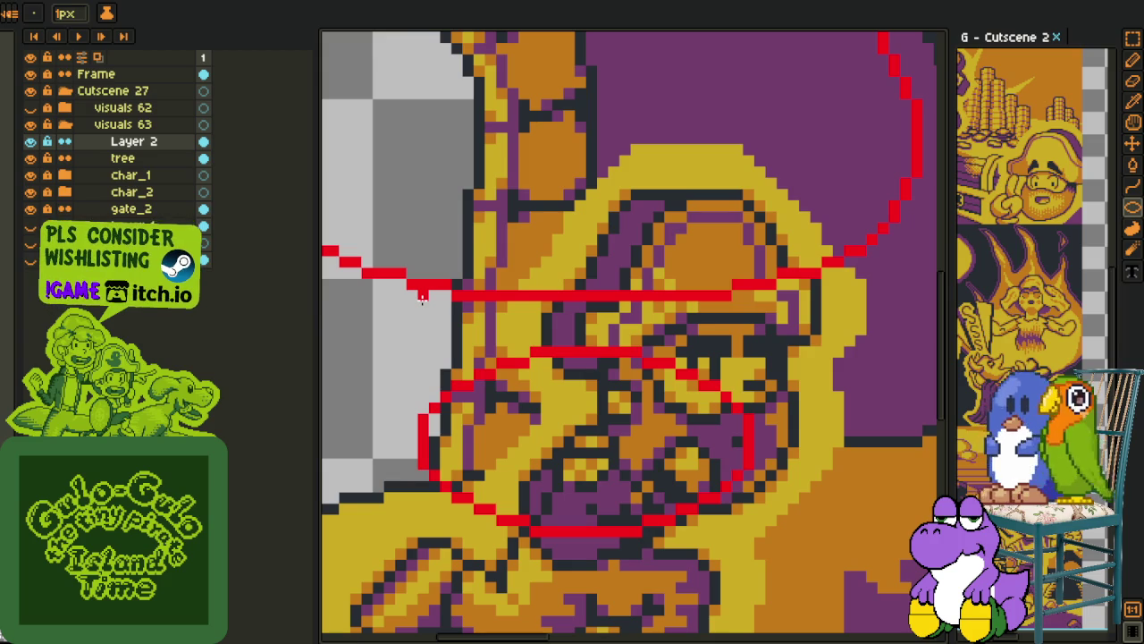
key(l)
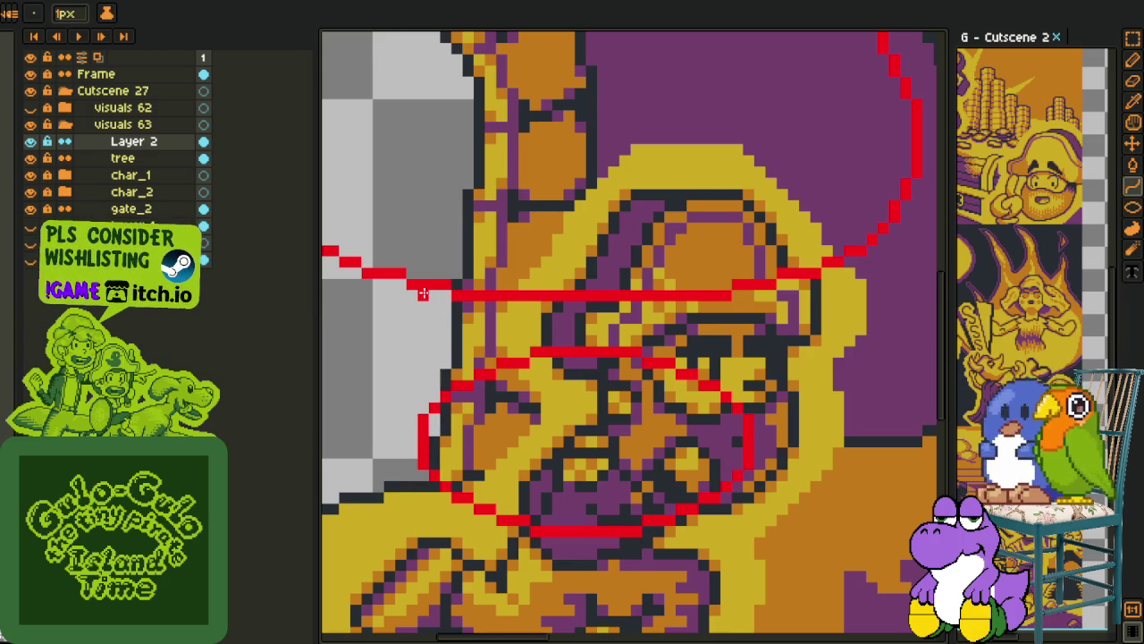
drag(433, 296, 435, 398)
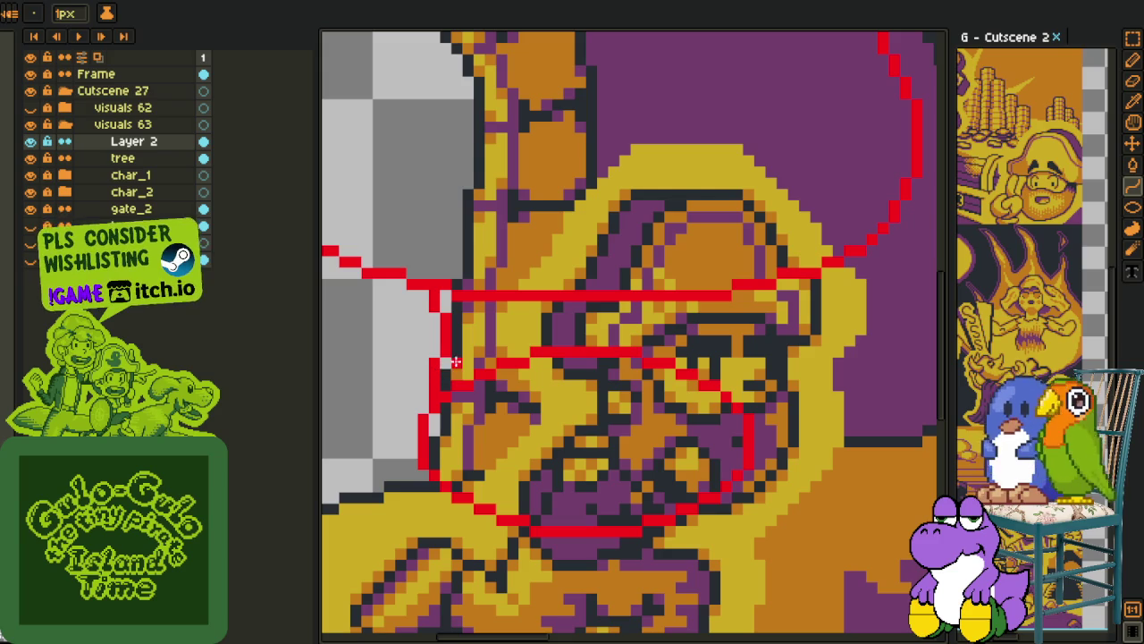
Lasso-select the lower stem sketch and shift it slightly left
key(q)
drag(445, 296, 774, 246)
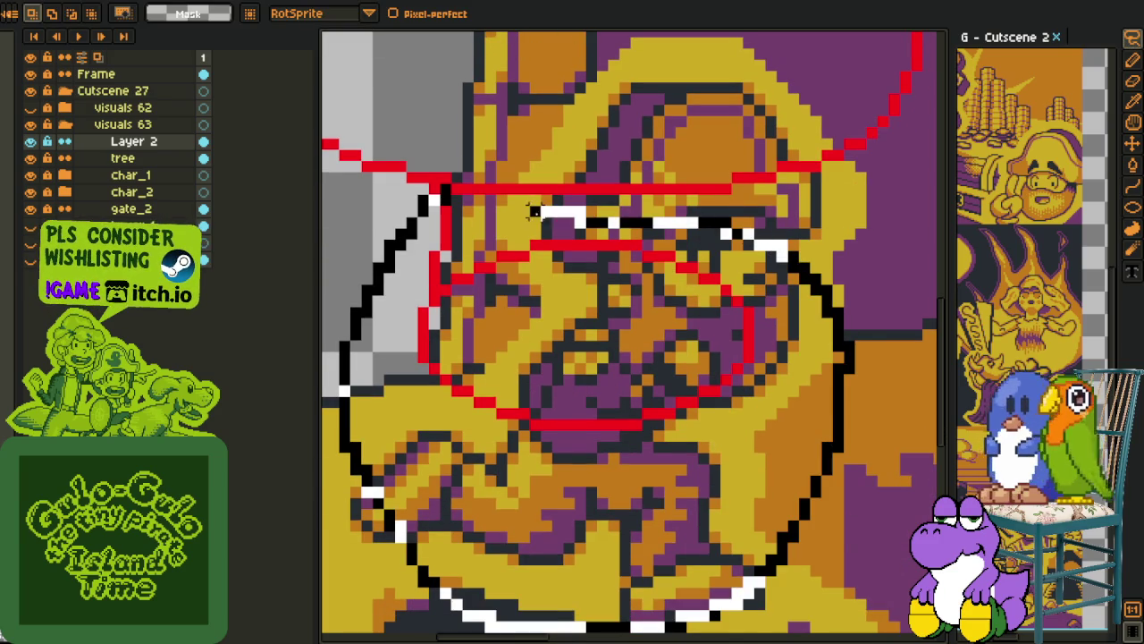
drag(774, 246, 438, 198)
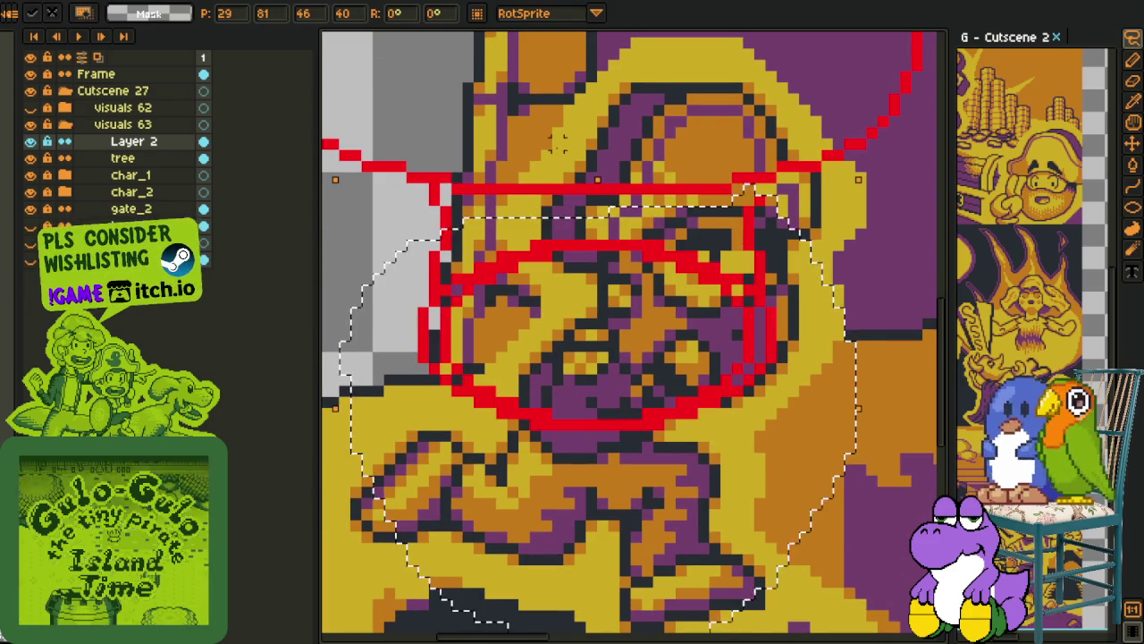
drag(858, 179, 836, 179)
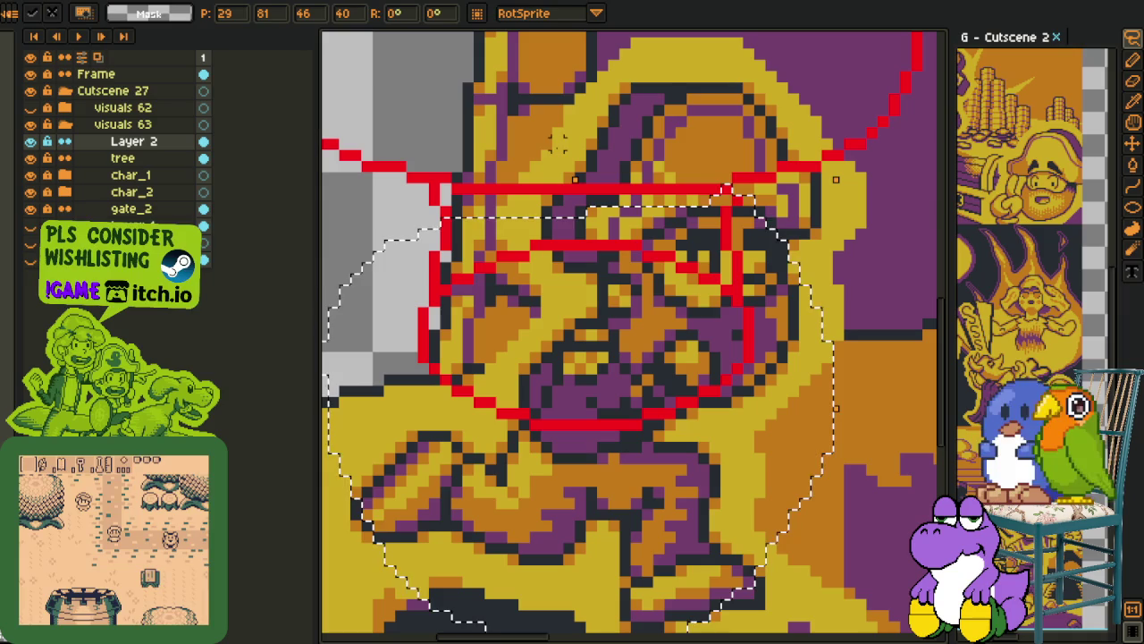
click(737, 176)
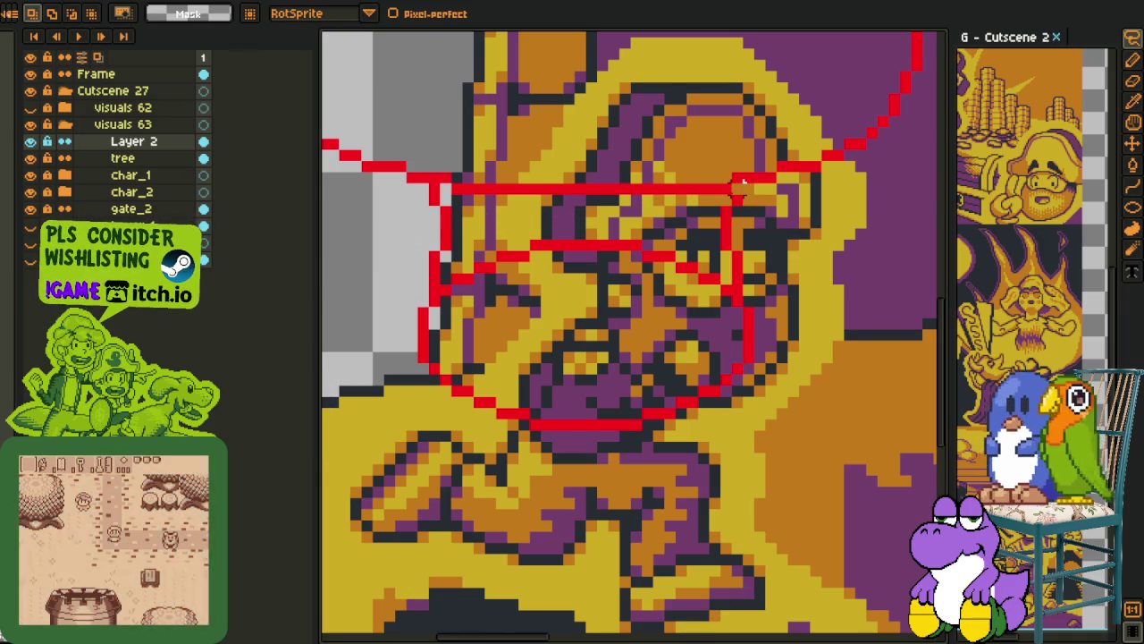
Marquee-select the stem's right side and middle band, then deselect
key(m)
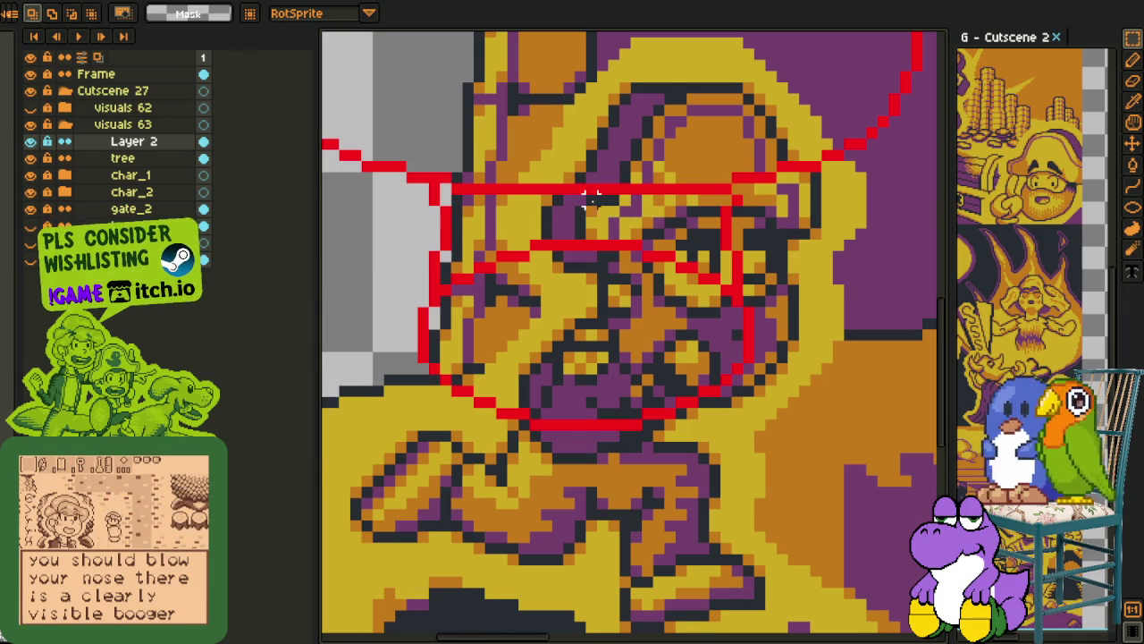
drag(594, 192, 846, 465)
key(ctrl+d)
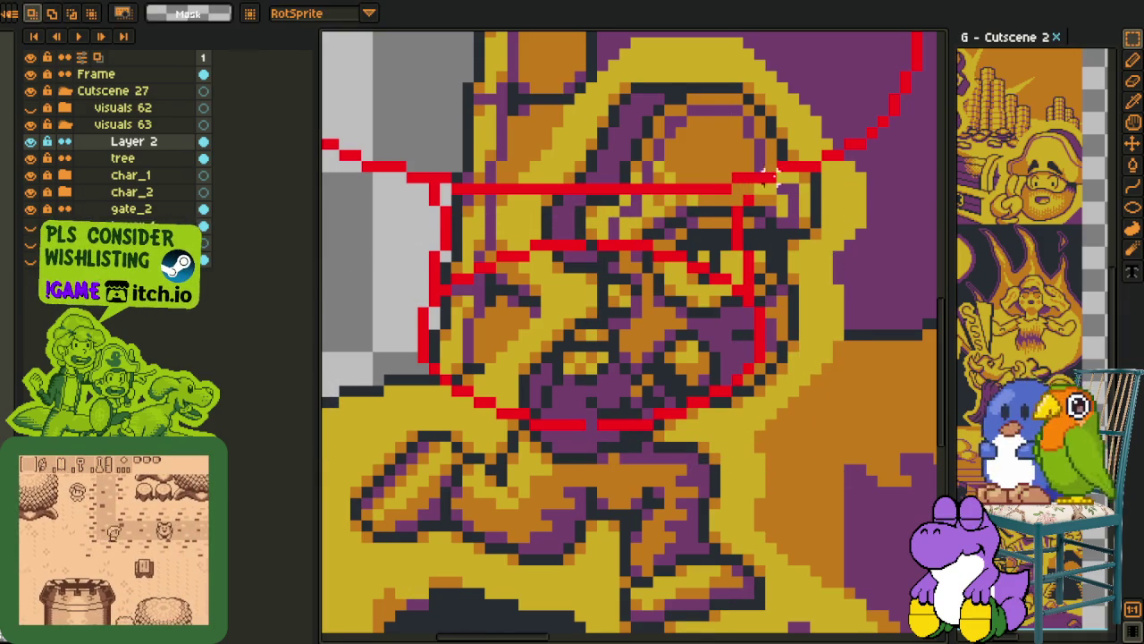
key(b)
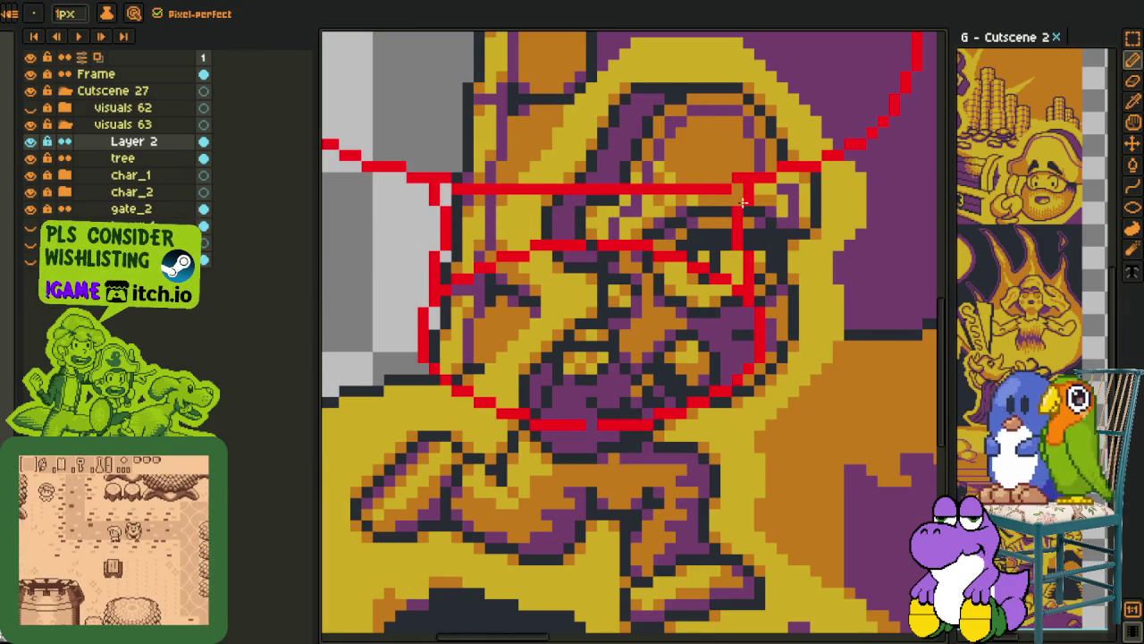
key(m)
drag(440, 257, 675, 311)
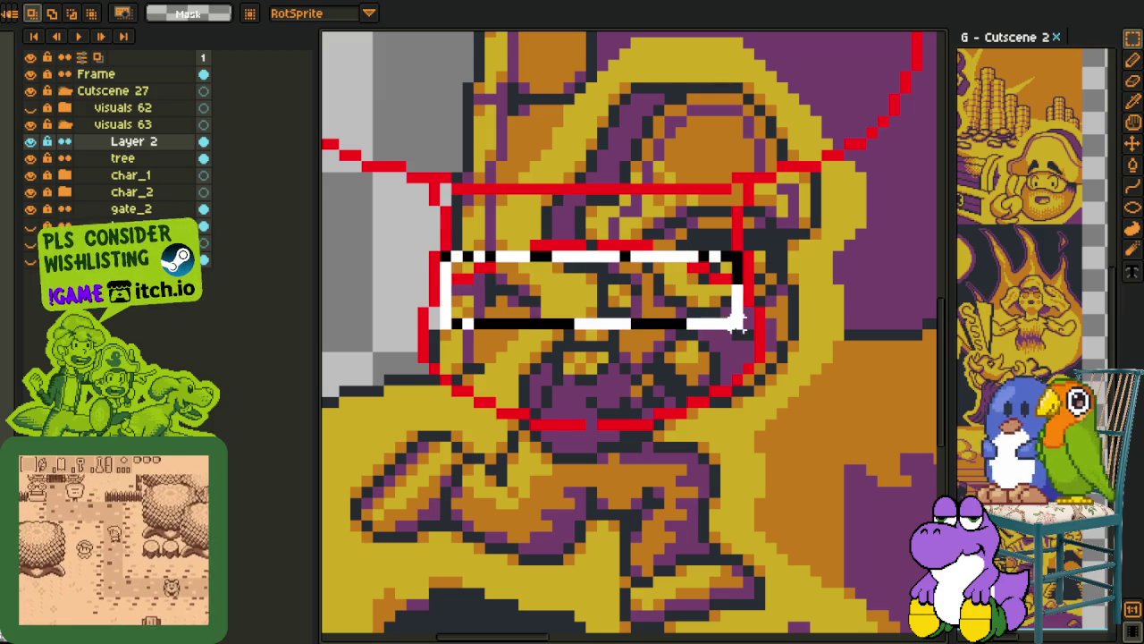
key(ctrl+d)
scroll(669, 288, down, 3)
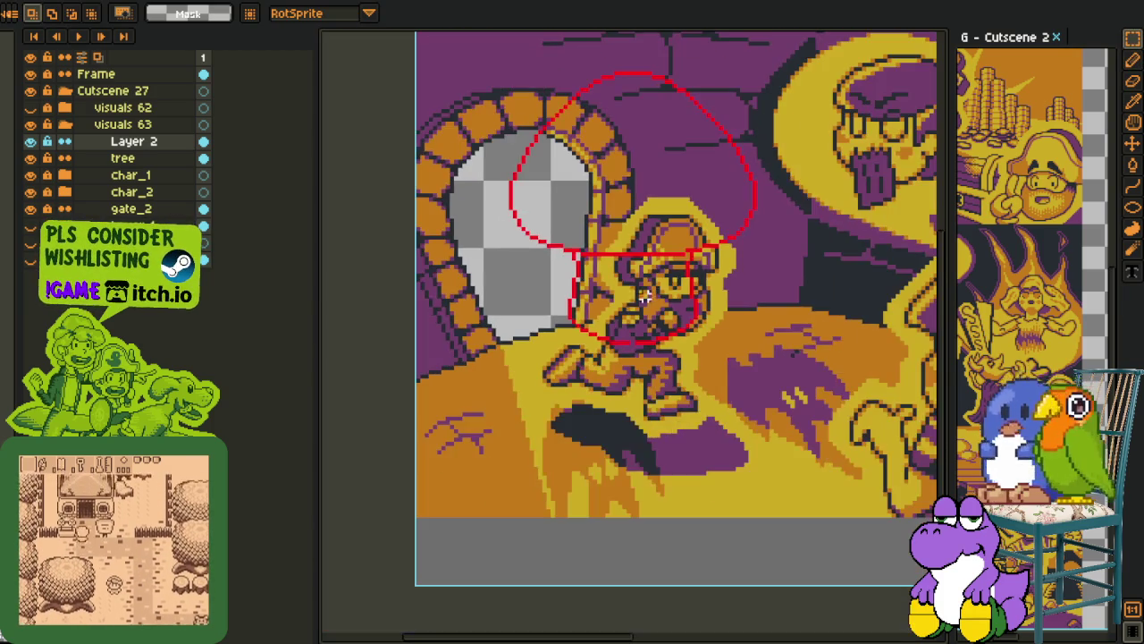
Hide all layers except the stem sketch, then show the tree layer again
key(i)
scroll(650, 374, up, 3)
key(b)
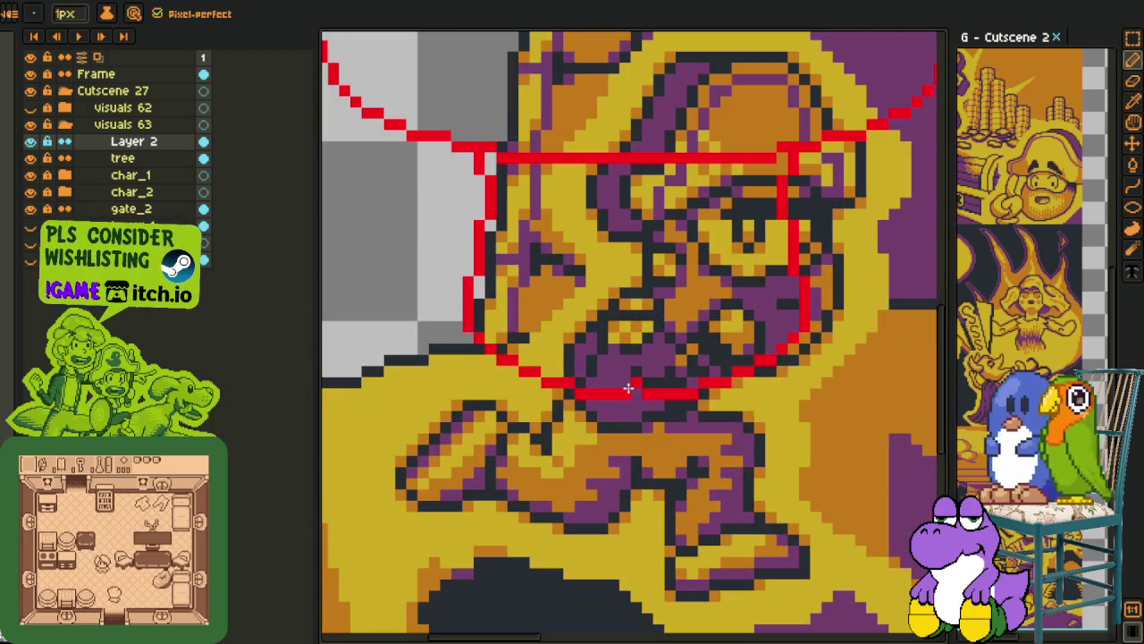
scroll(637, 379, down, 3)
key(i)
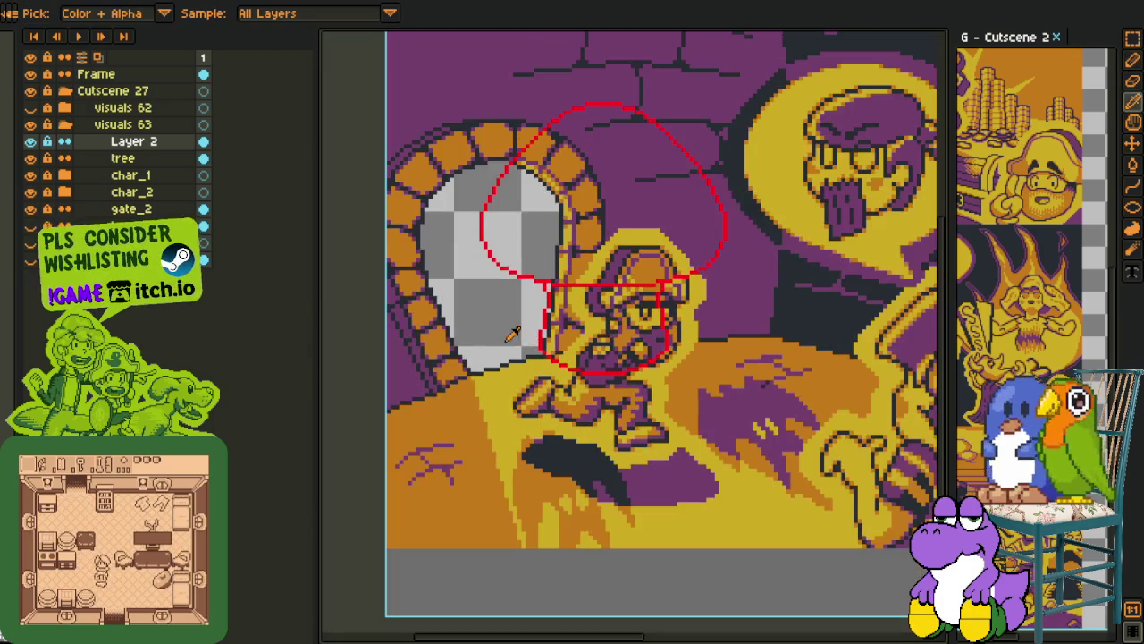
drag(30, 157, 31, 260)
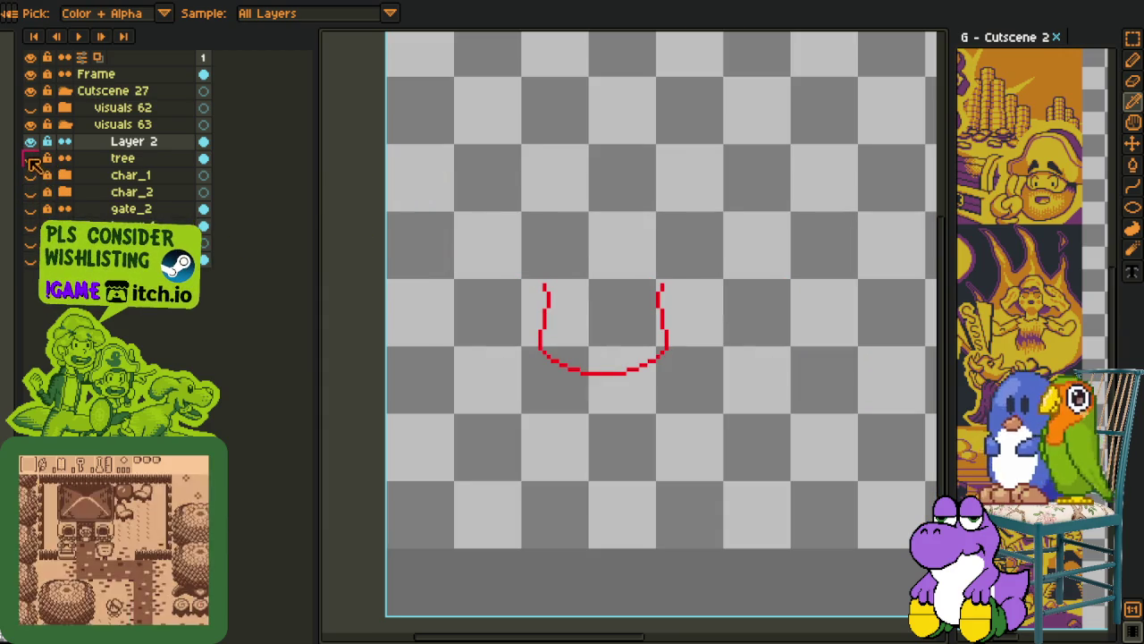
click(30, 157)
Merge the stem sketch on Layer 2 down into the tree layer
right_click(138, 143)
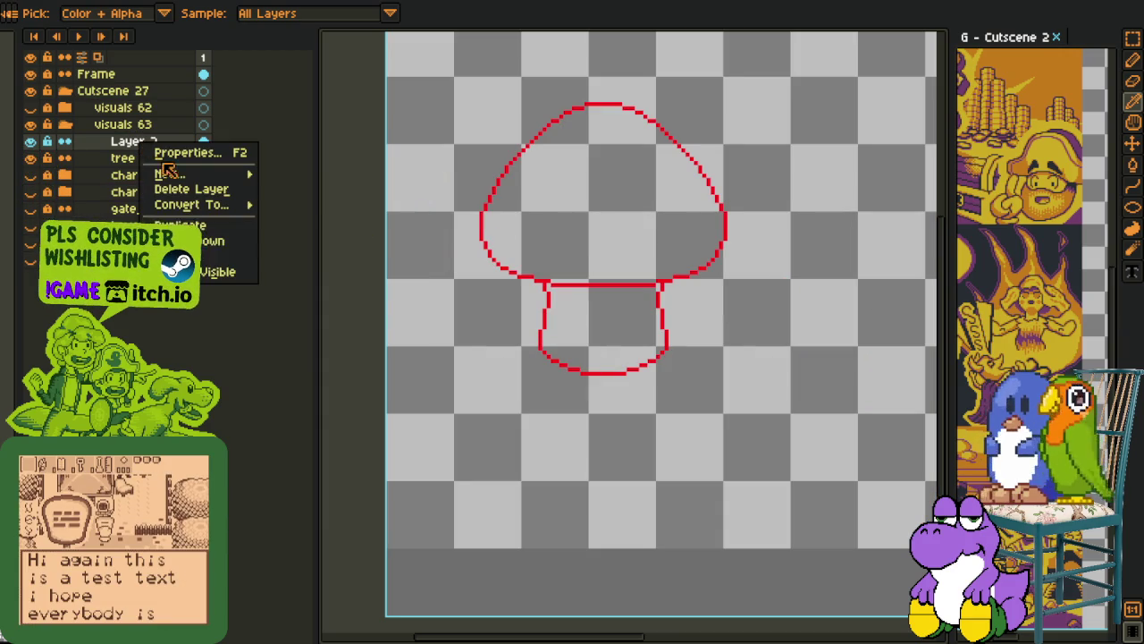
click(234, 247)
scroll(537, 286, down, 1)
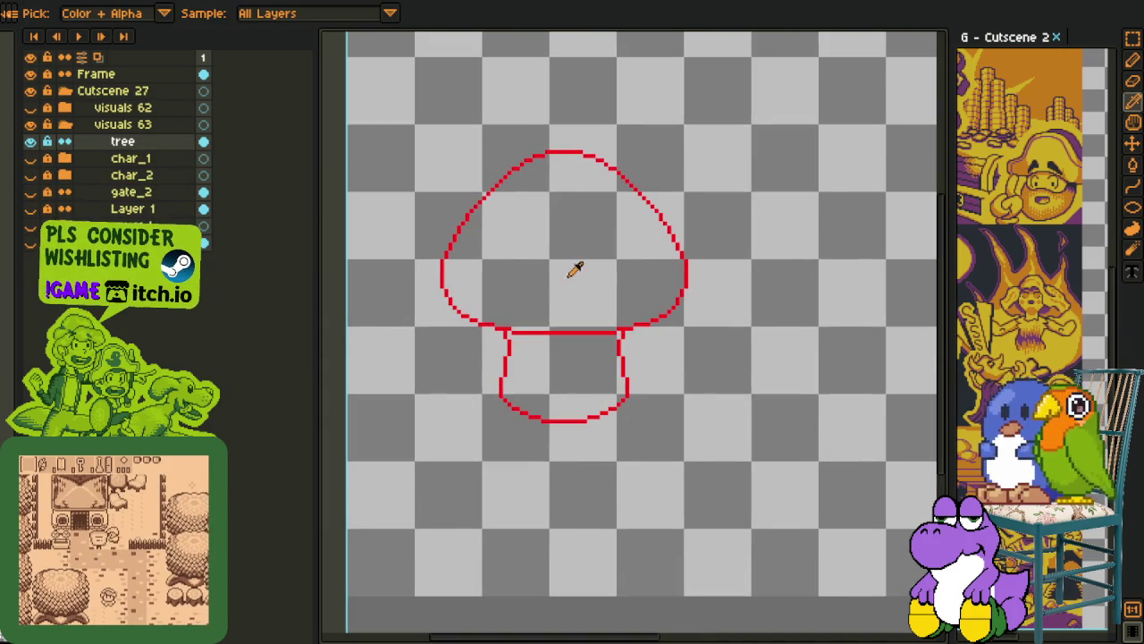
scroll(554, 264, up, 1)
scroll(534, 259, up, 1)
Add a fresh empty Layer 2 above the tree layer
right_click(100, 143)
mouse_move(127, 171)
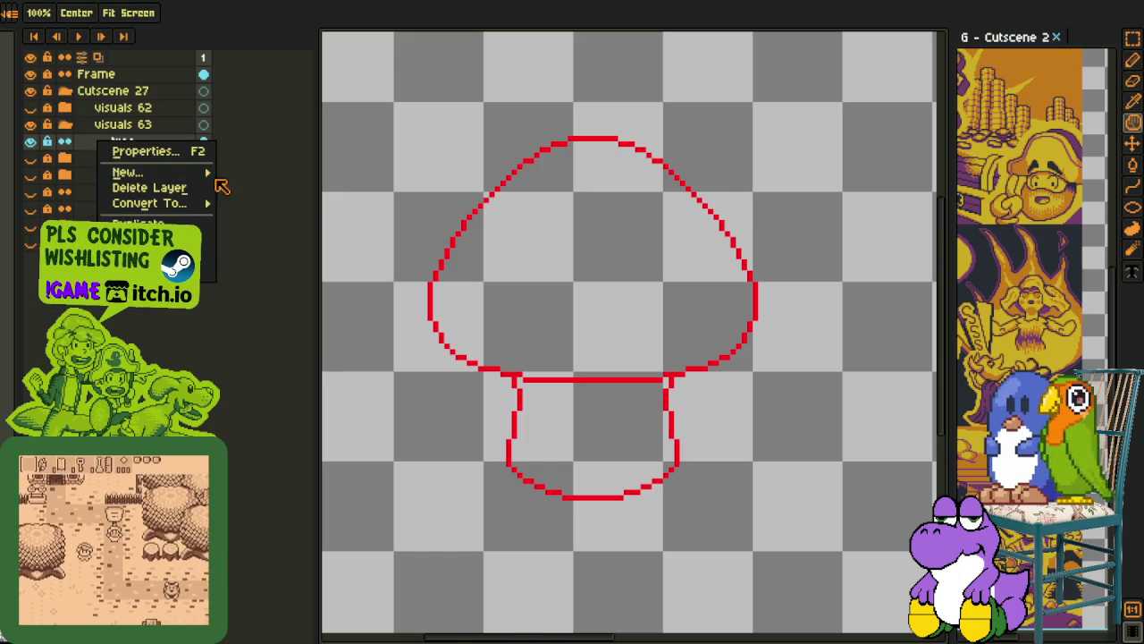
click(270, 179)
key(i)
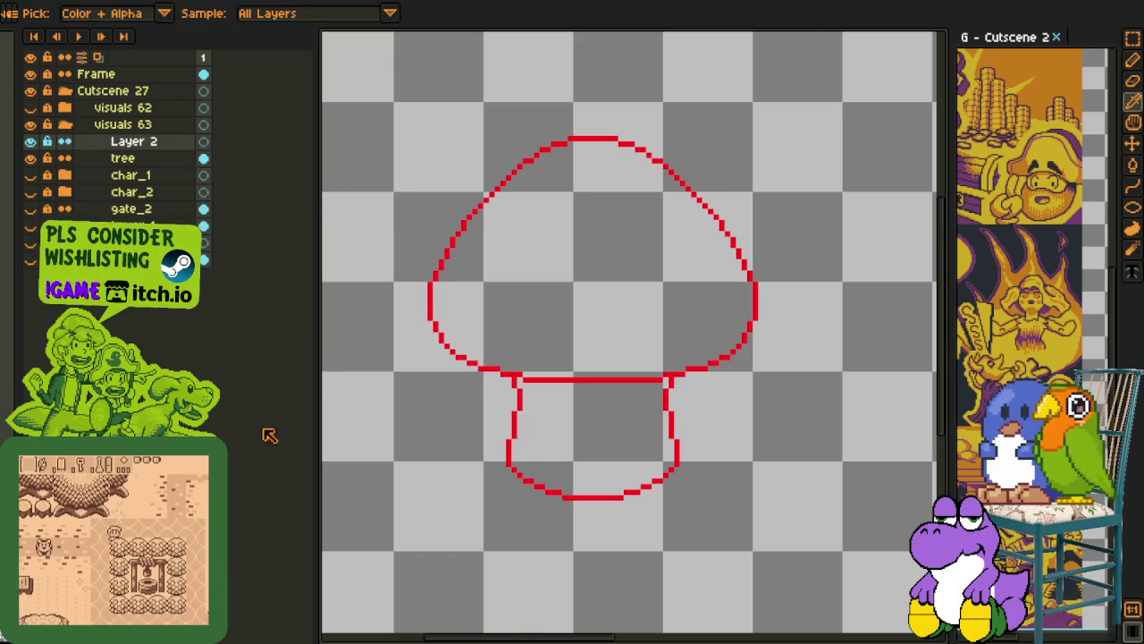
Draw a dark-red spot ellipse over the cap's left side
scroll(429, 287, up, 1)
key(space)
drag(431, 295, 459, 357)
key(u)
mouse_move(405, 281)
mouse_down()
mouse_move(629, 432)
mouse_move(615, 426)
mouse_up()
scroll(500, 322, up, 1)
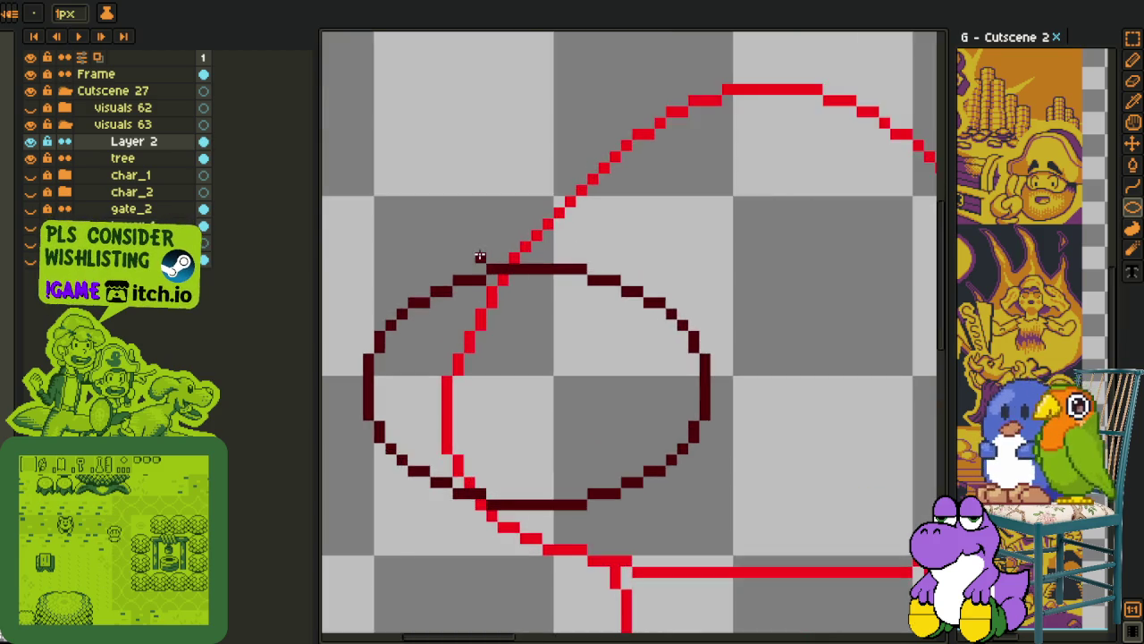
scroll(482, 268, down, 2)
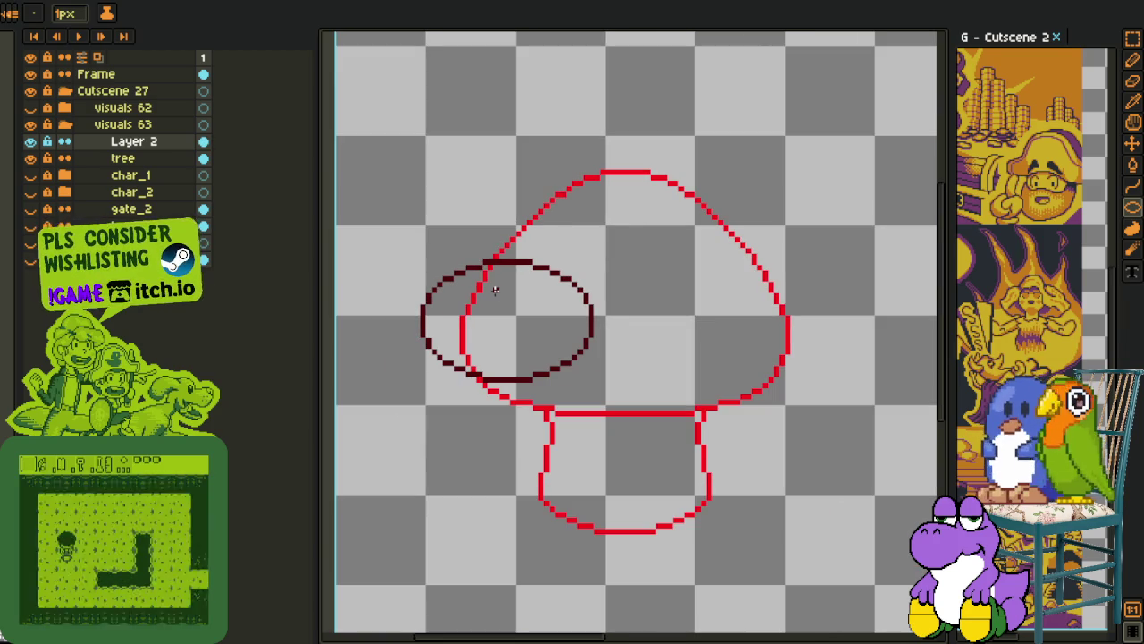
drag(638, 283, 545, 302)
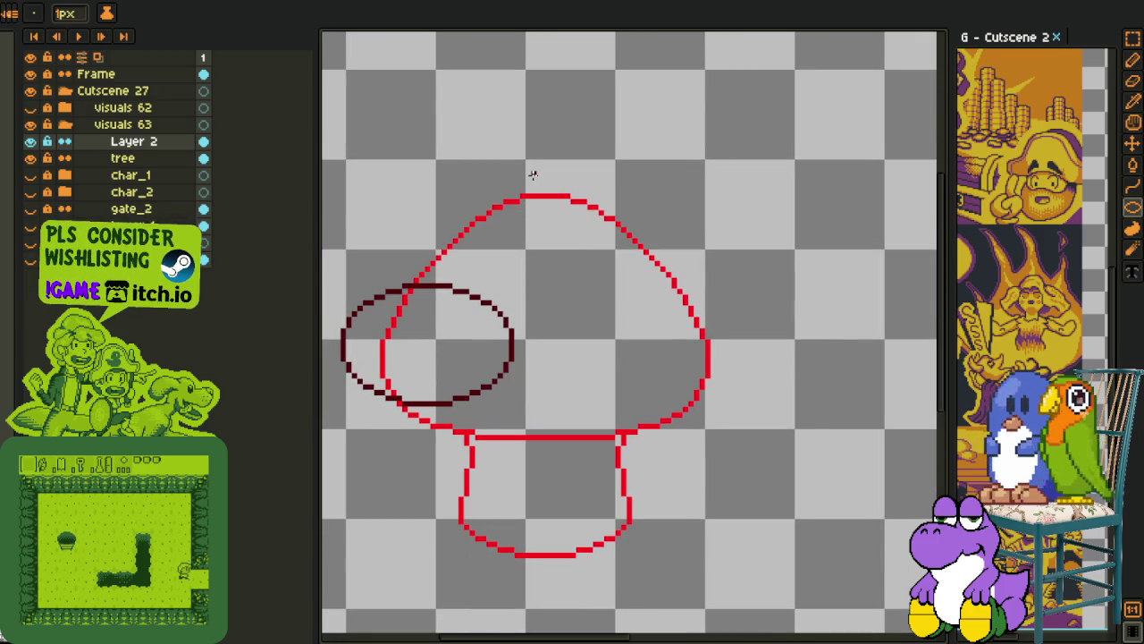
Add tilted spot ellipses on the cap top and right side, nudging the right one up-left
drag(453, 126, 628, 252)
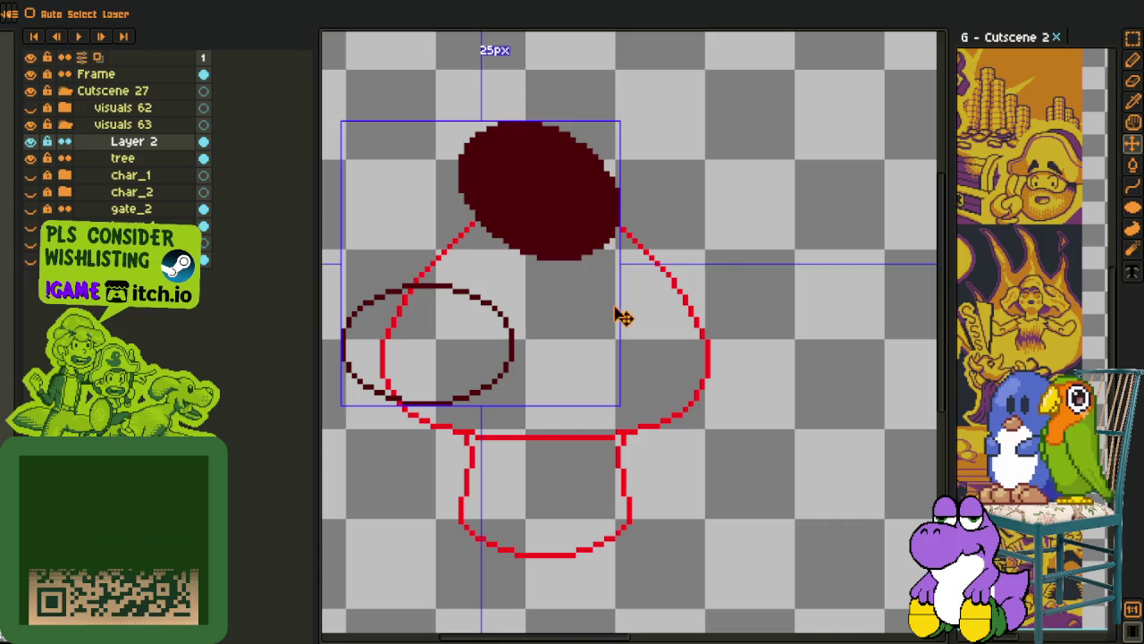
key(ctrl+z)
mouse_move(433, 127)
mouse_down()
mouse_move(638, 249)
mouse_move(638, 234)
mouse_up()
click(640, 280)
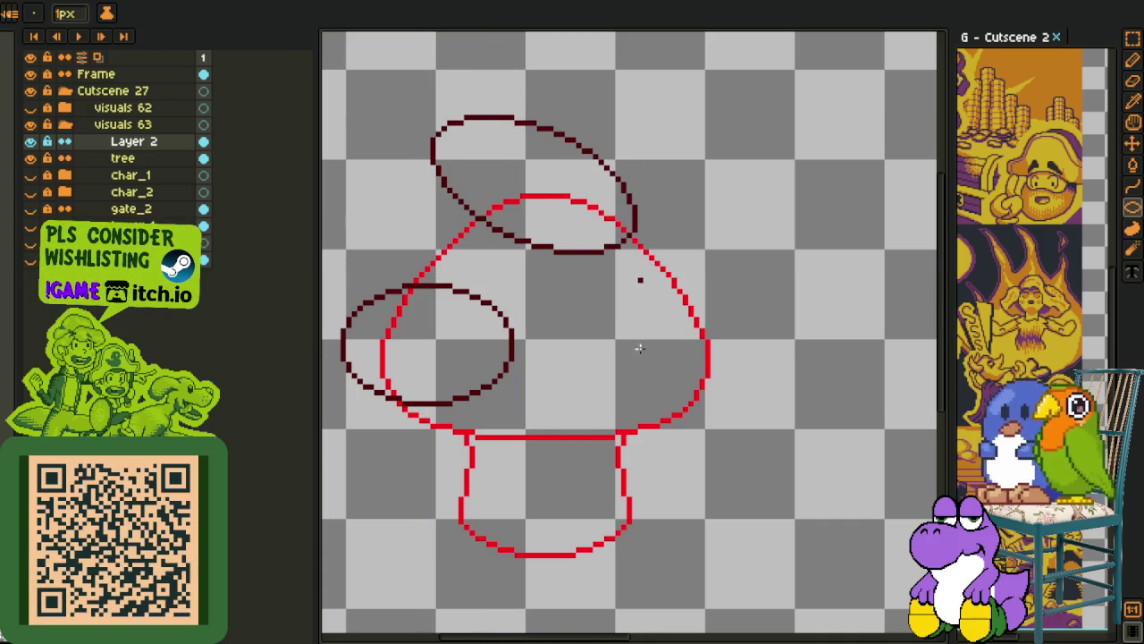
drag(612, 318, 852, 355)
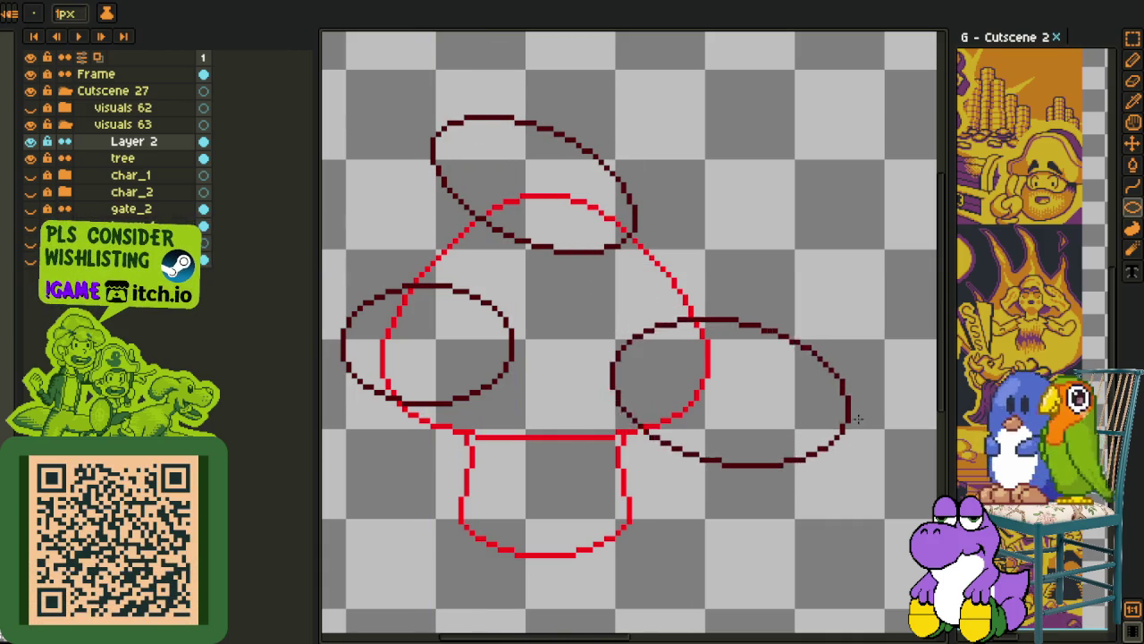
key(q)
drag(758, 264, 804, 248)
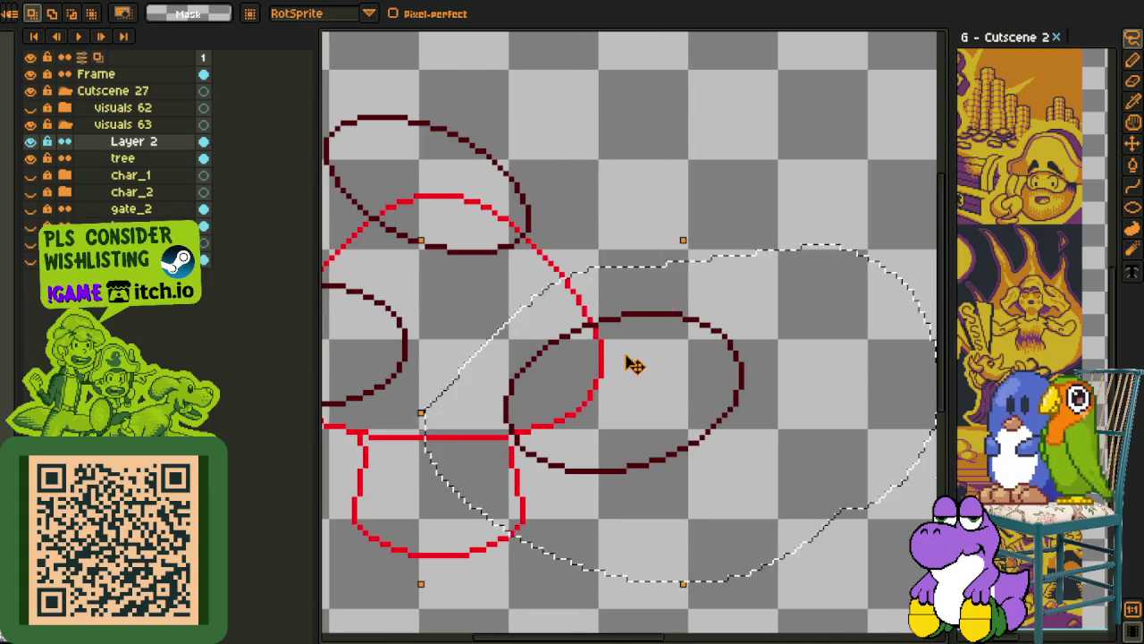
drag(633, 363, 621, 350)
click(647, 189)
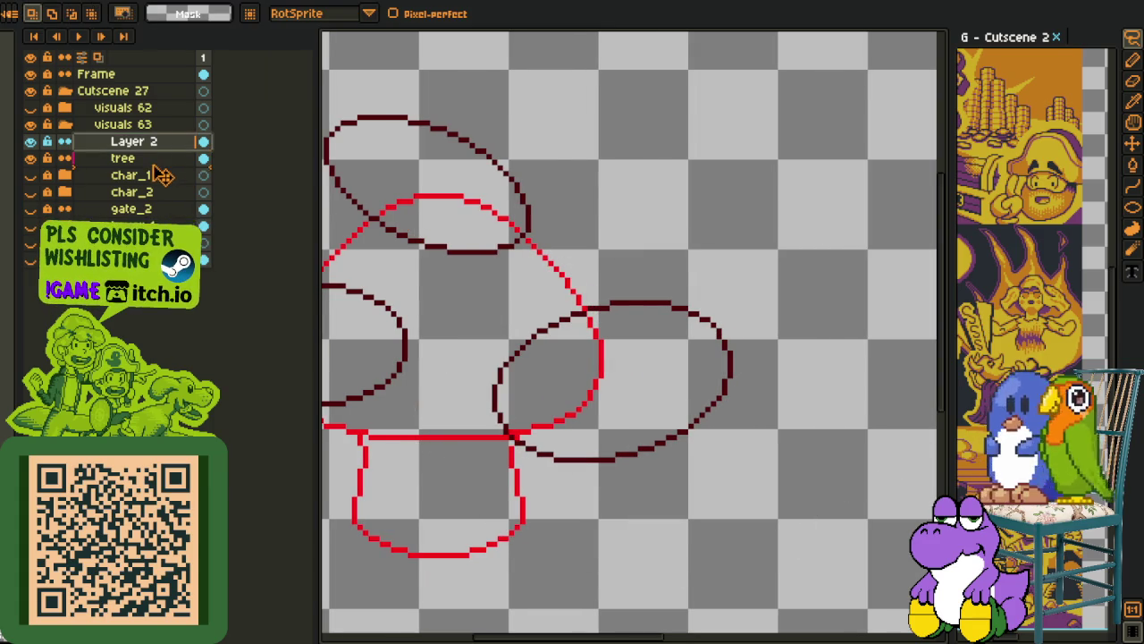
Move Layer 2 below tree, then merge the tree layer down into it
drag(161, 158, 161, 173)
scroll(486, 158, down, 1)
scroll(455, 214, down, 2)
scroll(507, 319, down, 1)
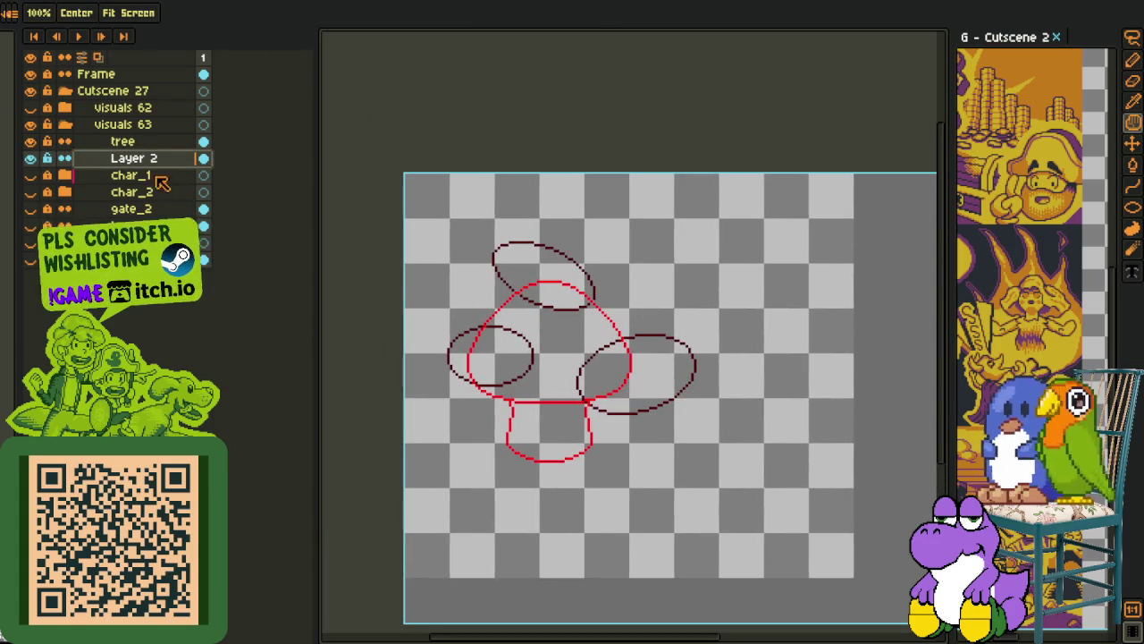
click(123, 141)
right_click(122, 141)
click(218, 240)
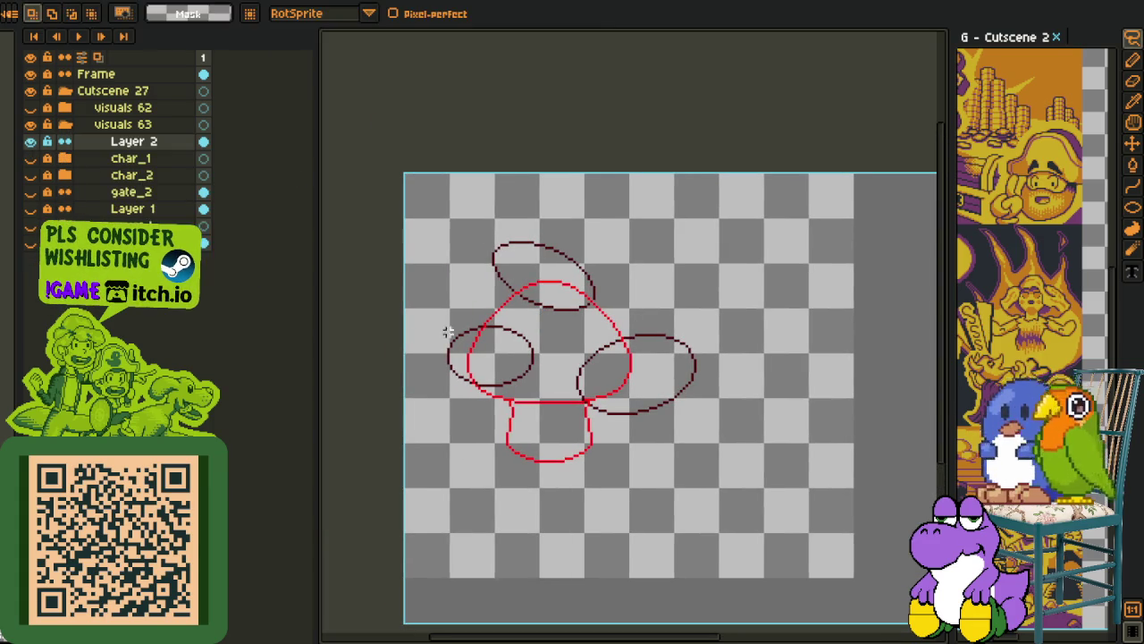
Bucket-fill the left, top and right cap spots dark red, then undo the fills
scroll(473, 338, up, 3)
key(i)
key(g)
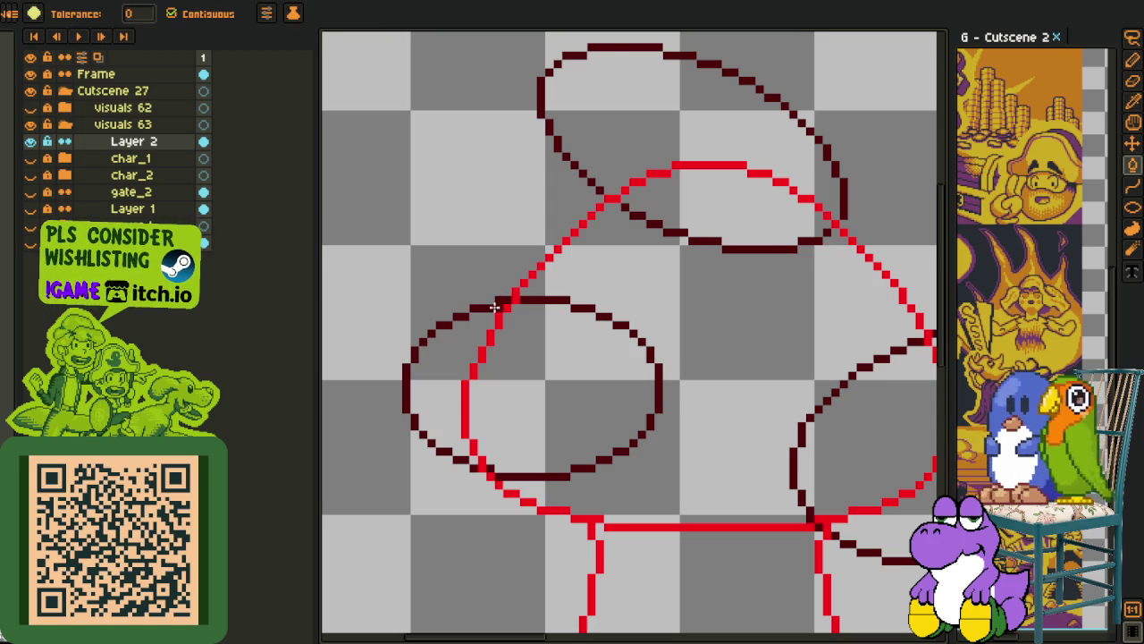
click(457, 351)
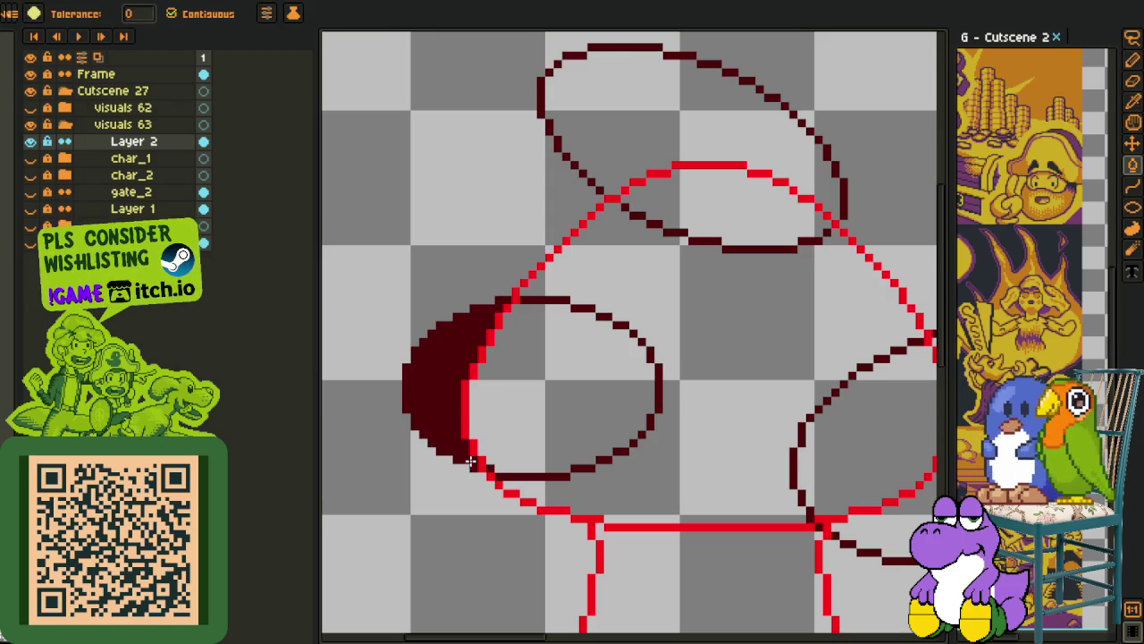
scroll(556, 365, up, 3)
scroll(557, 365, right, 2)
click(528, 241)
scroll(646, 246, down, 3)
scroll(647, 247, right, 2)
click(802, 377)
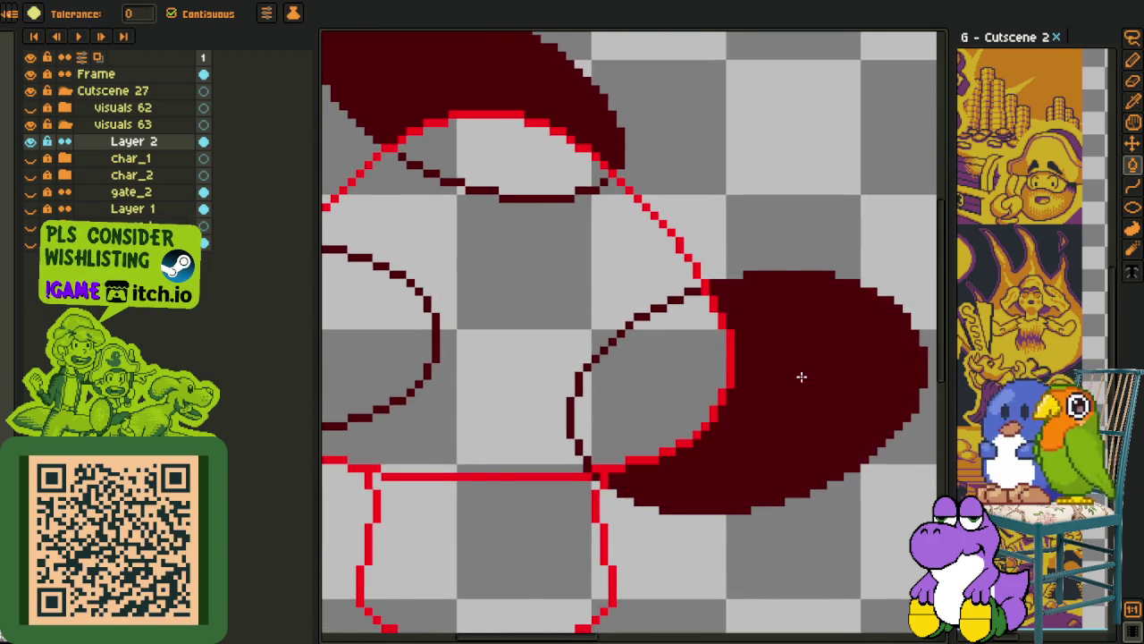
scroll(802, 377, down, 1)
key(ctrl+z)
key(ctrl+z)
key(ctrl+z)
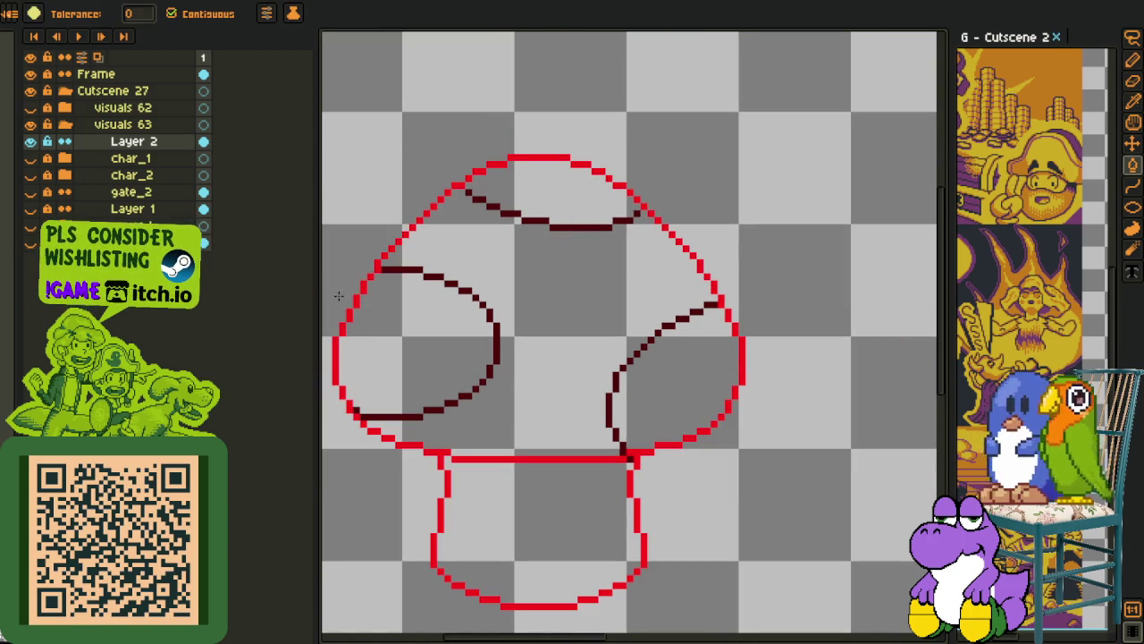
Re-centre the cap and refill the left, top and right spots dark red
drag(339, 296, 446, 305)
key(o)
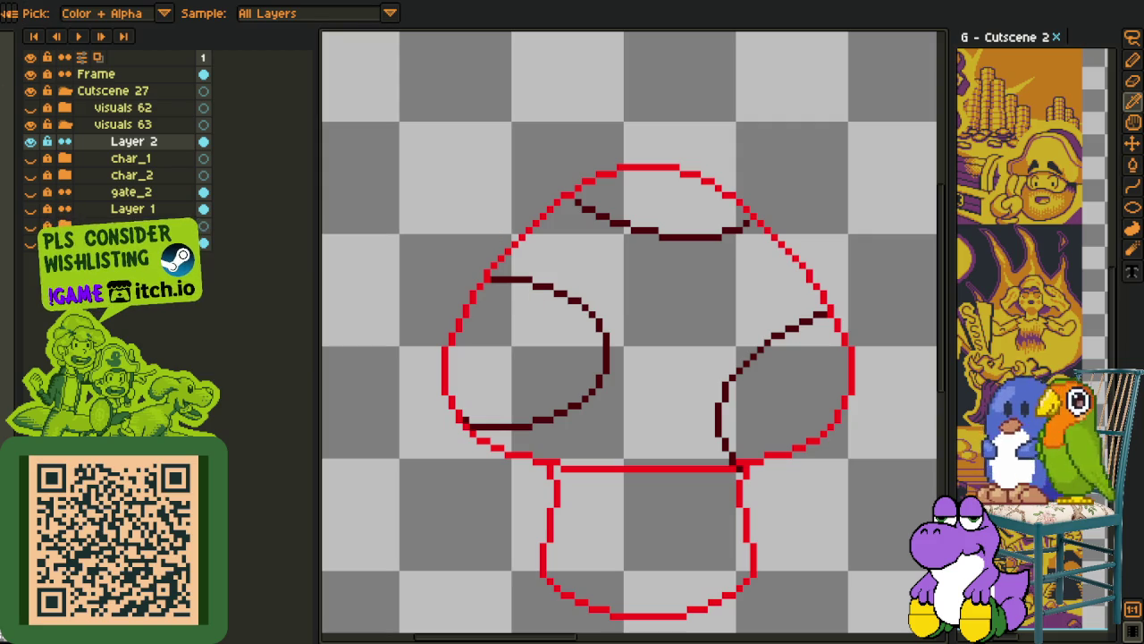
scroll(626, 296, up, 2)
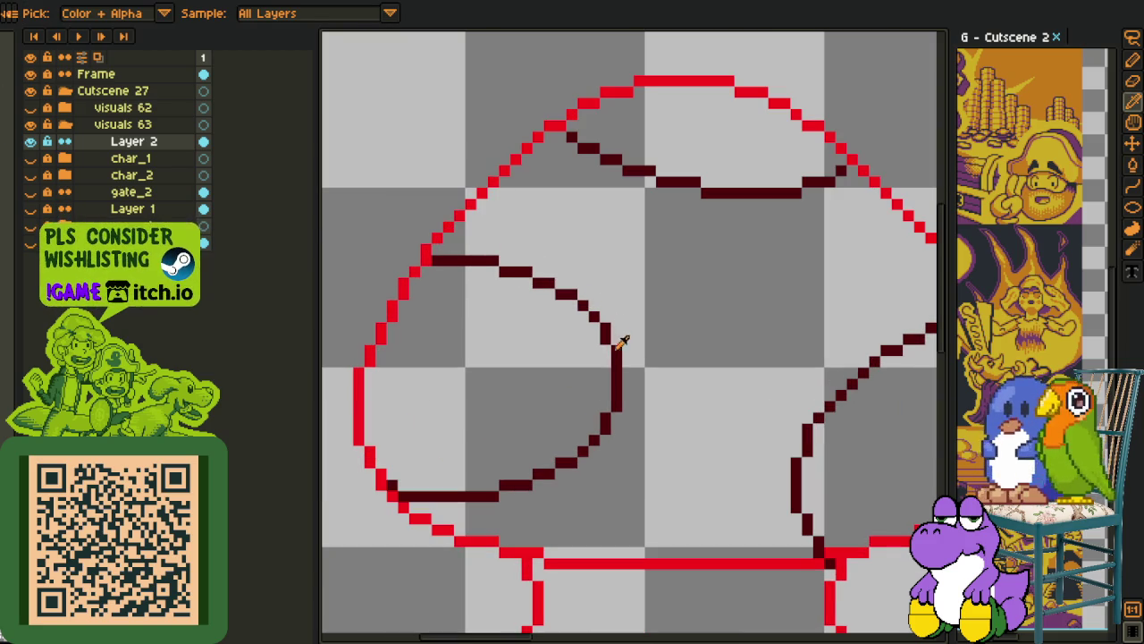
click(575, 374)
click(672, 173)
click(868, 429)
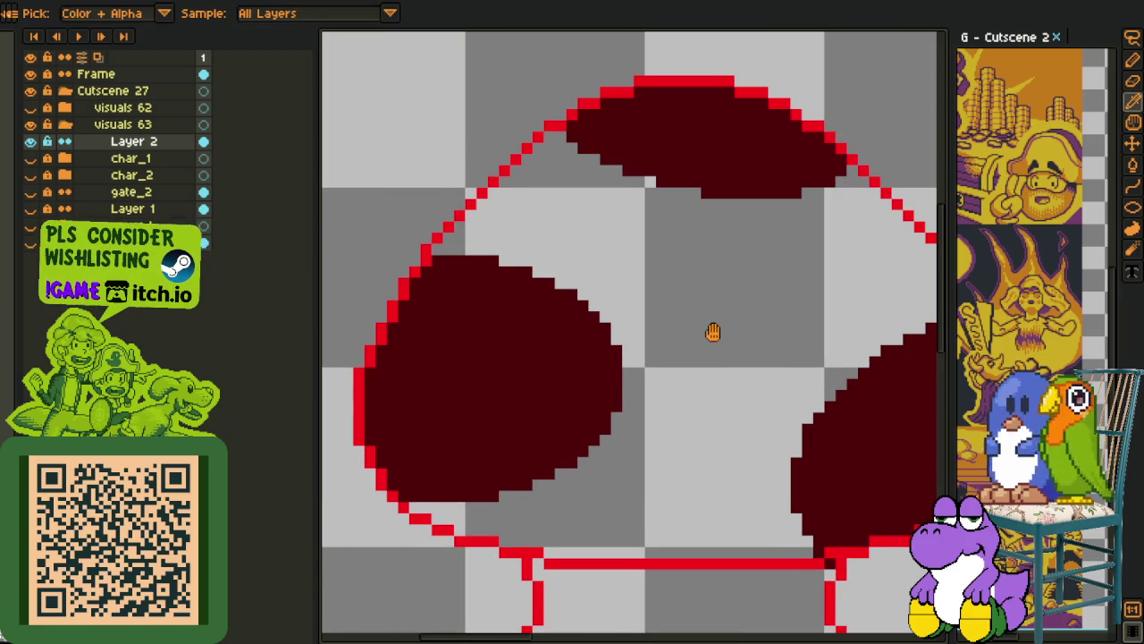
Recolour the left cap spot yellow
drag(713, 332, 652, 294)
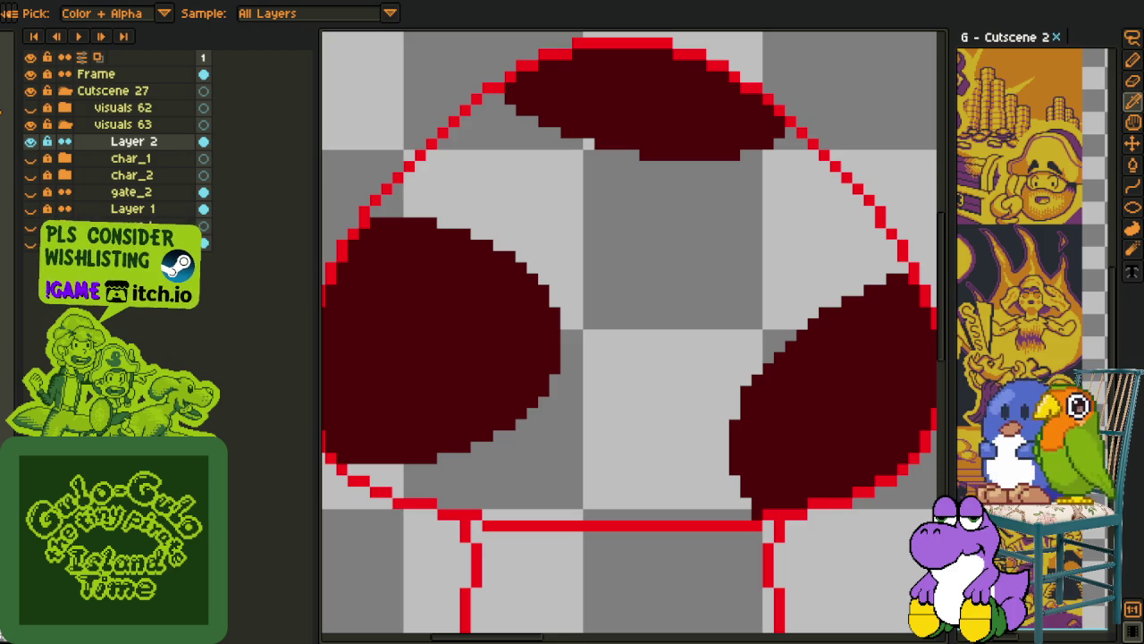
key(g)
click(501, 237)
Recolour the top and right cap spots yellow
click(597, 111)
click(791, 335)
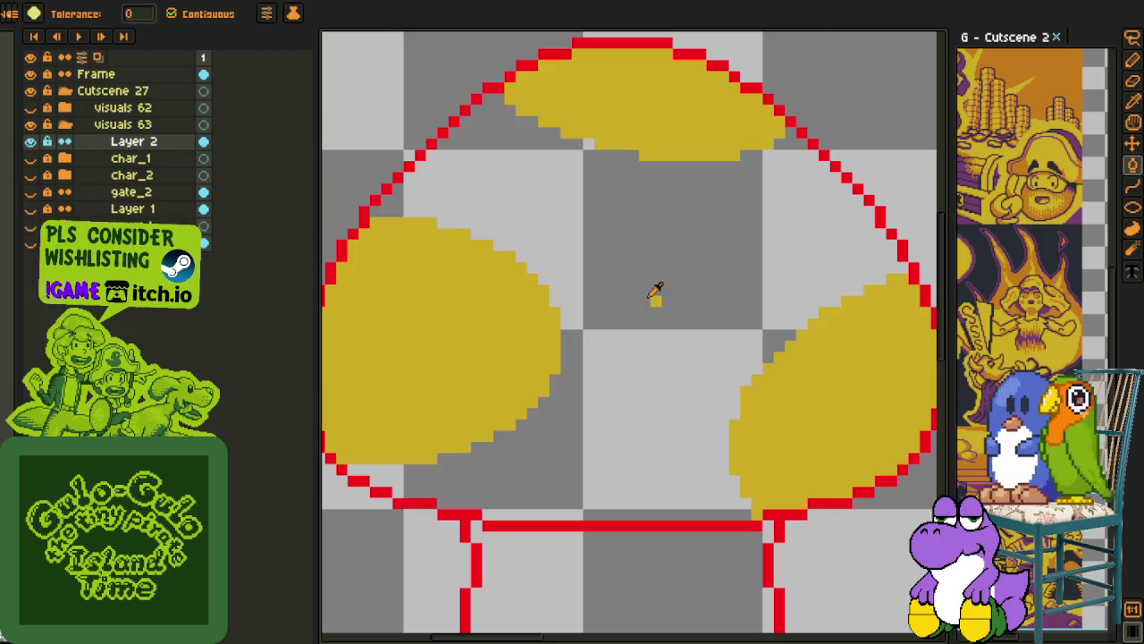
key(i)
scroll(569, 248, down, 2)
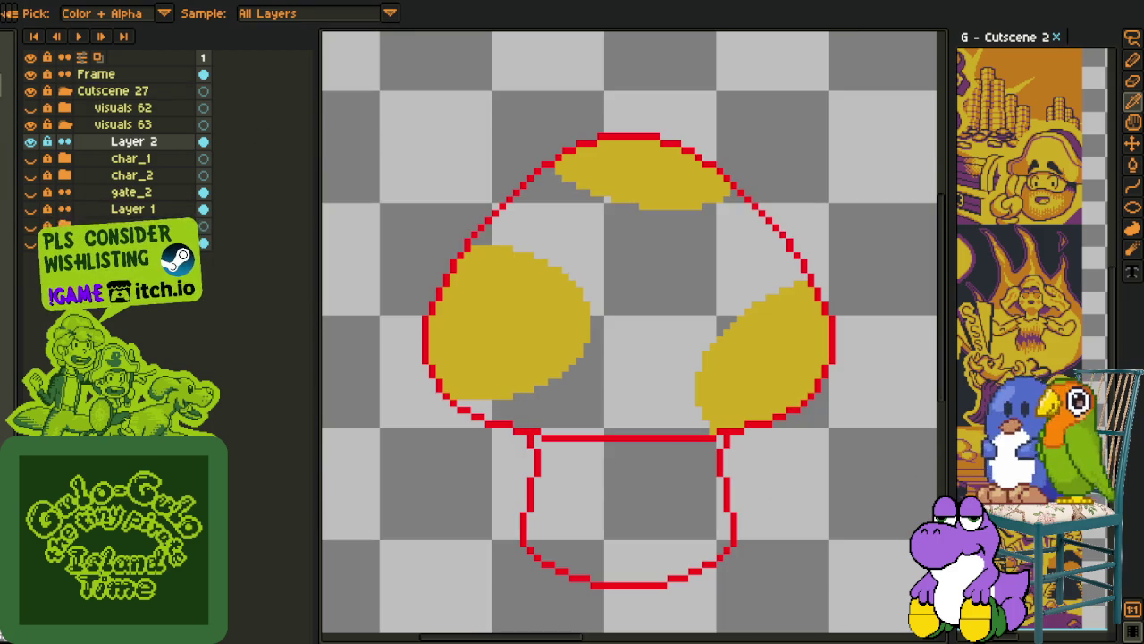
Fill the rest of the mushroom cap purple
key(g)
click(572, 273)
scroll(597, 289, down, 1)
key(i)
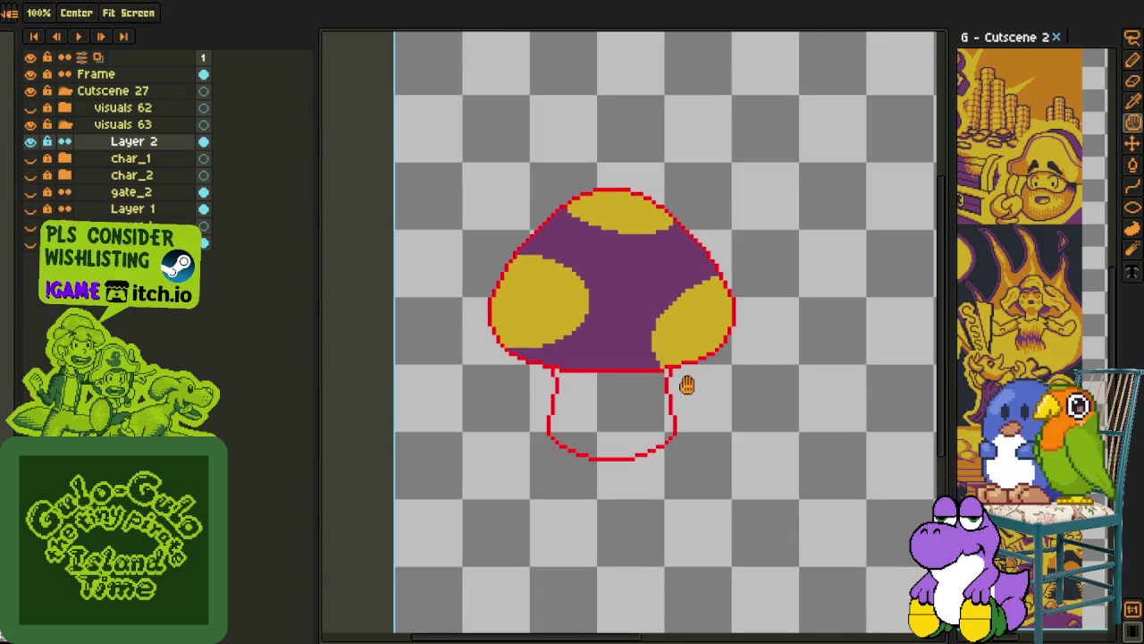
Fill the mushroom stem solid yellow
drag(689, 385, 595, 334)
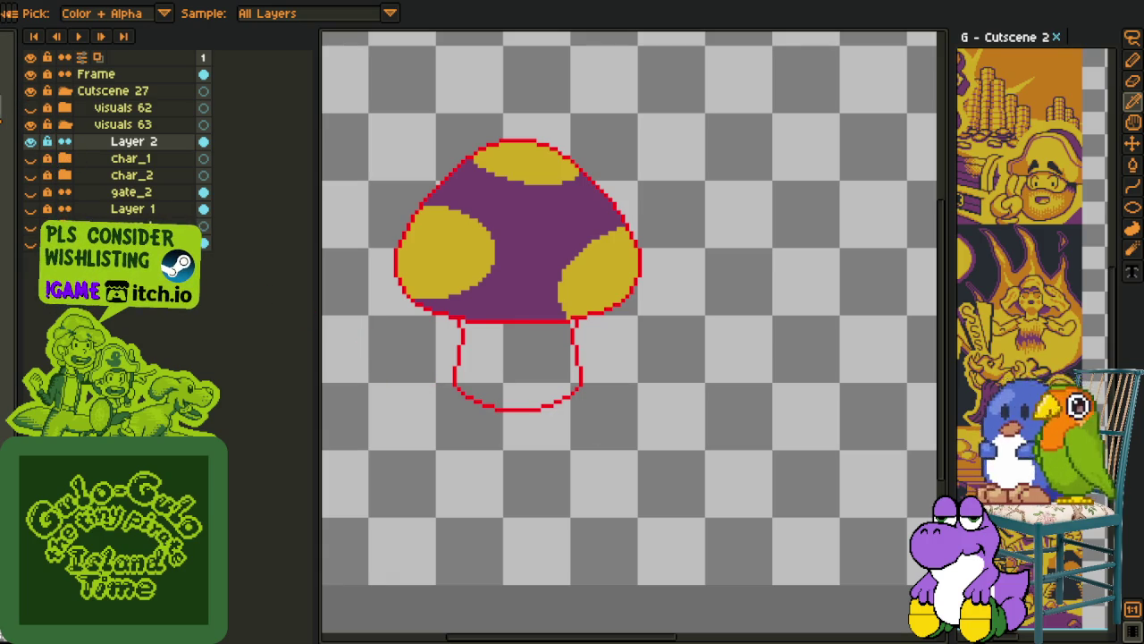
key(g)
click(495, 376)
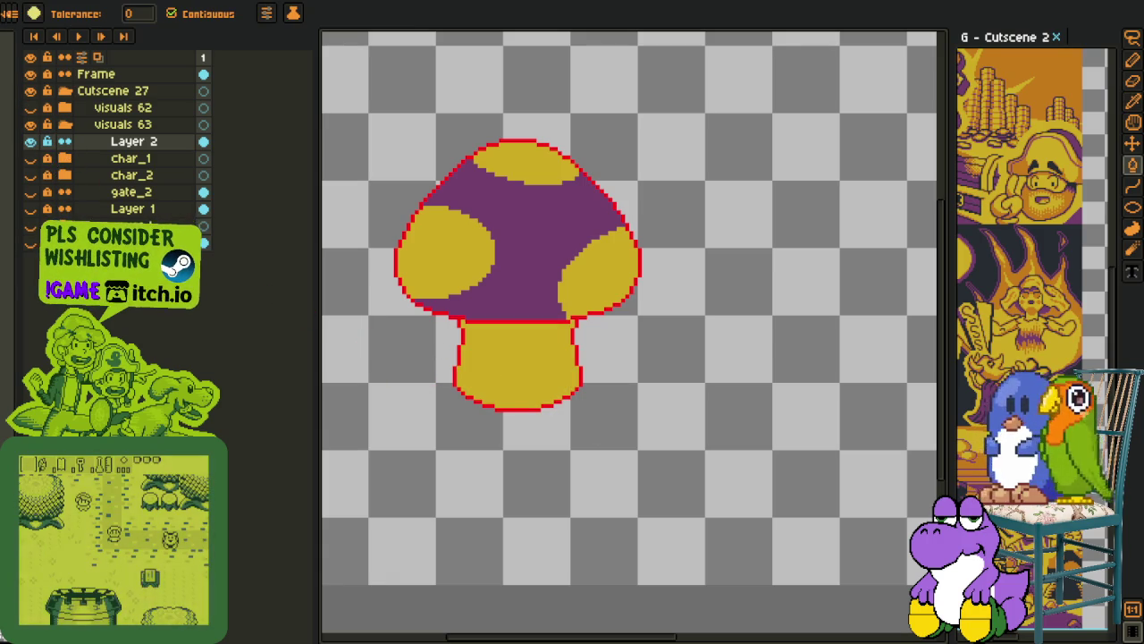
Fill the stem orange, then split it diagonally with a yellow lower half
click(523, 371)
key(i)
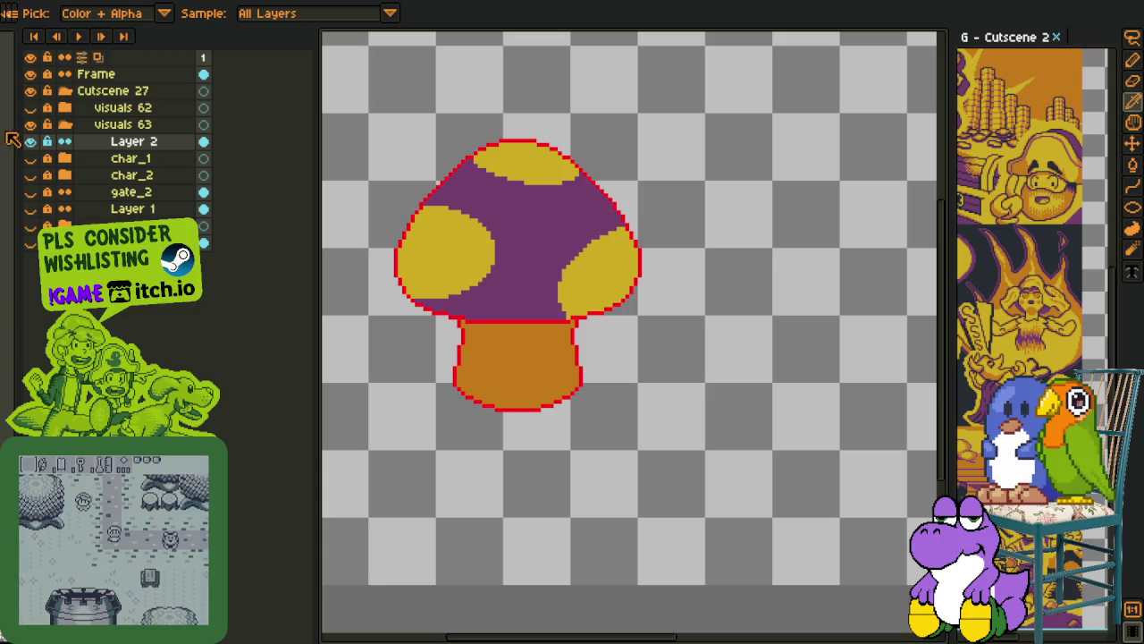
key(b)
scroll(483, 375, up, 2)
scroll(456, 344, up, 1)
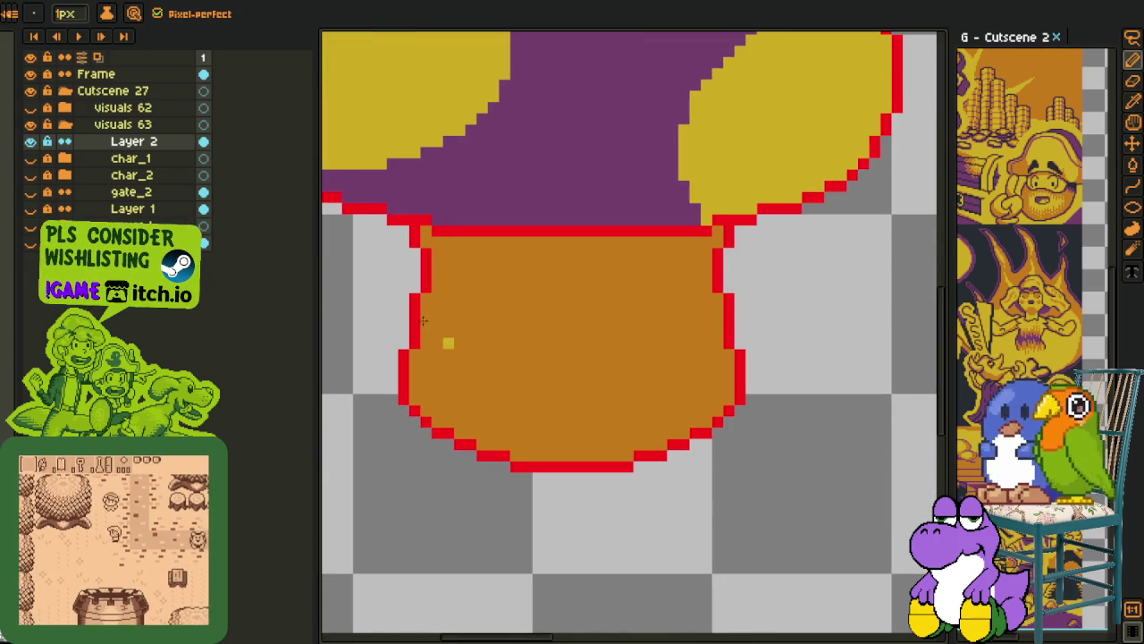
drag(422, 310, 715, 398)
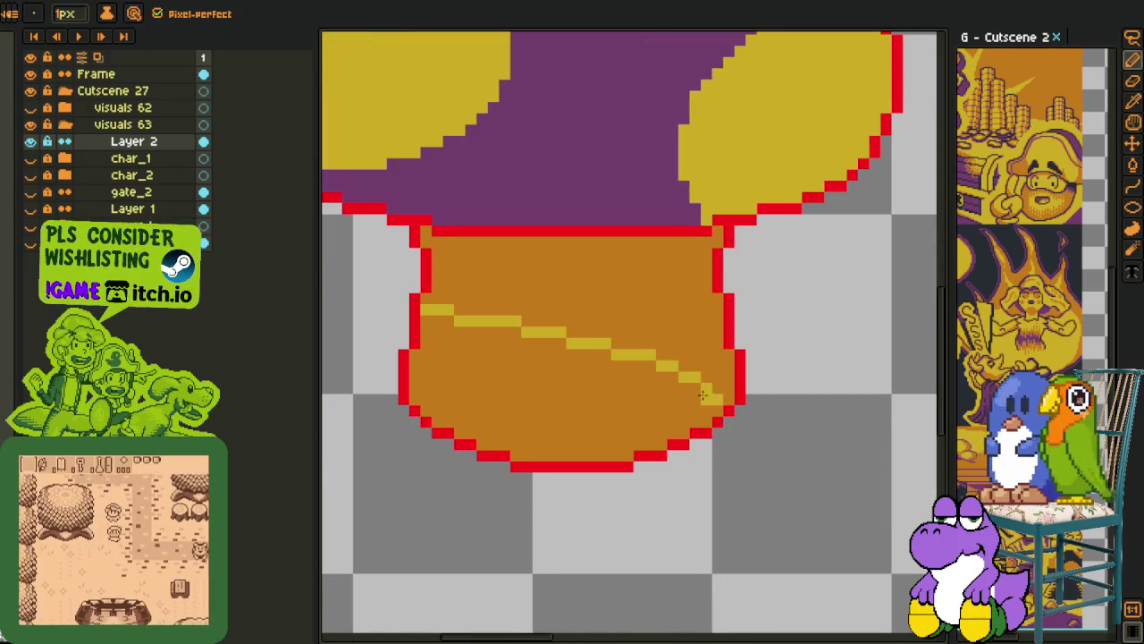
key(g)
click(608, 403)
Replace the red outline colour with black across the mushroom
key(i)
scroll(608, 403, down, 2)
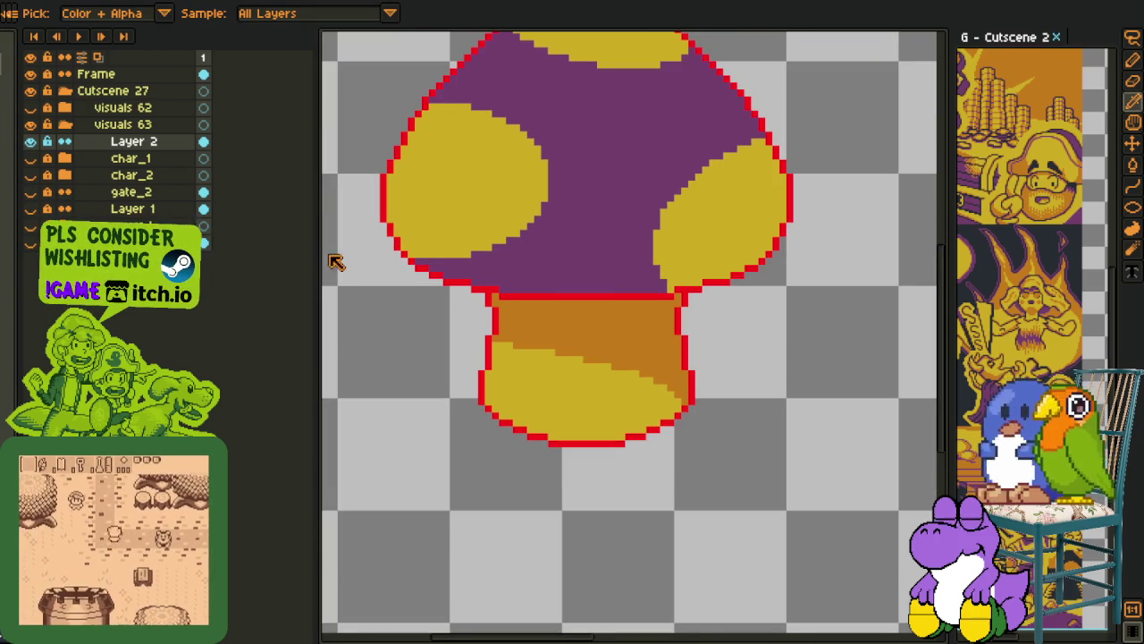
key(shift+r)
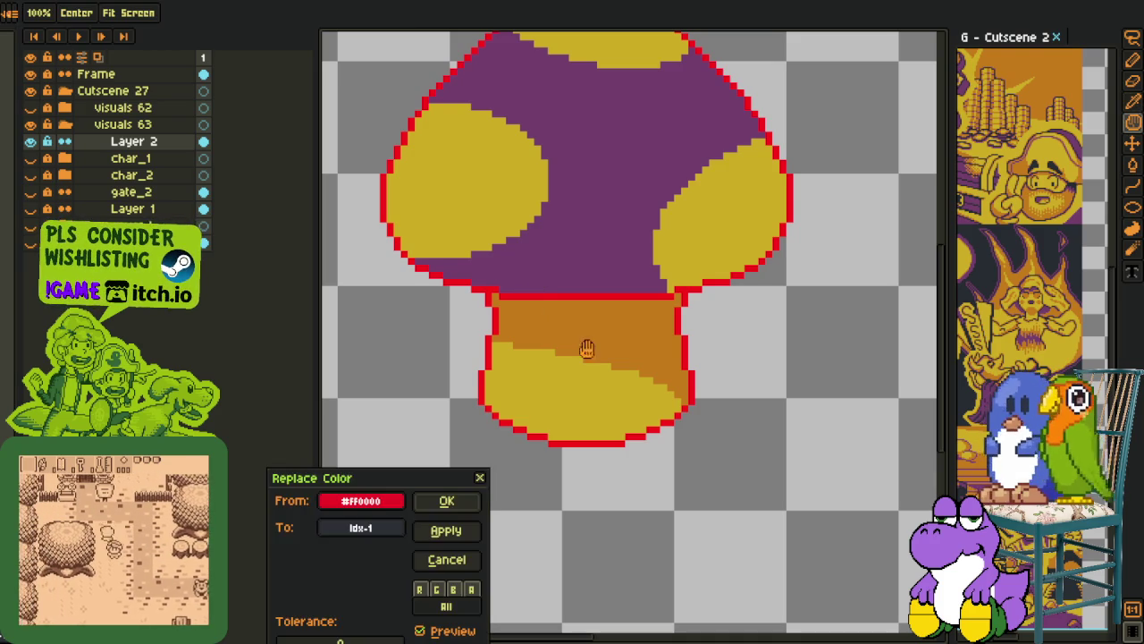
click(448, 501)
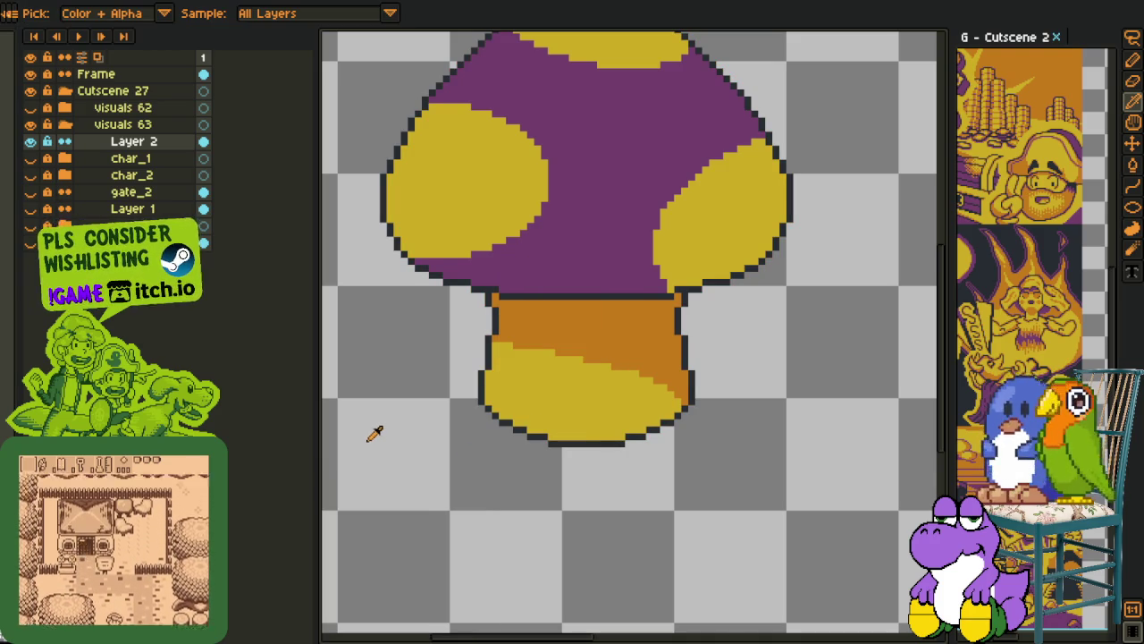
Show the char_1, char_2 and Layer 1 background layers
key(v)
click(30, 159)
click(30, 175)
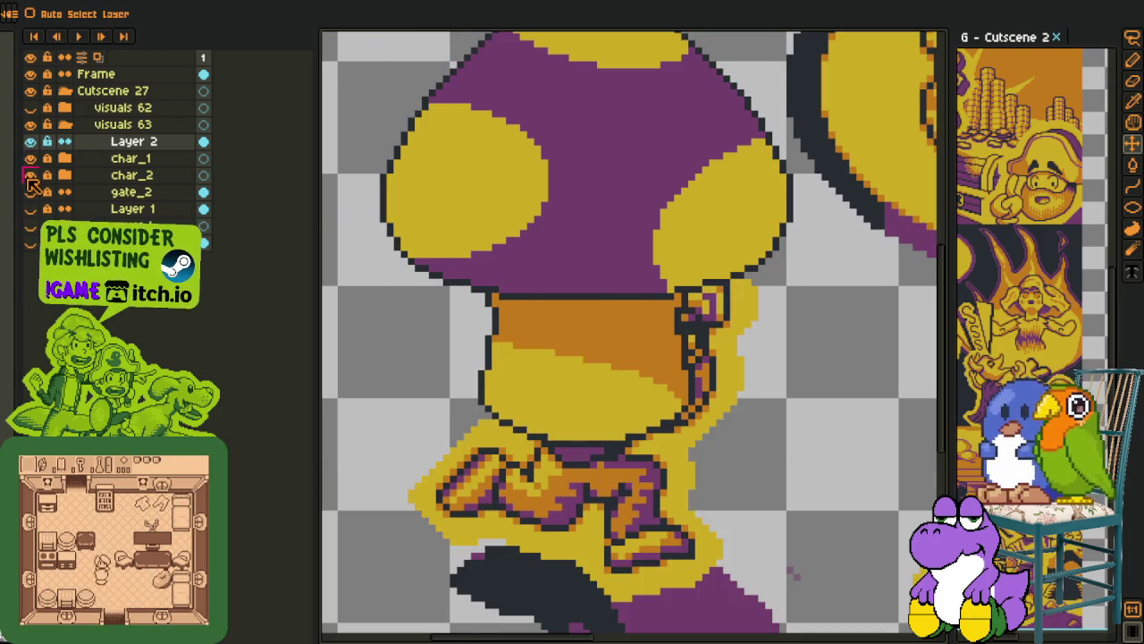
click(31, 208)
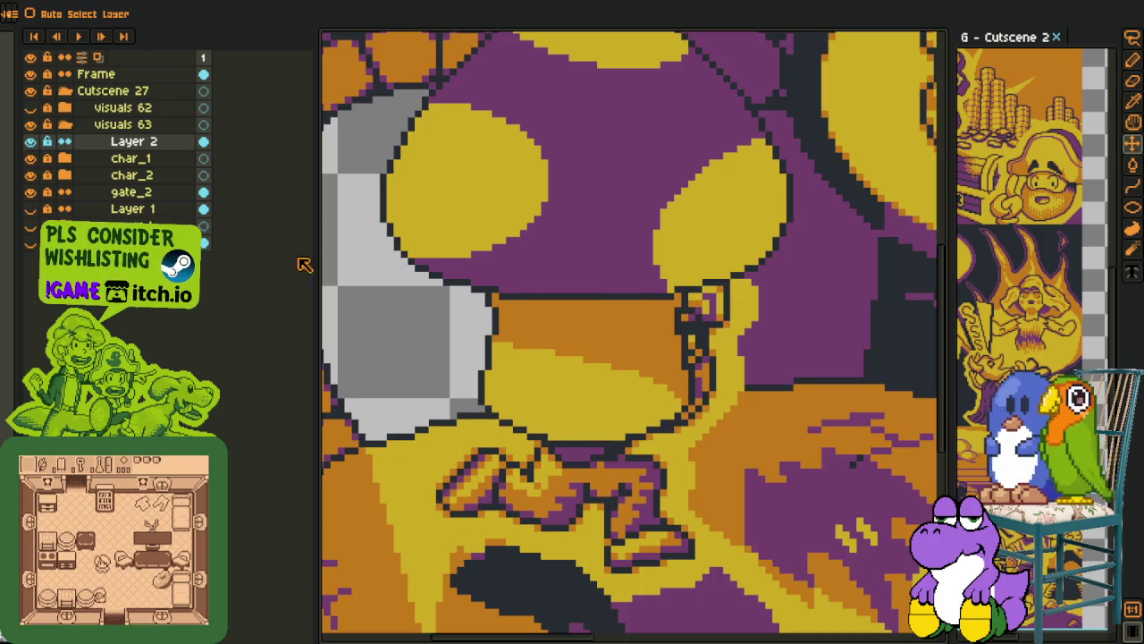
key(i)
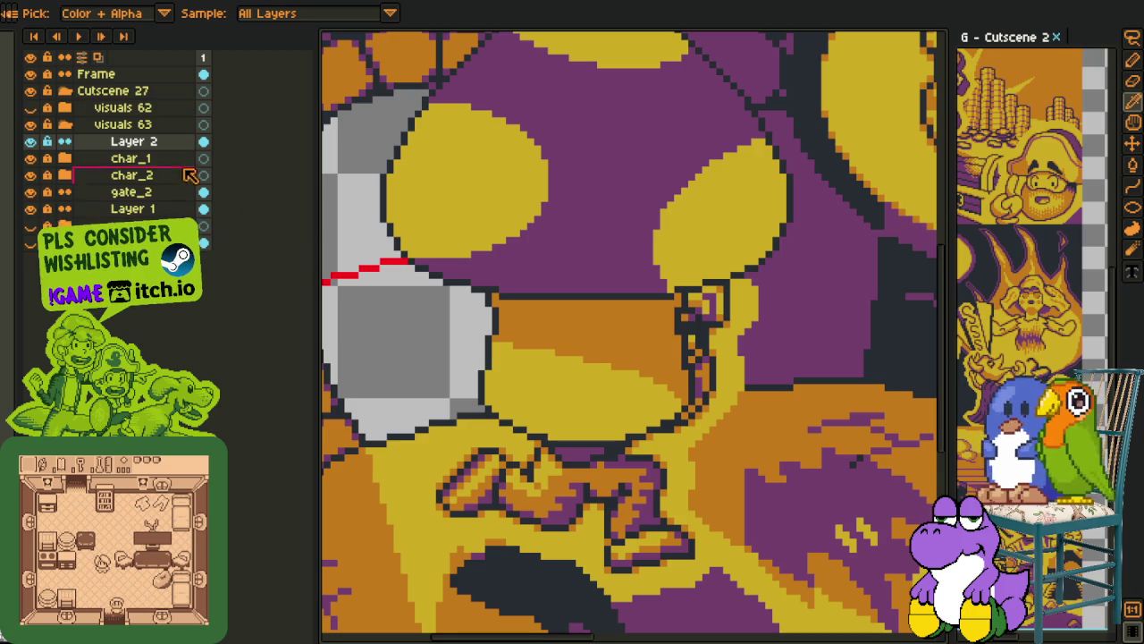
Move Layer 2 beneath gate_2 and select a rectangle over the gate area
drag(153, 158, 161, 207)
scroll(417, 230, down, 4)
scroll(514, 356, up, 3)
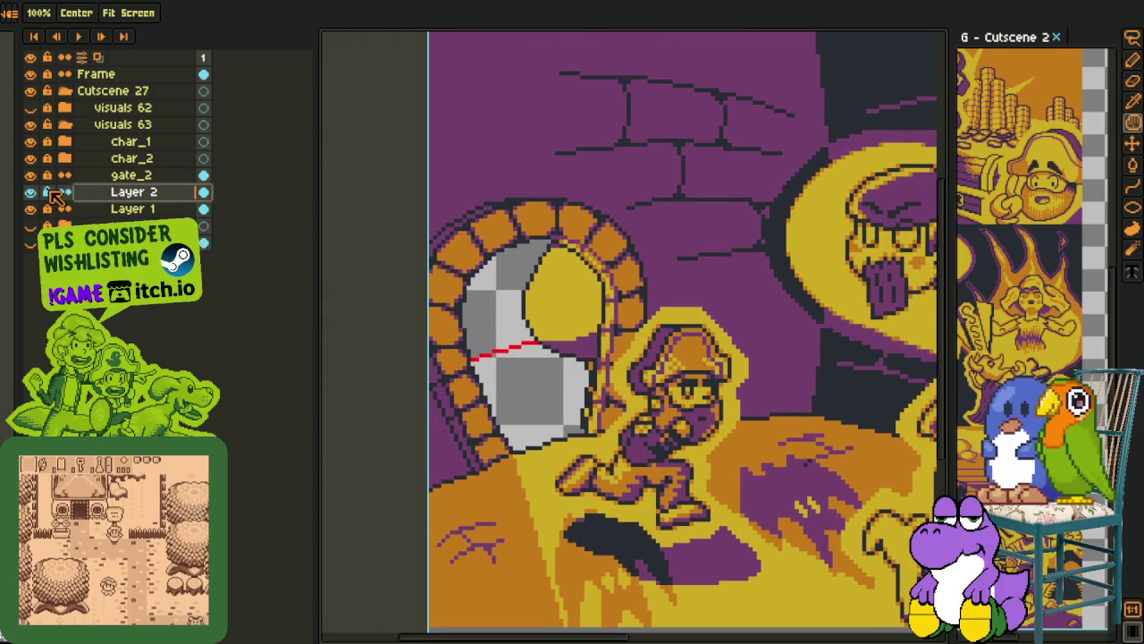
key(m)
drag(454, 140, 937, 558)
Undo the accidental gate move, clear the selection, and put Layer 2 back on top
mouse_move(650, 342)
mouse_down()
mouse_move(650, 378)
mouse_move(601, 374)
mouse_up()
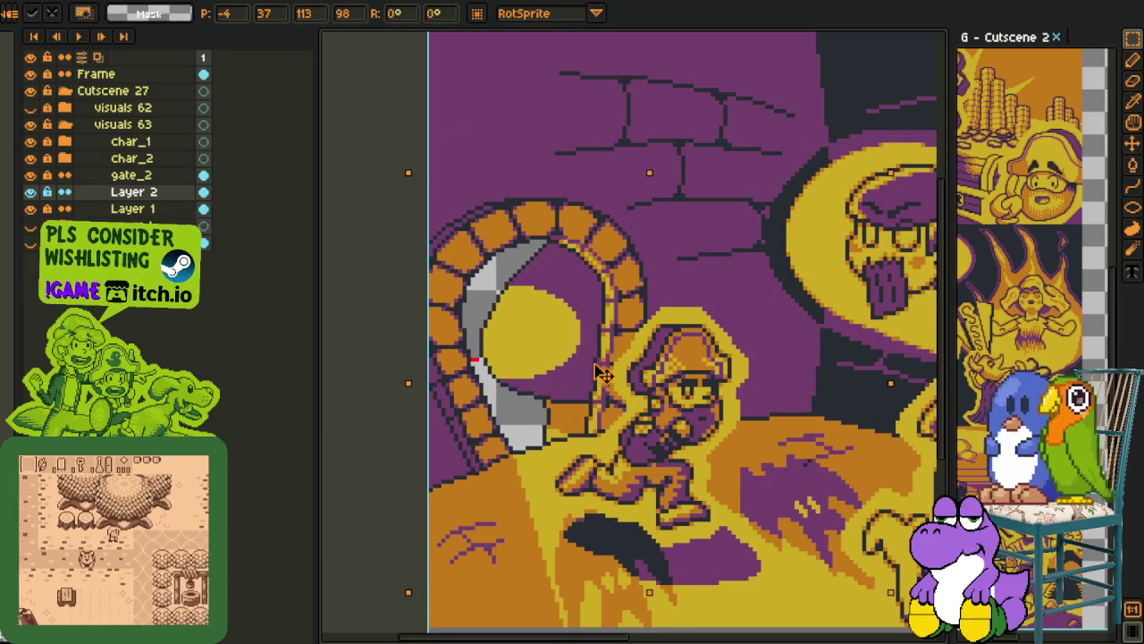
key(ctrl+z)
key(ctrl+z)
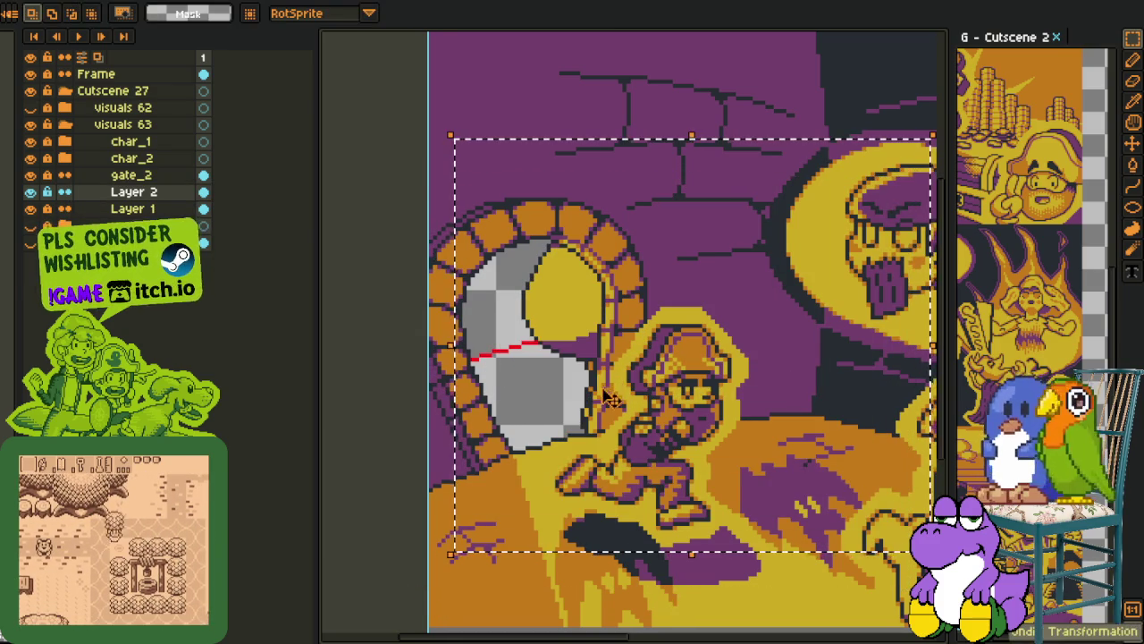
key(alt+Down)
key(ctrl+d)
mouse_move(148, 210)
mouse_down()
mouse_move(157, 143)
mouse_move(129, 196)
mouse_move(145, 143)
mouse_up()
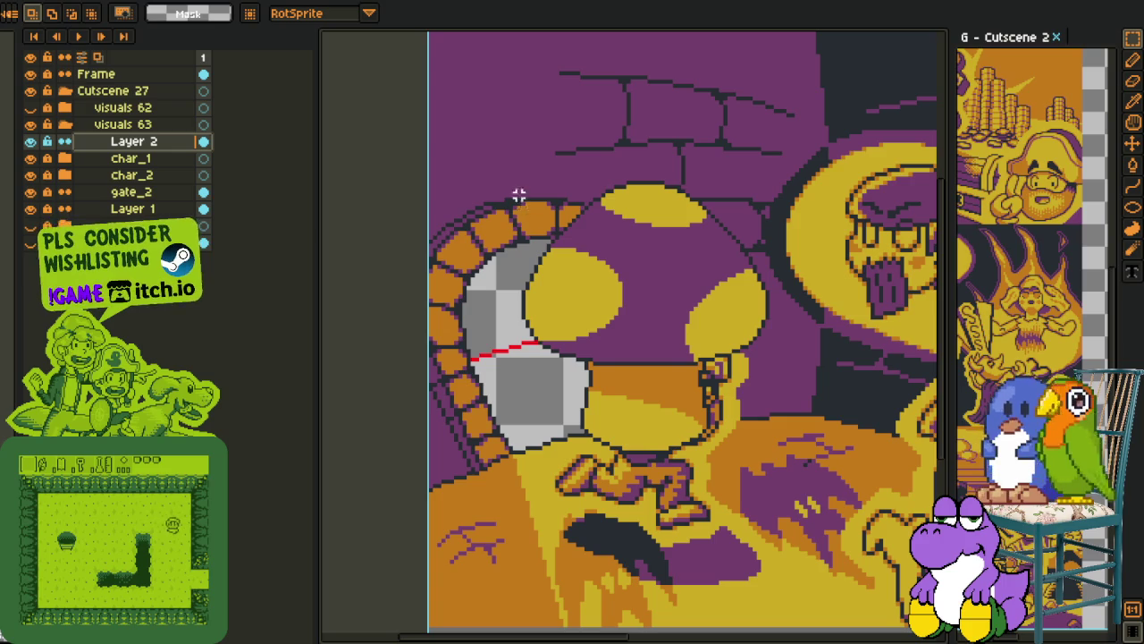
Select the mushroom and move it up and to the left
drag(519, 158, 758, 452)
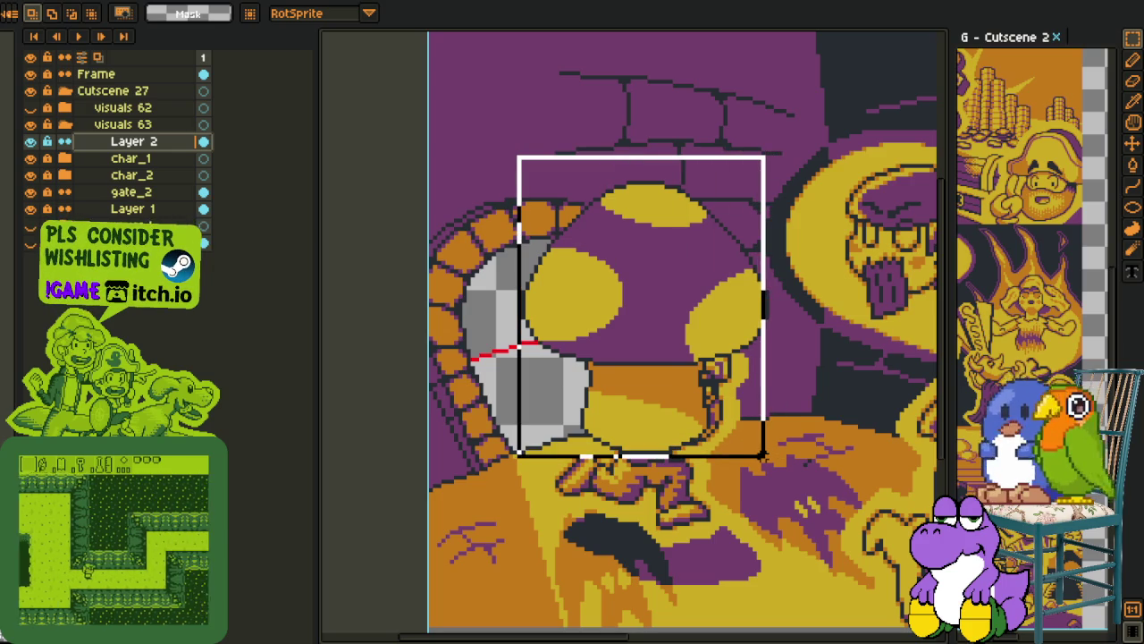
mouse_move(758, 451)
mouse_down()
mouse_move(772, 456)
mouse_move(524, 179)
mouse_move(611, 295)
mouse_up()
click(776, 456)
click(526, 182)
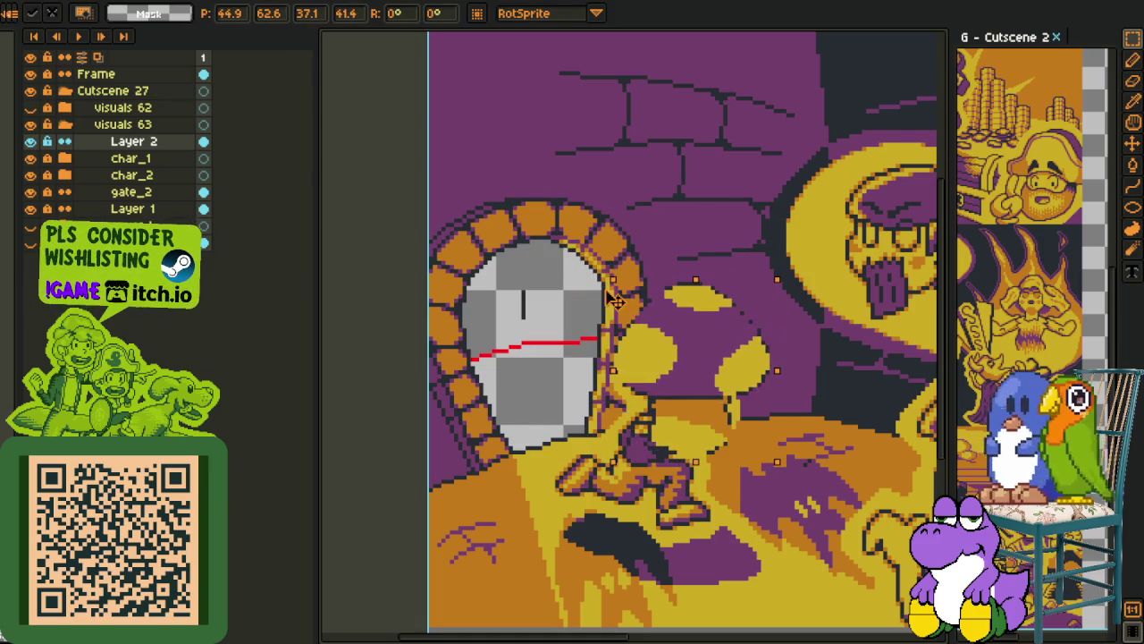
drag(752, 401, 677, 379)
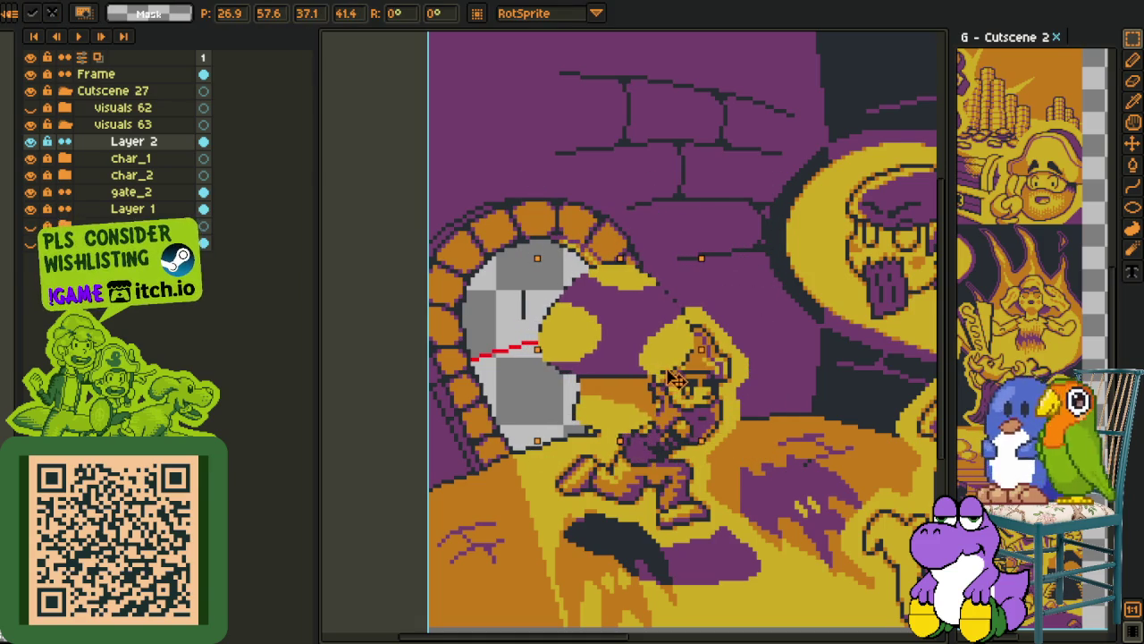
click(625, 173)
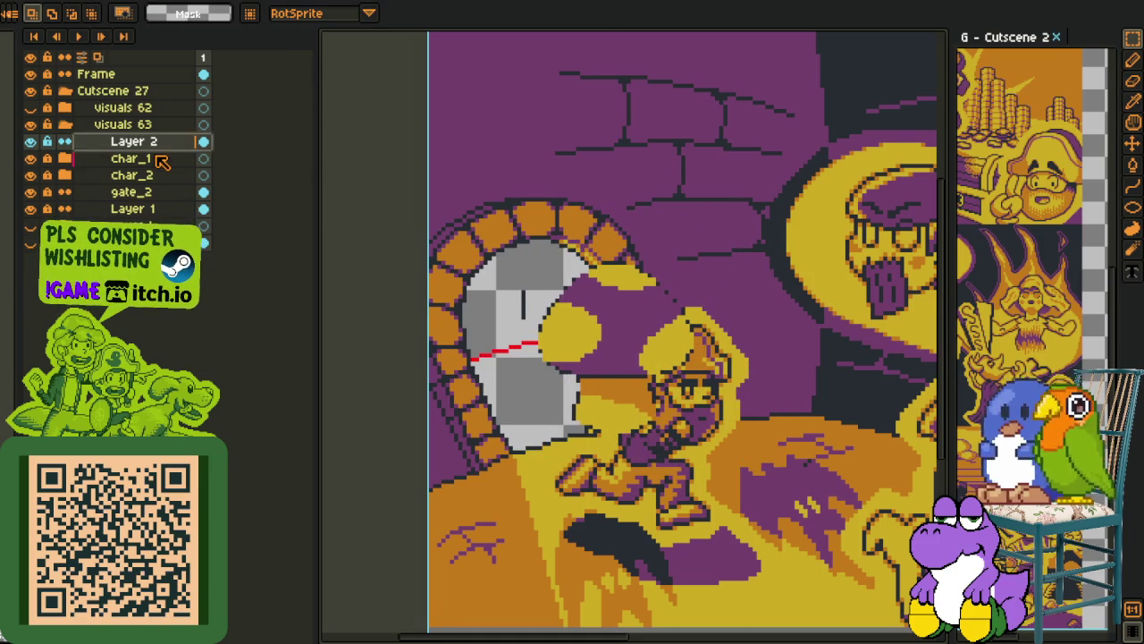
Put Layer 2 beneath gate_2, set the mushroom showing through the gate, and hide the other layers
drag(160, 160, 169, 210)
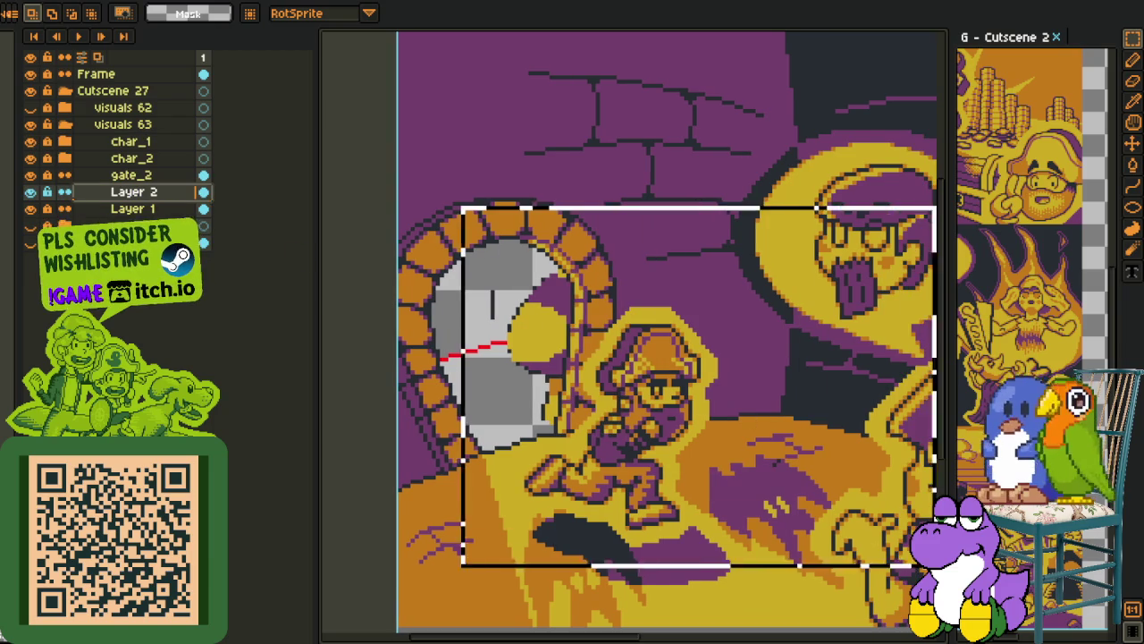
drag(563, 357, 581, 379)
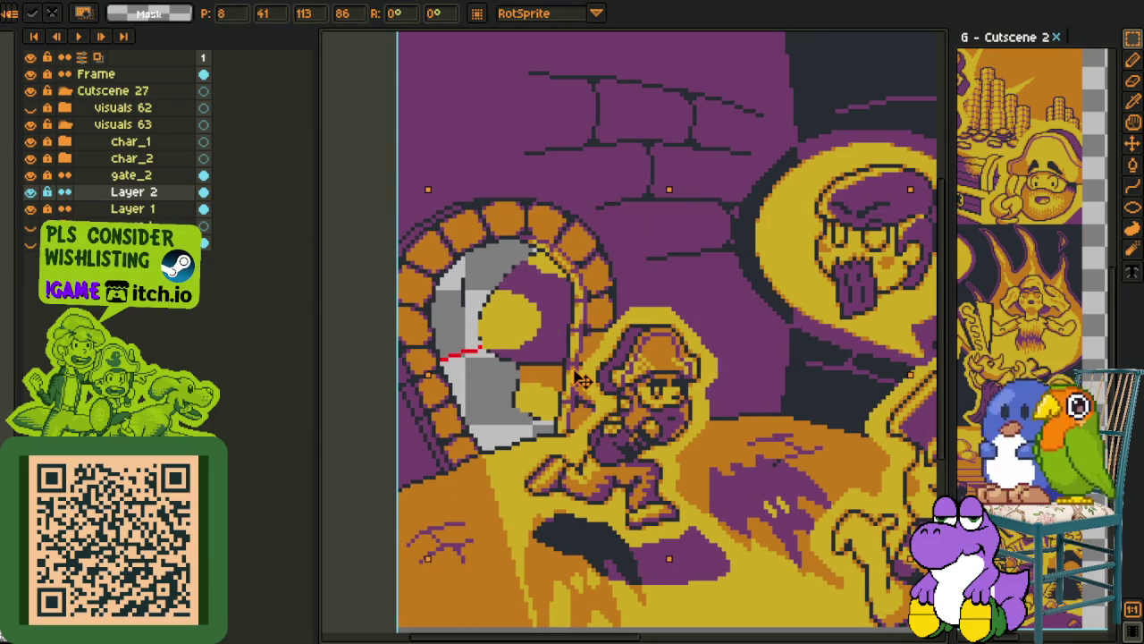
key(Return)
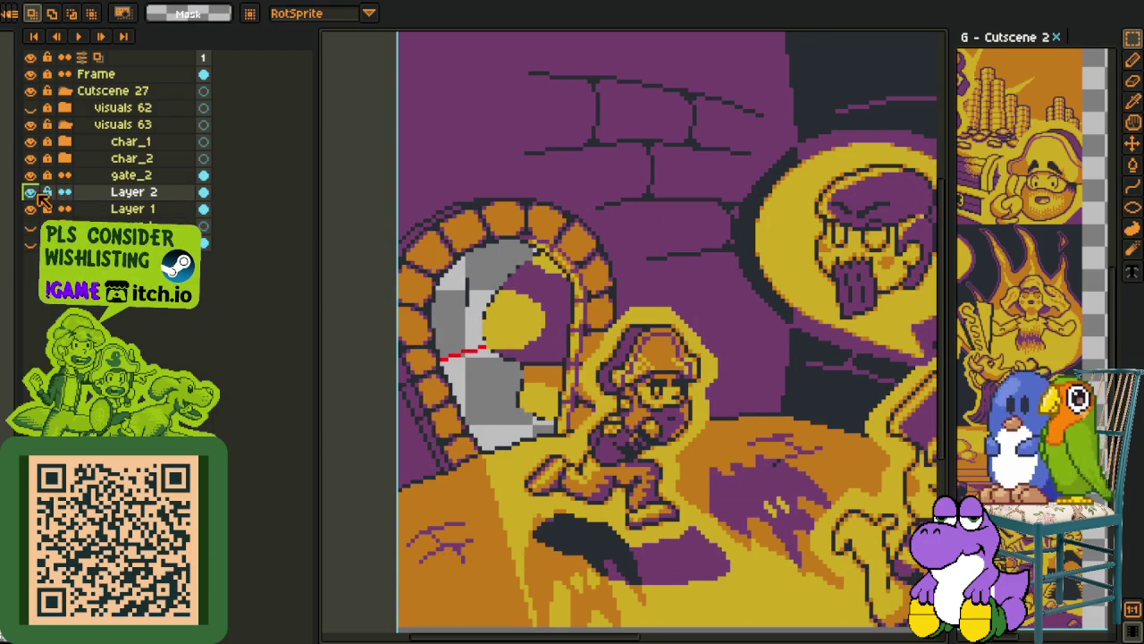
drag(31, 175, 31, 142)
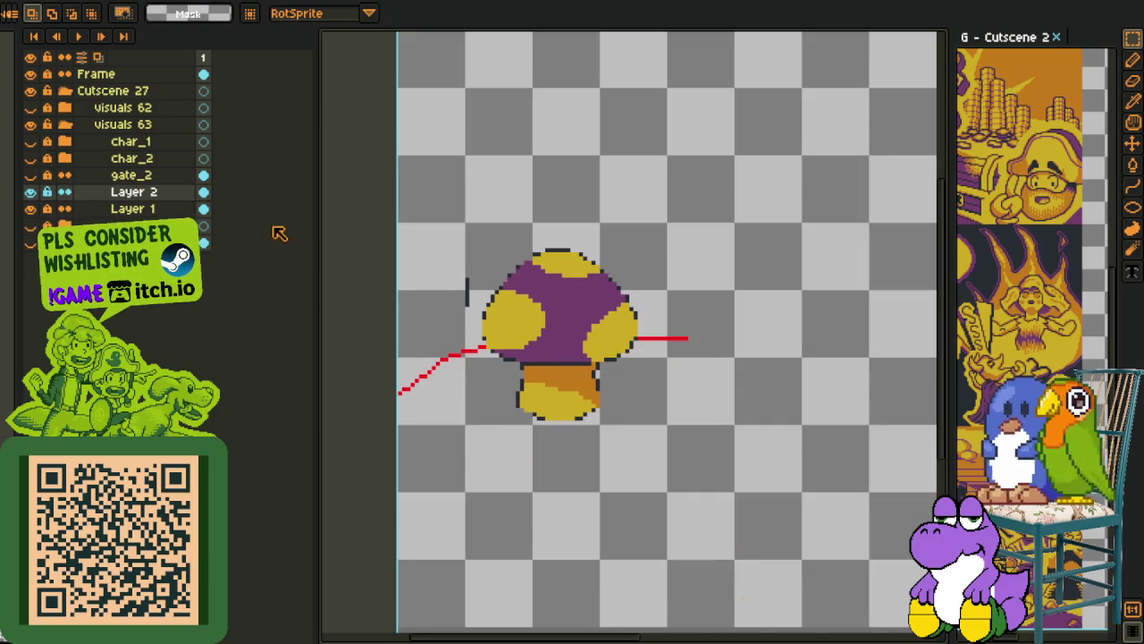
Add a new empty layer above Layer 2
scroll(533, 304, up, 2)
key(e)
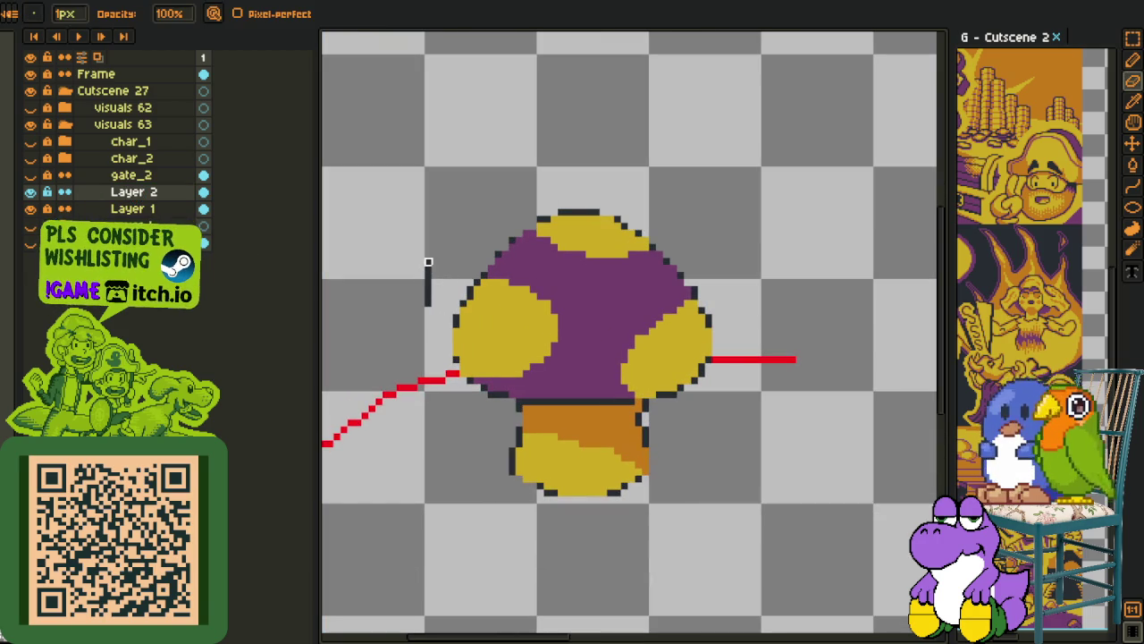
key(i)
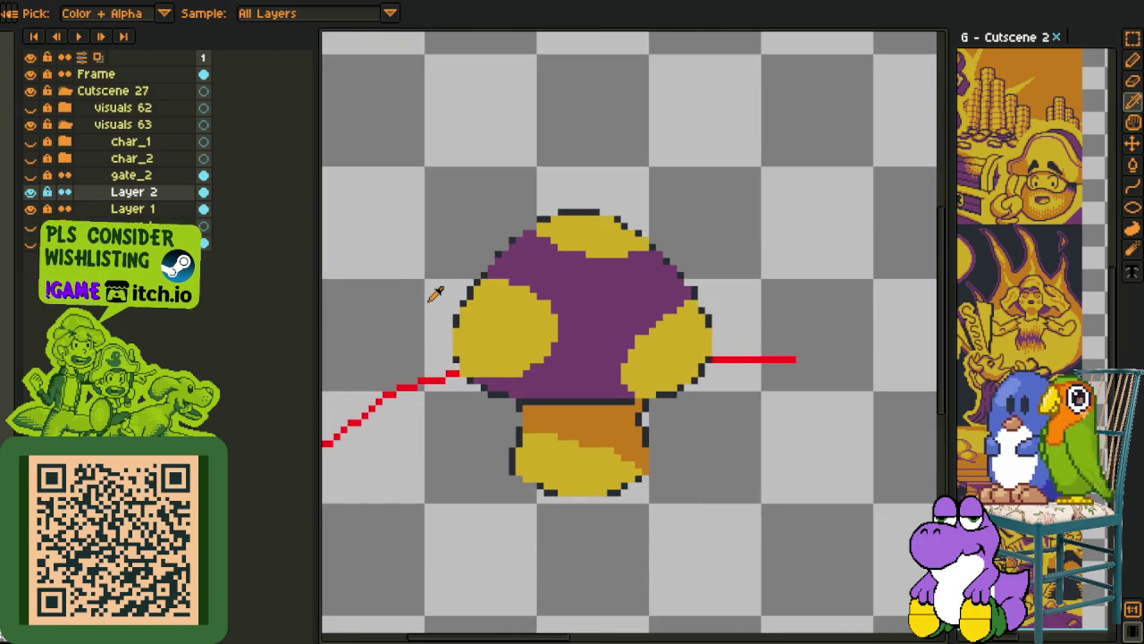
scroll(450, 322, up, 2)
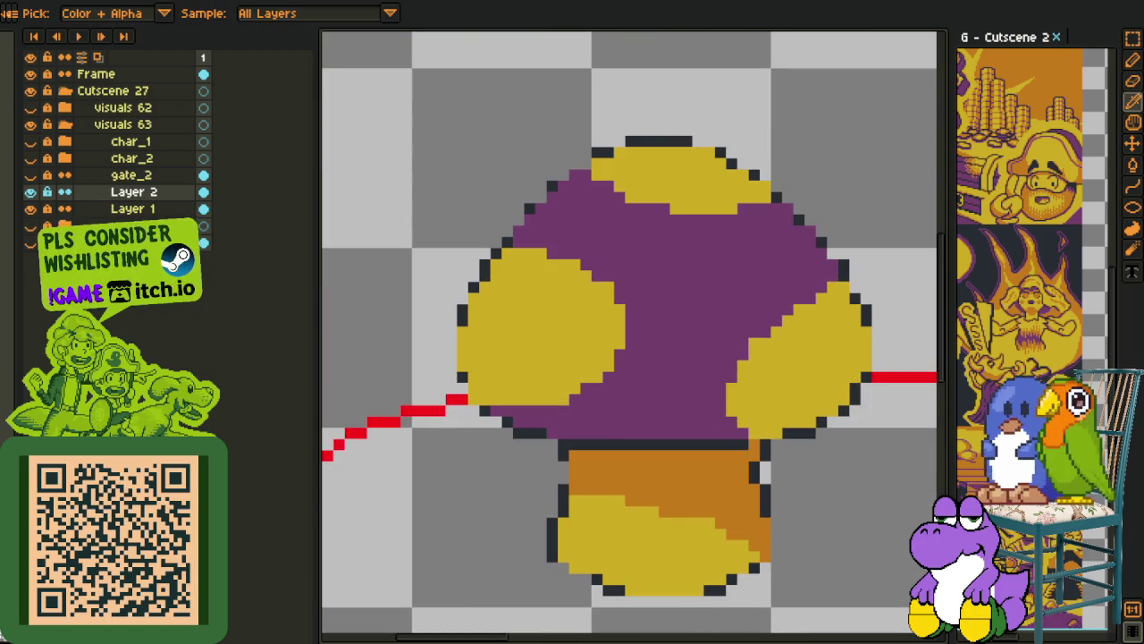
right_click(115, 205)
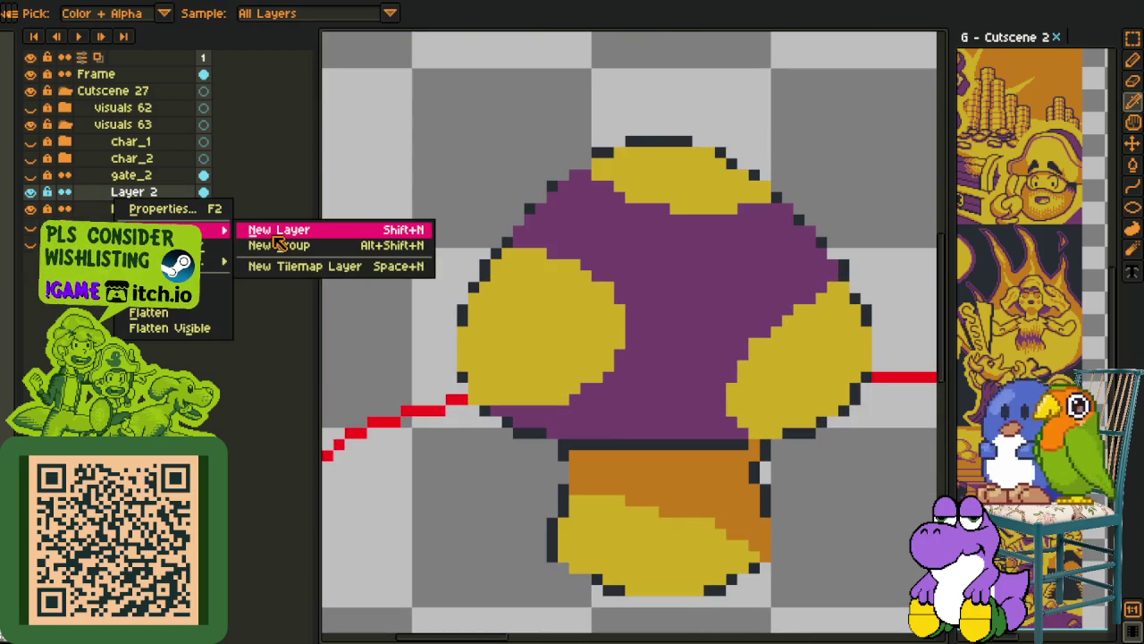
mouse_move(166, 230)
click(277, 227)
Draw a red ellipse around the left yellow spot and delete its upper arc
key(b)
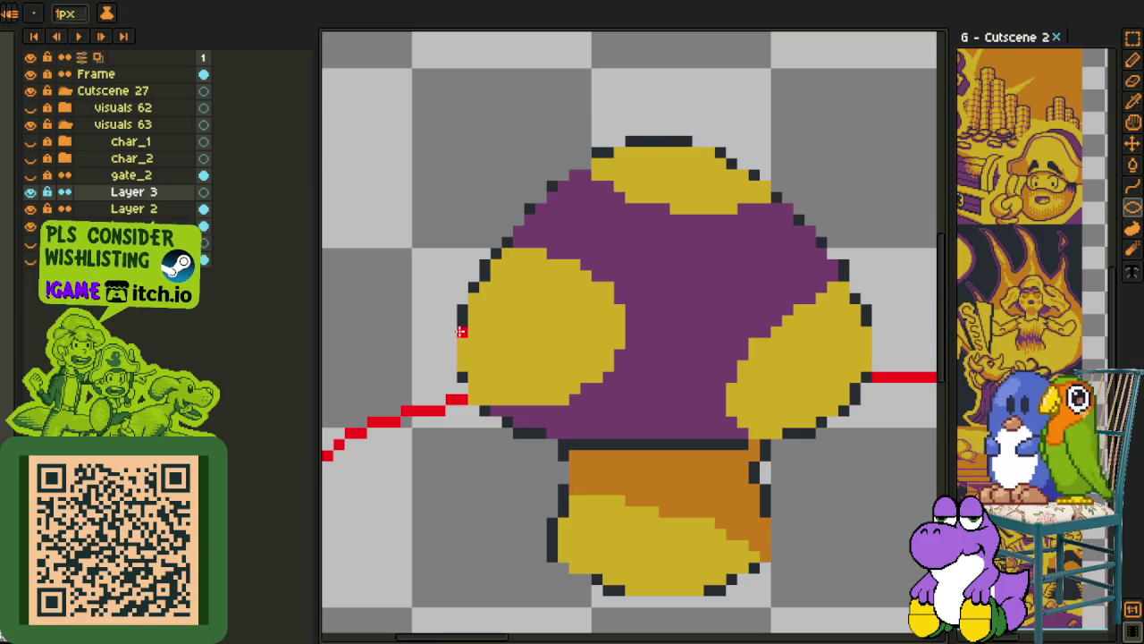
scroll(463, 330, up, 2)
scroll(429, 322, down, 2)
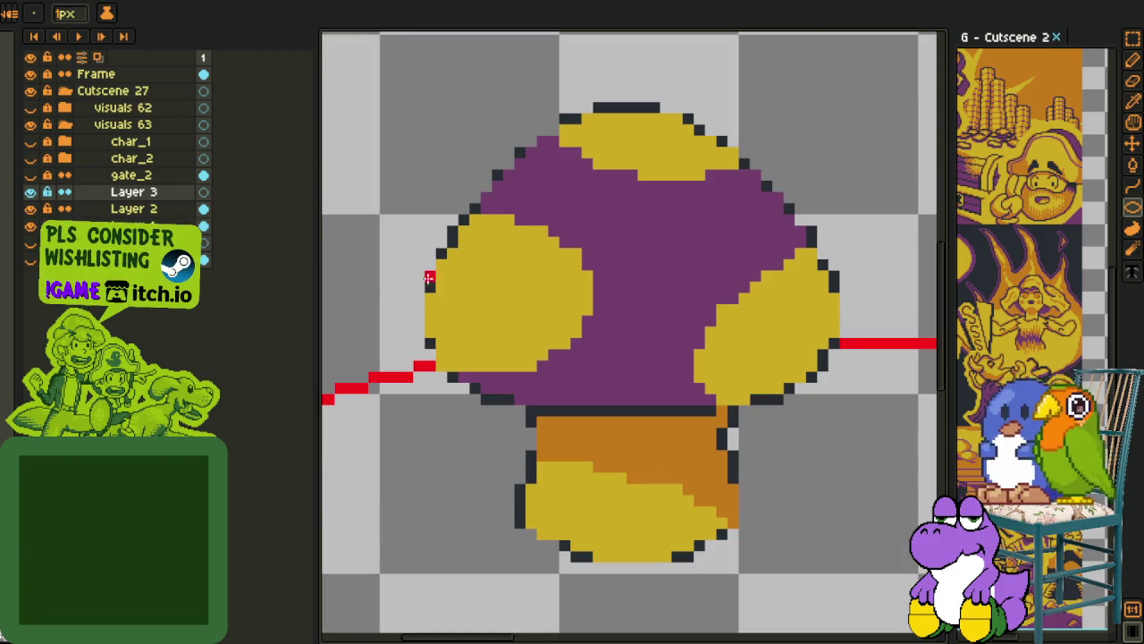
key(ctrl+z)
drag(419, 275, 635, 405)
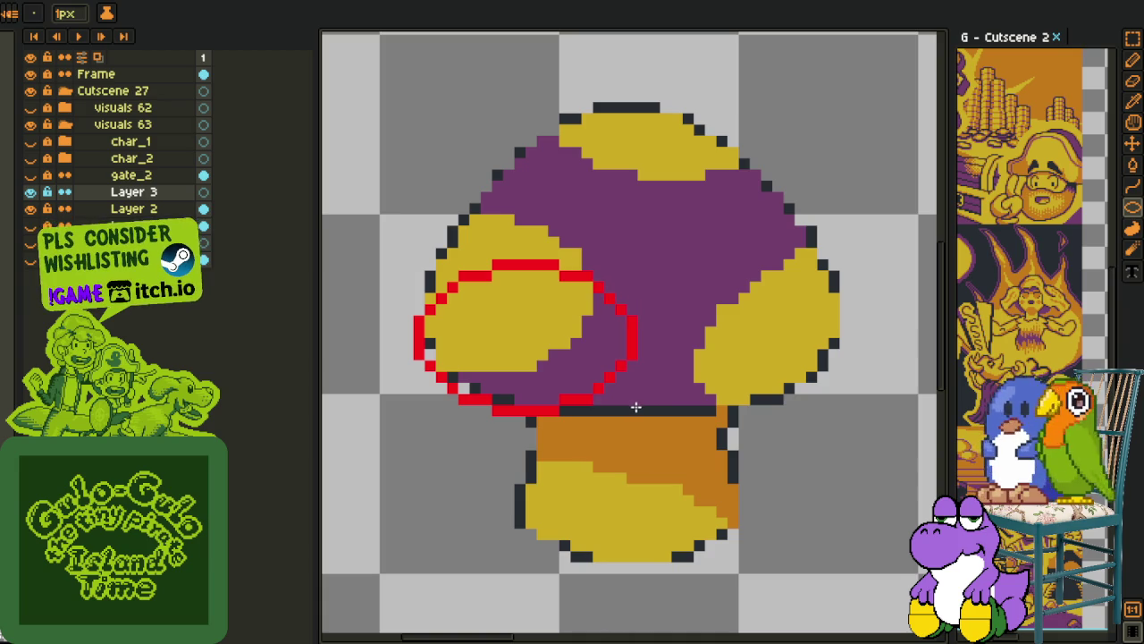
key(r)
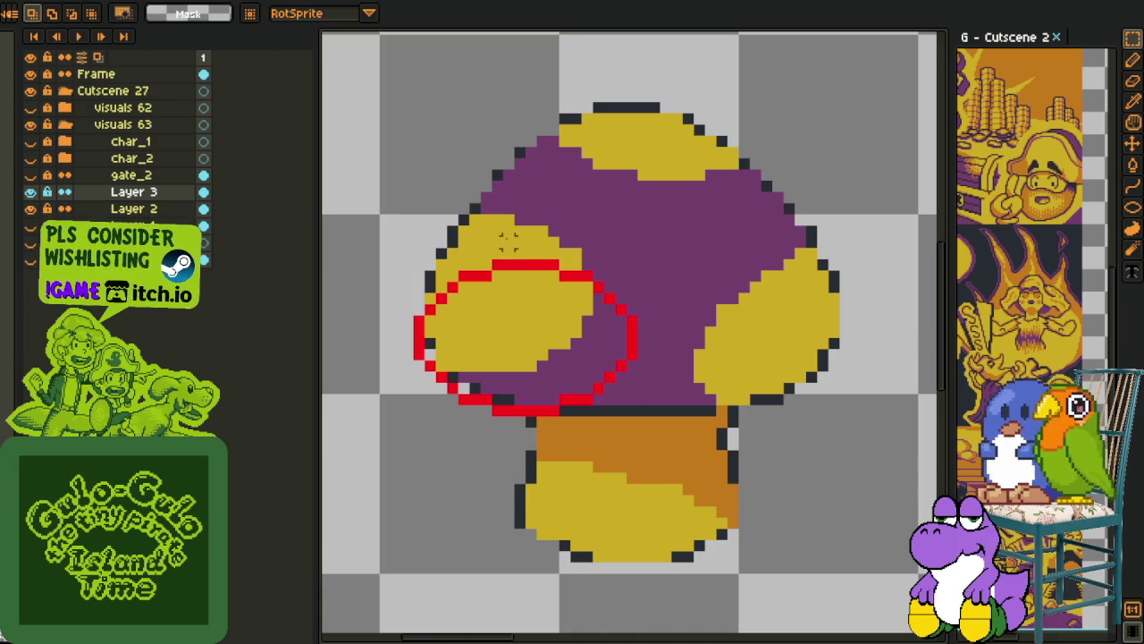
drag(504, 239, 666, 401)
key(Delete)
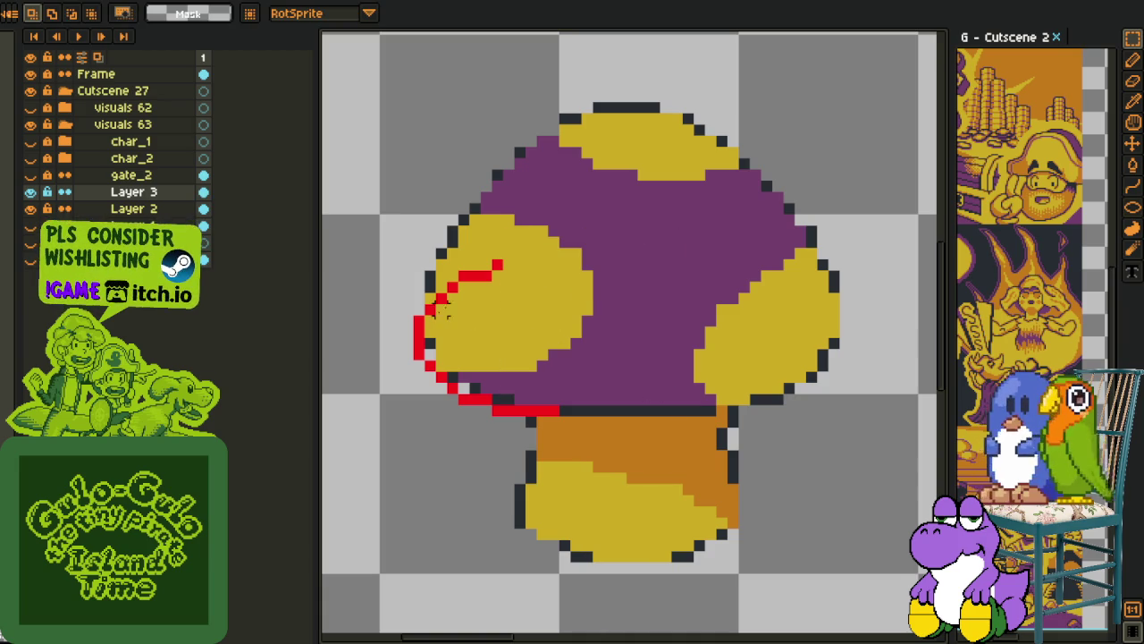
drag(421, 209, 554, 319)
key(Delete)
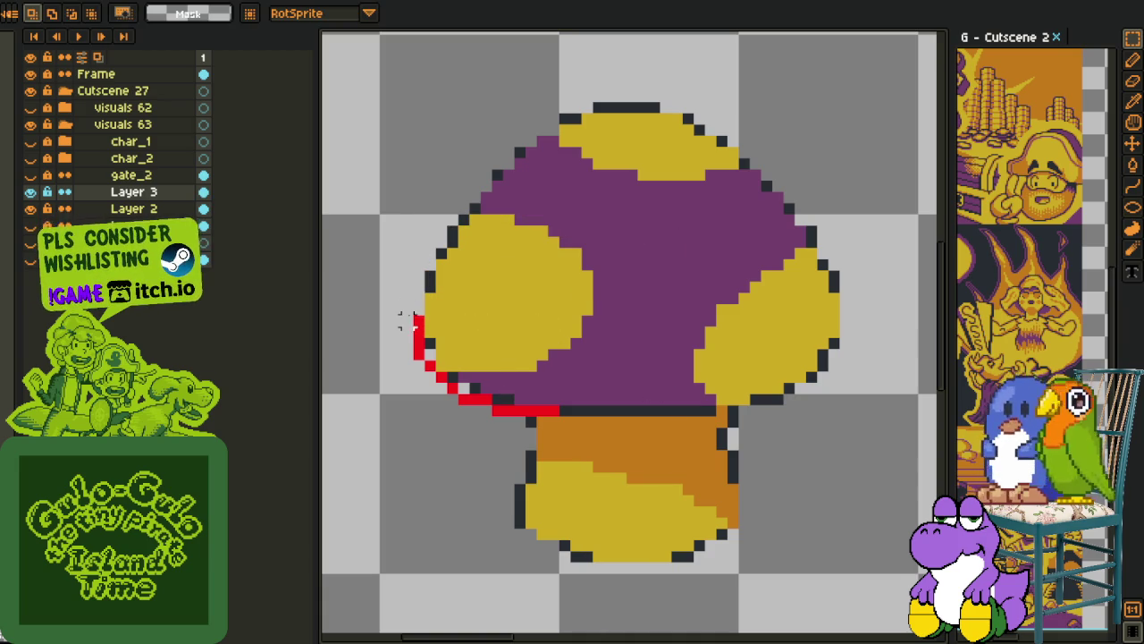
Trace a clean red rim up the cap's left edge, fixing stray and missing pixels
key(i)
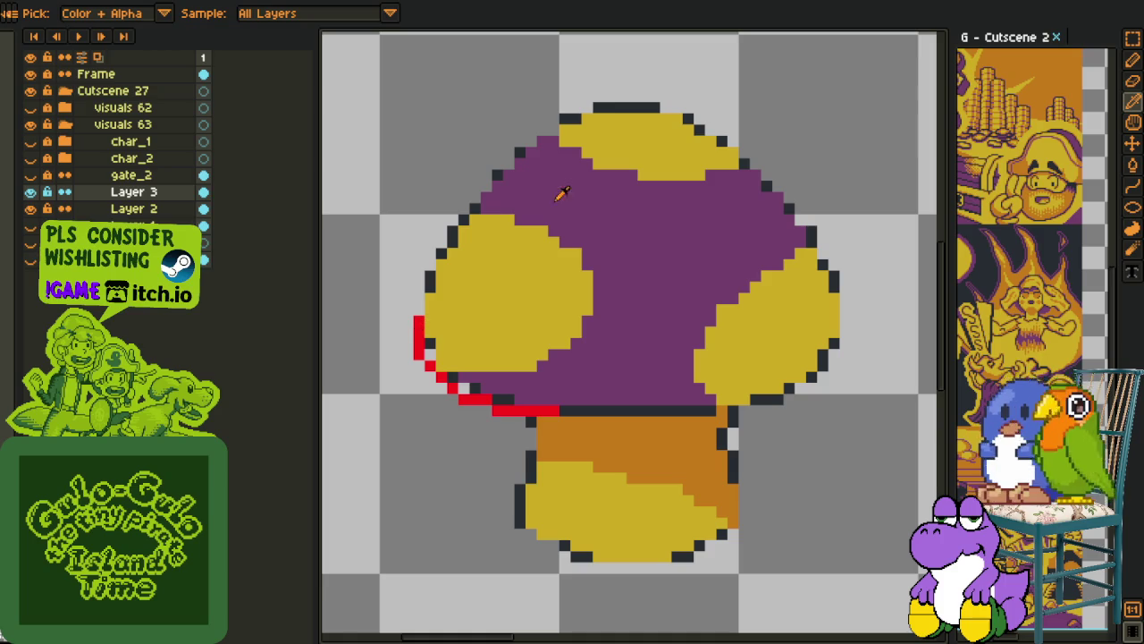
key(u)
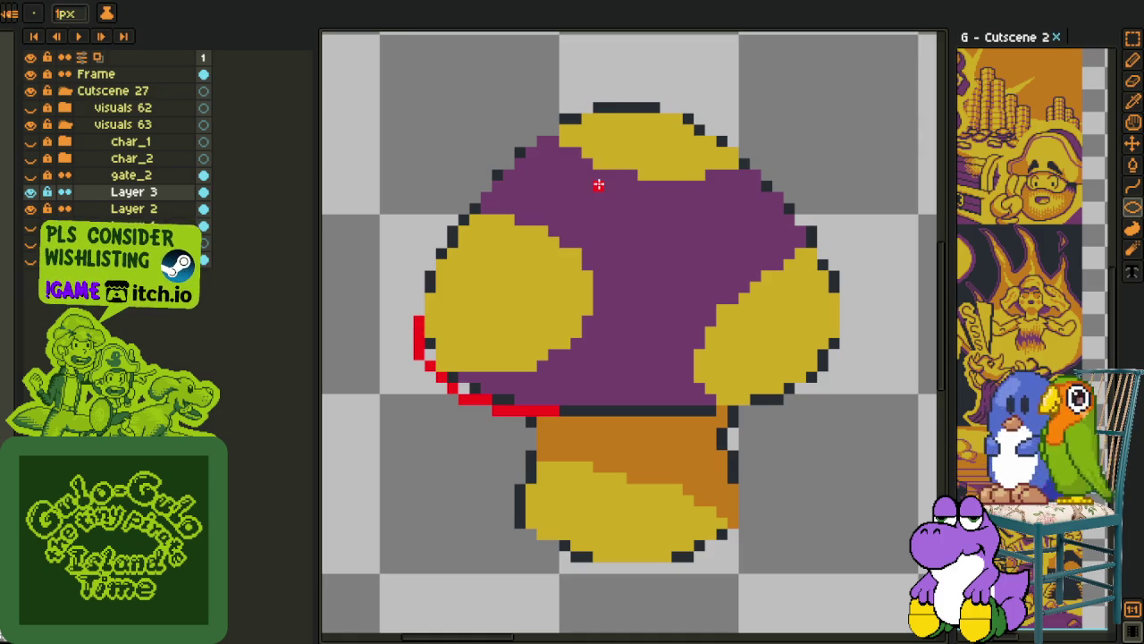
scroll(428, 301, up, 1)
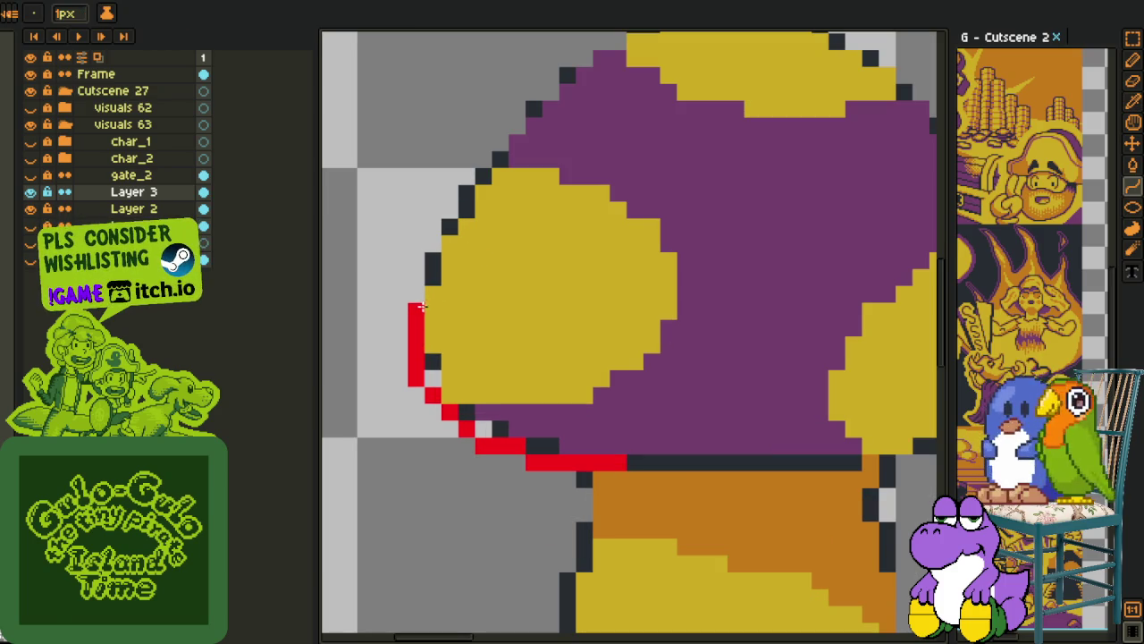
drag(438, 277, 416, 295)
key(ctrl+z)
key(ctrl+y)
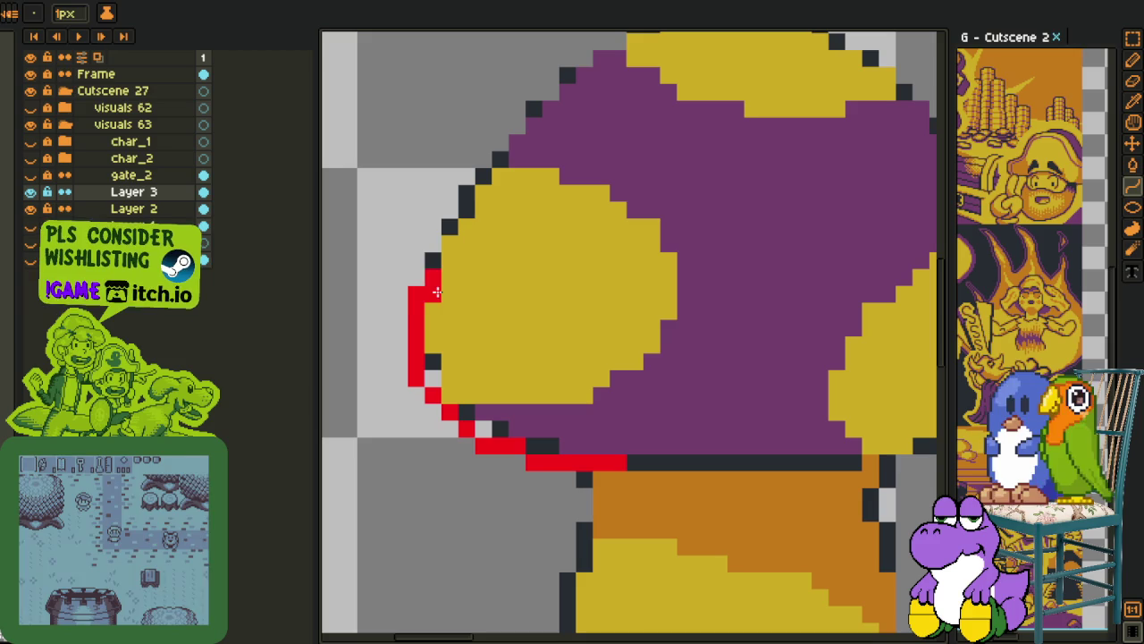
drag(433, 261, 418, 301)
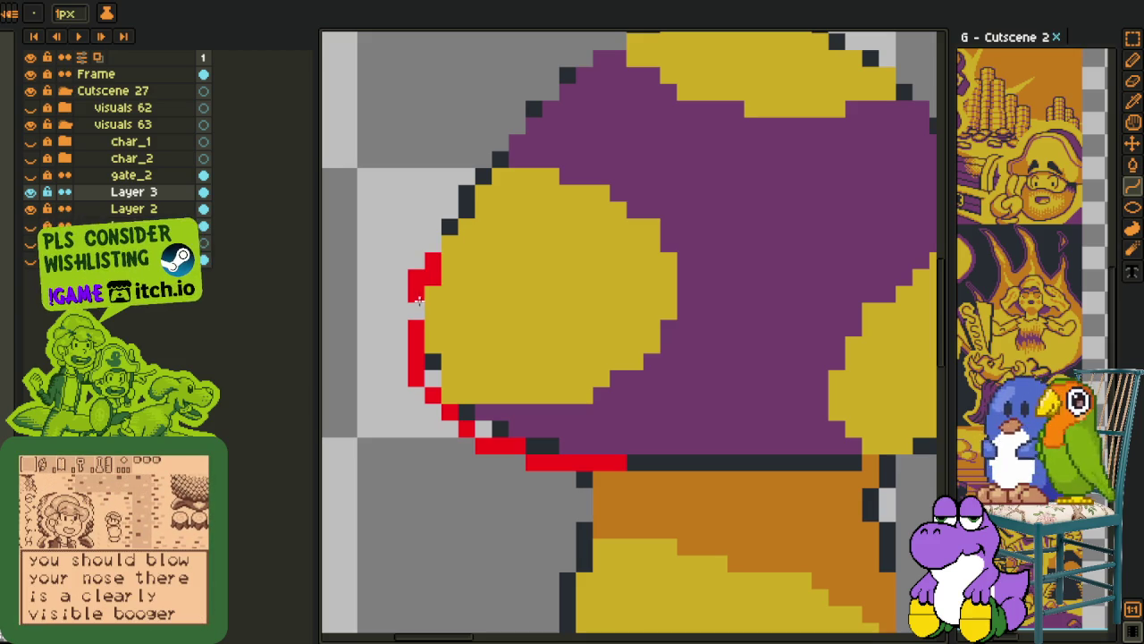
key(e)
click(416, 278)
key(b)
drag(416, 293, 419, 305)
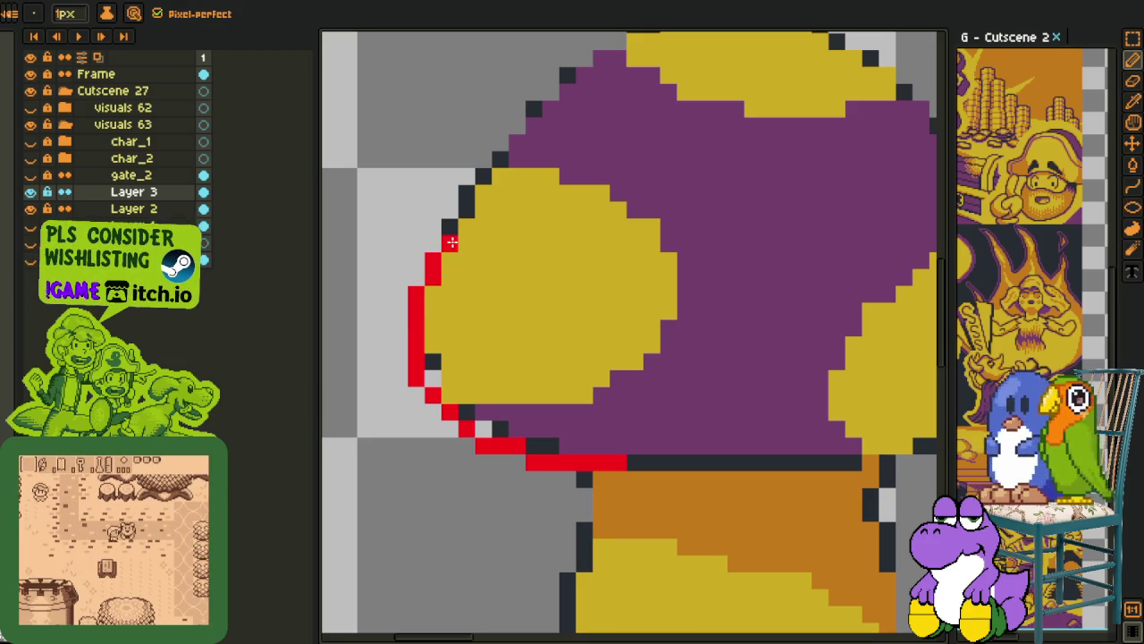
drag(450, 226, 429, 291)
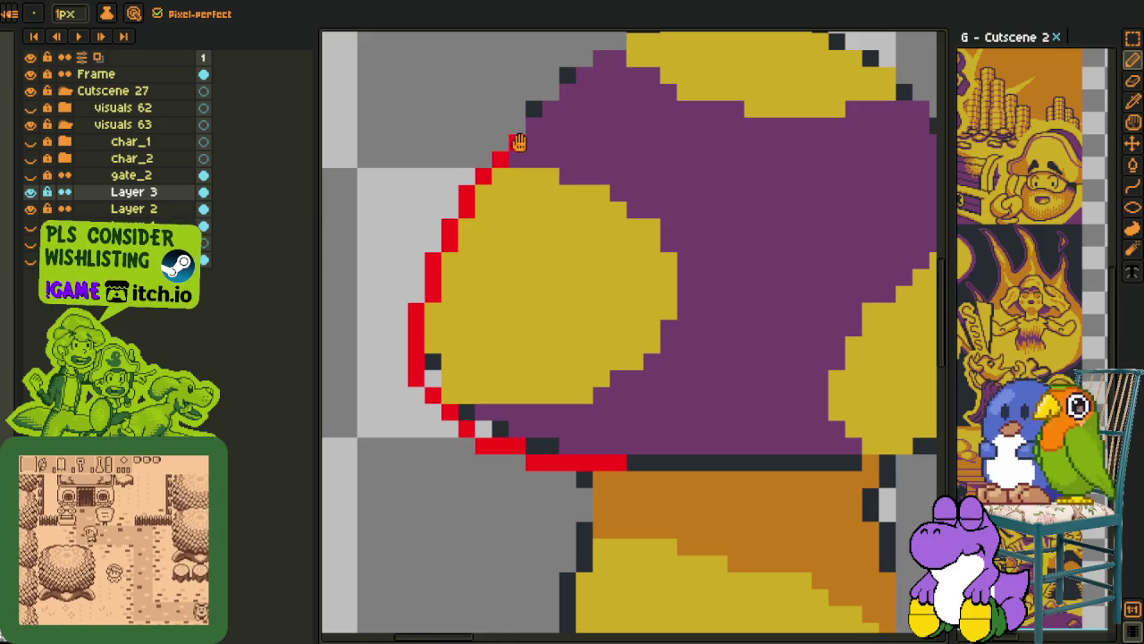
Copy the red cap outline, flip it horizontally, and fit it onto the cap's right side
drag(517, 146, 381, 323)
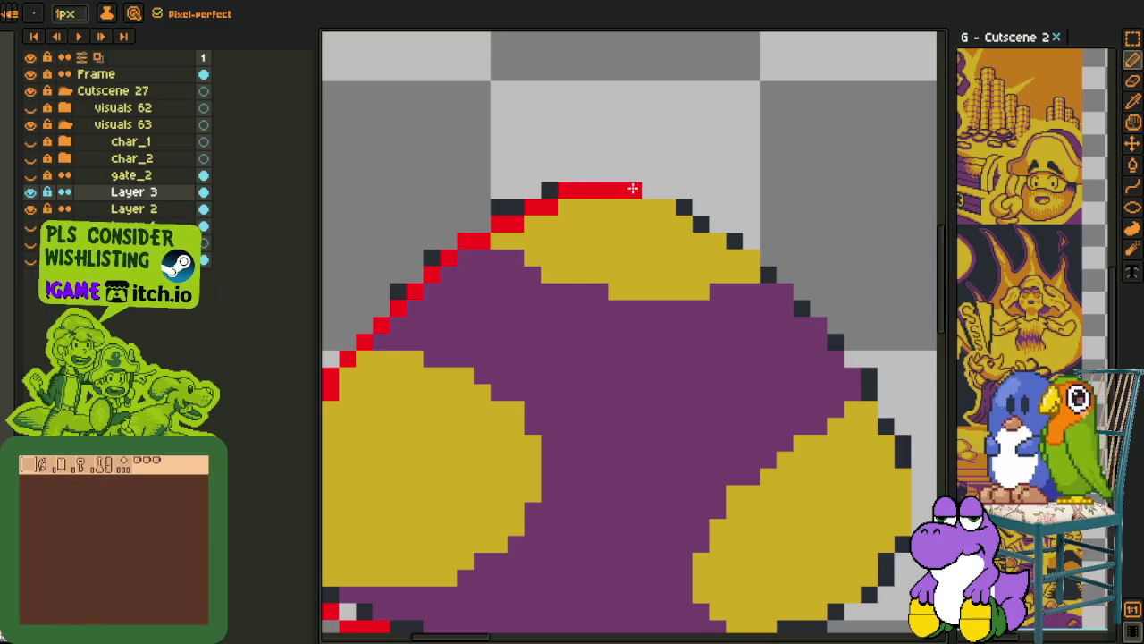
scroll(633, 189, down, 3)
key(m)
drag(424, 123, 845, 479)
key(ctrl+c)
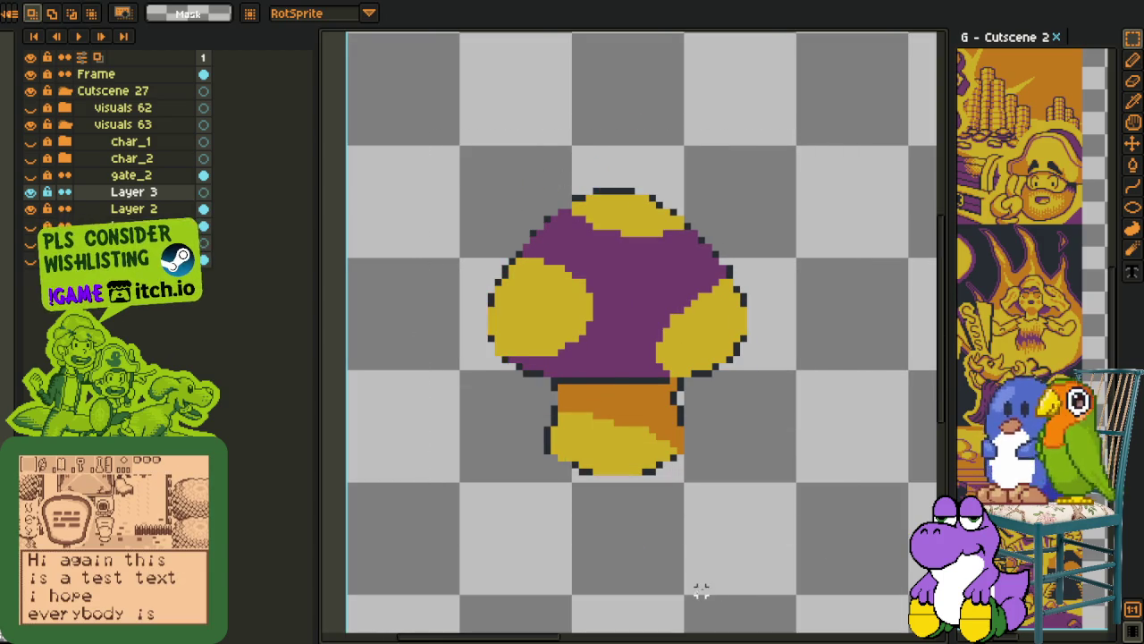
key(ctrl+v)
key(shift+h)
key(Left)
key(Left)
key(Left)
key(Left)
key(Up)
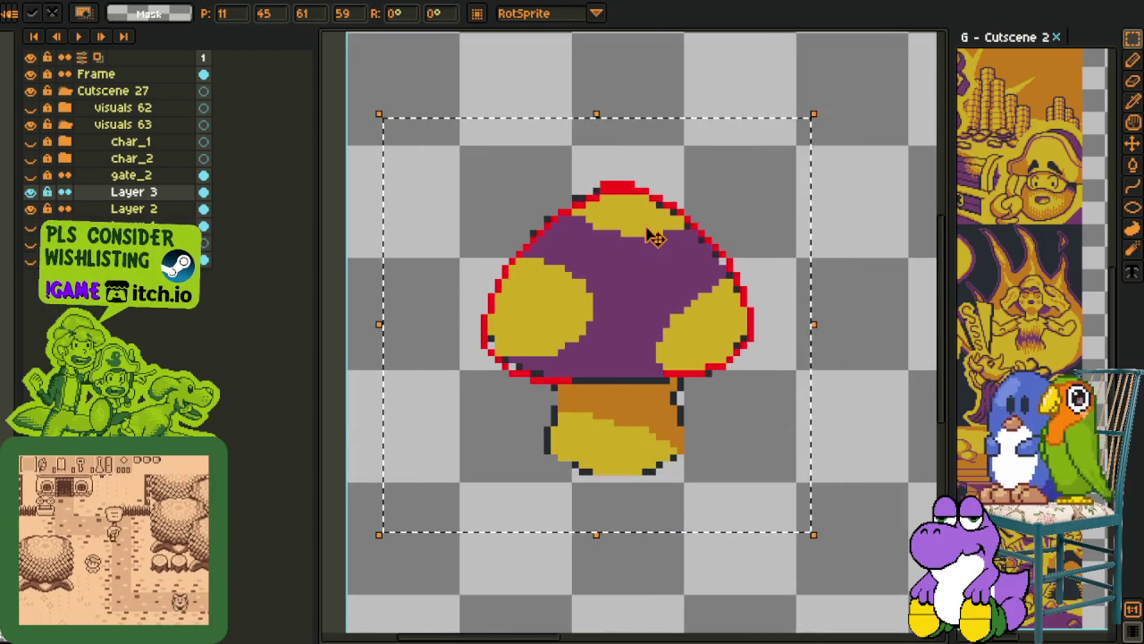
key(Up)
key(Down)
key(Down)
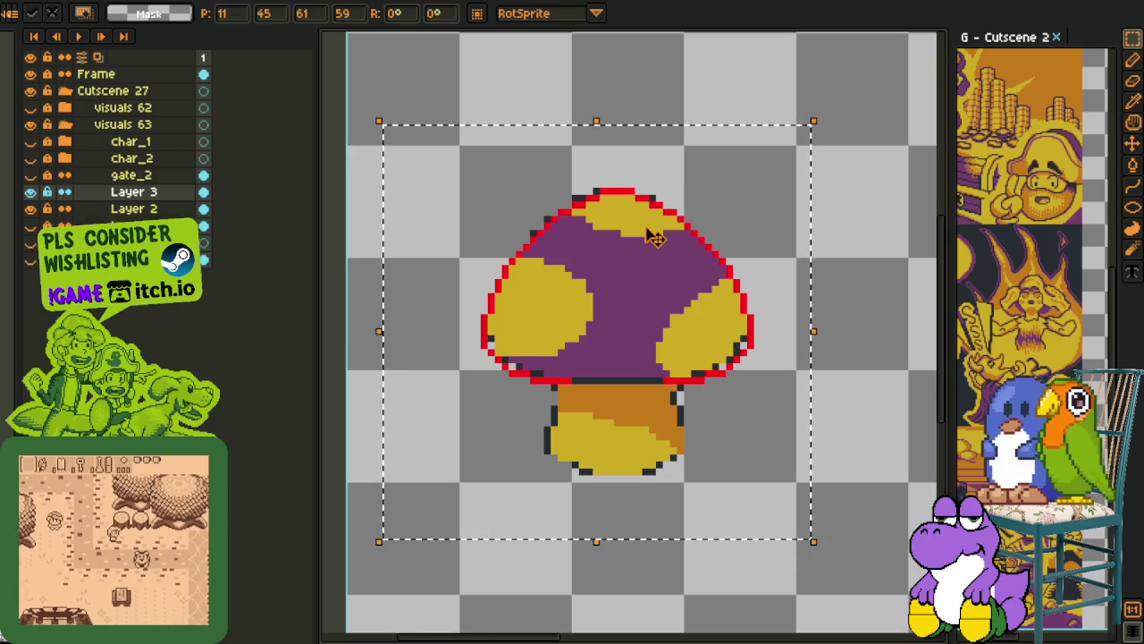
key(Return)
Draw a red line along the cap's underside and erase the extra outline pixels
key(b)
scroll(572, 376, up, 3)
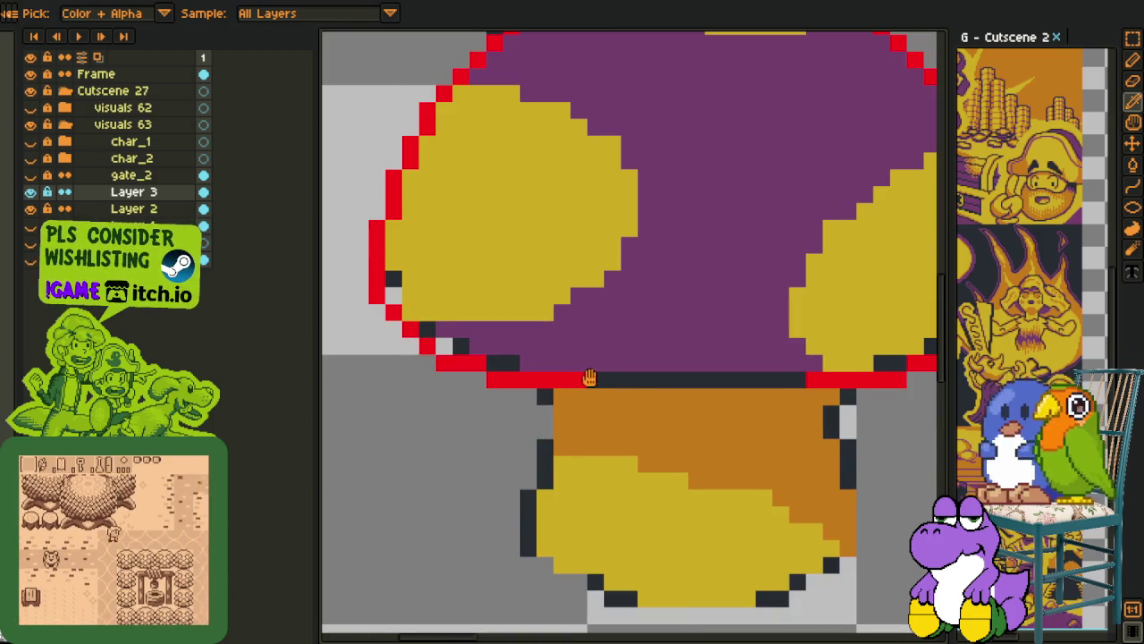
scroll(536, 376, down, 1)
click(490, 372)
key(l)
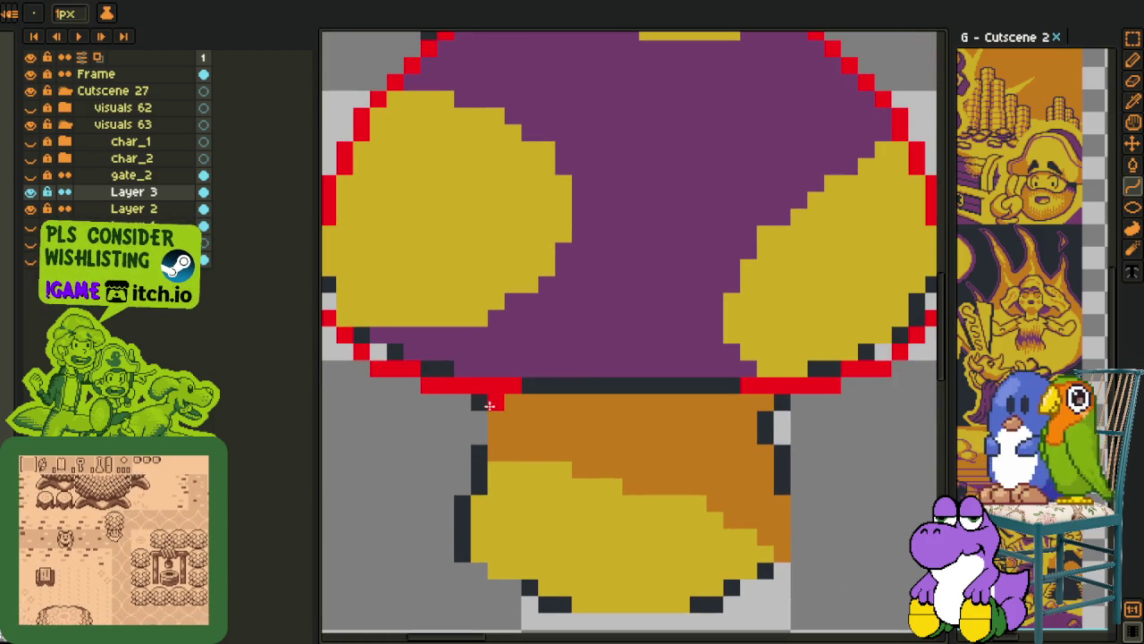
drag(491, 403, 757, 403)
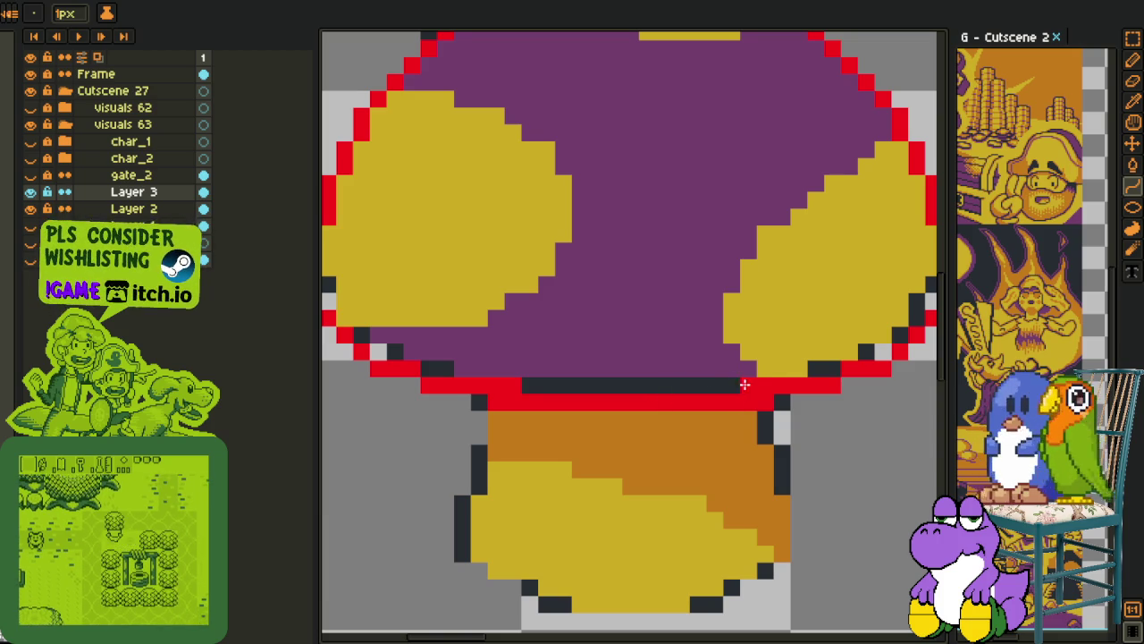
key(e)
drag(749, 386, 479, 385)
scroll(497, 384, down, 1)
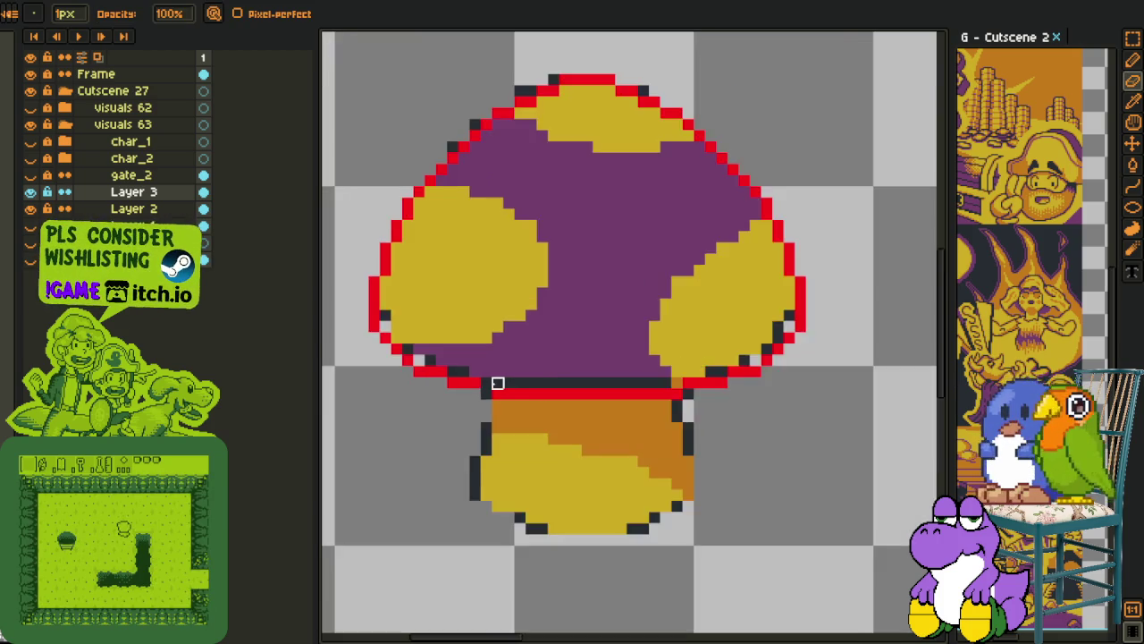
scroll(482, 384, up, 2)
Paint the stem's left, side and bottom outline red
key(i)
key(b)
scroll(484, 382, down, 2)
key(i)
scroll(483, 366, up, 1)
scroll(479, 353, up, 1)
scroll(476, 338, up, 1)
key(b)
scroll(476, 339, up, 1)
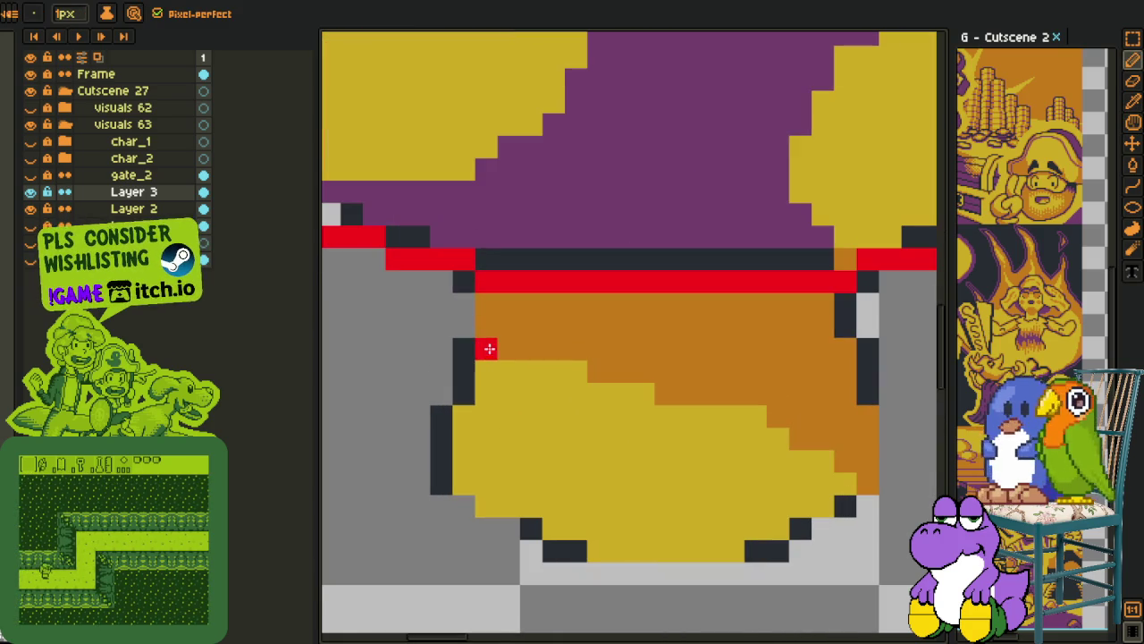
drag(475, 351, 466, 390)
mouse_move(444, 433)
mouse_down()
mouse_move(463, 506)
mouse_move(485, 529)
mouse_move(701, 571)
mouse_up()
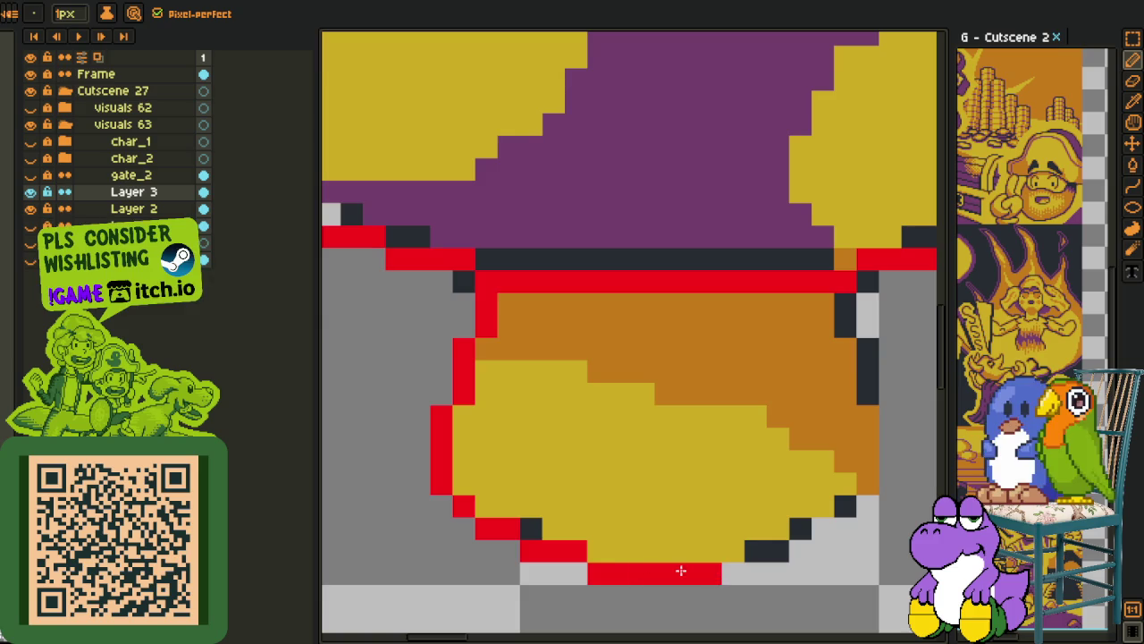
Select the stem and squeeze it narrower from the right side
scroll(668, 554, down, 3)
scroll(738, 427, down, 1)
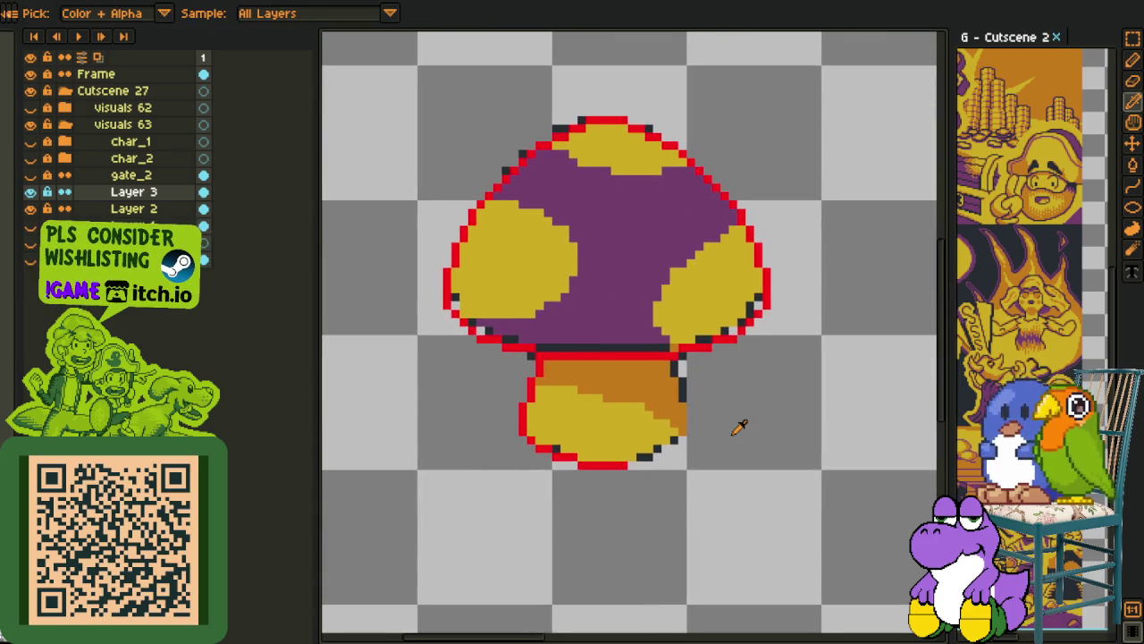
scroll(574, 362, down, 2)
scroll(534, 365, up, 1)
drag(470, 346, 863, 605)
mouse_move(885, 458)
mouse_down()
mouse_move(805, 506)
mouse_move(771, 501)
mouse_up()
key(Return)
scroll(685, 256, down, 2)
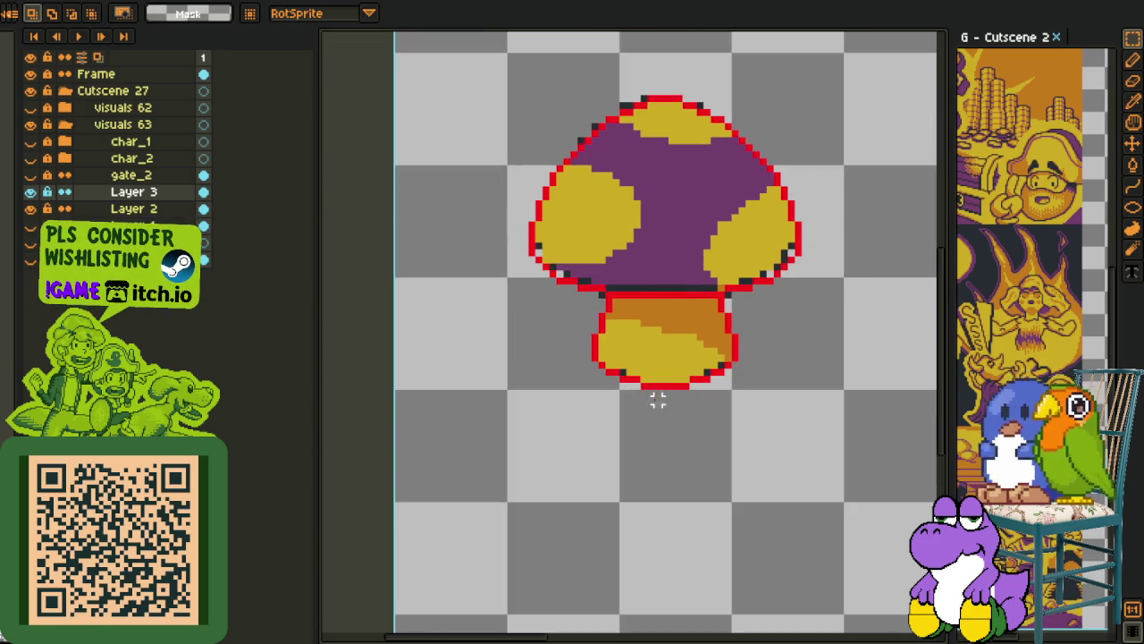
key(i)
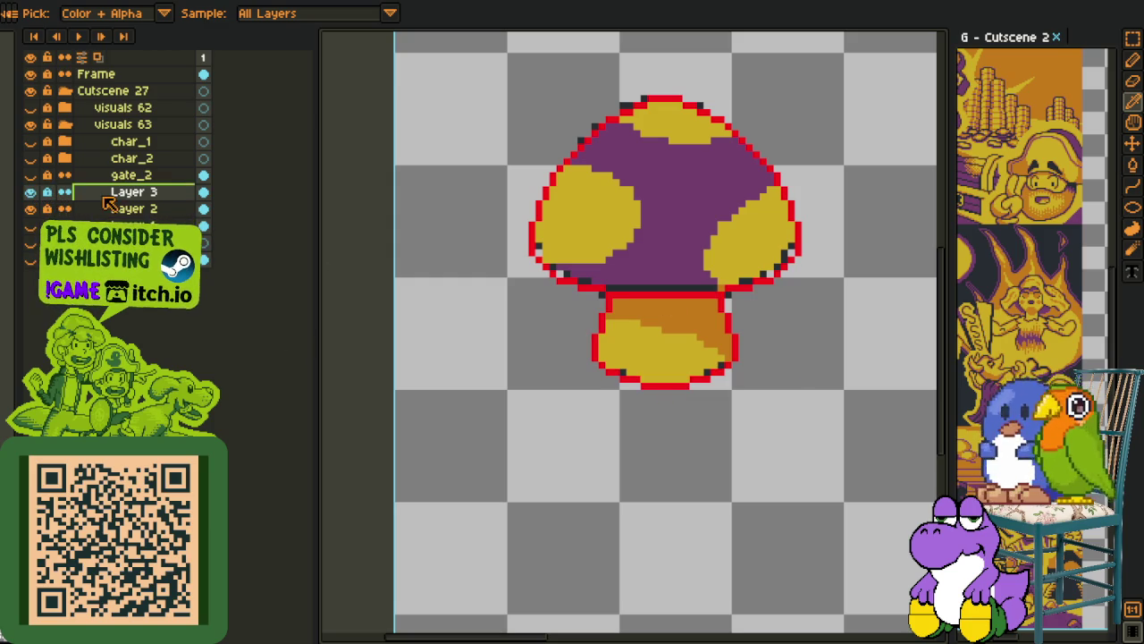
Add a new layer above Layer 3 and zoom in on the mushroom
right_click(150, 197)
click(268, 227)
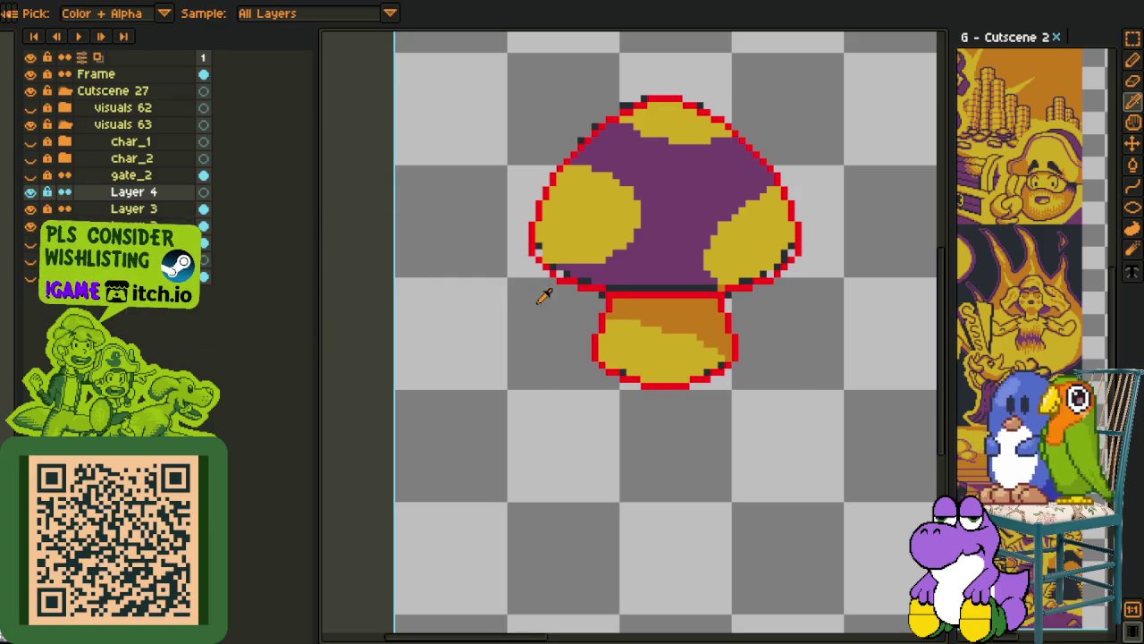
drag(501, 281, 444, 415)
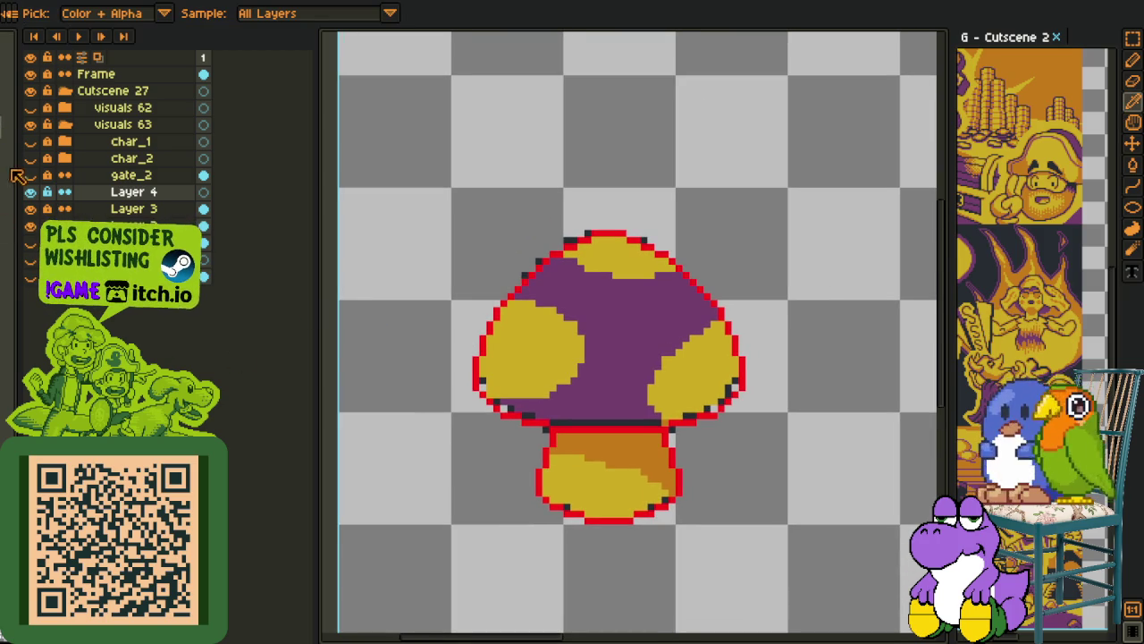
scroll(501, 362, up, 1)
scroll(506, 353, up, 1)
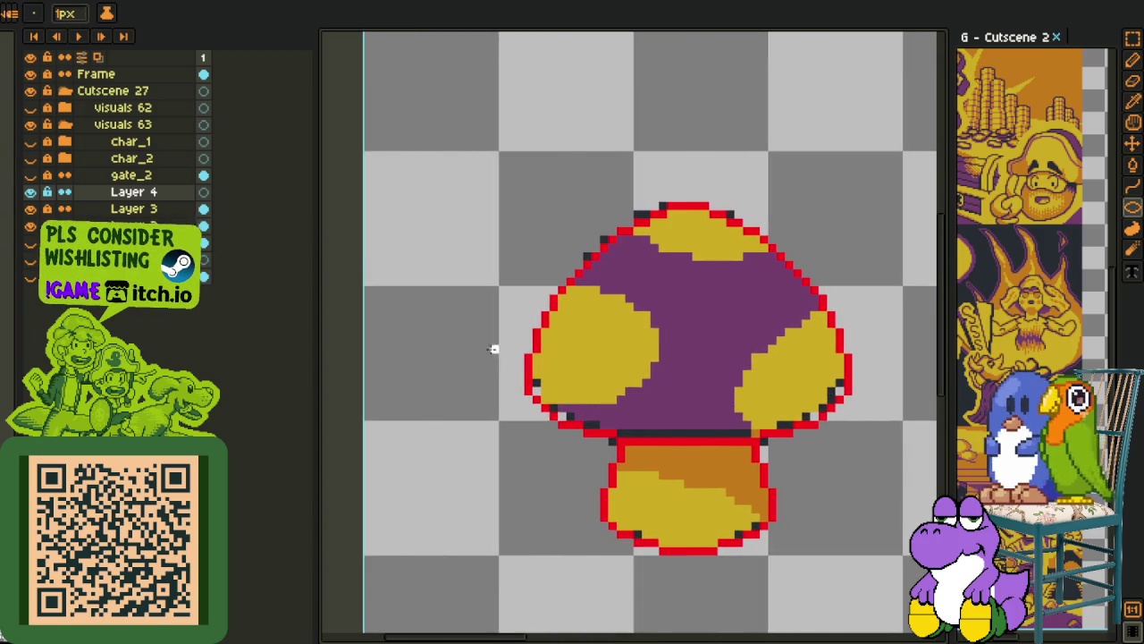
scroll(493, 345, up, 1)
scroll(490, 322, up, 1)
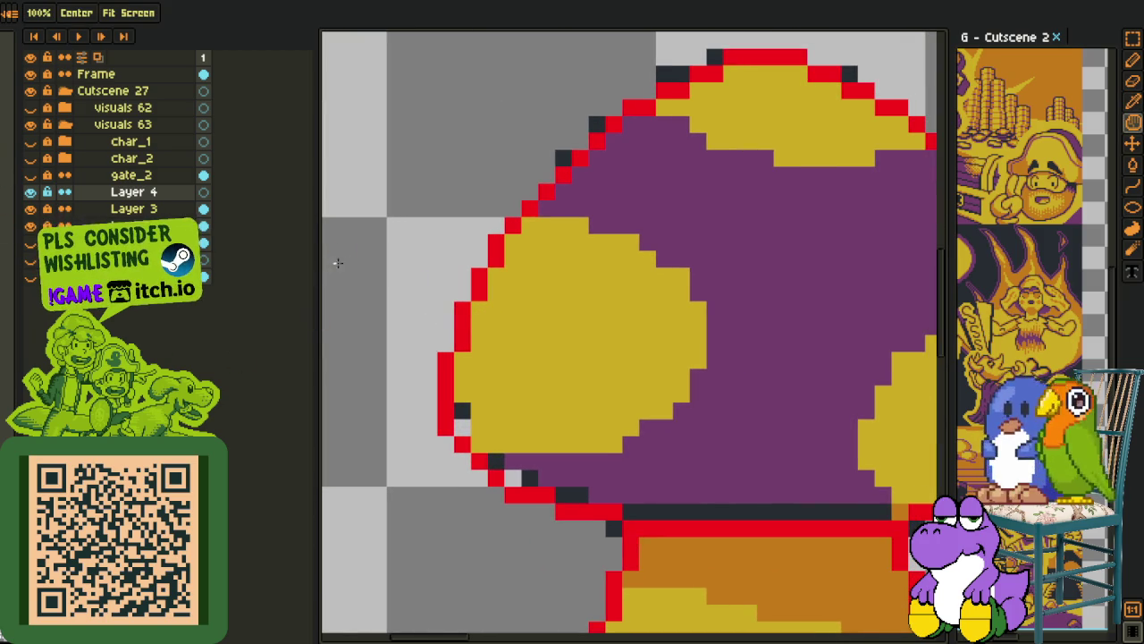
Draw white ellipses around the left and top yellow spots, deleting the stray strokes
key(shift+c)
mouse_move(339, 204)
mouse_down()
mouse_move(693, 450)
mouse_move(730, 360)
mouse_up()
scroll(728, 335, down, 3)
key(m)
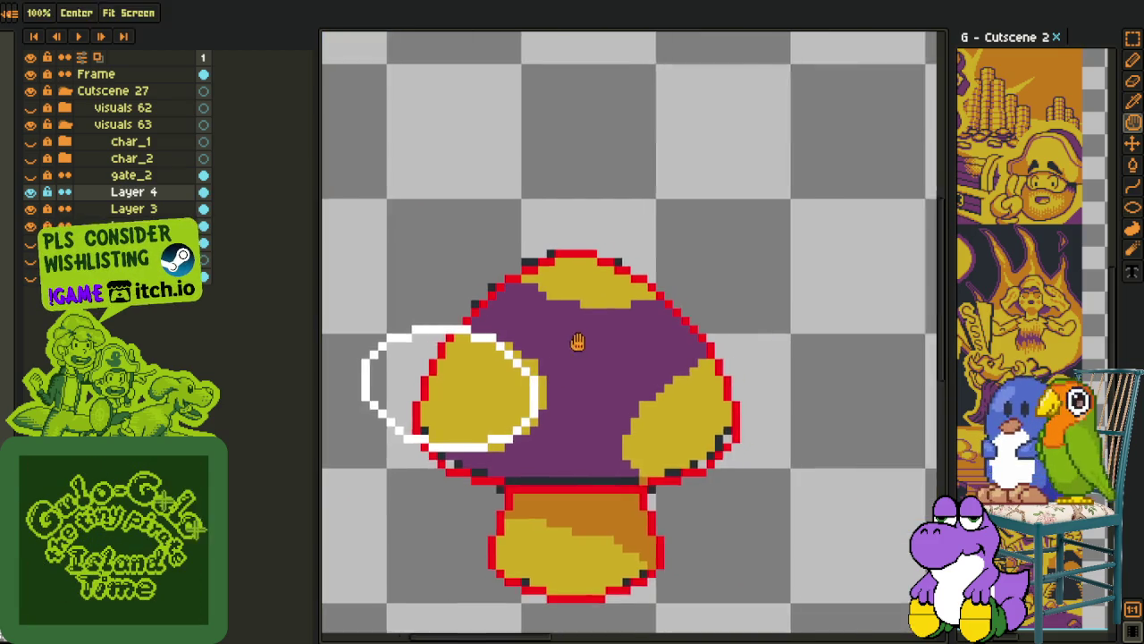
scroll(587, 343, up, 1)
key(shift+c)
mouse_move(469, 118)
mouse_down()
mouse_move(694, 291)
mouse_move(720, 253)
mouse_up()
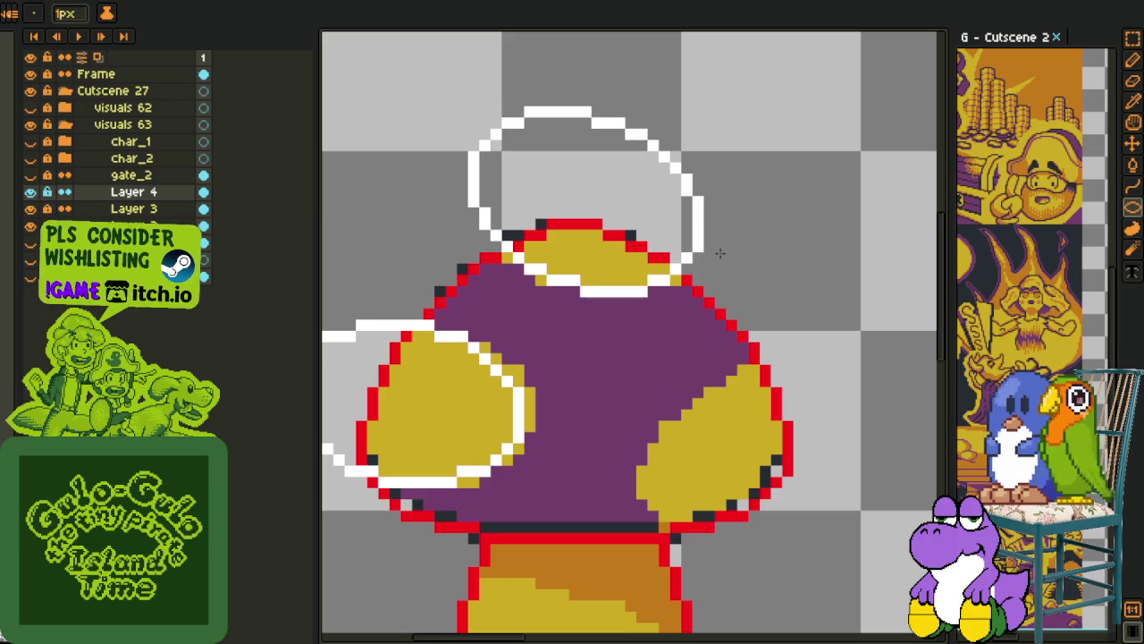
key(q)
drag(731, 178, 798, 268)
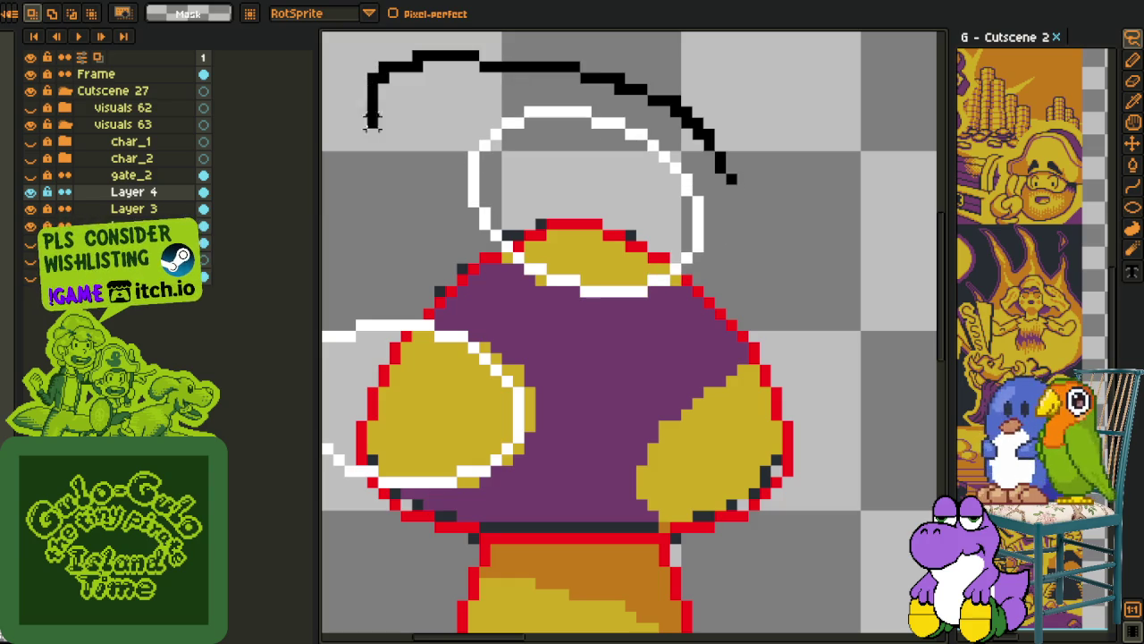
key(Delete)
key(ctrl+shift+a)
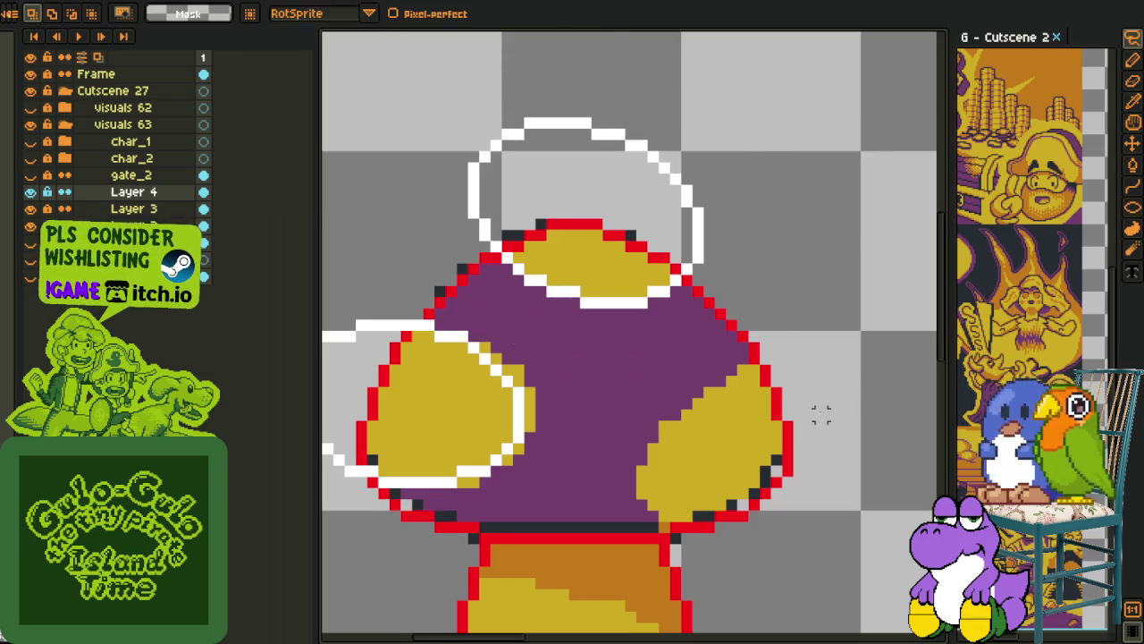
Draw a white ellipse for the right yellow spot and move it down over the spot
drag(830, 401, 785, 365)
key(q)
key(i)
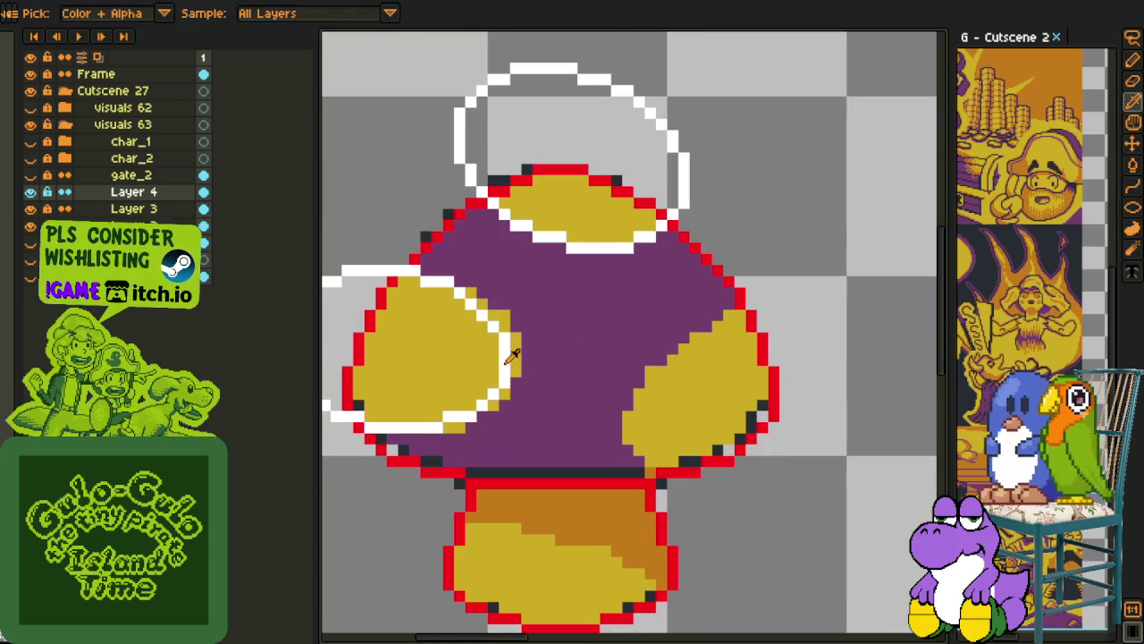
key(u)
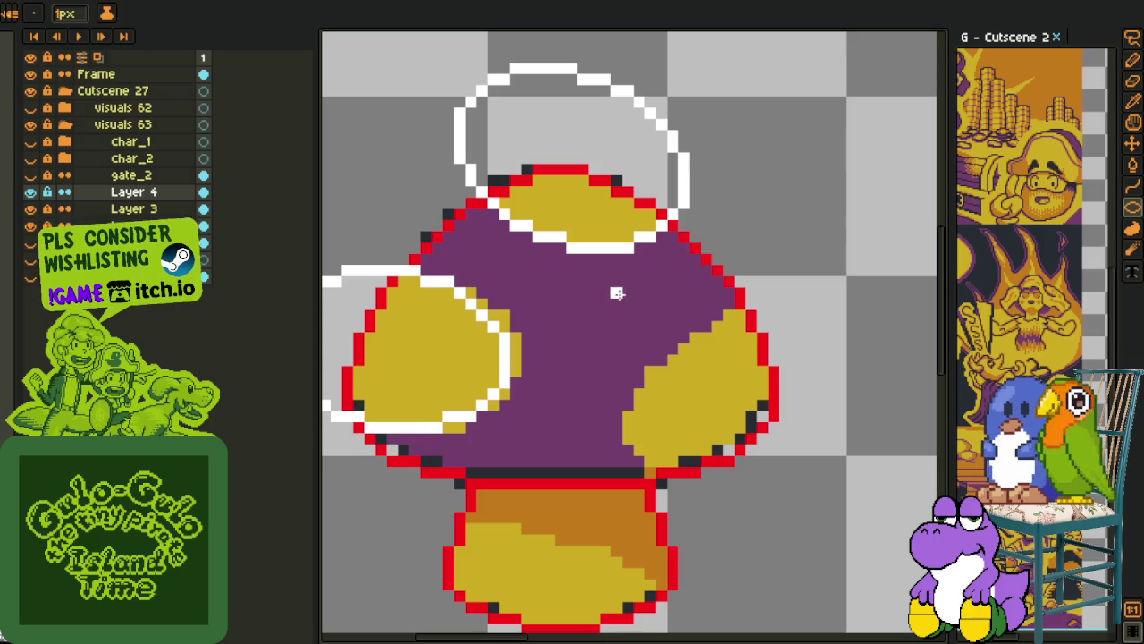
drag(617, 295, 935, 456)
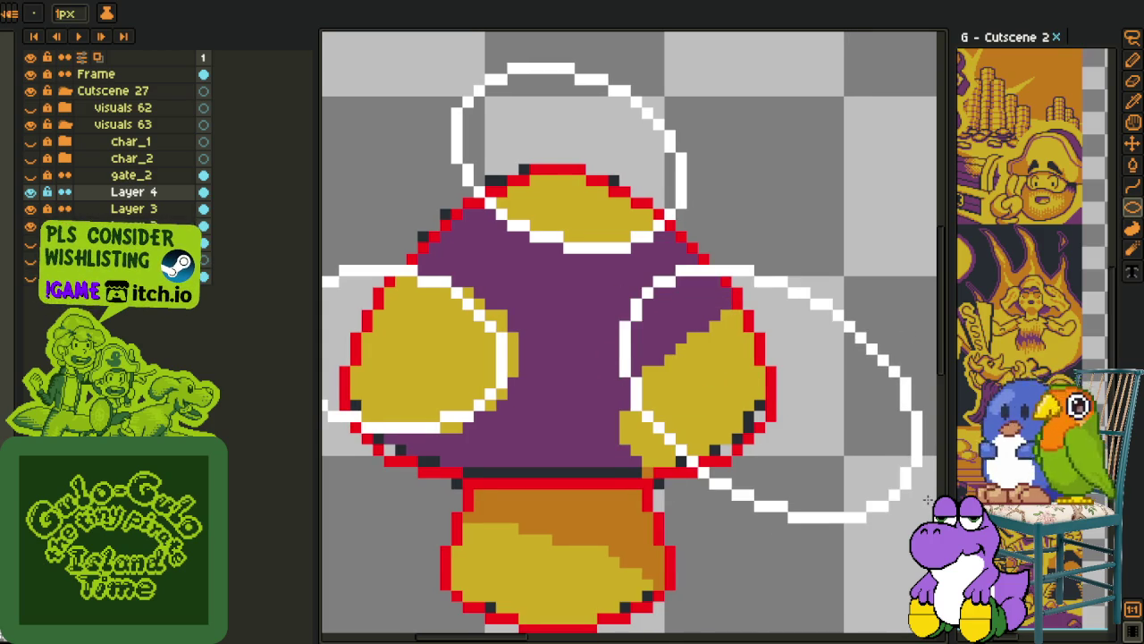
key(i)
key(m)
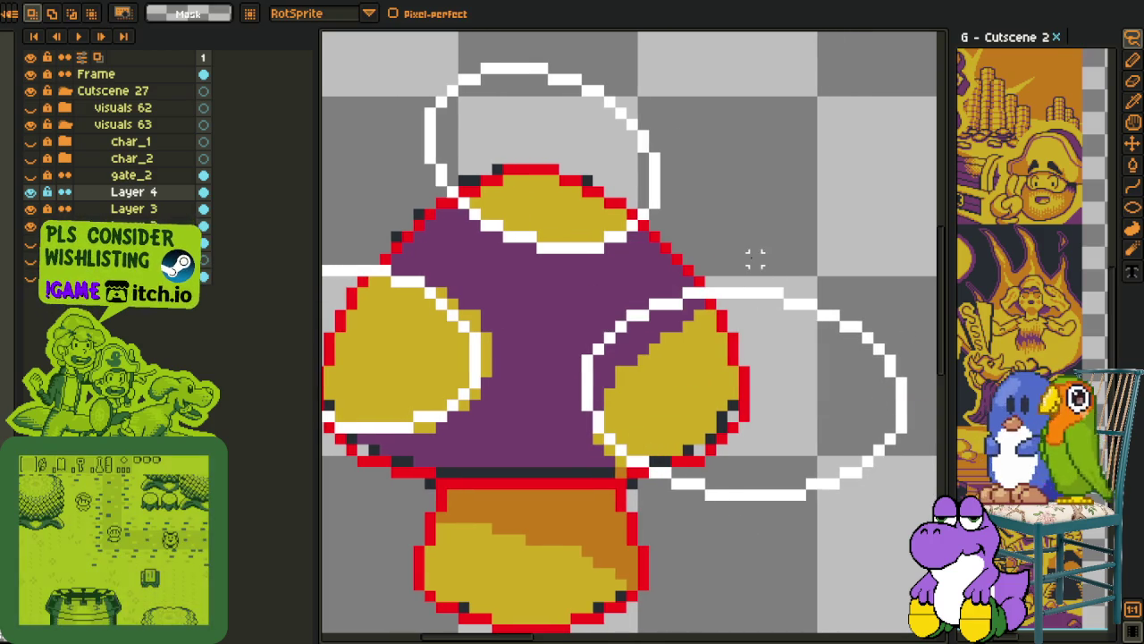
scroll(586, 311, right, 5)
drag(600, 349, 607, 377)
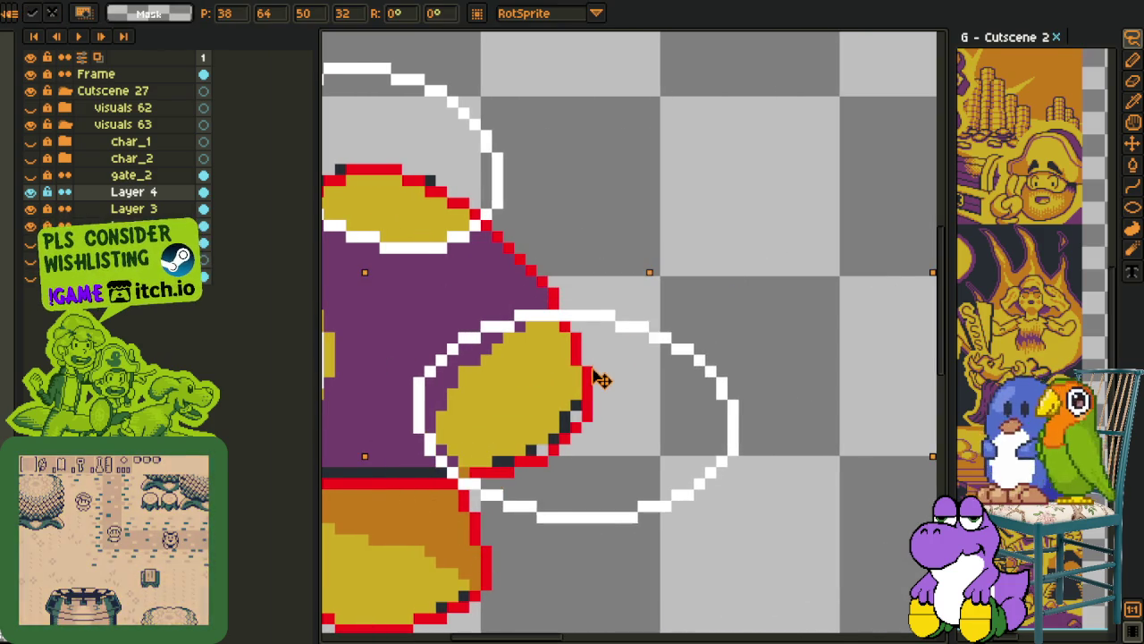
key(ctrl+d)
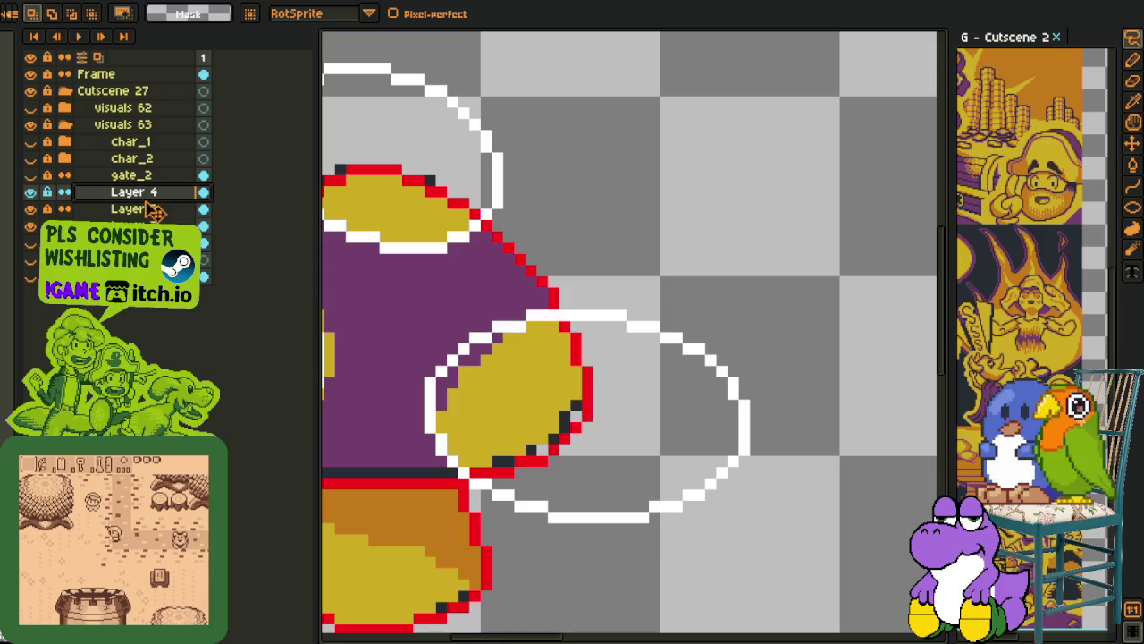
Move Layer 4 below Layer 3 and view the whole mushroom
drag(150, 214, 143, 215)
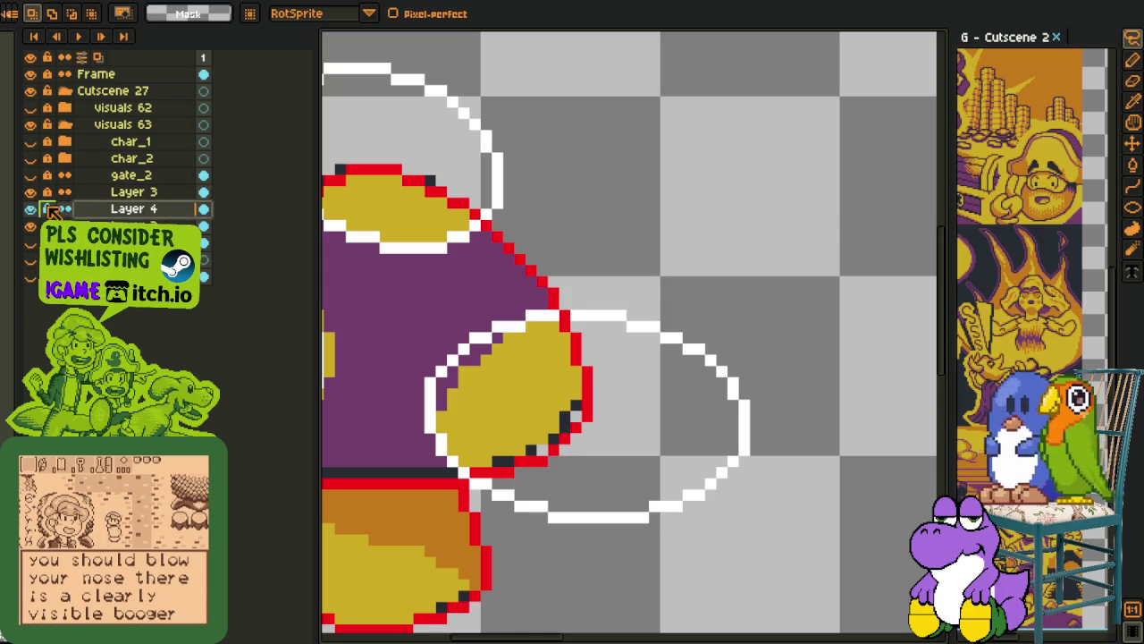
drag(643, 312, 774, 307)
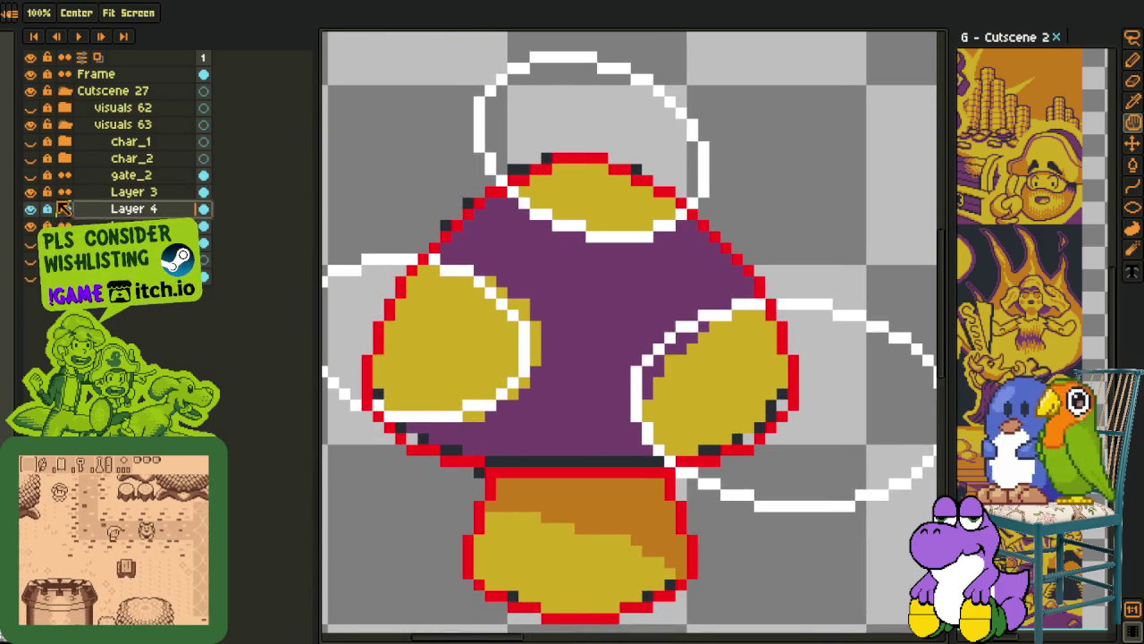
key(i)
scroll(547, 332, up, 1)
scroll(402, 411, up, 1)
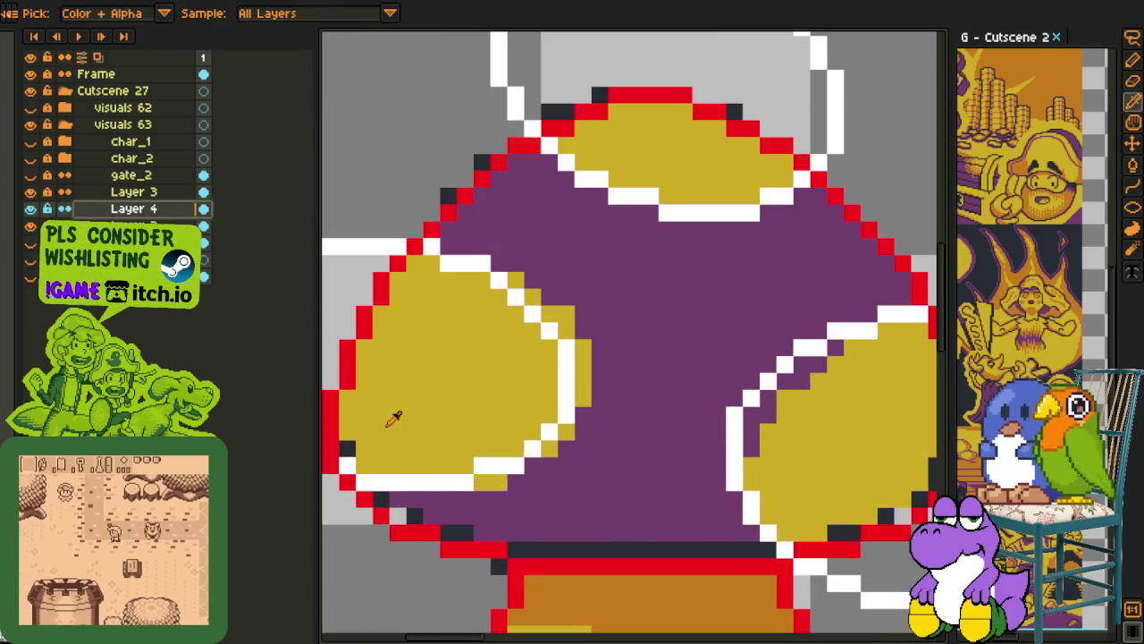
Bucket-fill the left spot white, the right spot dark, and the dark region and stray pixel purple
key(g)
scroll(385, 433, down, 2)
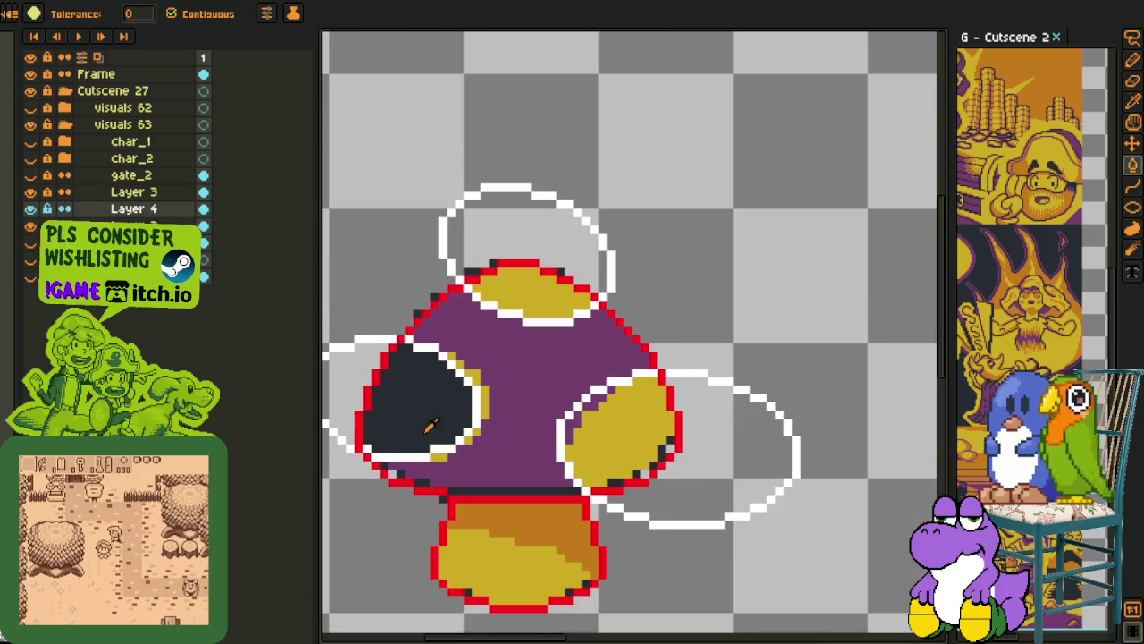
scroll(384, 432, up, 1)
click(420, 393)
key(o)
click(735, 470)
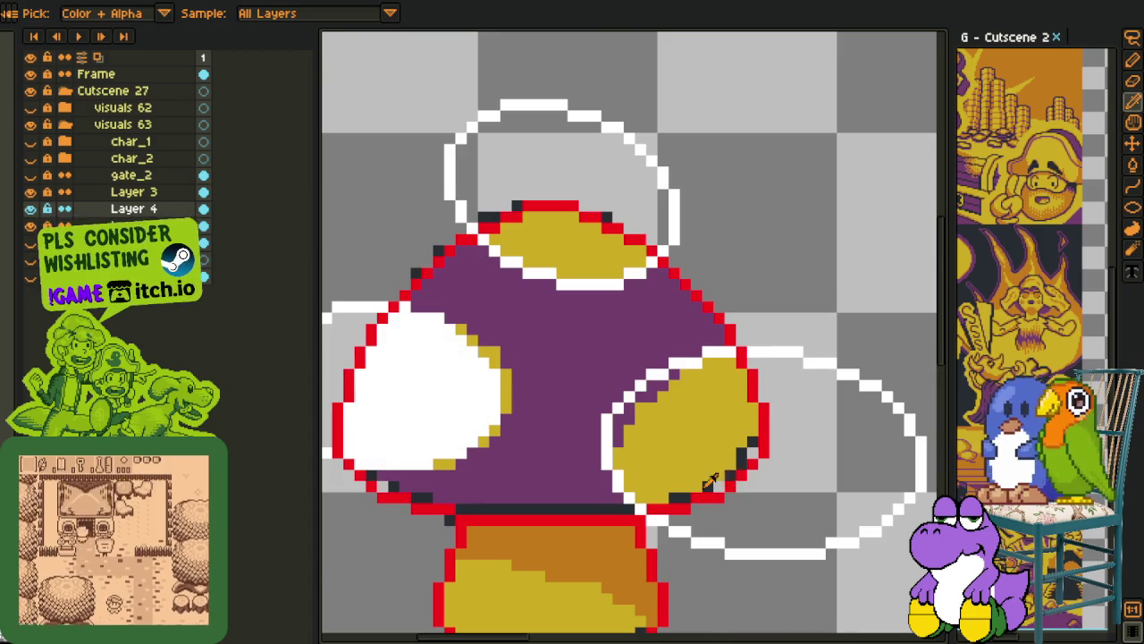
scroll(736, 469, up, 2)
key(g)
click(639, 441)
key(o)
click(528, 376)
key(g)
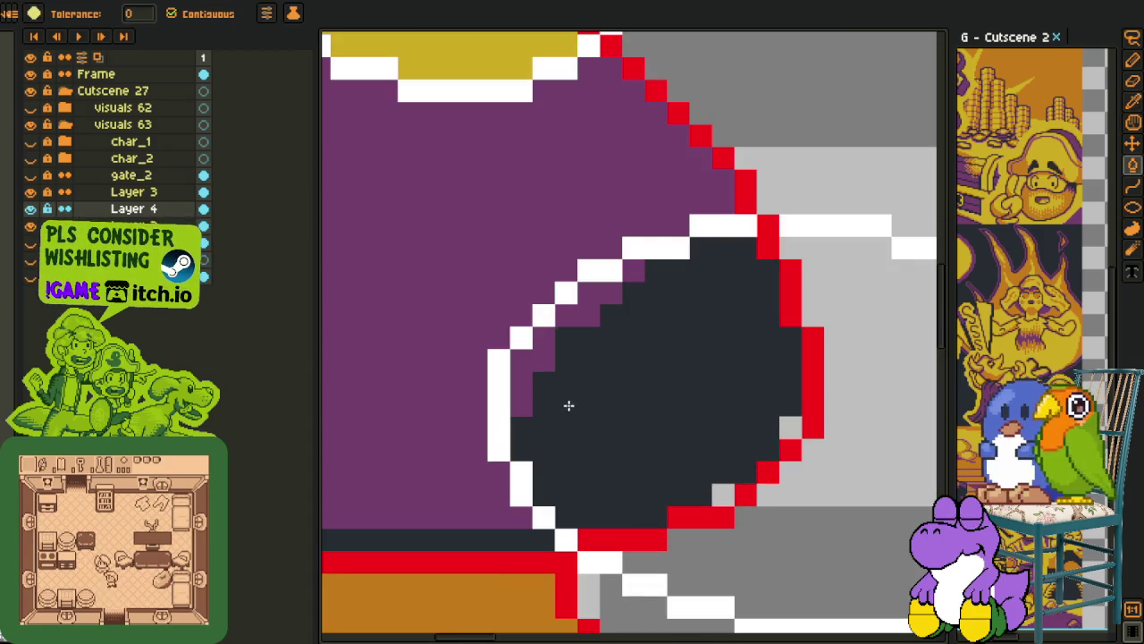
click(572, 407)
click(778, 433)
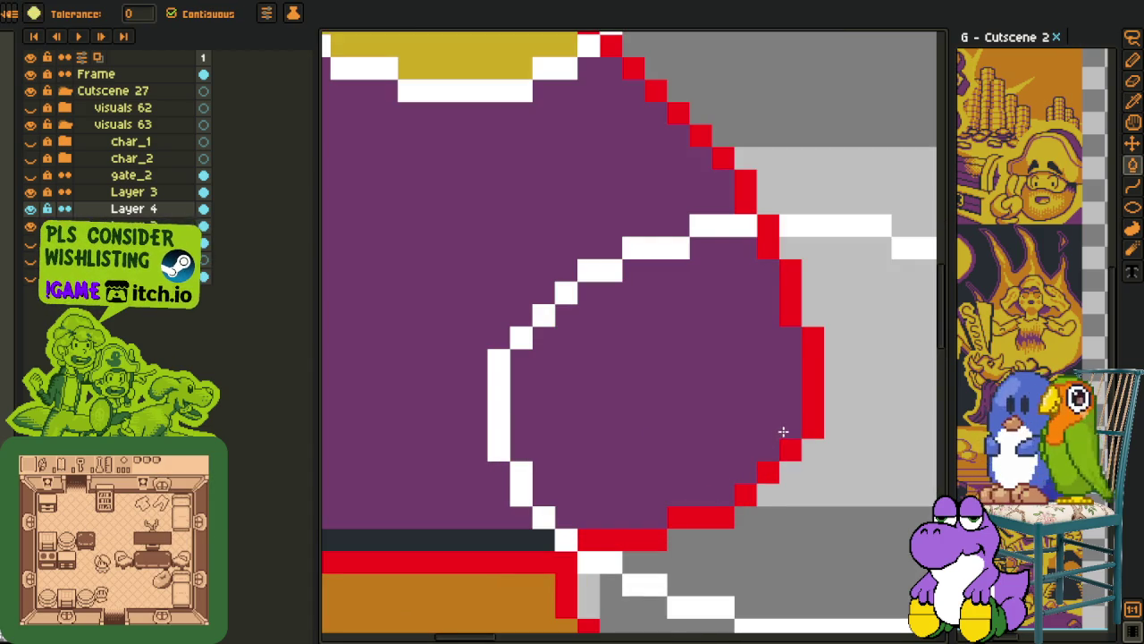
Fill the right cap spot and the top spot's yellow area with white
scroll(728, 417, down, 3)
key(h)
key(o)
scroll(661, 398, up, 1)
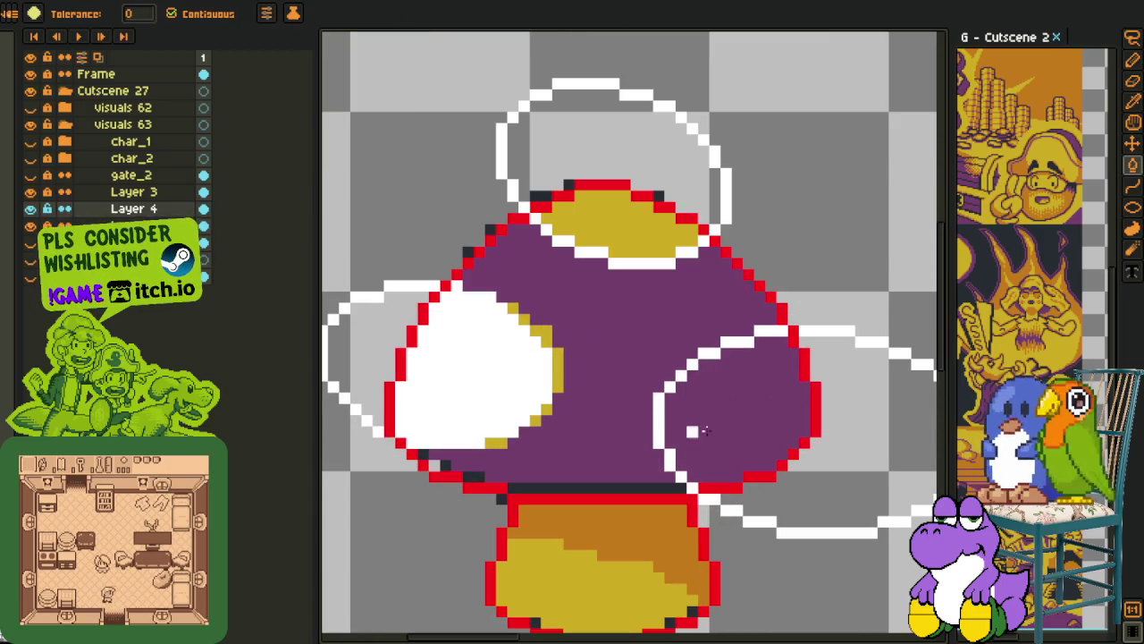
key(g)
right_click(705, 430)
key(o)
scroll(595, 242, up, 1)
key(g)
right_click(597, 264)
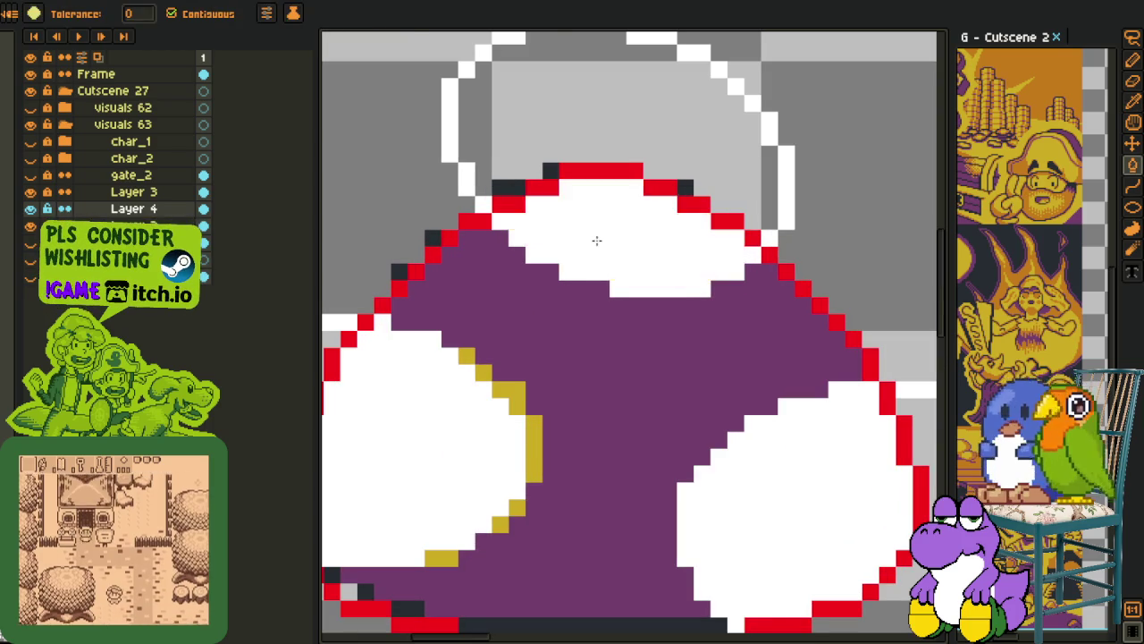
scroll(662, 237, down, 2)
key(o)
Add a new empty Layer 4 and try a white fill inside the ring, undoing it
right_click(115, 194)
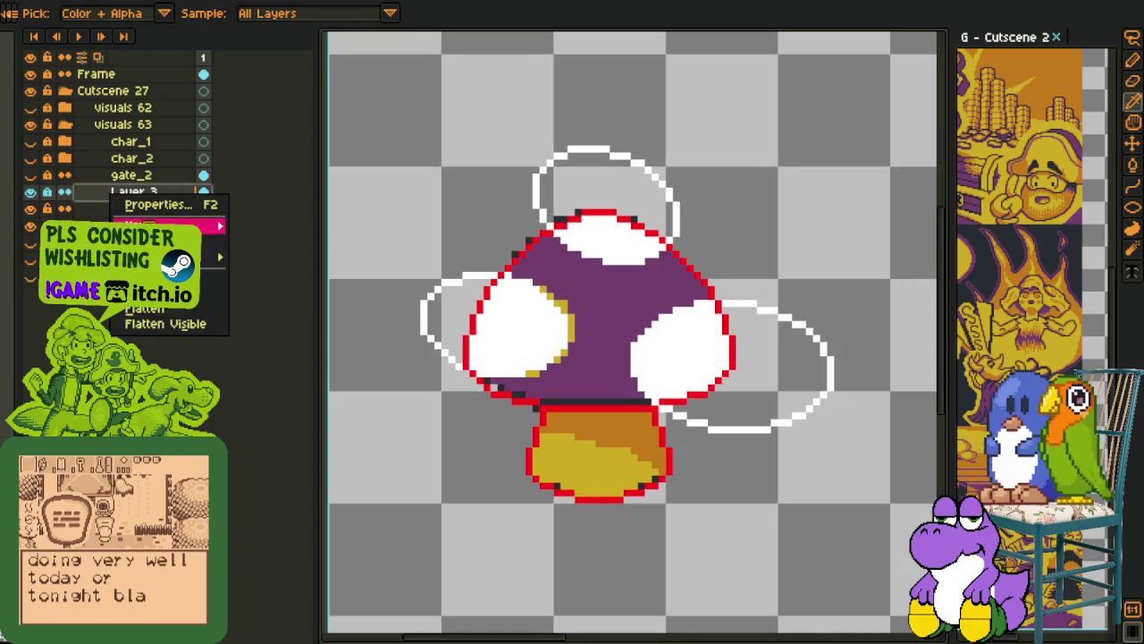
click(178, 292)
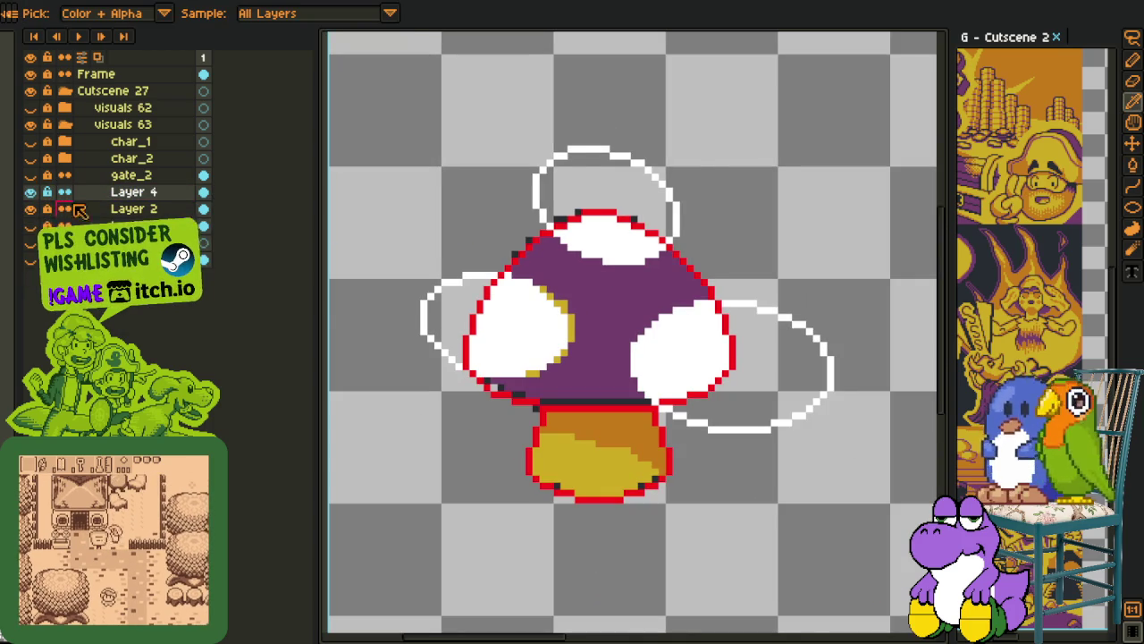
scroll(509, 314, up, 1)
scroll(509, 314, up, 1)
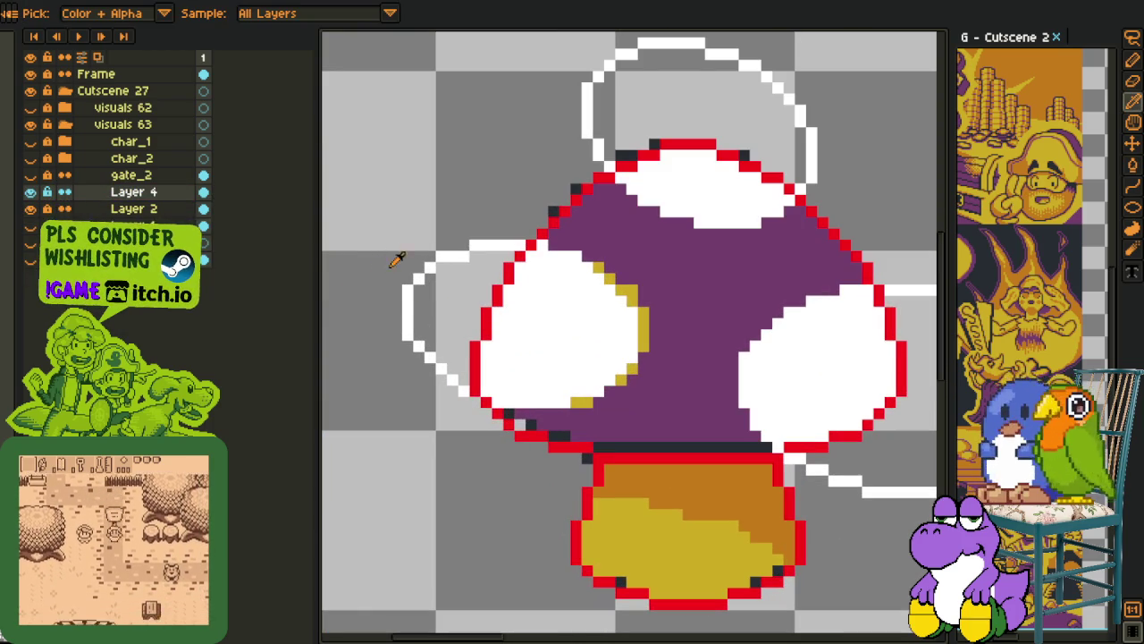
key(g)
click(447, 301)
key(ctrl+z)
drag(622, 185, 492, 288)
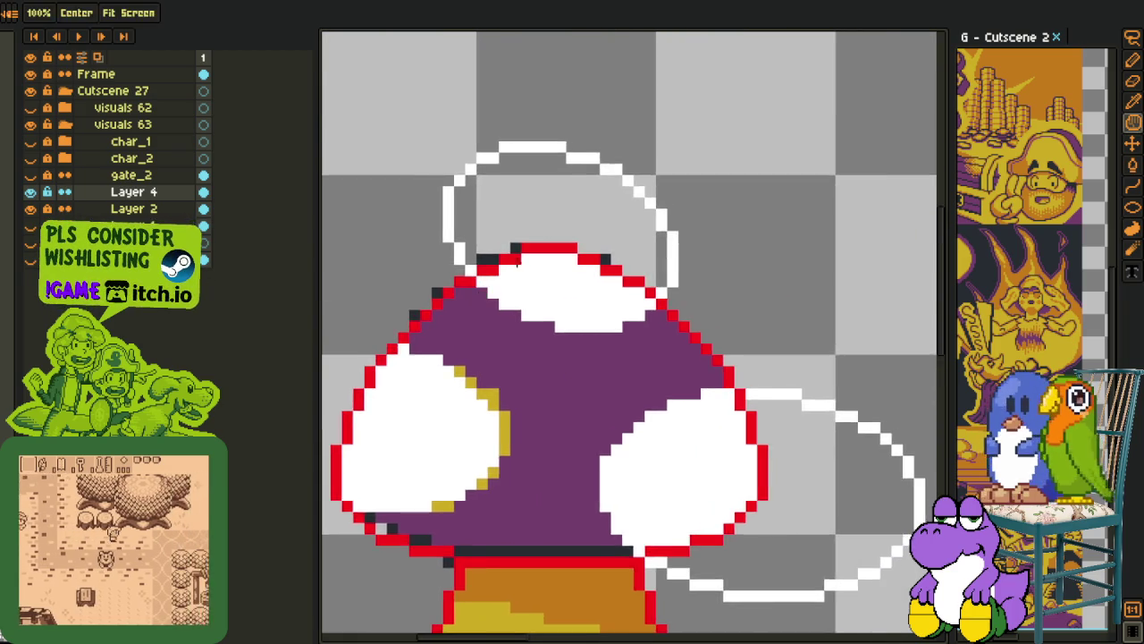
Test white fills on the top and right ring outlines, clearing each again
scroll(492, 288, down, 1)
click(549, 212)
right_click(549, 223)
click(745, 447)
right_click(750, 420)
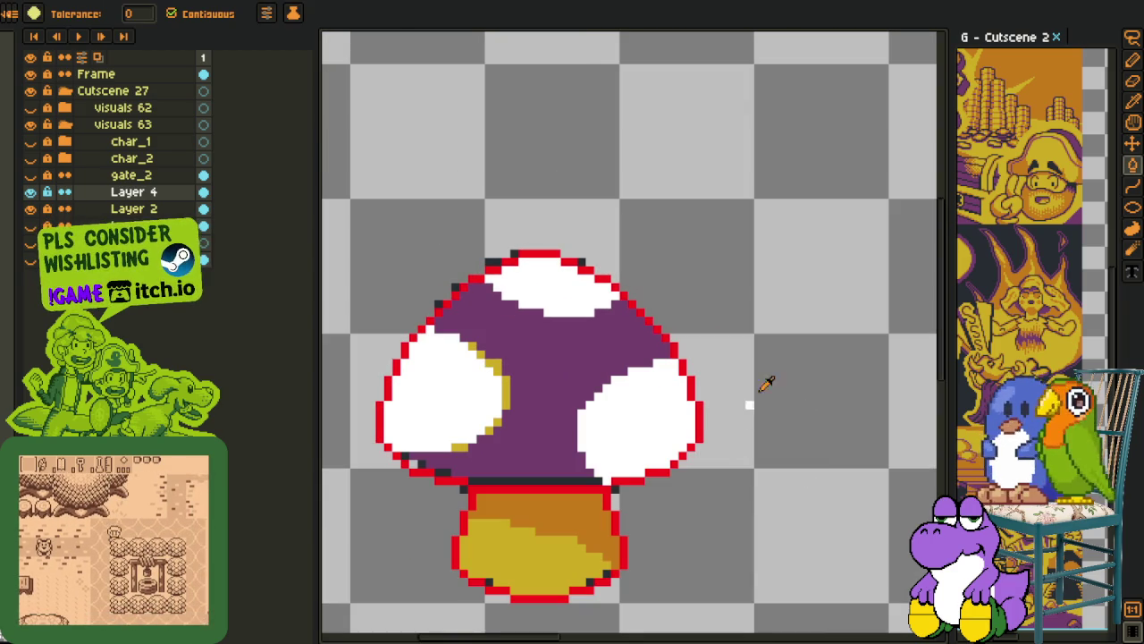
key(i)
drag(735, 381, 756, 343)
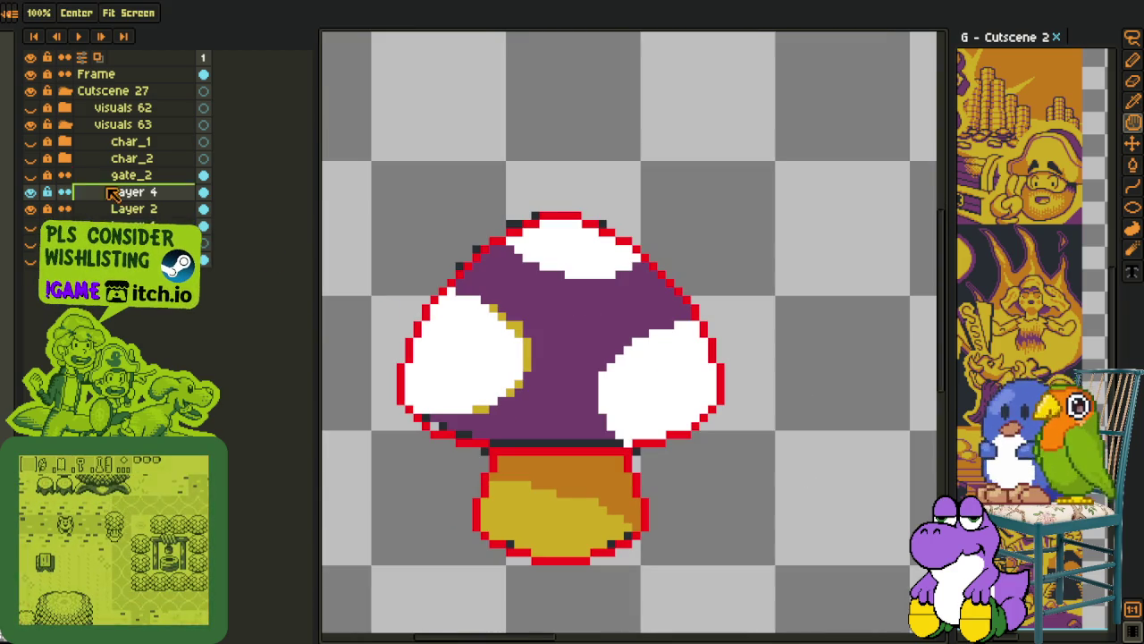
Hide Layer 2 and fill the mushroom cap's interior purple
click(36, 208)
key(i)
key(g)
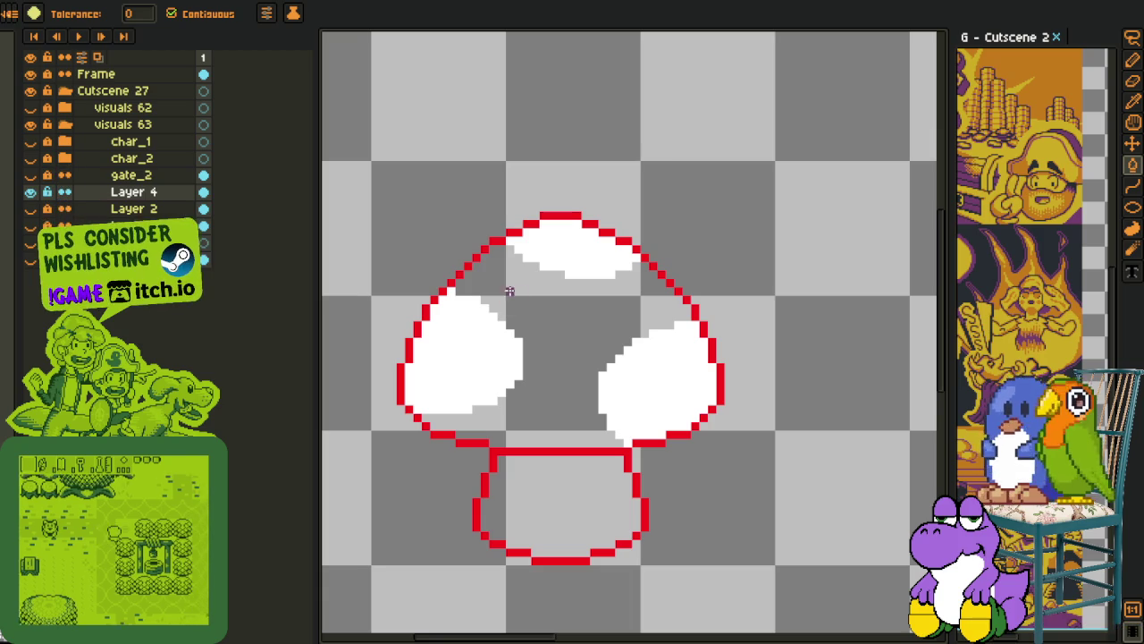
click(510, 291)
Fill the three white cap spots yellow
key(i)
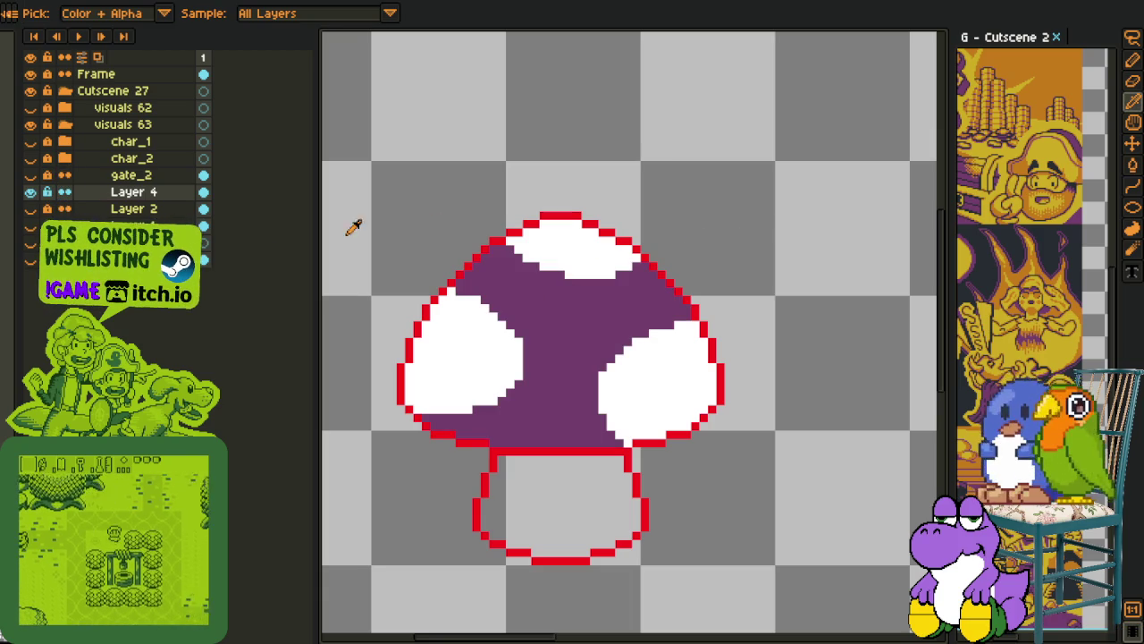
key(g)
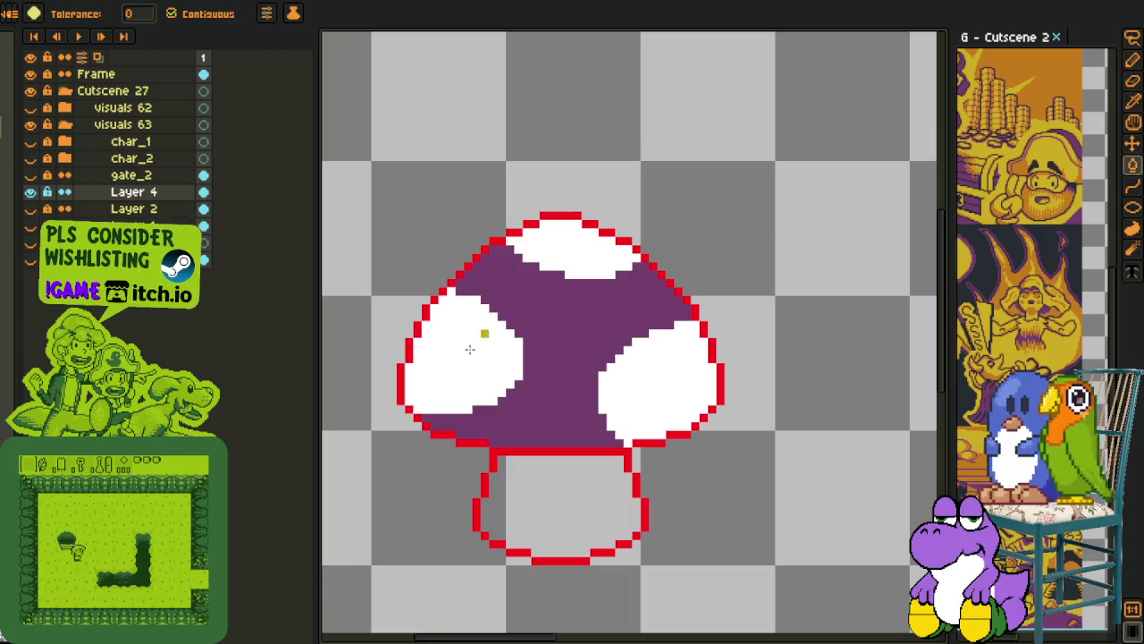
click(469, 349)
click(545, 254)
click(651, 391)
Bring the stem into view and try filling it orange, then undo
key(i)
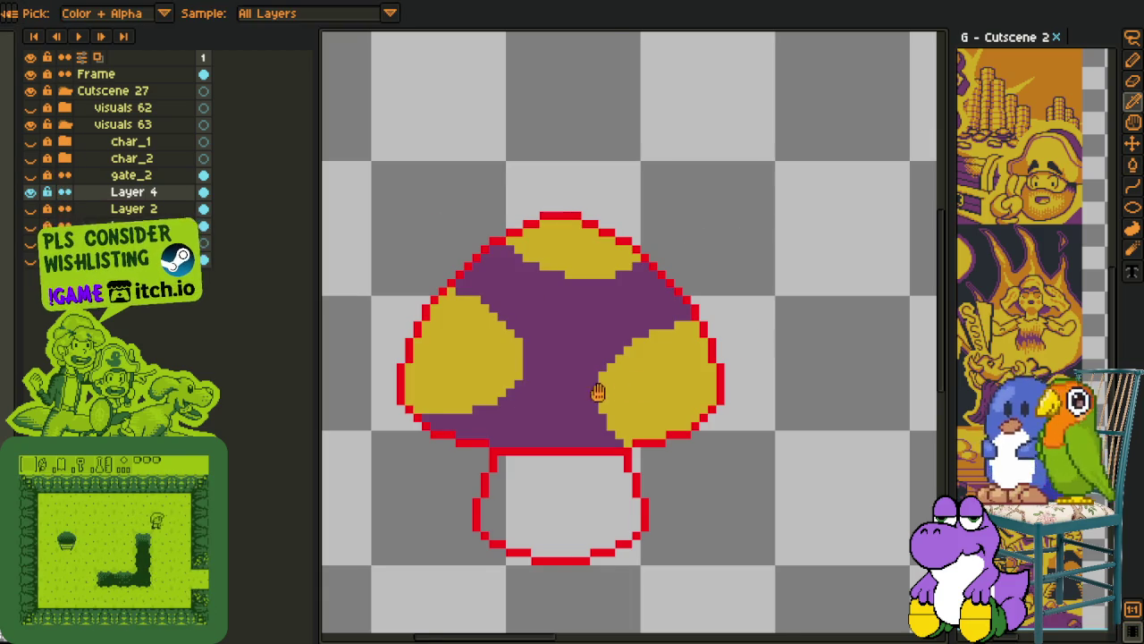
drag(598, 392, 617, 308)
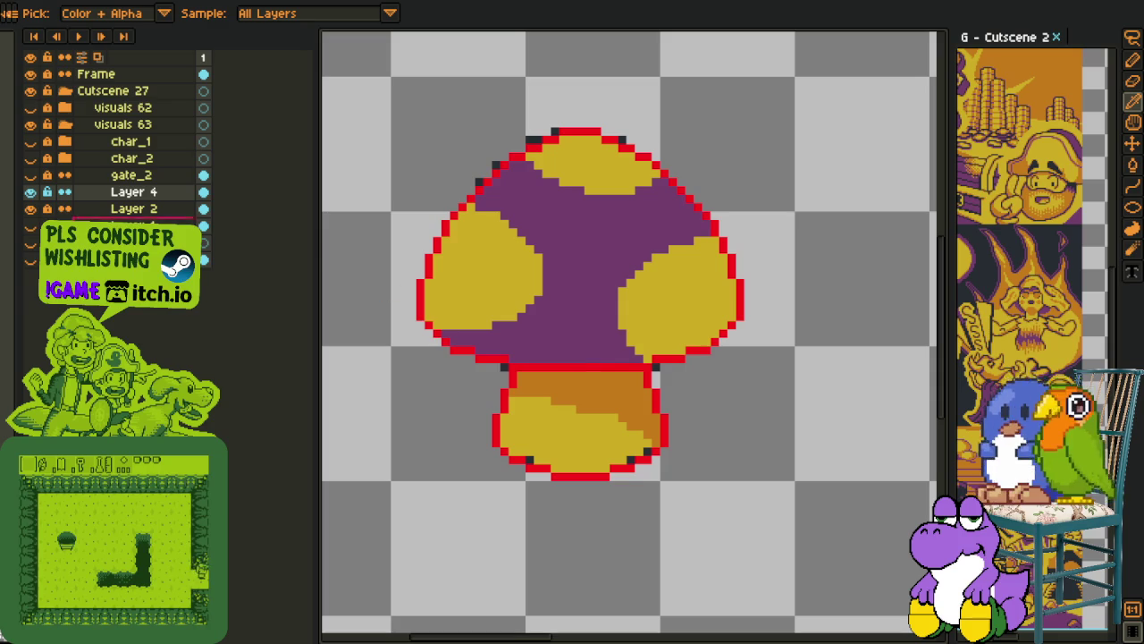
key(ctrl+z)
key(g)
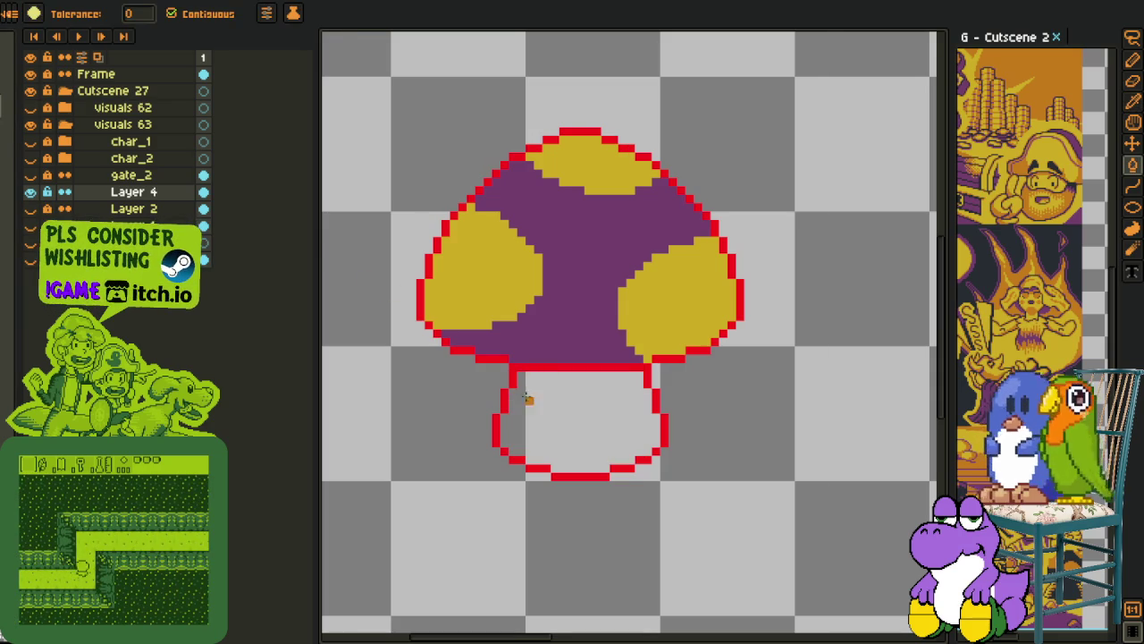
scroll(528, 393, up, 2)
scroll(415, 399, up, 1)
click(480, 395)
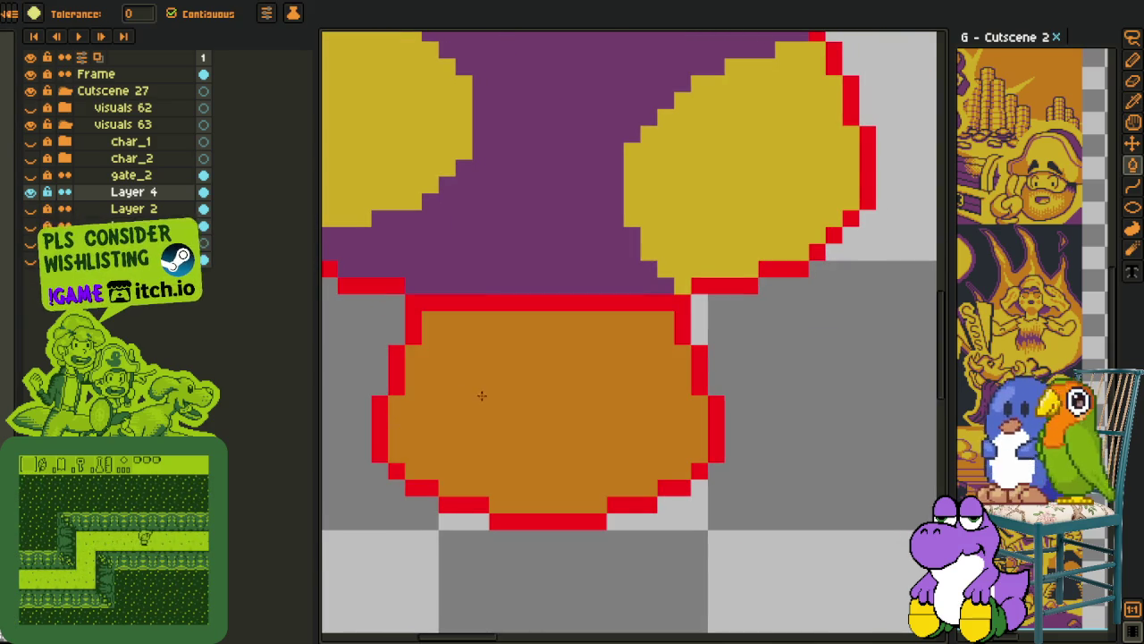
key(ctrl+z)
Divide the stem with a wavy line, filling the upper part dark orange and lower part yellow
key(b)
mouse_move(404, 404)
mouse_down()
mouse_move(474, 387)
mouse_move(642, 436)
mouse_move(646, 466)
mouse_up()
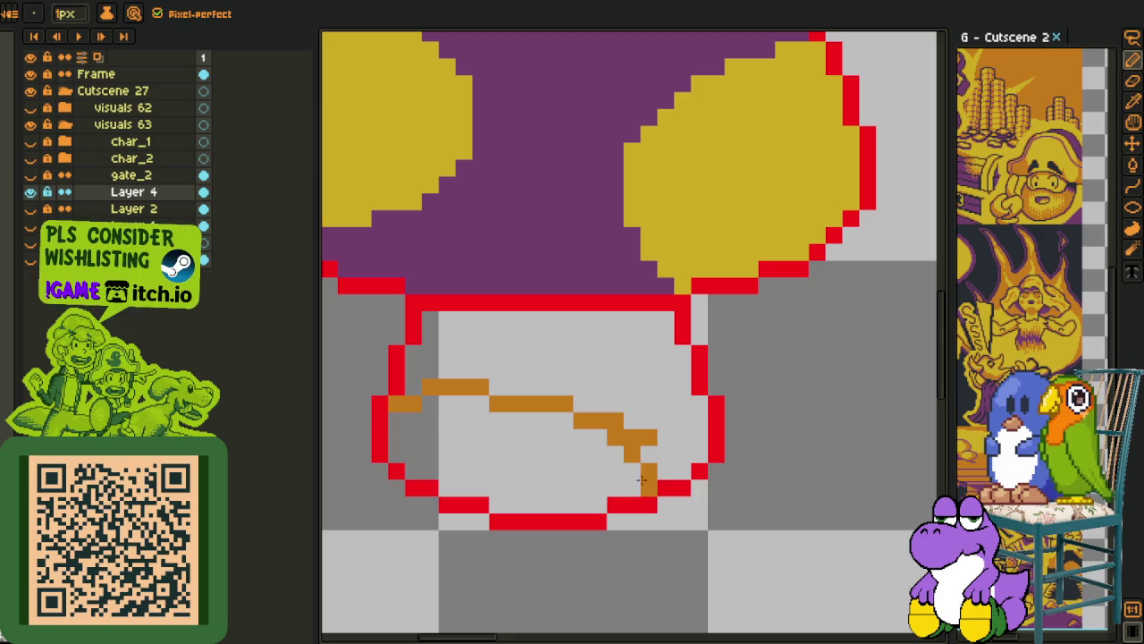
key(g)
click(662, 451)
scroll(662, 451, down, 3)
alt+click(685, 340)
click(592, 459)
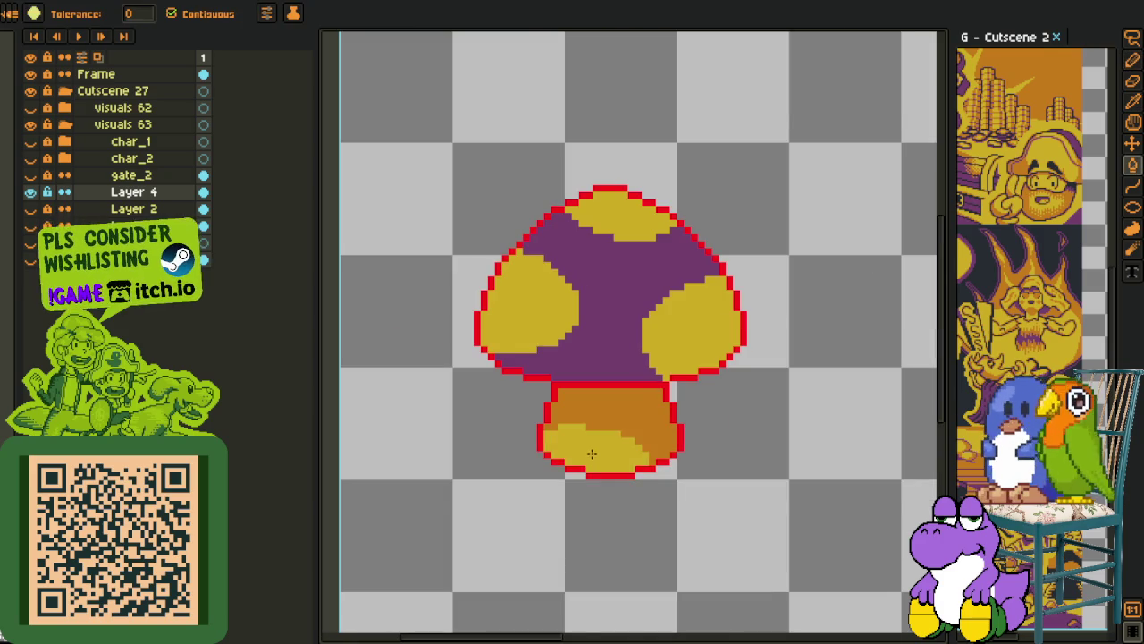
scroll(670, 447, down, 1)
Sample the red outline colour and bring up the Replace Color options
key(i)
scroll(675, 447, up, 1)
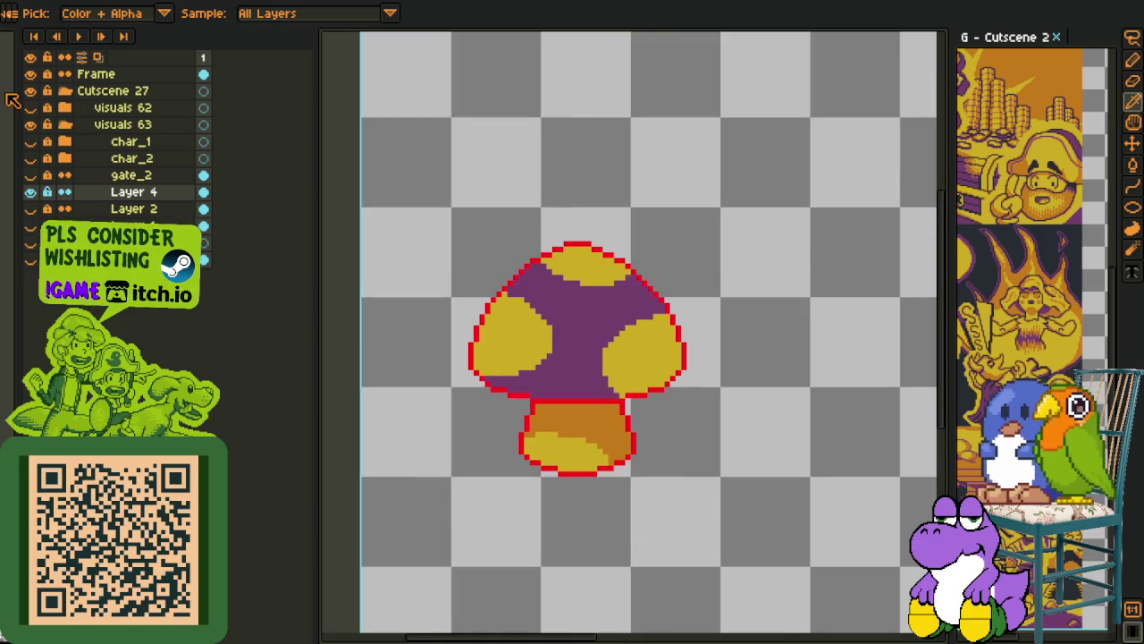
scroll(567, 375, up, 1)
scroll(635, 402, up, 1)
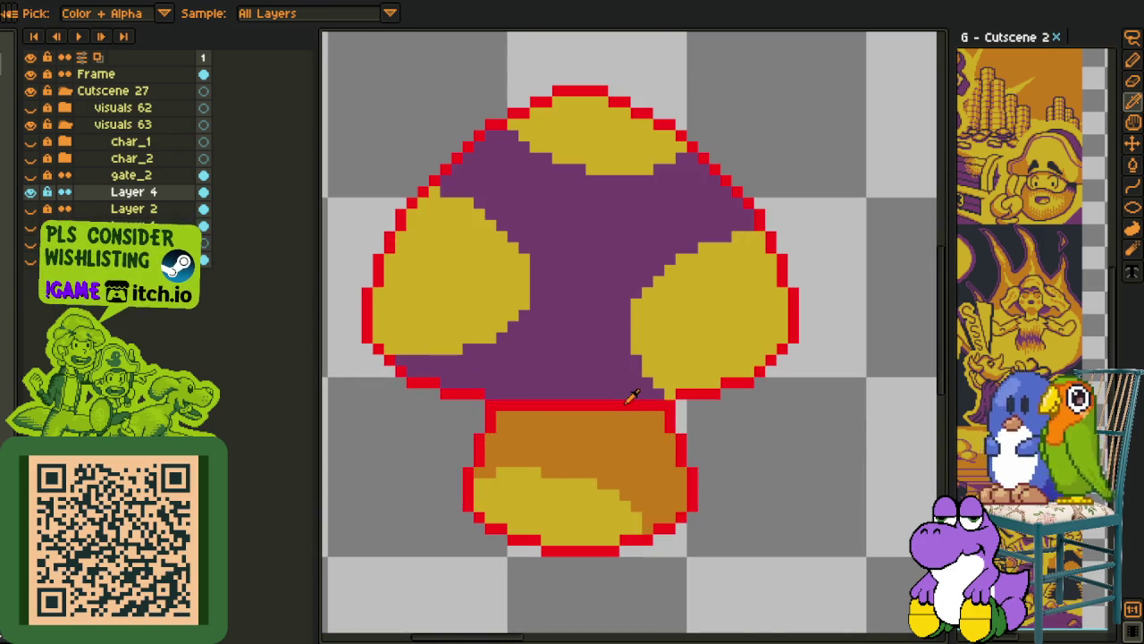
click(633, 398)
key(shift+r)
Replace the red outline with black and save the file
click(444, 501)
scroll(781, 469, down, 1)
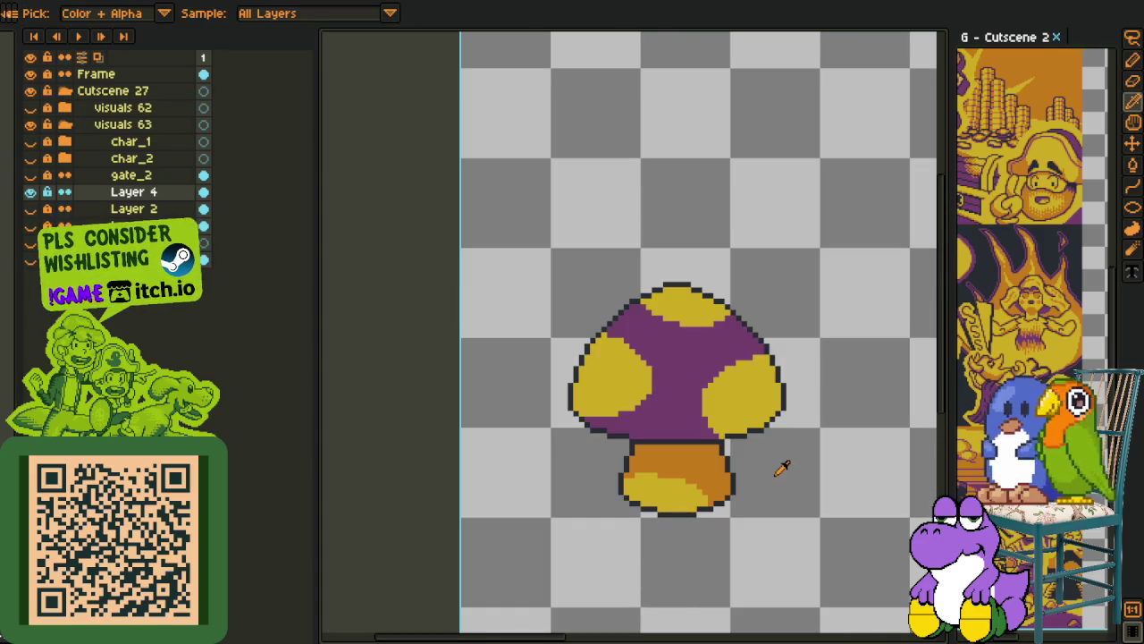
drag(781, 470, 726, 449)
key(ctrl+s)
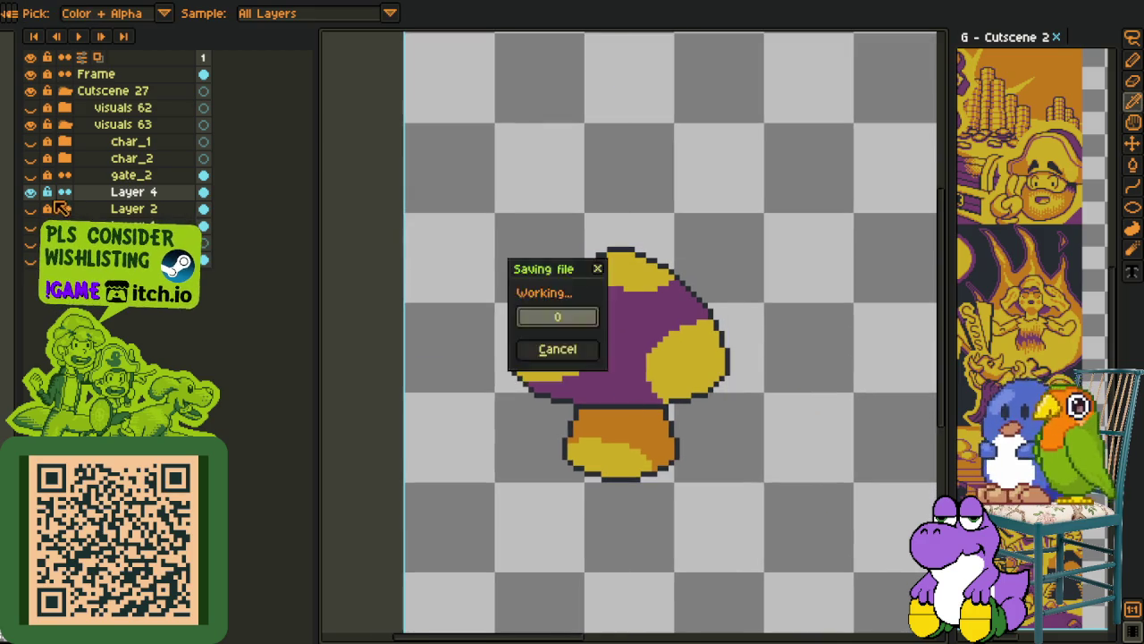
Show the gate_2, char_2 and char_1 layers to view the full scene
drag(40, 188, 33, 140)
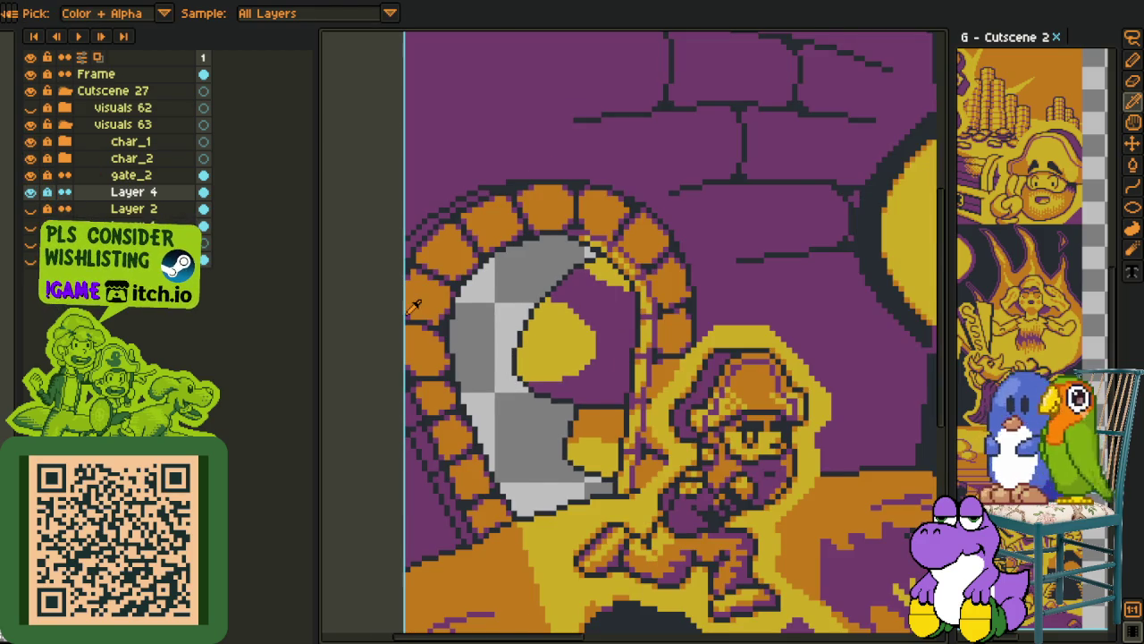
scroll(414, 305, down, 1)
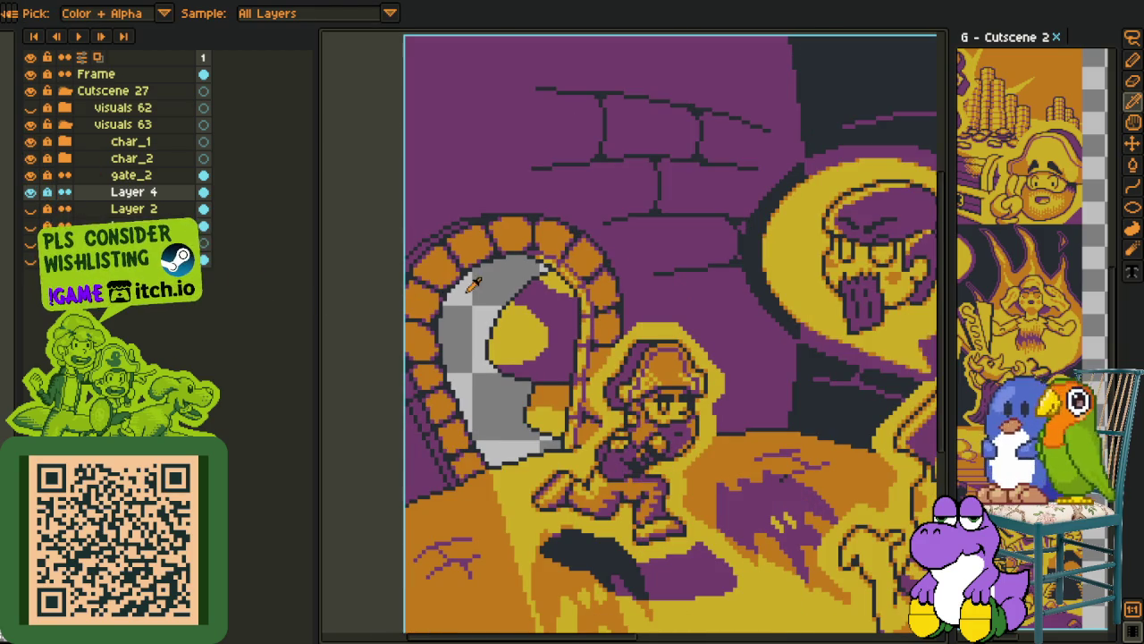
scroll(631, 316, up, 1)
scroll(581, 304, up, 1)
scroll(519, 302, up, 1)
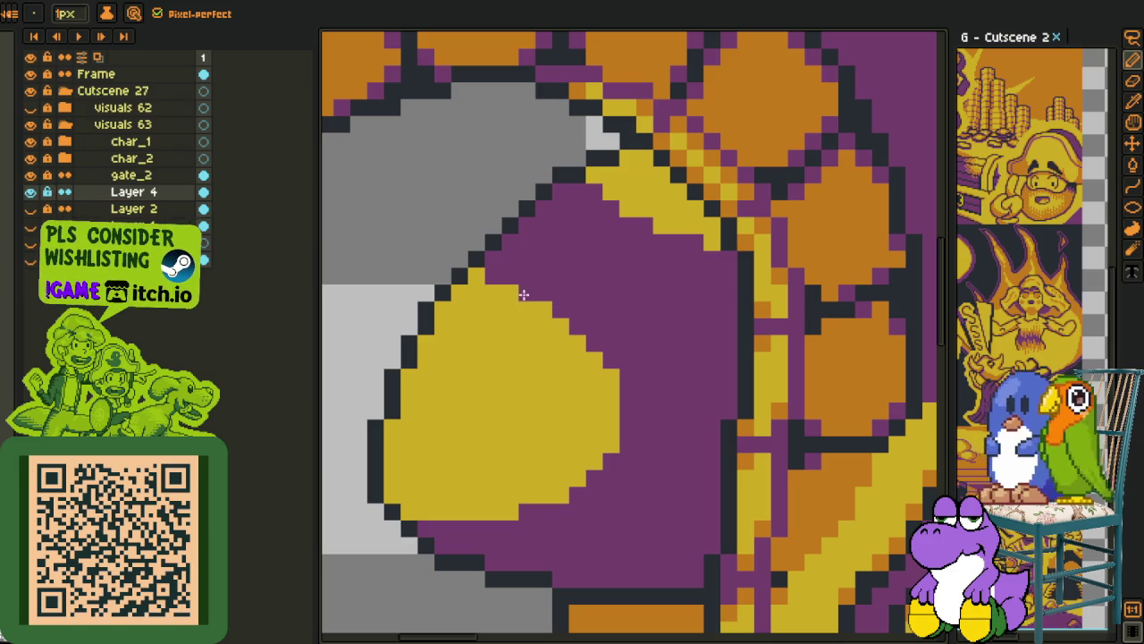
scroll(475, 275, down, 2)
key(i)
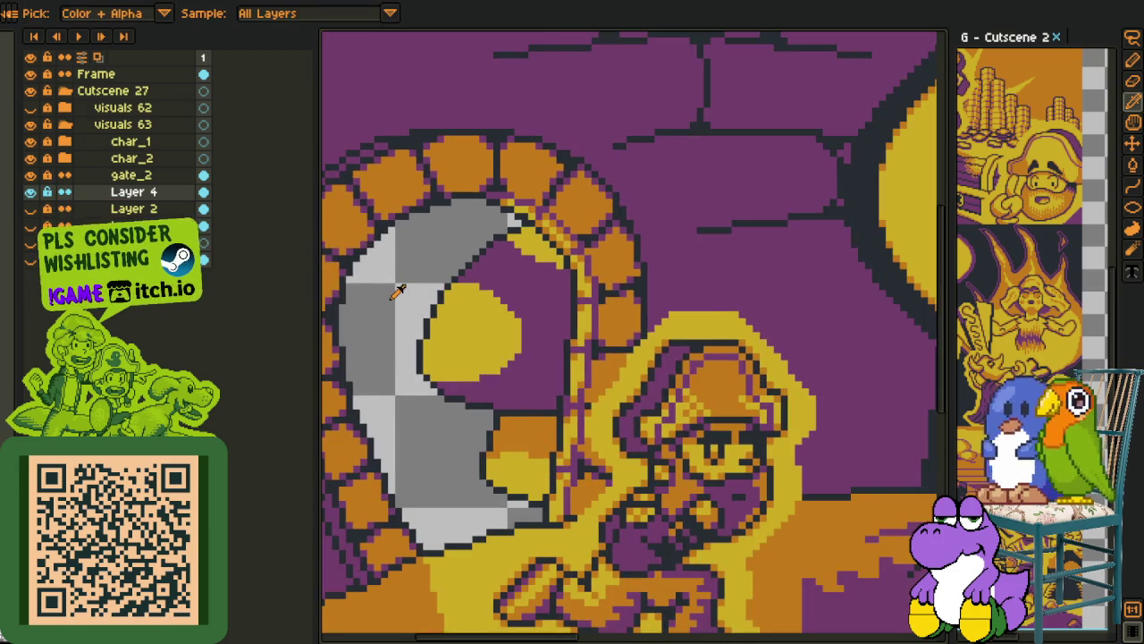
scroll(399, 288, down, 1)
Compare the scene by toggling Layer 4, gate_2, char_2 and char_1 off and back on
key(m)
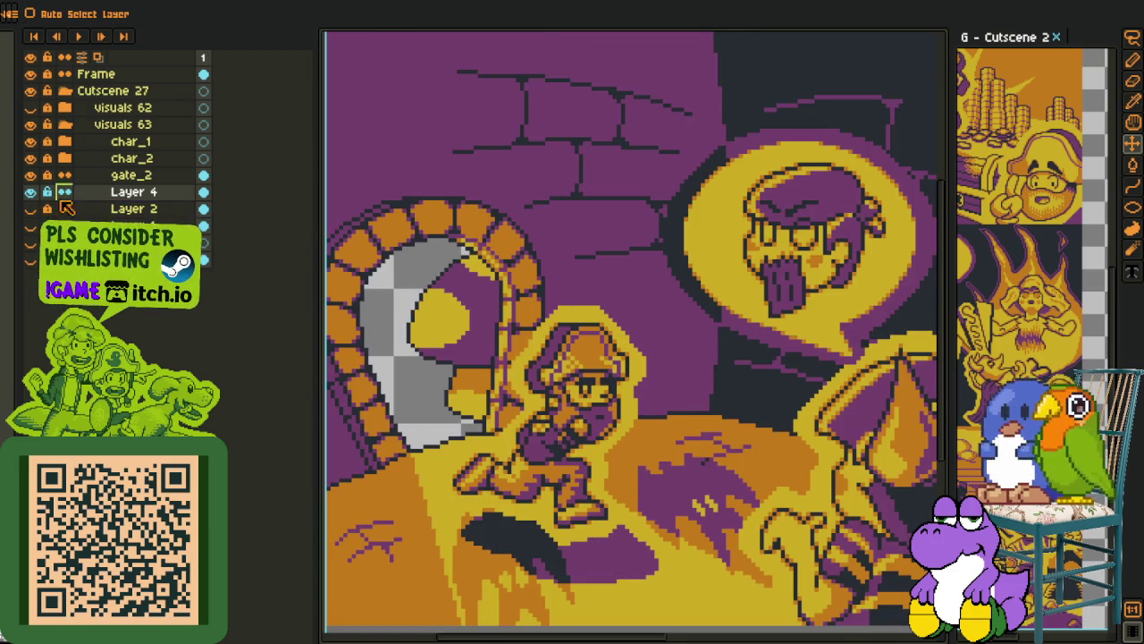
click(32, 192)
click(31, 192)
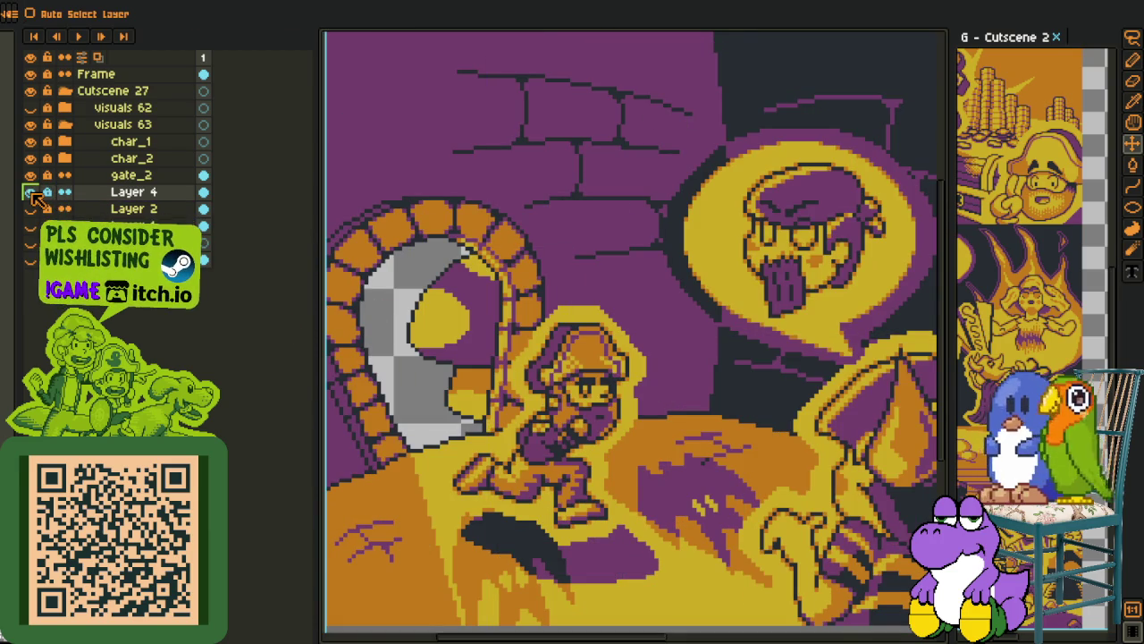
click(31, 176)
click(32, 158)
click(31, 141)
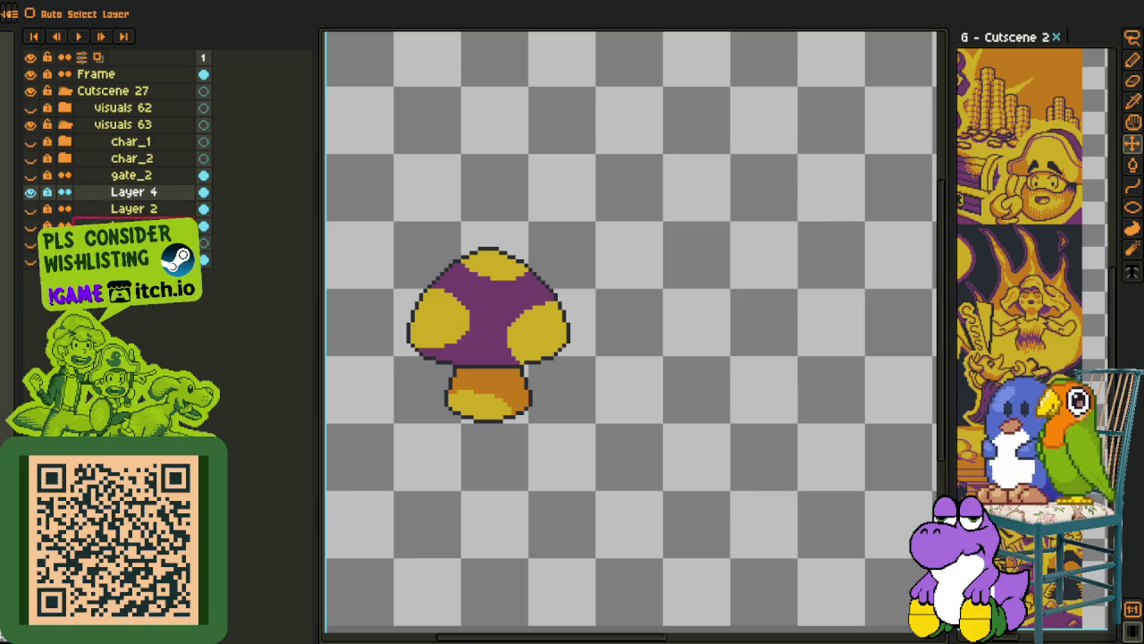
key(i)
click(31, 175)
click(32, 158)
click(32, 141)
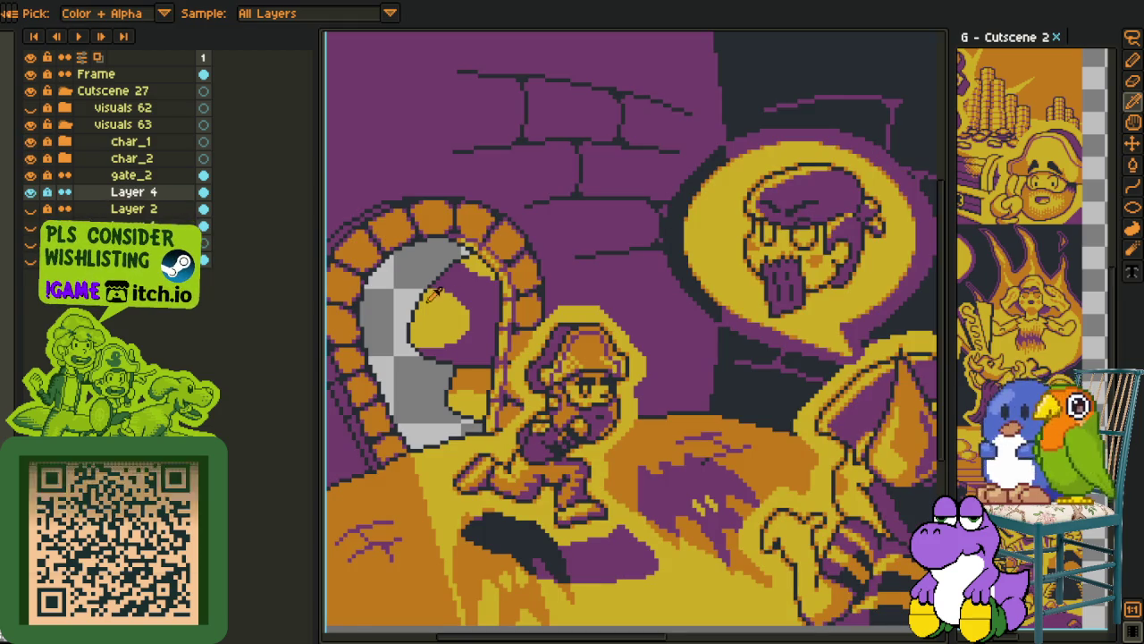
Add a new Layer 5 above Layer 4
right_click(107, 191)
mouse_move(161, 219)
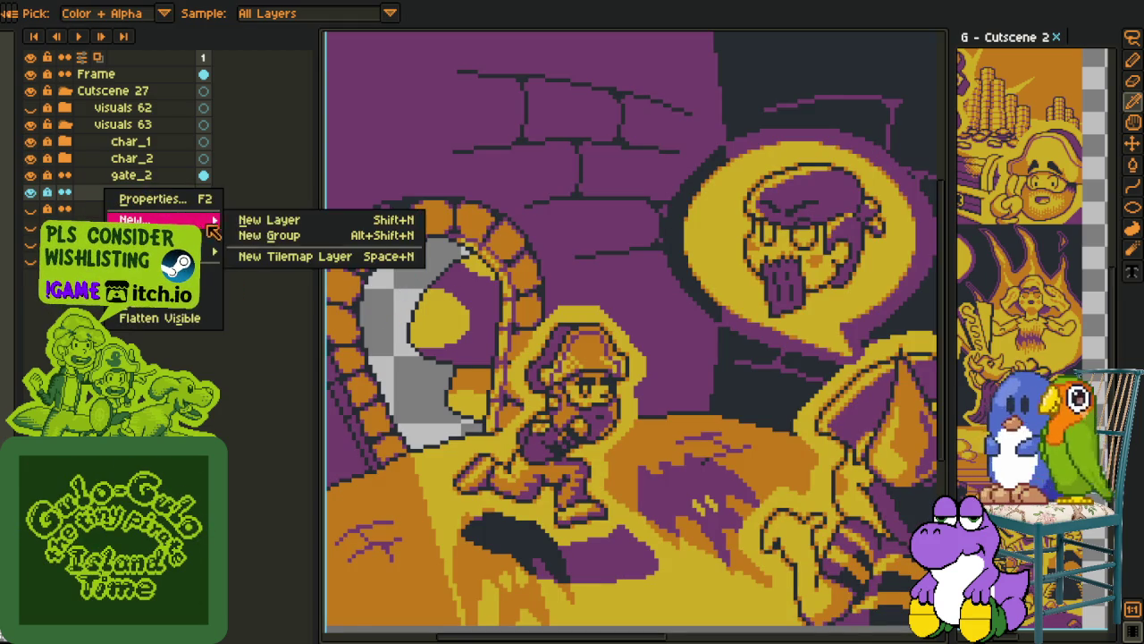
click(268, 220)
scroll(417, 270, up, 2)
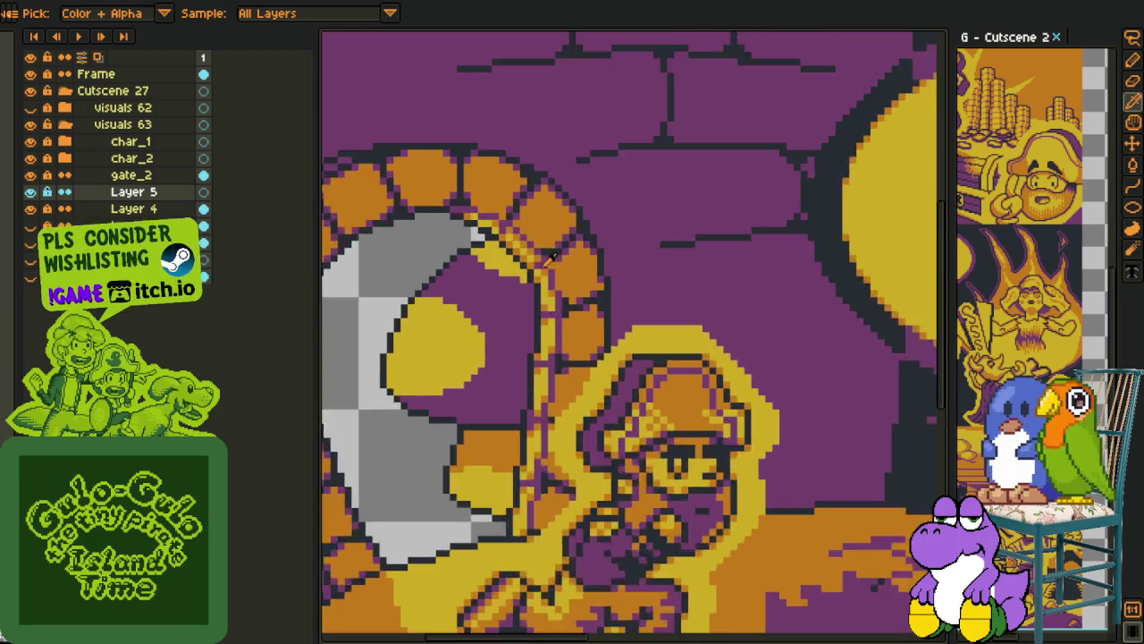
scroll(549, 255, down, 1)
key(h)
scroll(549, 256, up, 2)
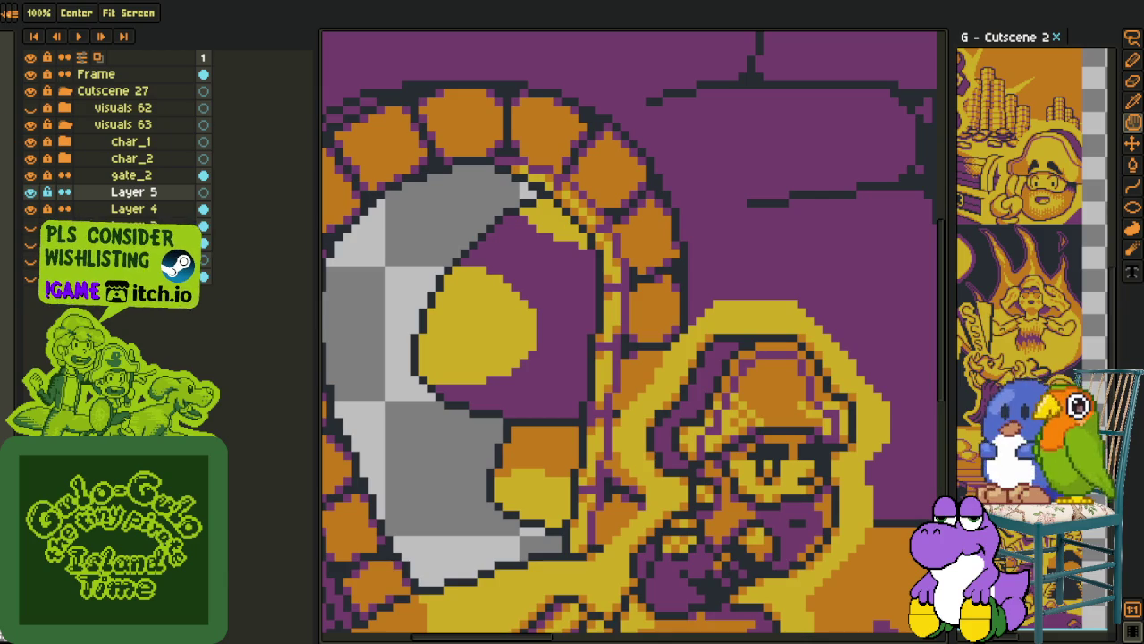
Draw a red pencil line across the mushroom cap's left spot
key(b)
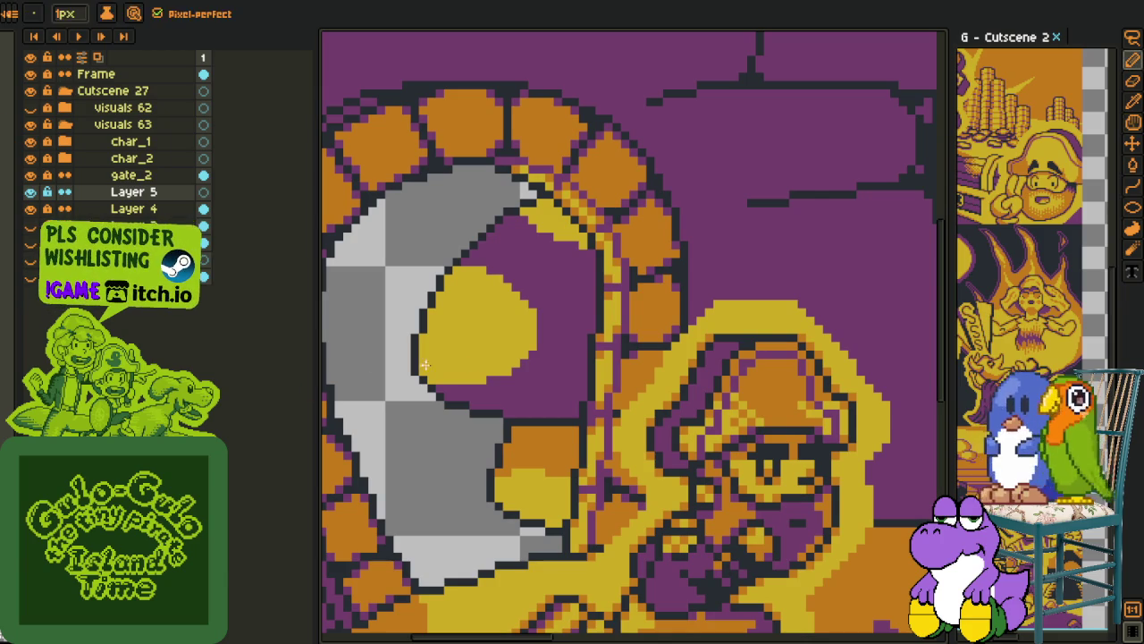
scroll(483, 348, down, 1)
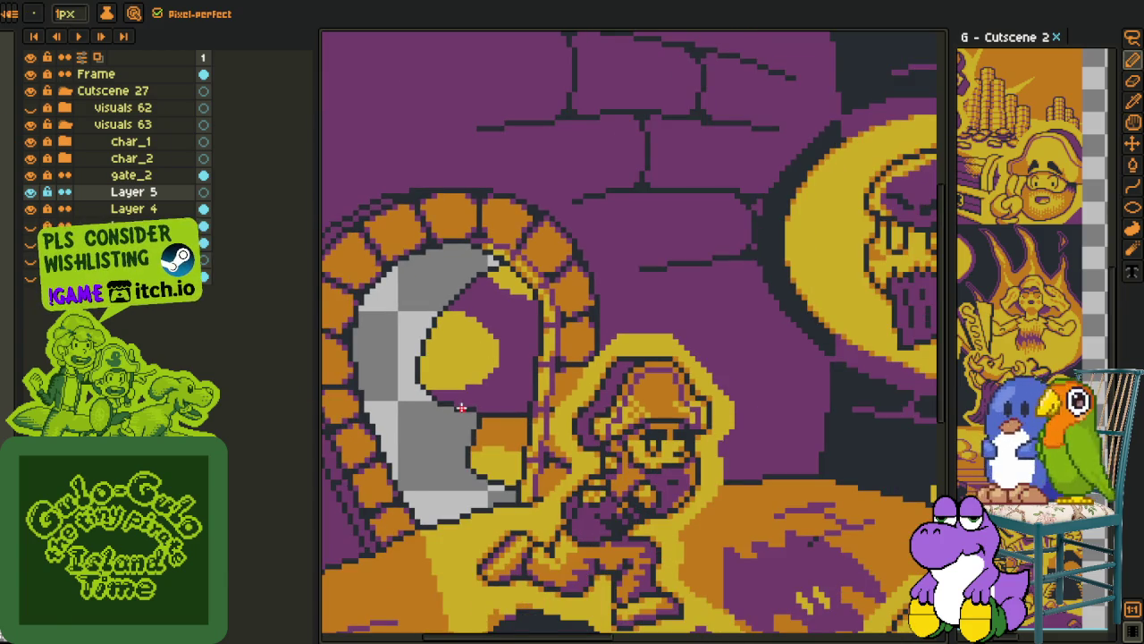
scroll(462, 407, up, 1)
scroll(486, 401, up, 2)
scroll(524, 503, up, 1)
scroll(515, 445, down, 1)
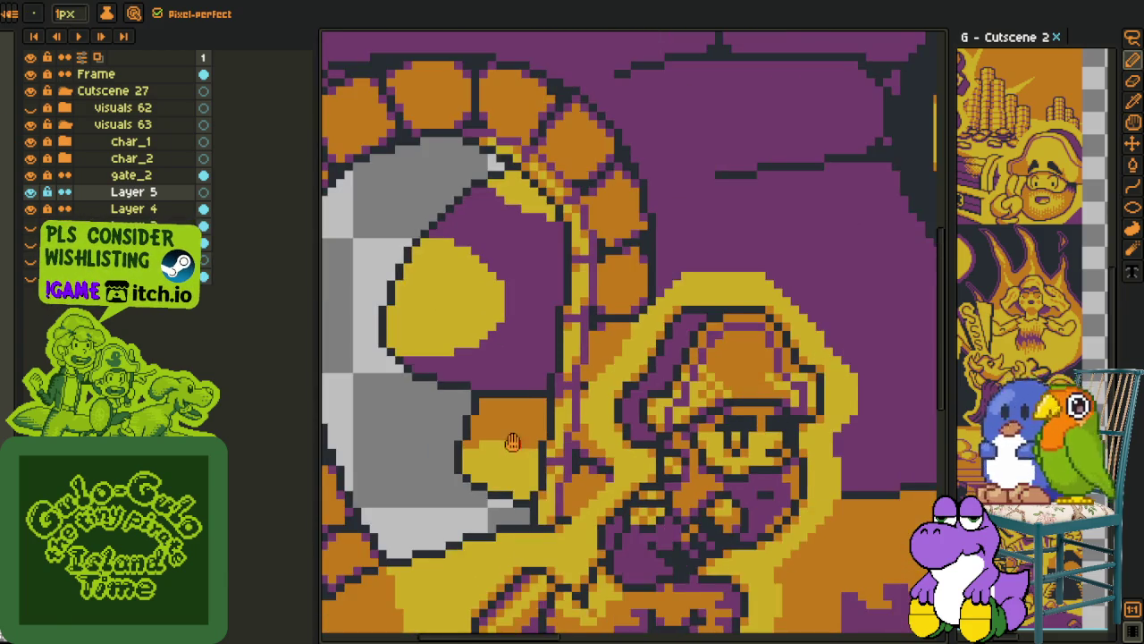
drag(515, 445, 523, 469)
scroll(534, 410, up, 1)
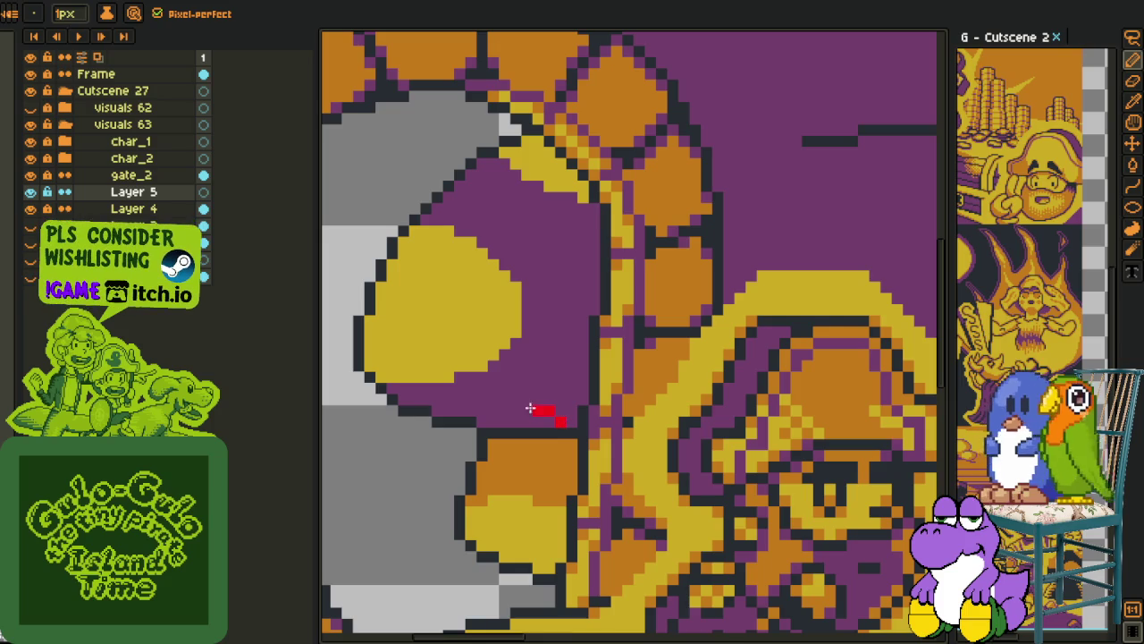
mouse_move(528, 409)
mouse_down()
mouse_move(403, 334)
mouse_move(414, 312)
mouse_up()
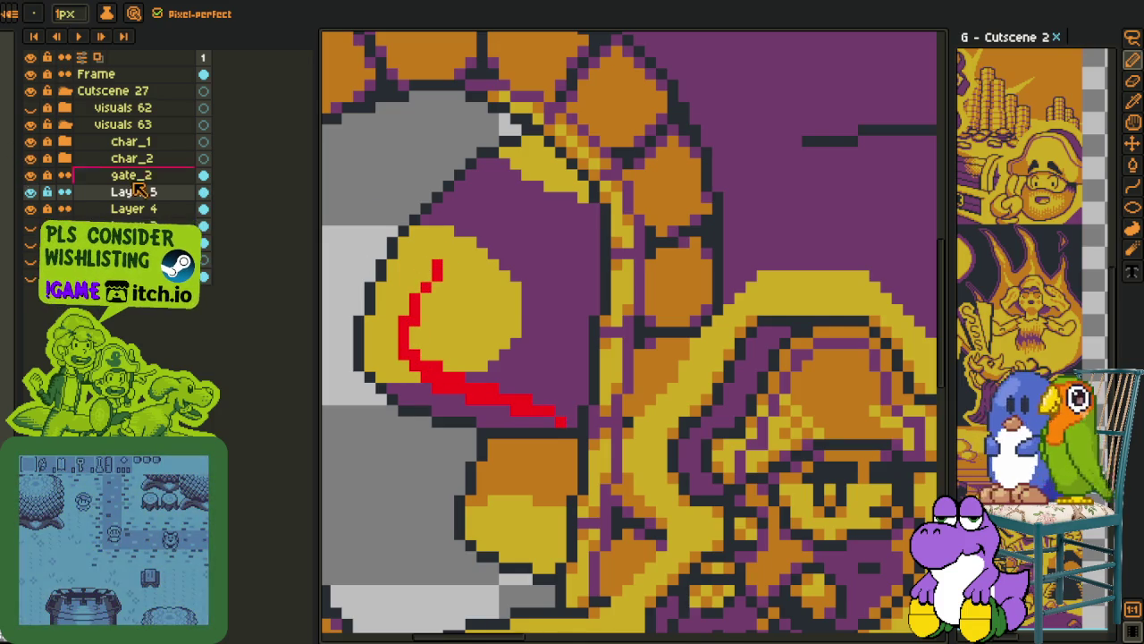
Hide the char_1, char_2 and gate_2 layers
drag(538, 174, 354, 358)
scroll(356, 376, down, 2)
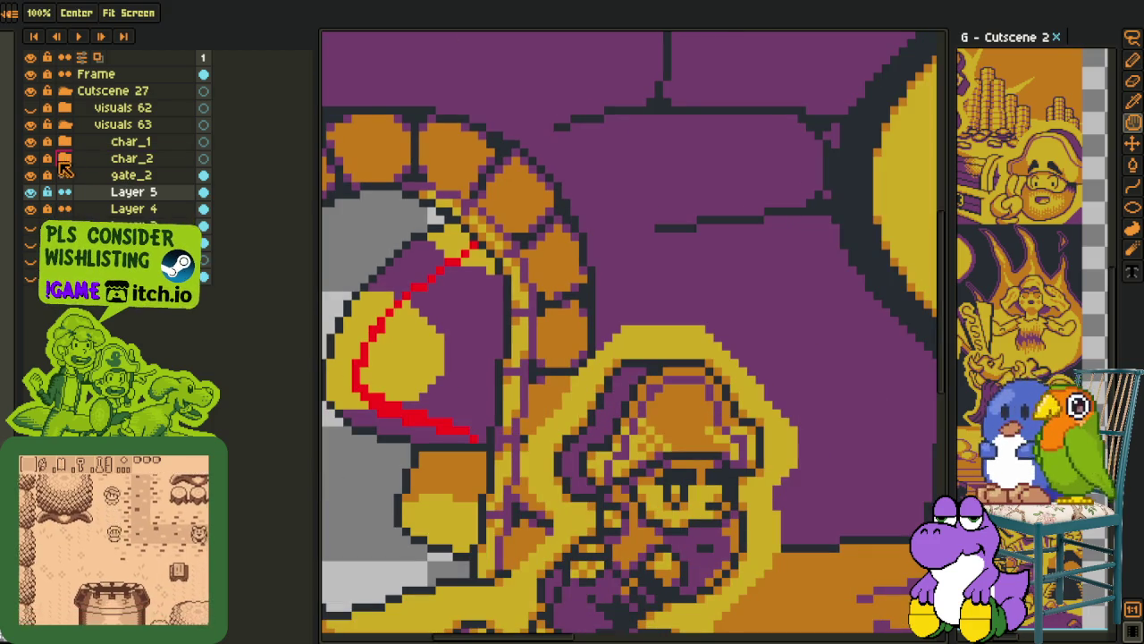
drag(32, 143, 30, 175)
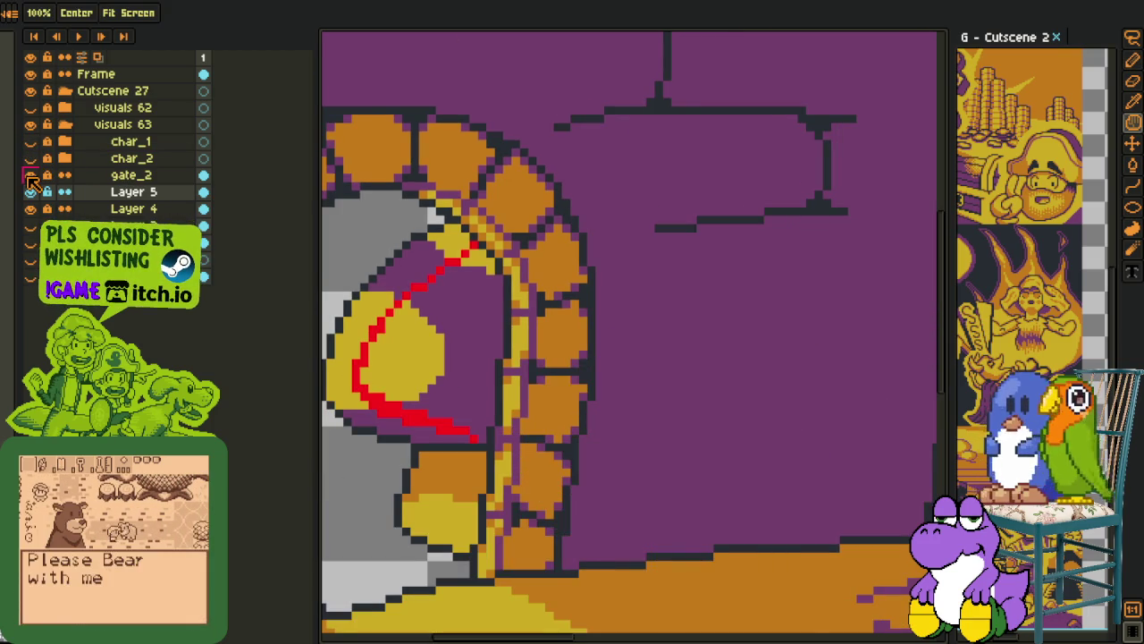
Draw a red pencil line along the top of the mushroom cap
key(b)
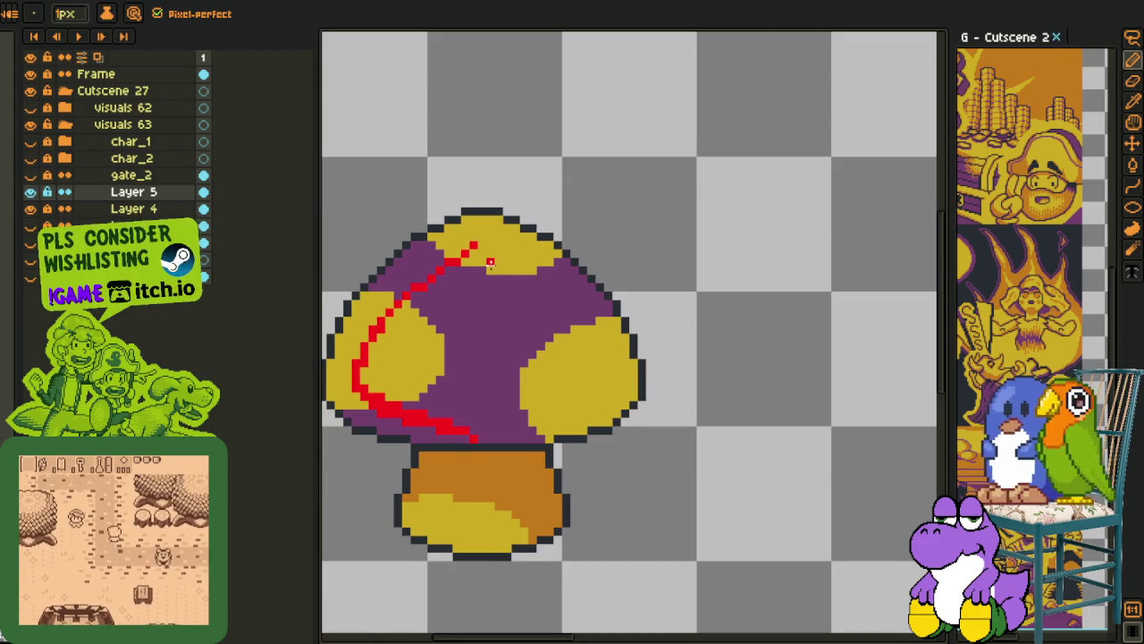
scroll(490, 260, up, 1)
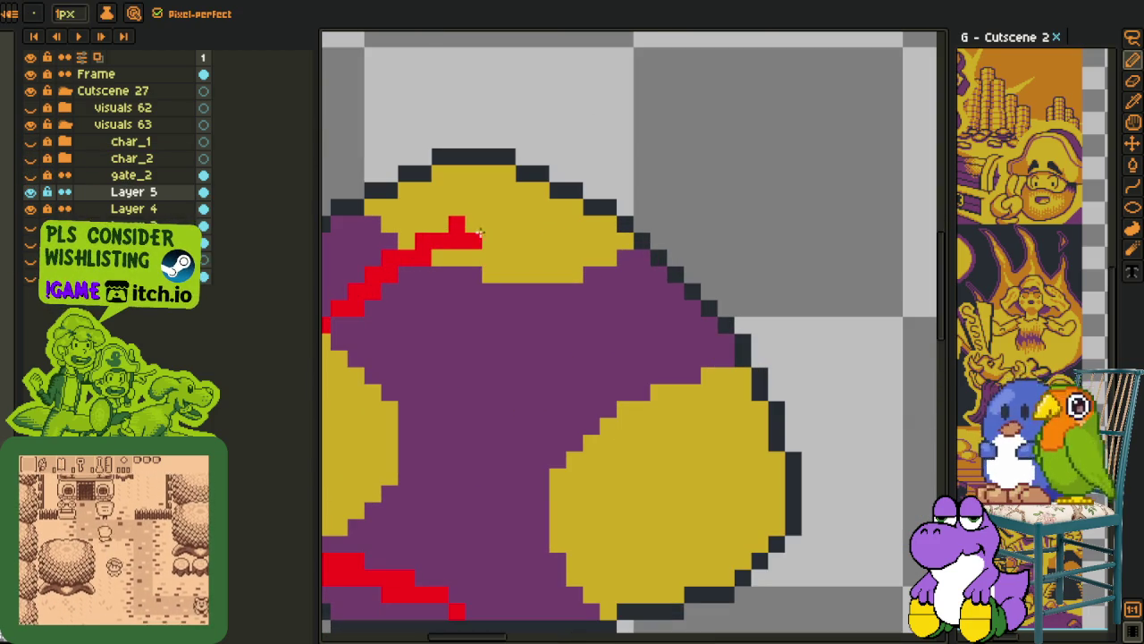
drag(495, 228, 591, 260)
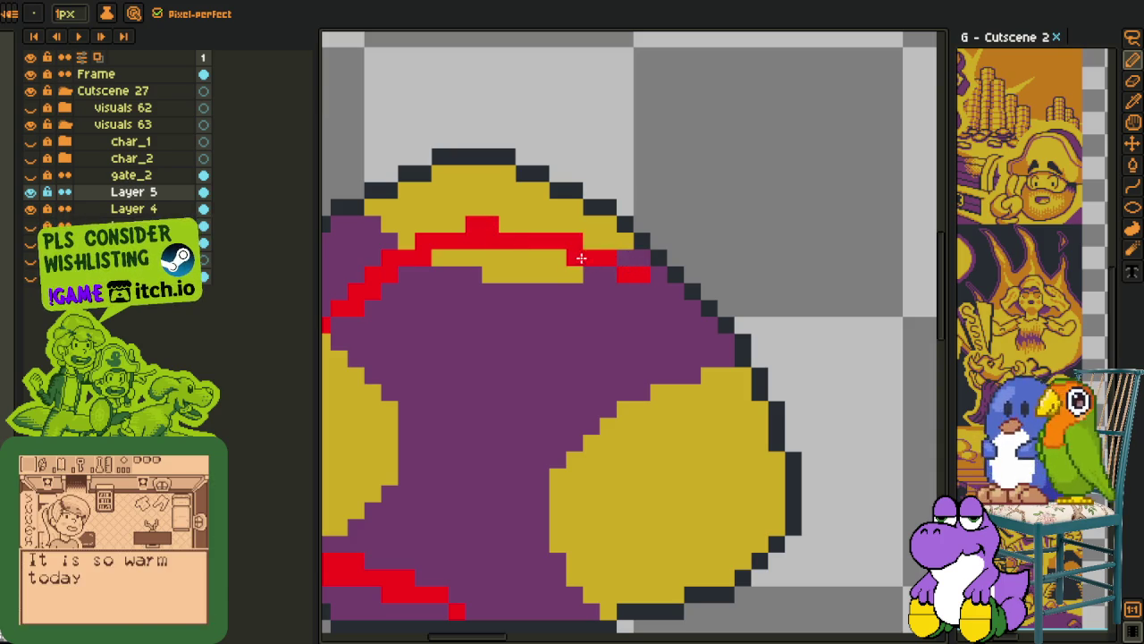
scroll(653, 283, down, 2)
scroll(656, 281, up, 2)
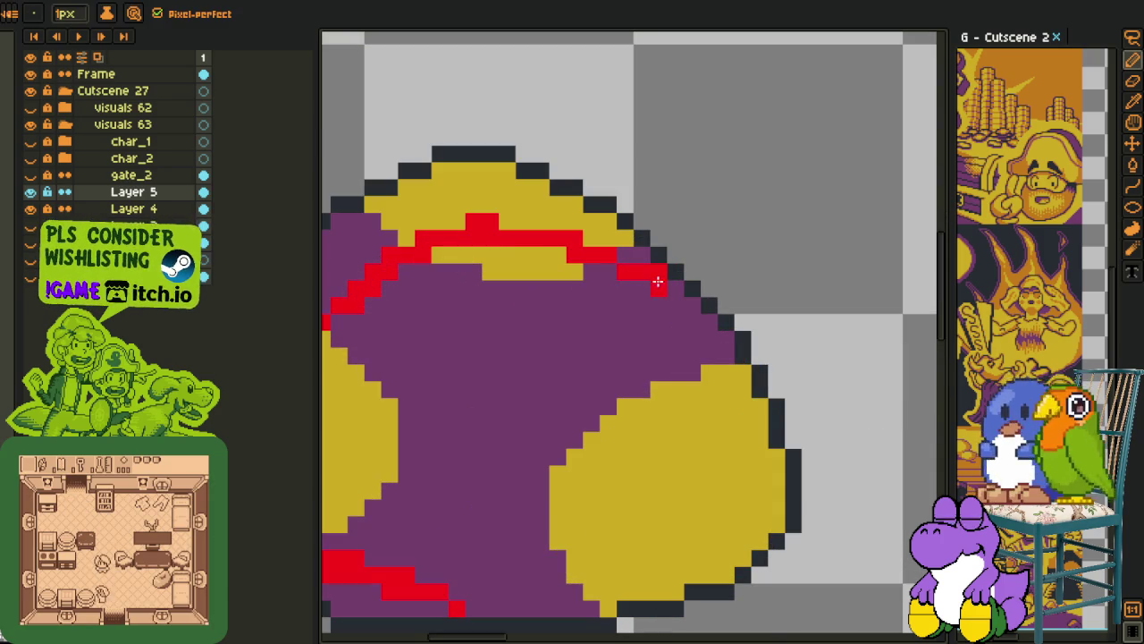
scroll(661, 287, down, 2)
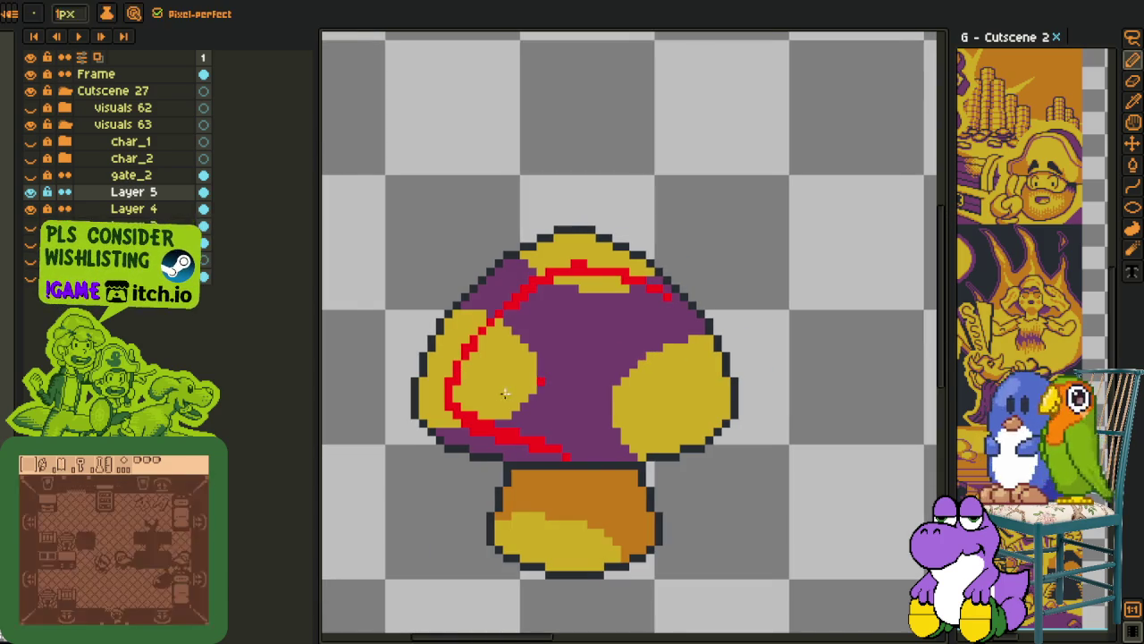
Bucket-fill the cap's left spot and purple middle with red
key(g)
click(487, 358)
key(b)
scroll(523, 448, up, 2)
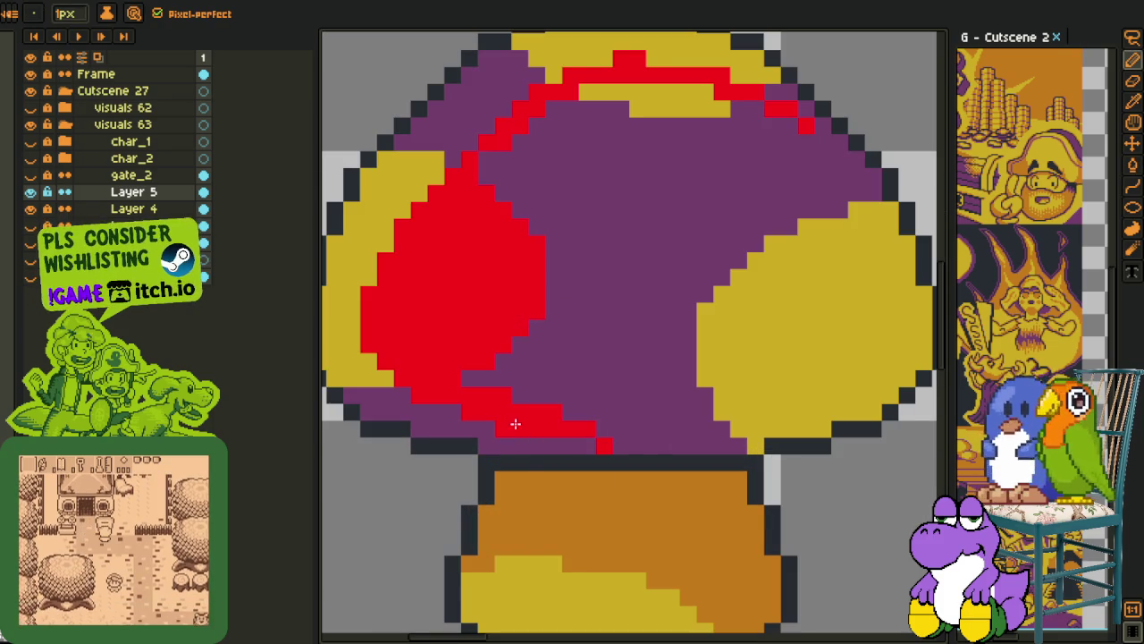
key(g)
click(562, 433)
scroll(572, 250, down, 2)
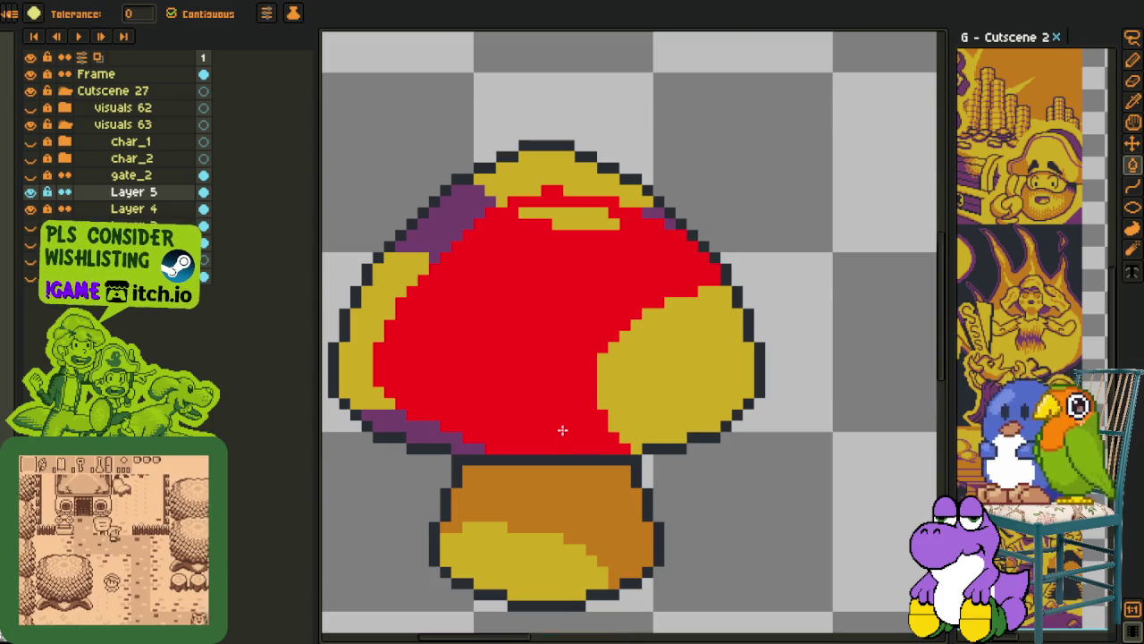
With the 1px Pencil, extend the purple edge diagonally along the cap and trace red down the right spot's edge
scroll(681, 358, up, 1)
key(b)
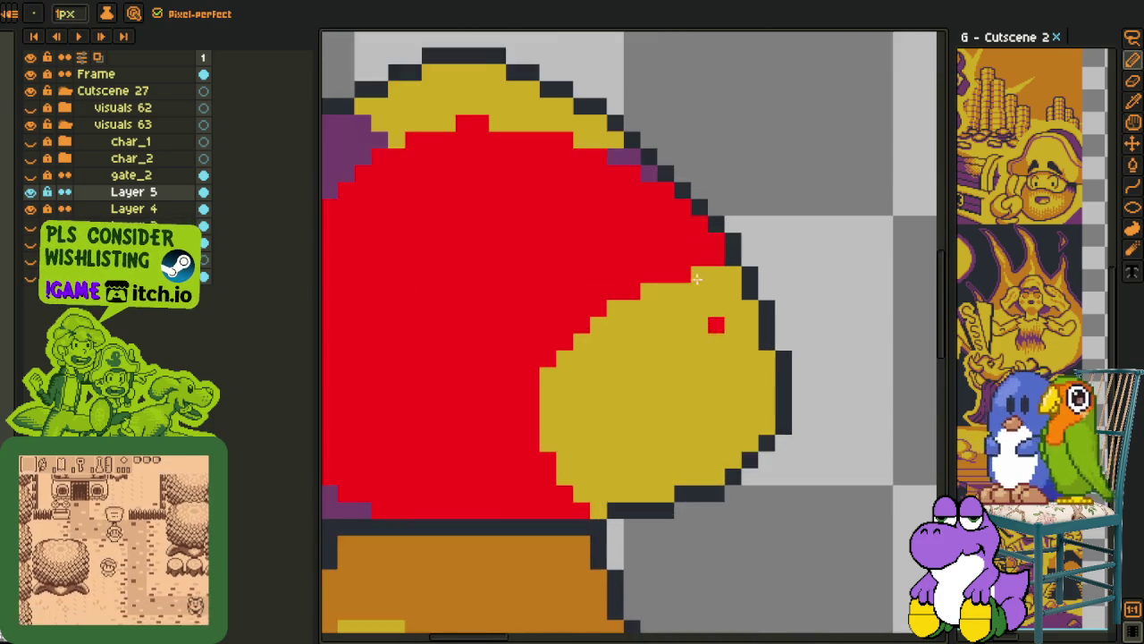
scroll(715, 325, up, 1)
drag(716, 231, 641, 149)
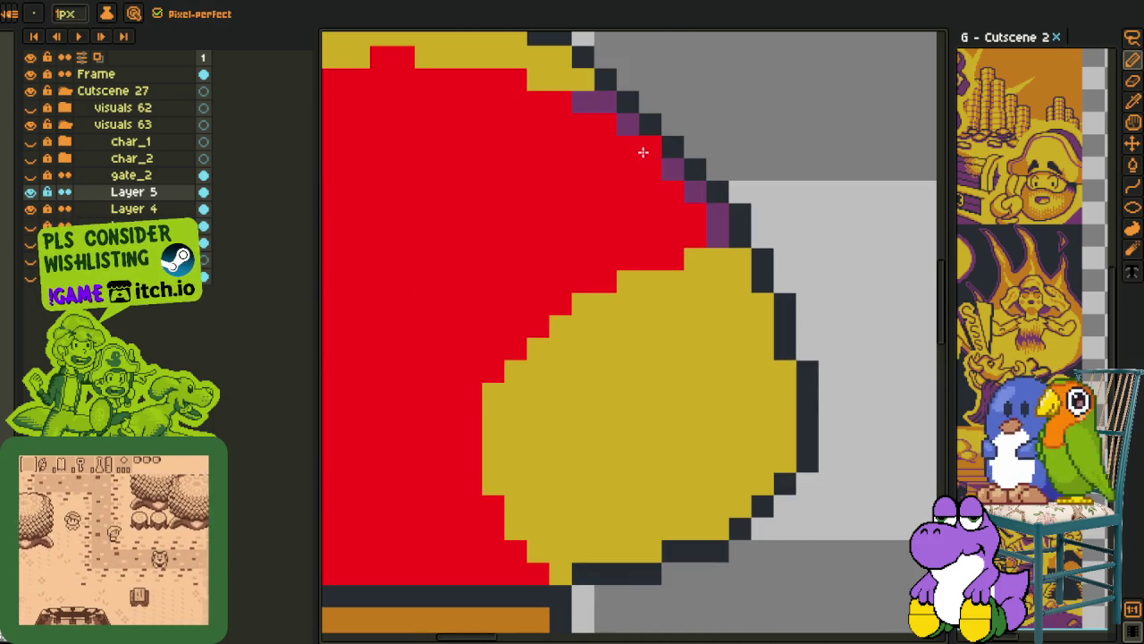
right_click(713, 286)
right_click(718, 304)
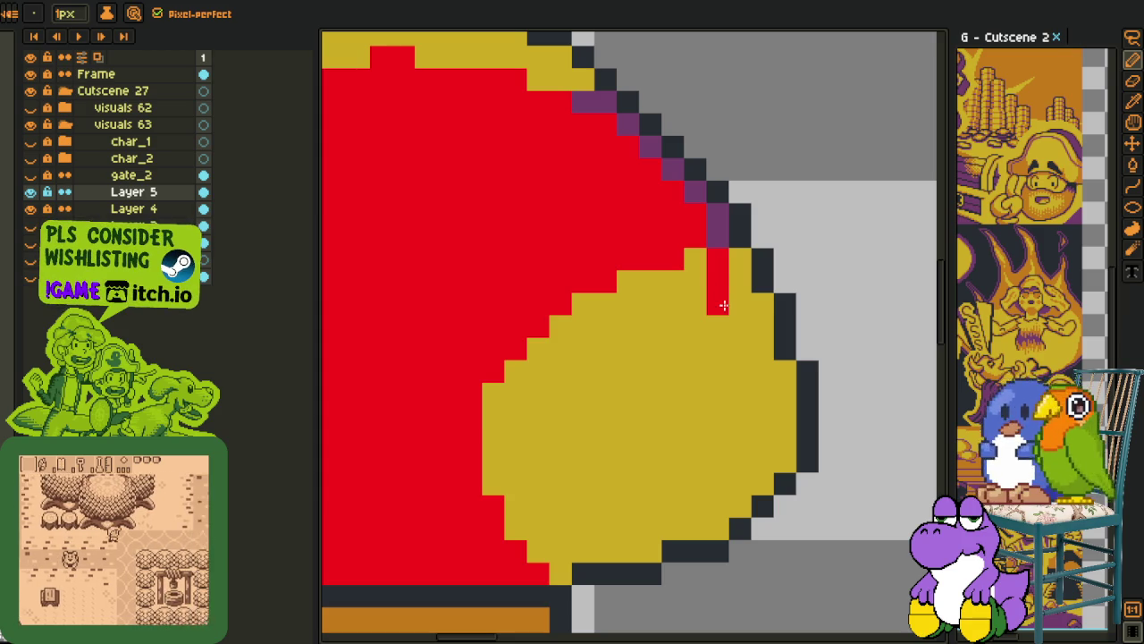
right_click(695, 261)
right_click(737, 308)
mouse_move(737, 309)
mouse_down()
mouse_move(759, 455)
mouse_move(705, 506)
mouse_move(567, 544)
mouse_up()
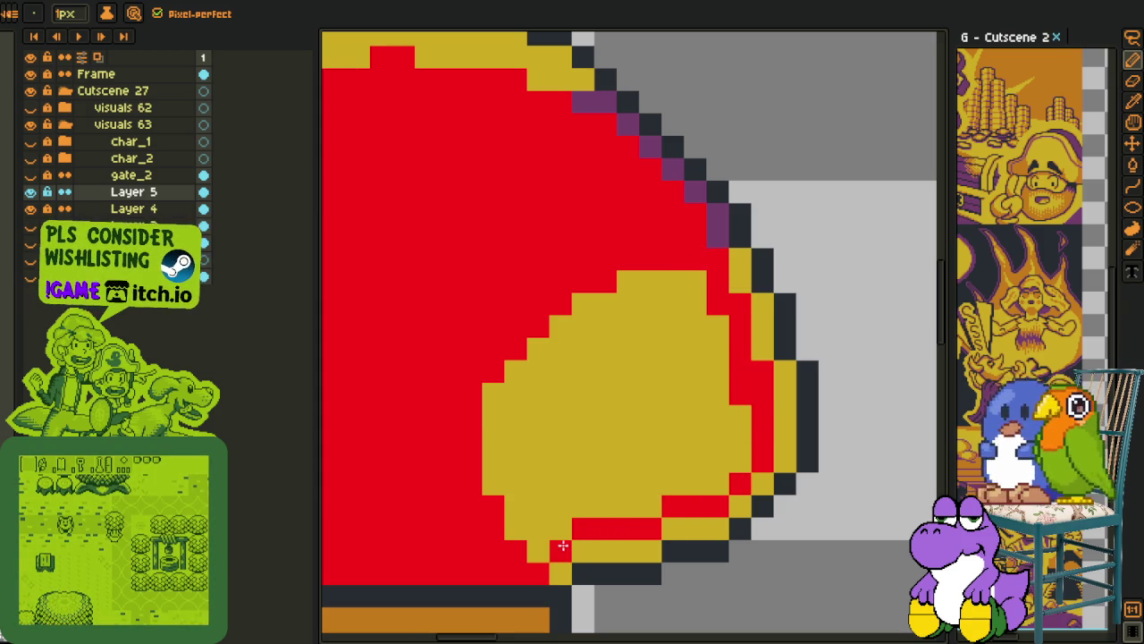
Fill the cap's right yellow spot red with the Paint Bucket
key(g)
click(575, 485)
scroll(585, 465, down, 3)
key(i)
scroll(585, 465, down, 1)
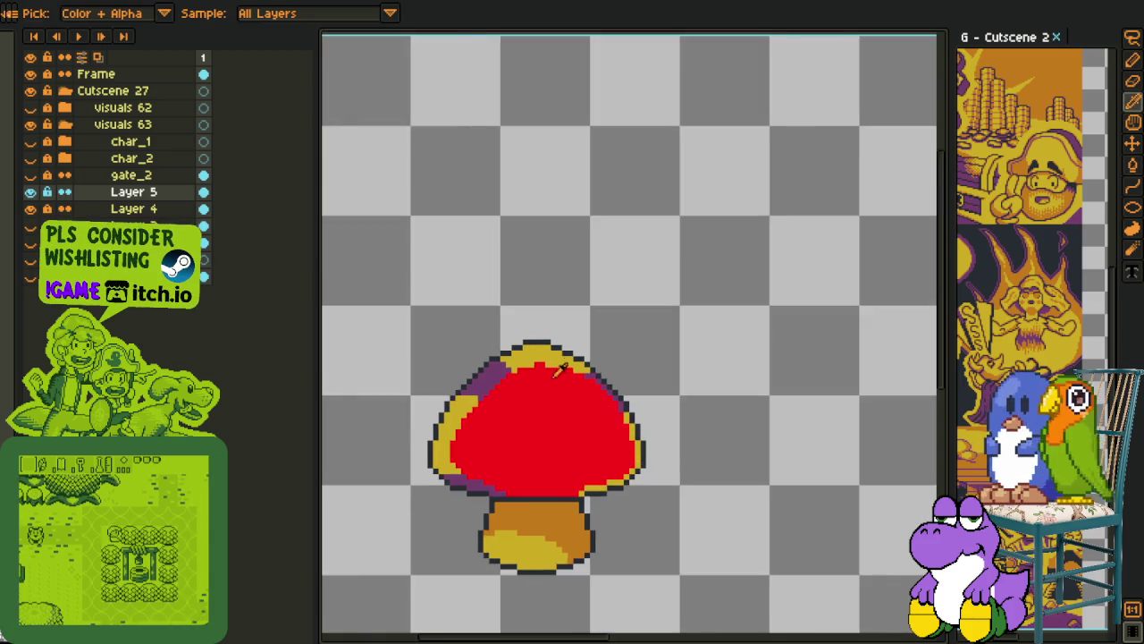
scroll(551, 345, up, 4)
scroll(545, 347, up, 1)
scroll(563, 348, down, 2)
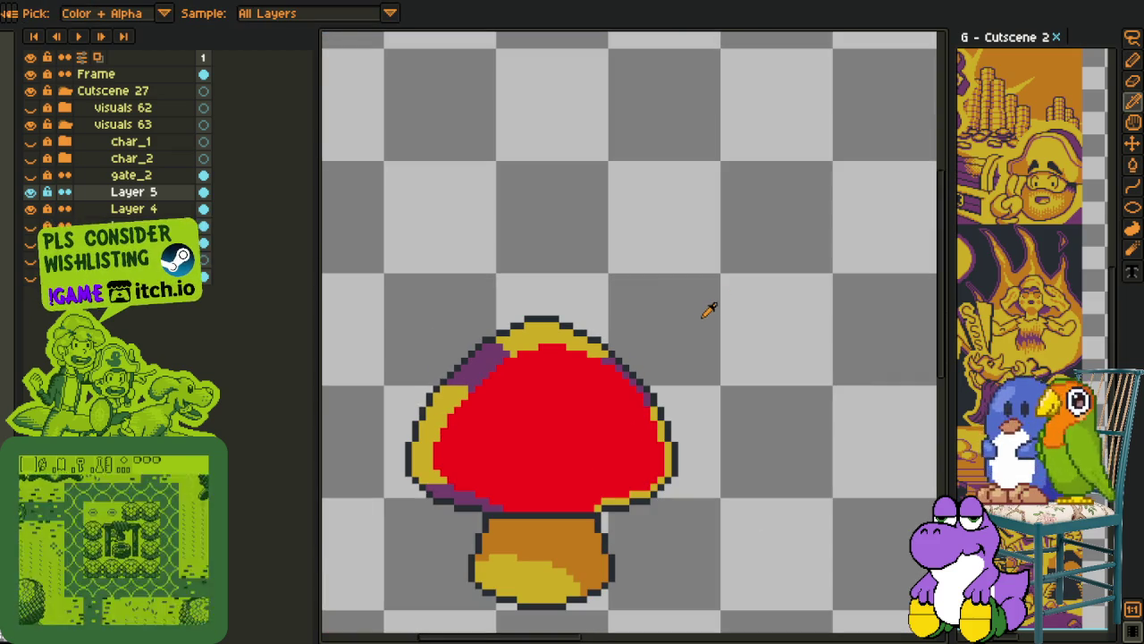
scroll(711, 331, up, 1)
scroll(496, 466, up, 3)
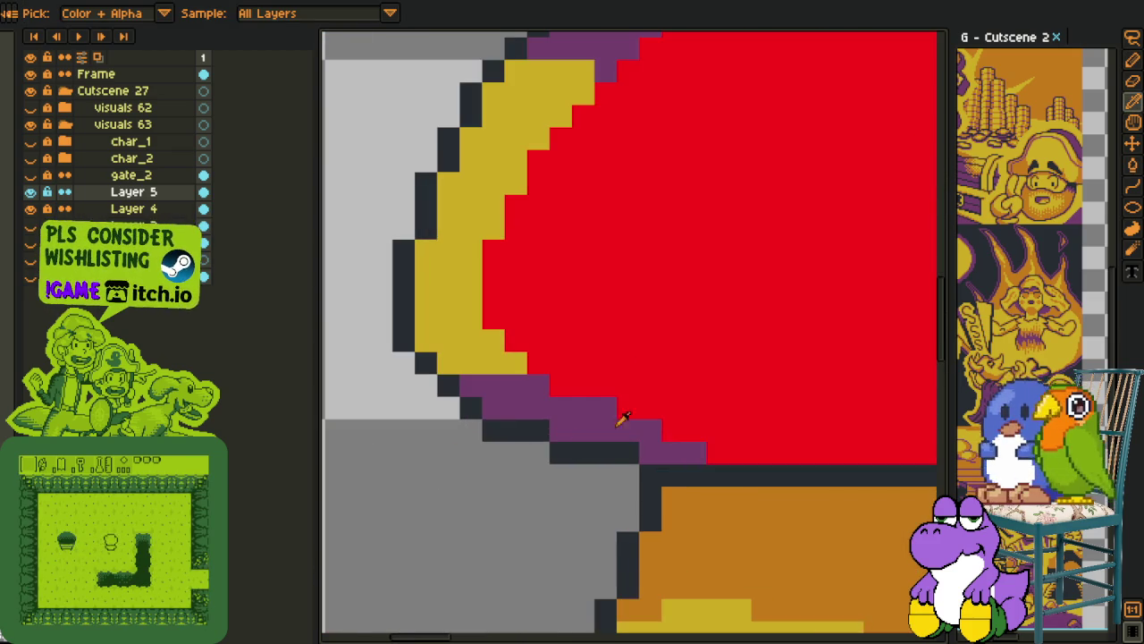
key(b)
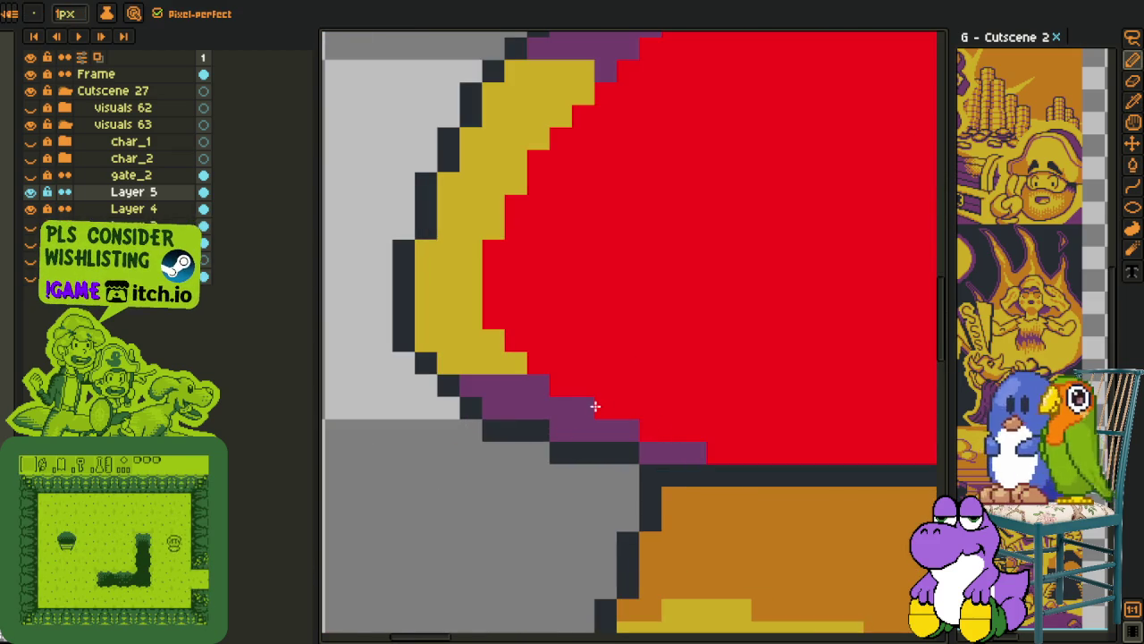
key(i)
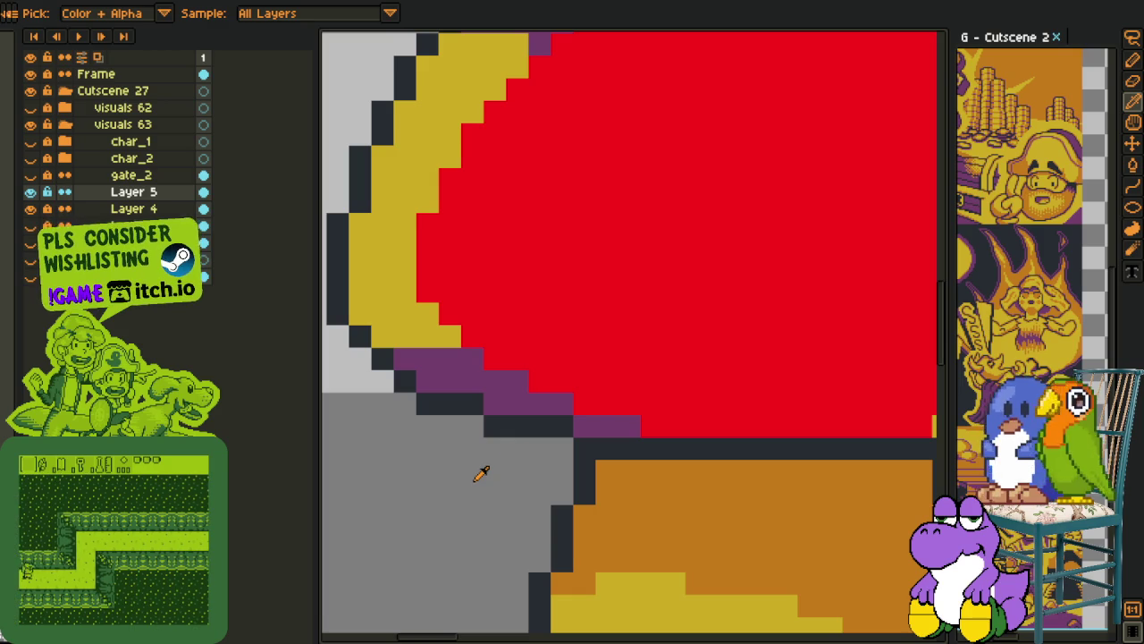
Extend purple along the cap's bottom and paint yellow rows over the red on the left
drag(576, 411, 509, 447)
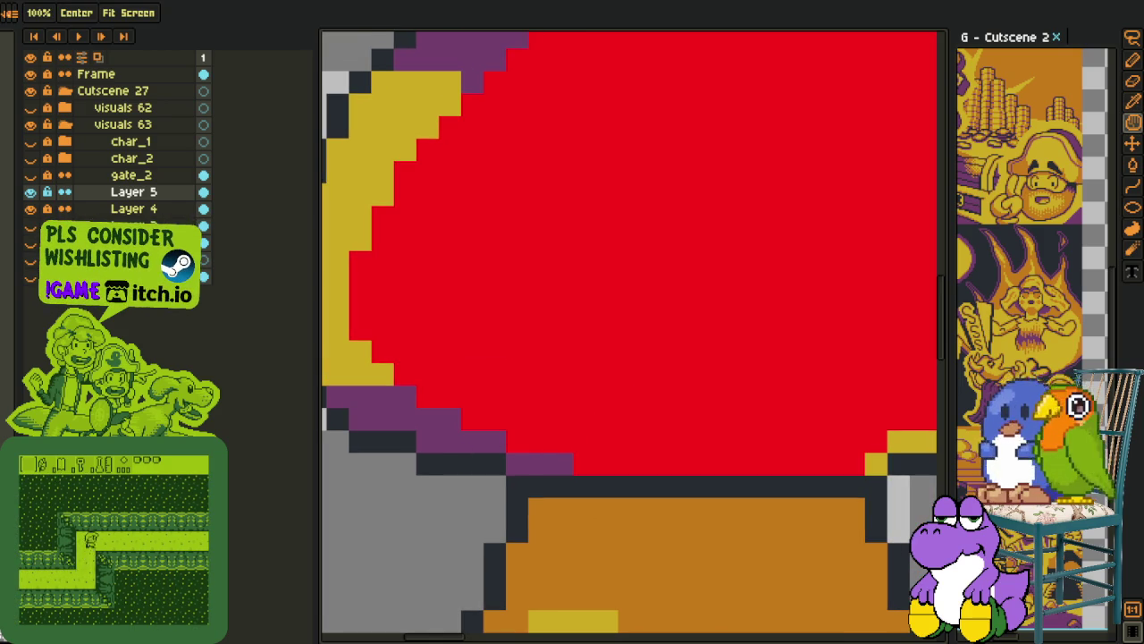
key(i)
key(b)
drag(516, 442, 640, 441)
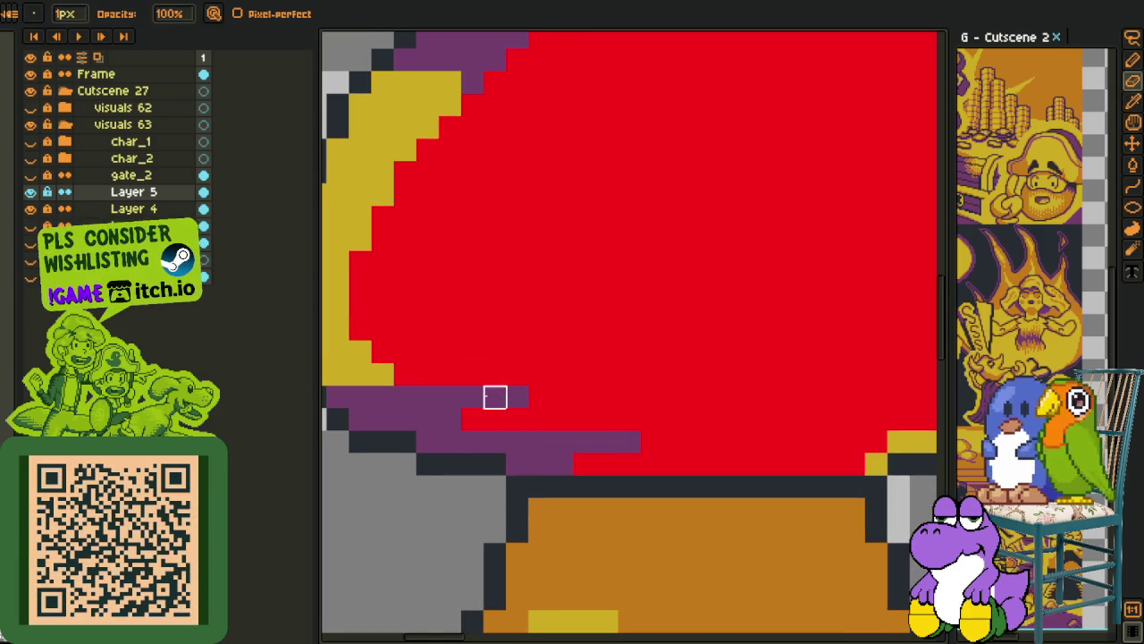
drag(361, 352, 473, 353)
drag(339, 307, 473, 307)
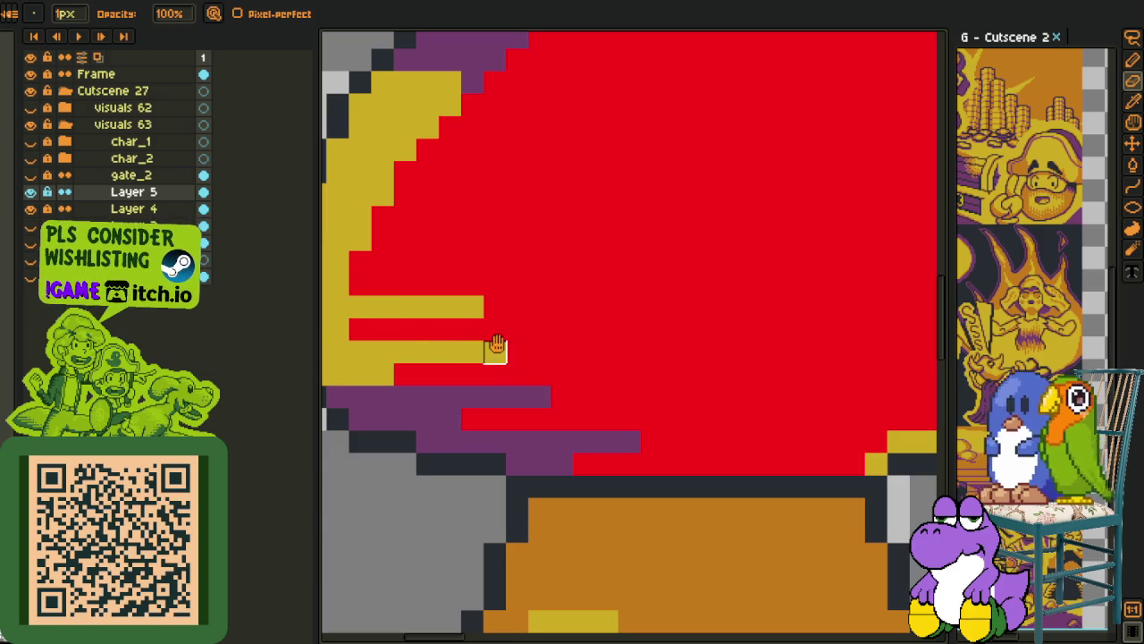
drag(496, 352, 543, 469)
drag(407, 380, 452, 380)
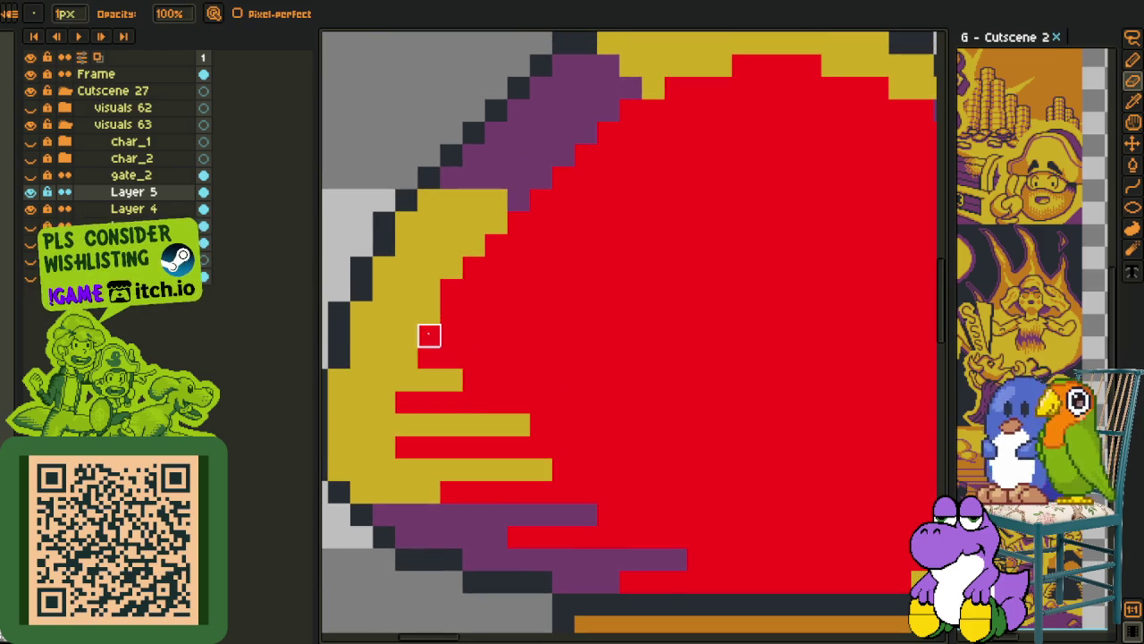
drag(429, 335, 541, 336)
drag(451, 289, 609, 290)
drag(496, 245, 563, 245)
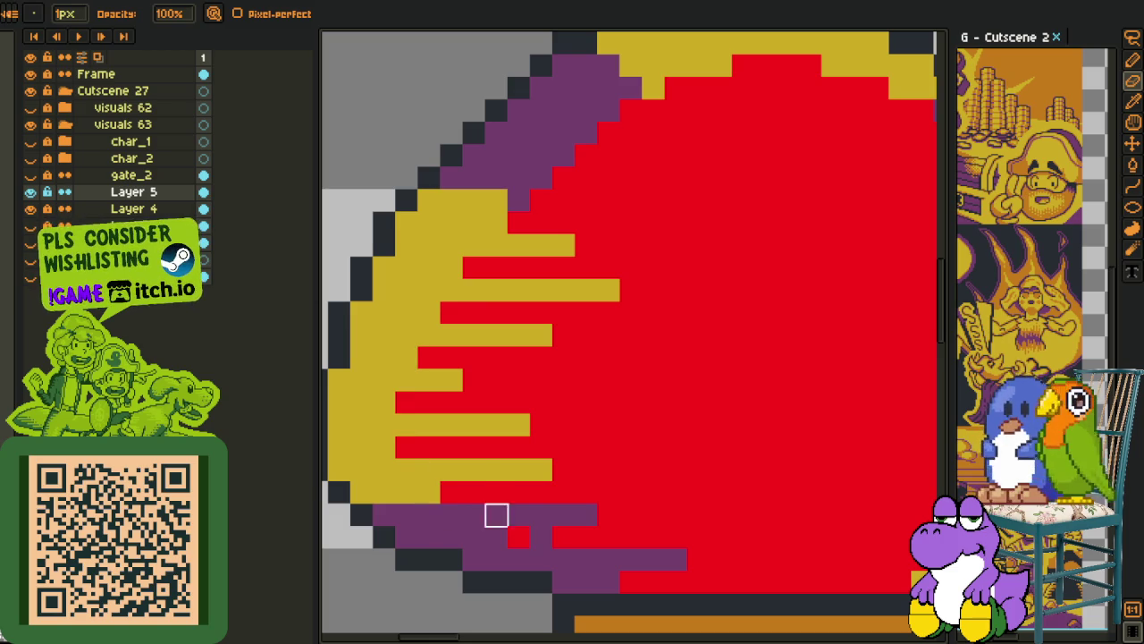
mouse_move(474, 492)
mouse_down()
mouse_move(442, 465)
mouse_move(429, 425)
mouse_up()
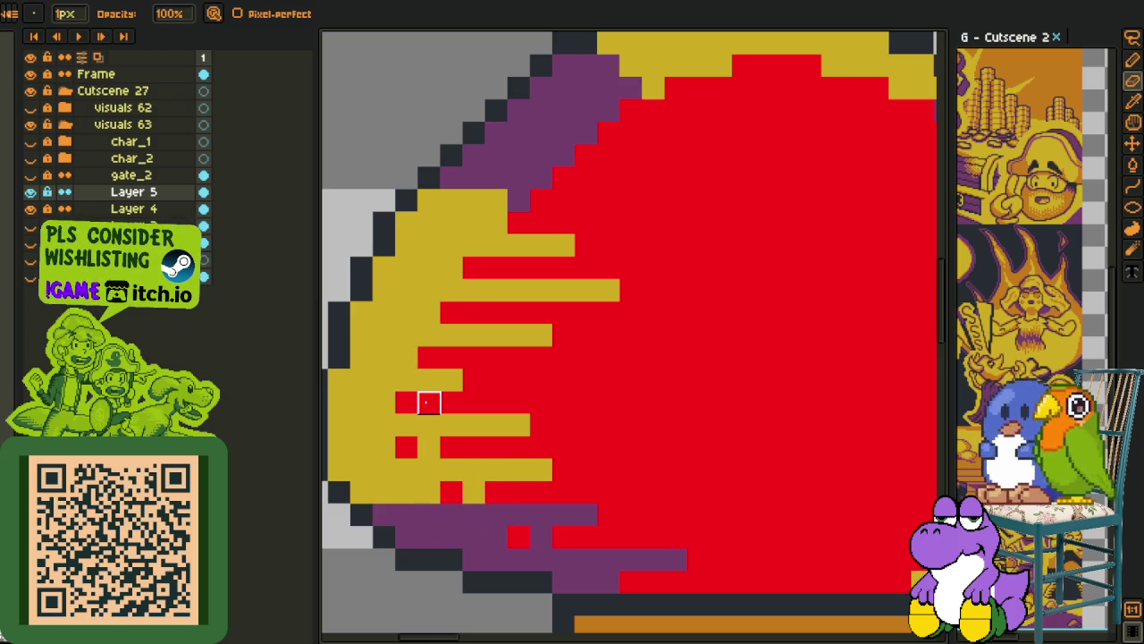
Pick the cap's red and turn scattered yellow pixels on the left edge back to red
key(alt)
alt+click(403, 398)
click(361, 403)
click(383, 357)
drag(429, 312, 397, 312)
key(ctrl+z)
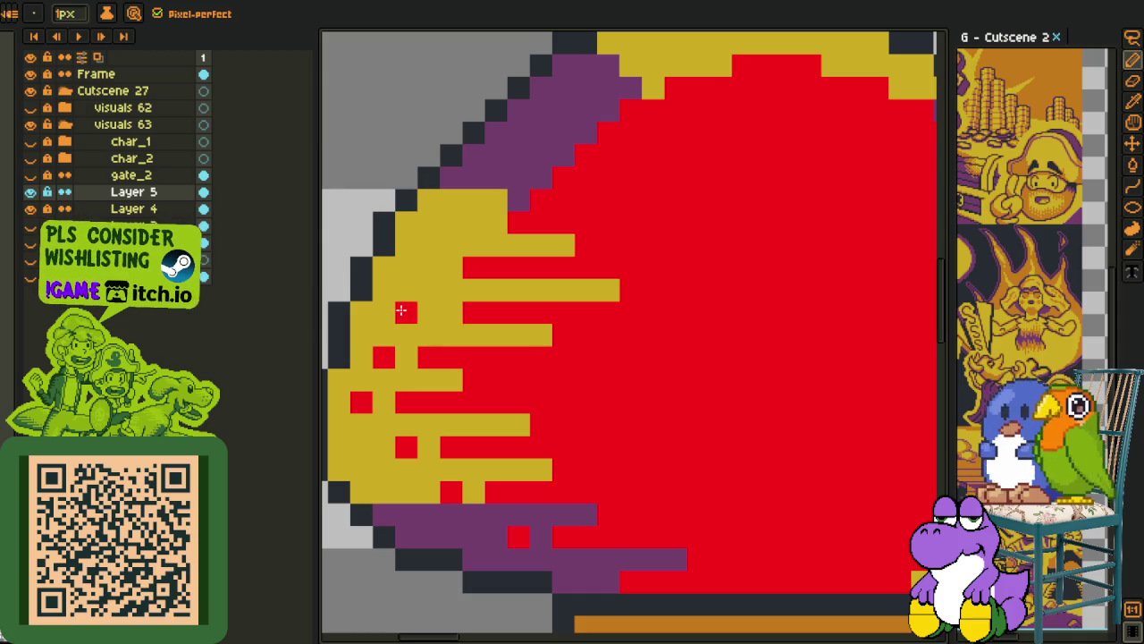
Add a purple pixel and a purple streak into the red near the cap's top
drag(520, 215, 489, 272)
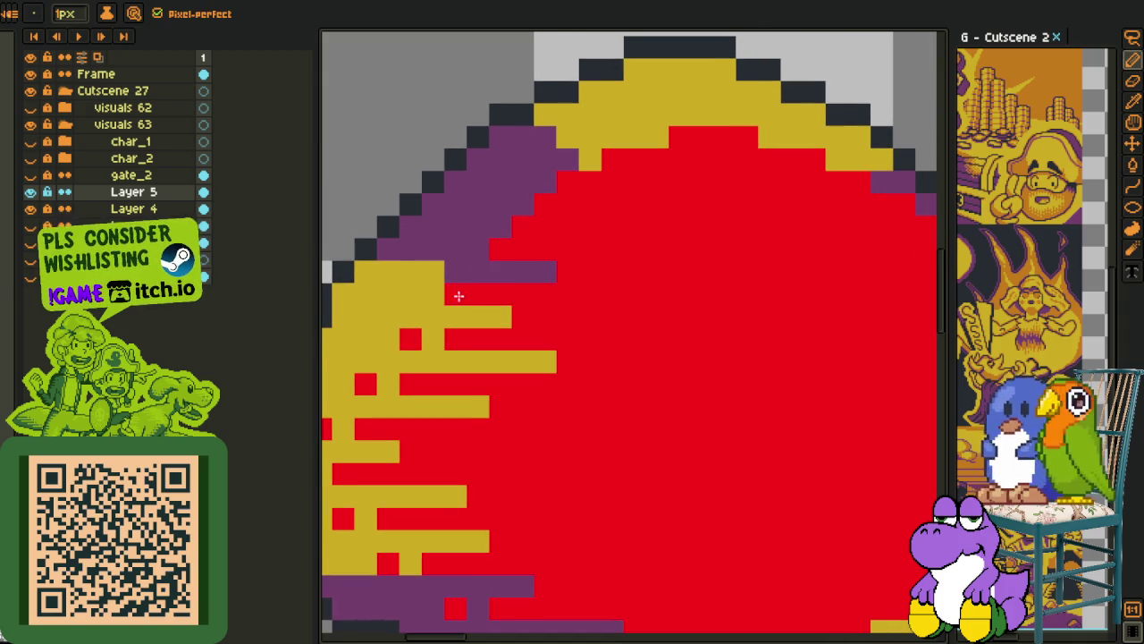
click(566, 359)
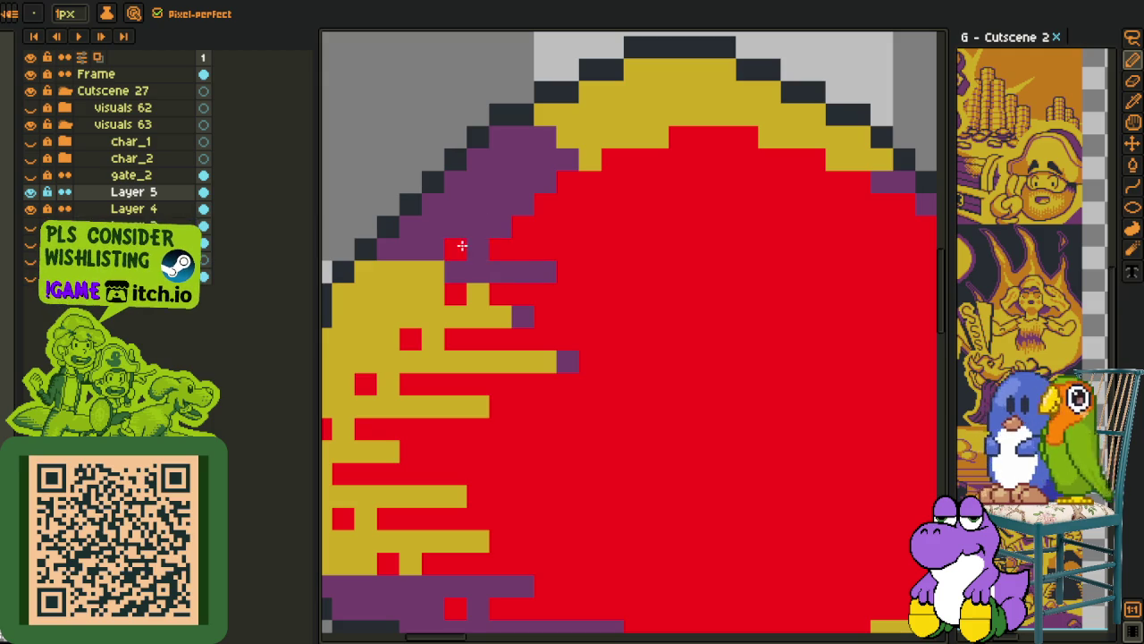
drag(505, 230, 568, 228)
right_click(501, 204)
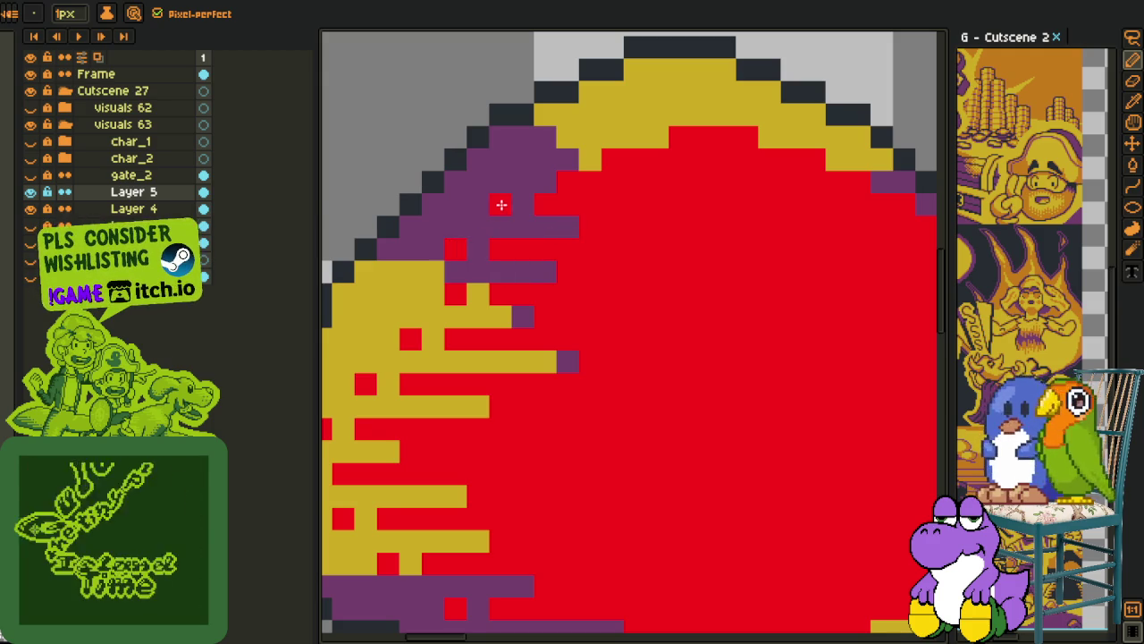
scroll(653, 235, down, 3)
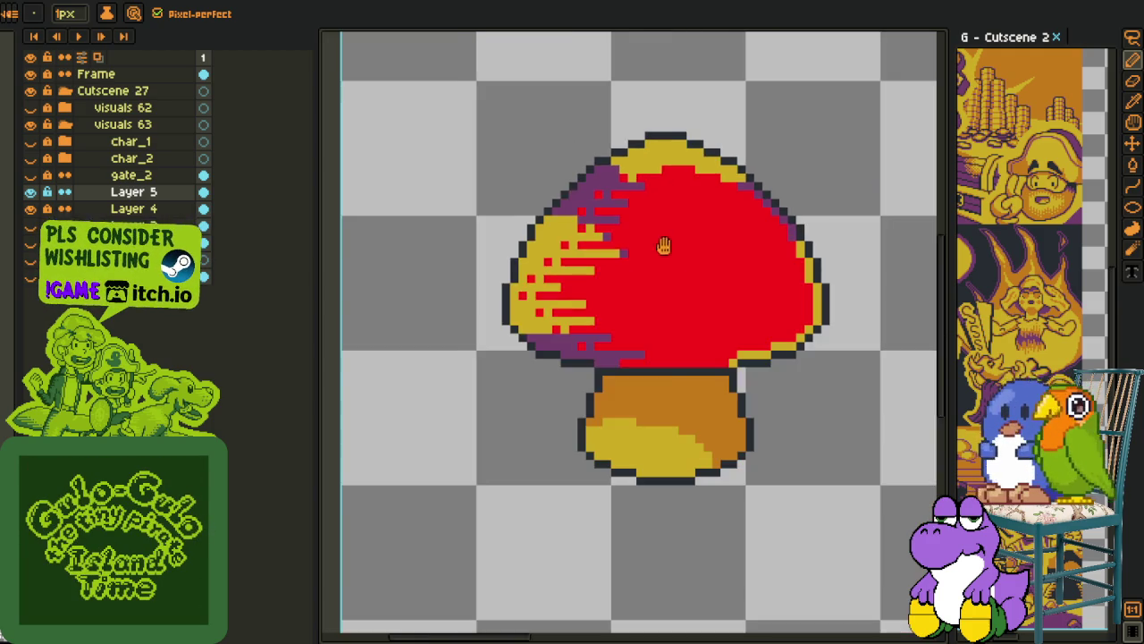
Paint yellow streaks into the red along the cap's lower-right edge
key(h)
scroll(623, 301, up, 1)
scroll(654, 414, up, 3)
key(b)
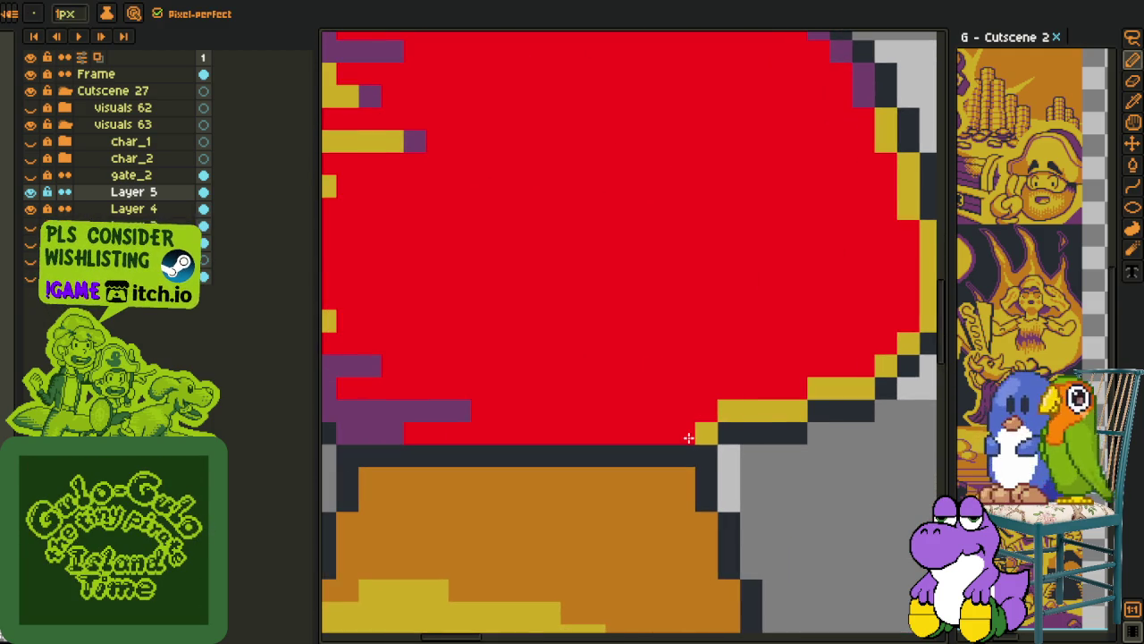
drag(715, 409, 666, 412)
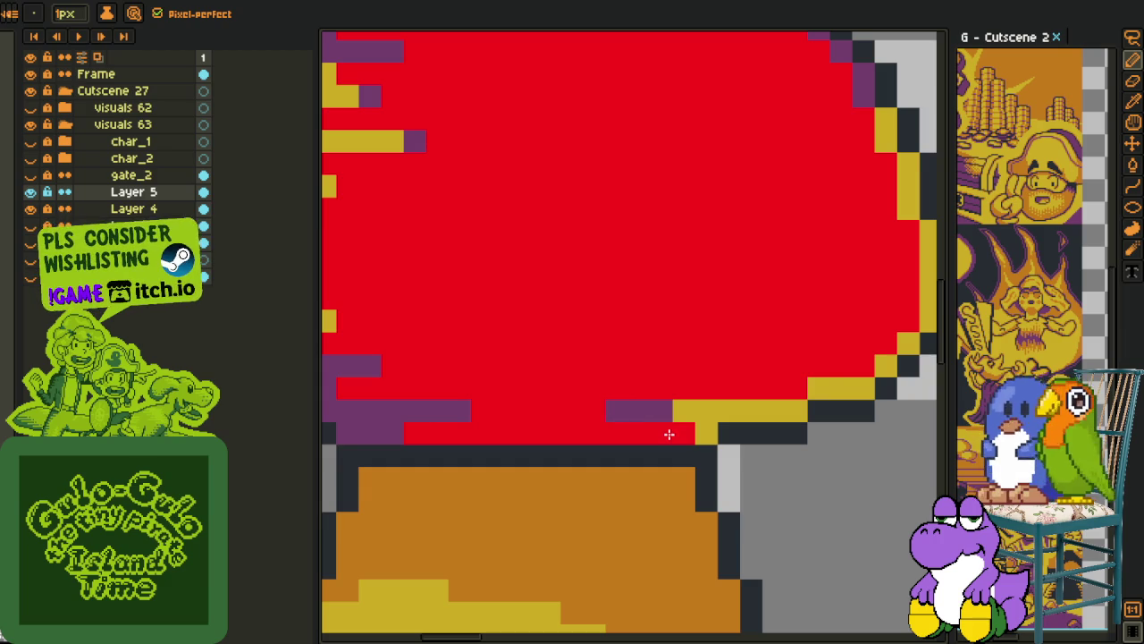
drag(885, 366, 751, 366)
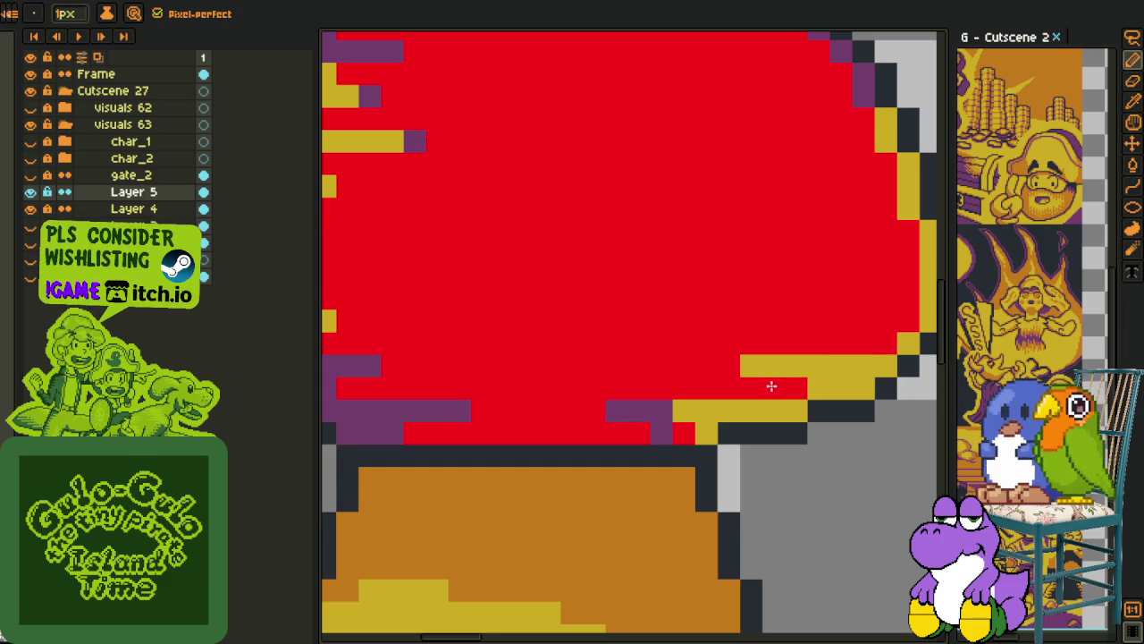
mouse_move(911, 320)
mouse_down()
mouse_move(813, 320)
mouse_move(779, 373)
mouse_move(608, 358)
mouse_up()
Add more yellow streaks and rim pixels higher up the cap's right side
click(742, 380)
drag(786, 312, 648, 312)
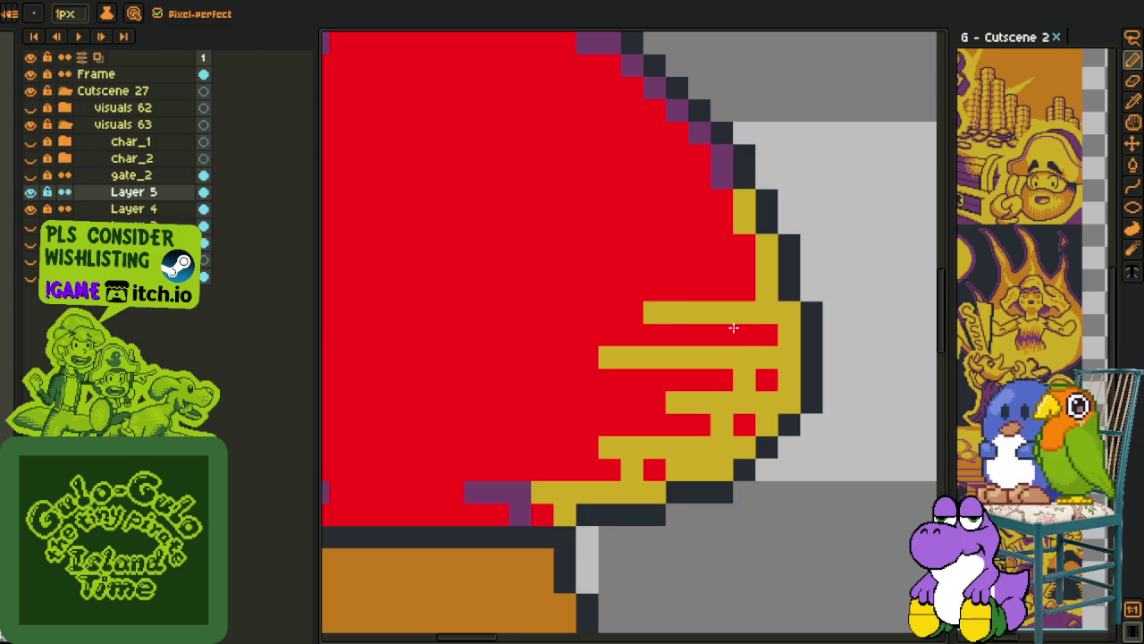
click(744, 335)
drag(767, 267, 608, 267)
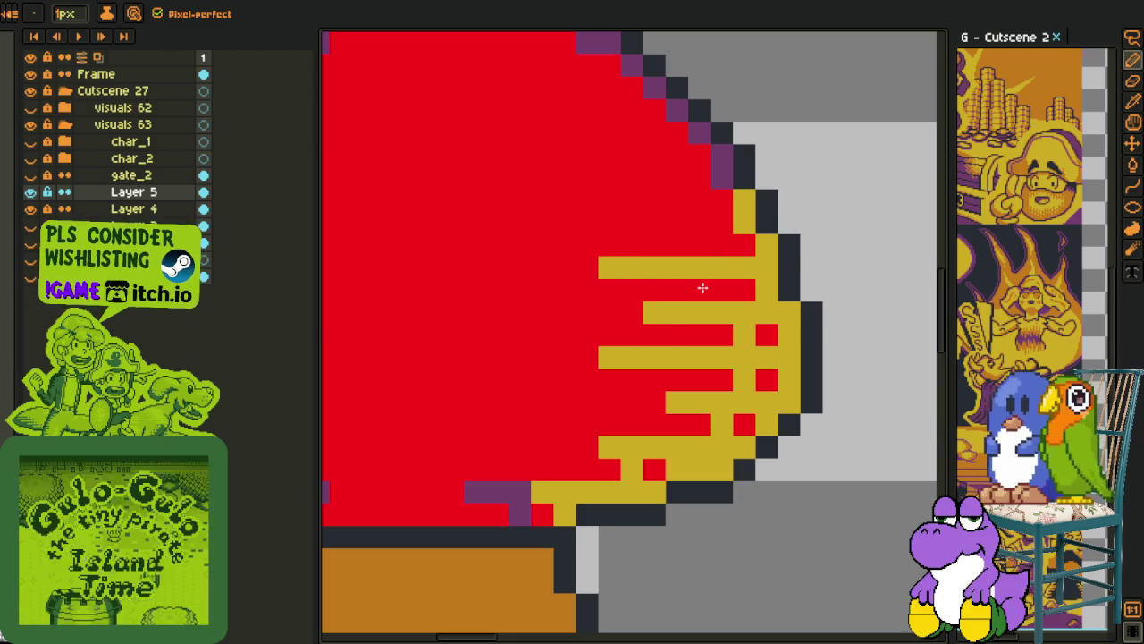
click(724, 293)
drag(731, 224, 624, 224)
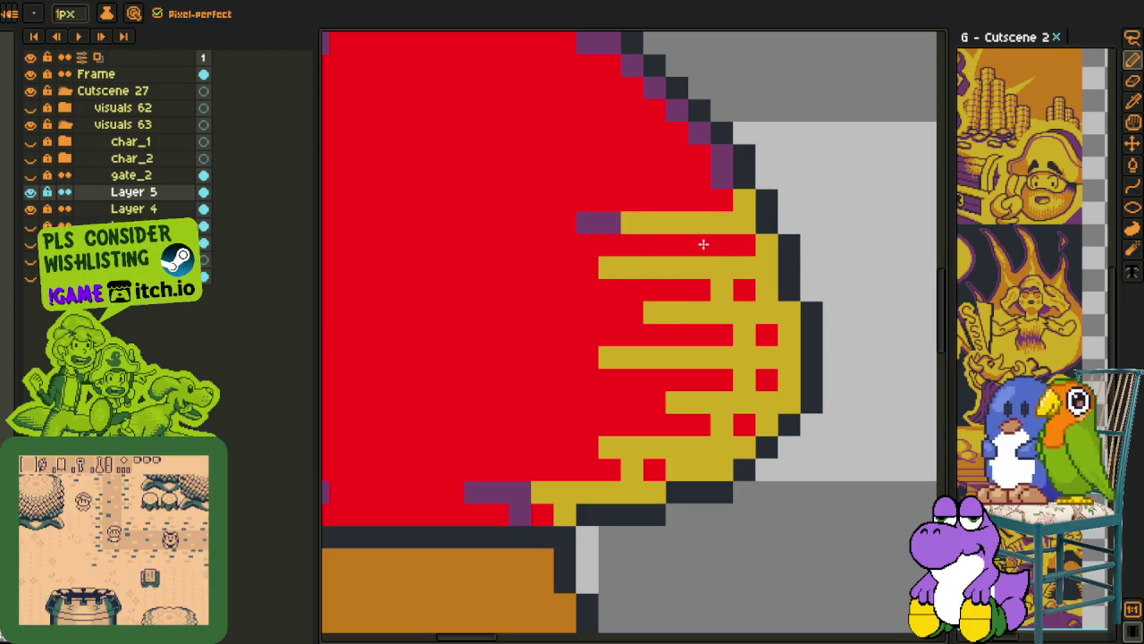
click(724, 247)
Add purple streaks and pixels into the upper-right red, plus a yellow streak near the top
click(612, 228)
right_click(593, 225)
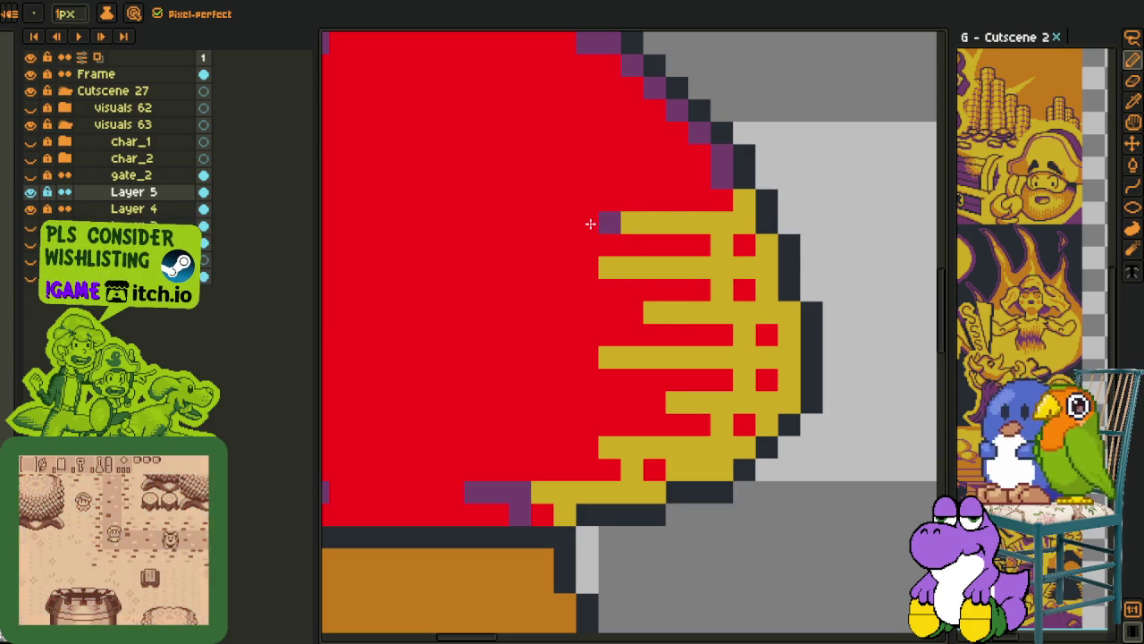
drag(707, 171, 599, 181)
click(610, 179)
click(721, 199)
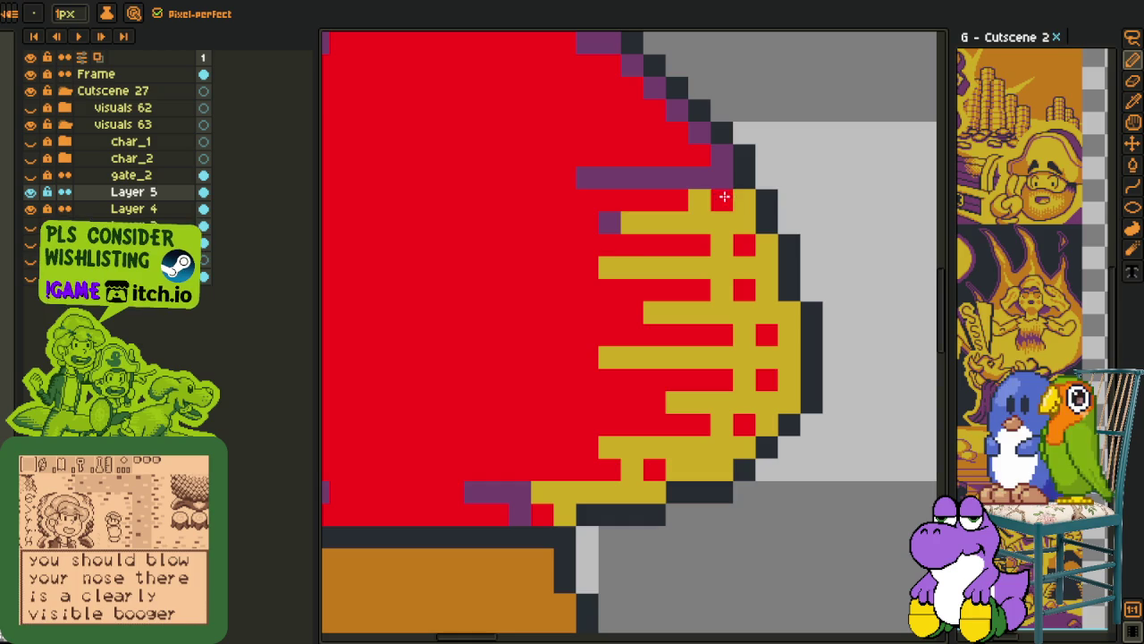
scroll(657, 178, up, 3)
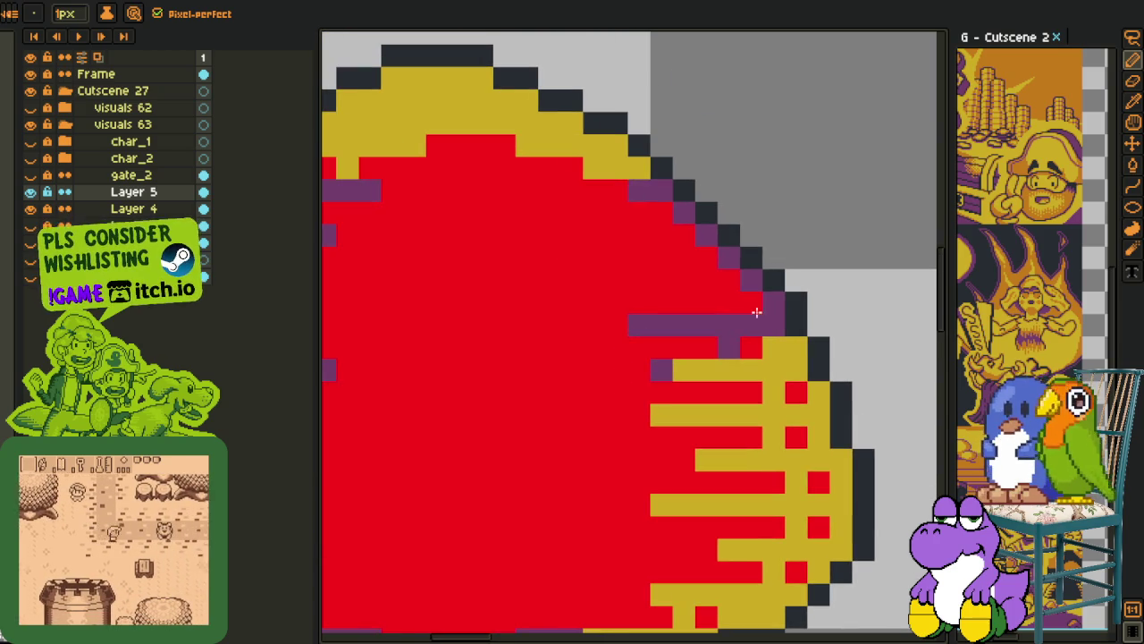
click(711, 306)
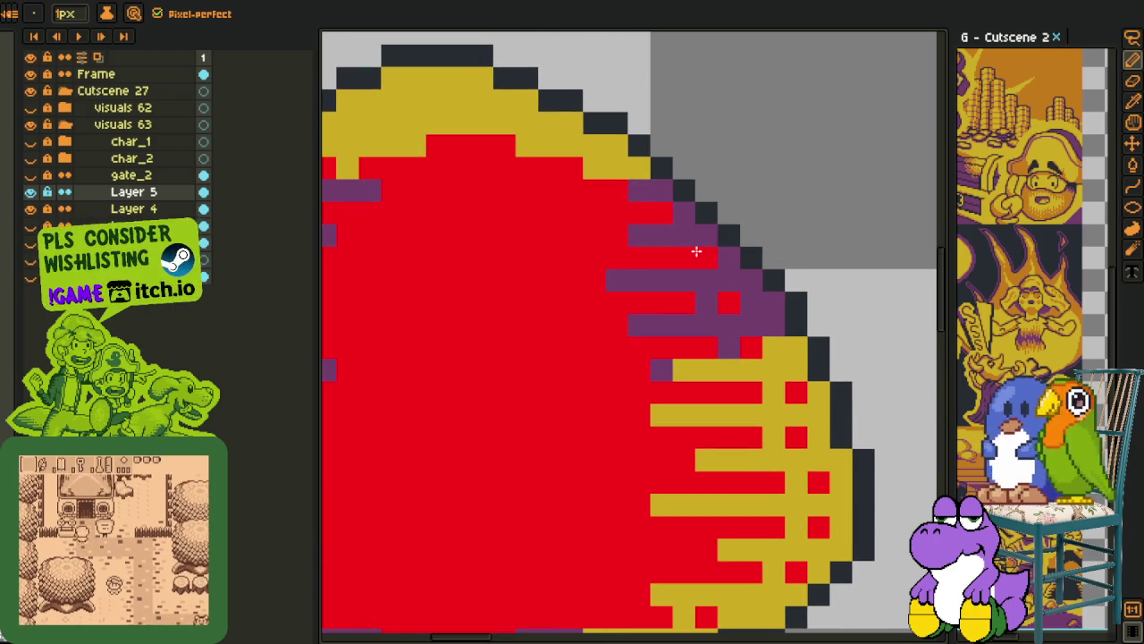
mouse_move(703, 256)
mouse_down()
mouse_move(658, 259)
mouse_move(598, 239)
mouse_up()
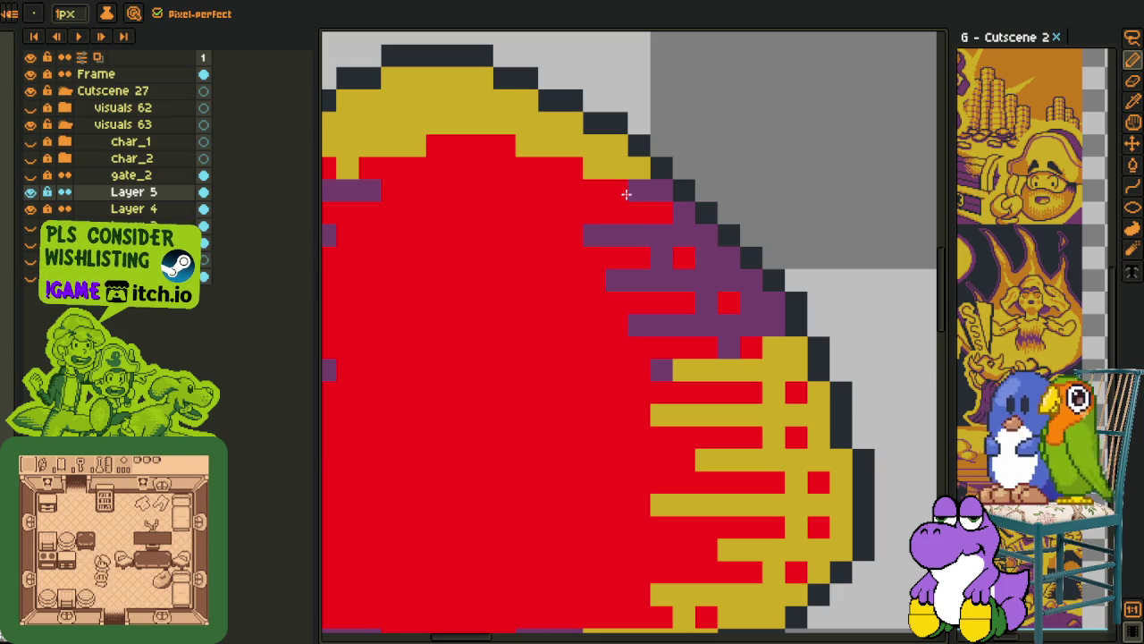
drag(620, 193, 555, 191)
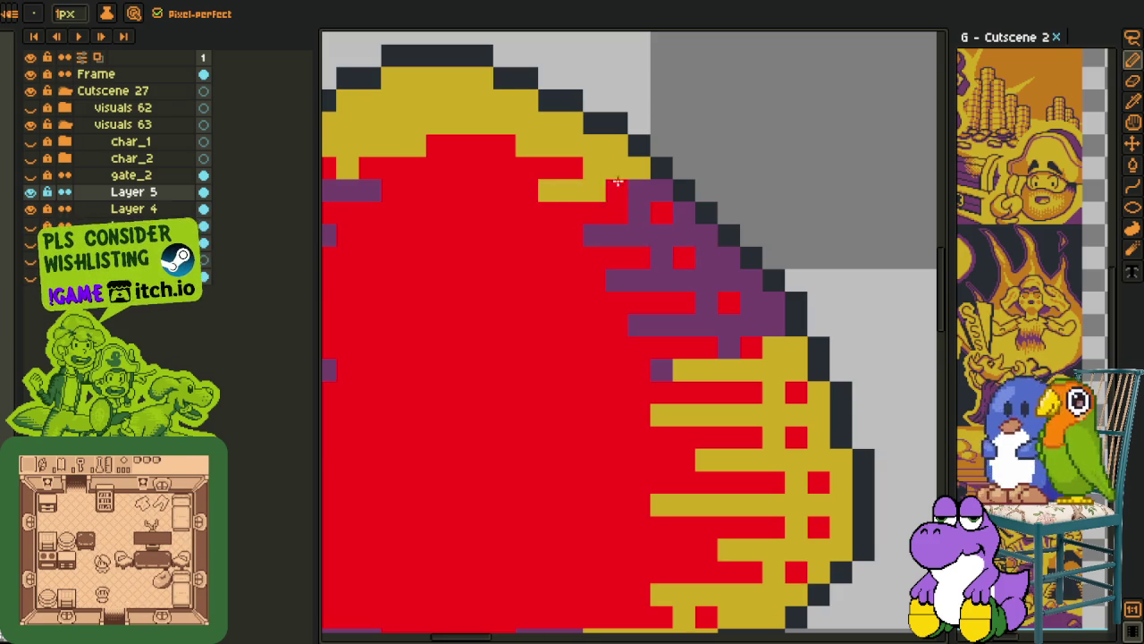
scroll(606, 239, down, 5)
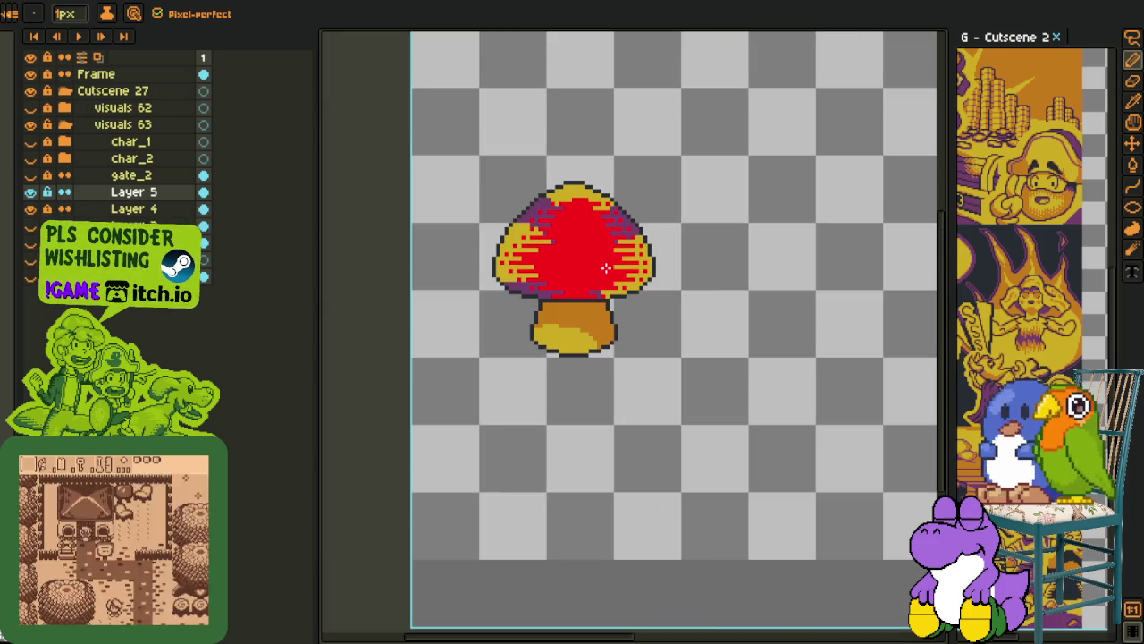
Pencil red lines across the stem top and down its left and right inner edges
scroll(572, 312, up, 1)
scroll(542, 317, up, 1)
scroll(531, 331, up, 1)
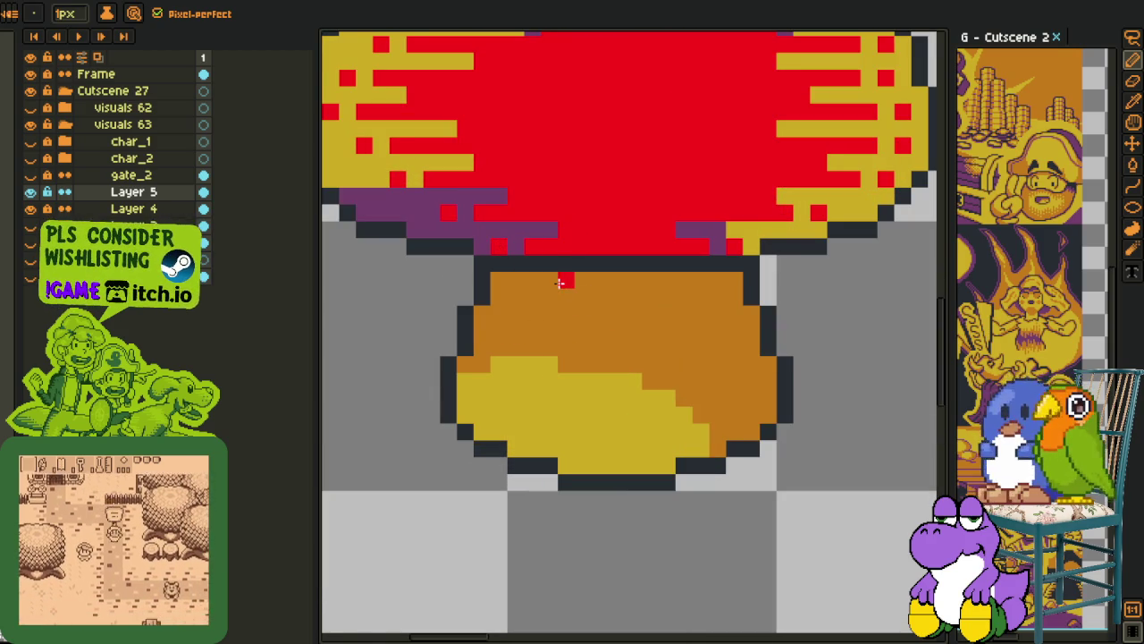
drag(567, 279, 602, 279)
mouse_move(707, 280)
mouse_down()
mouse_move(543, 283)
mouse_move(502, 374)
mouse_up()
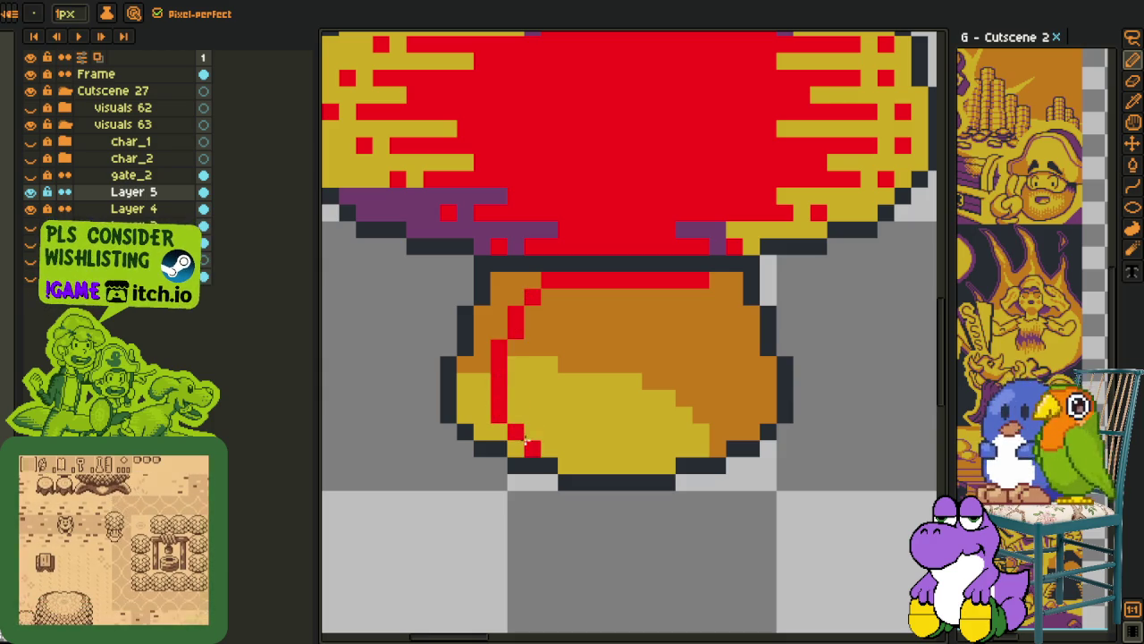
drag(507, 420, 537, 447)
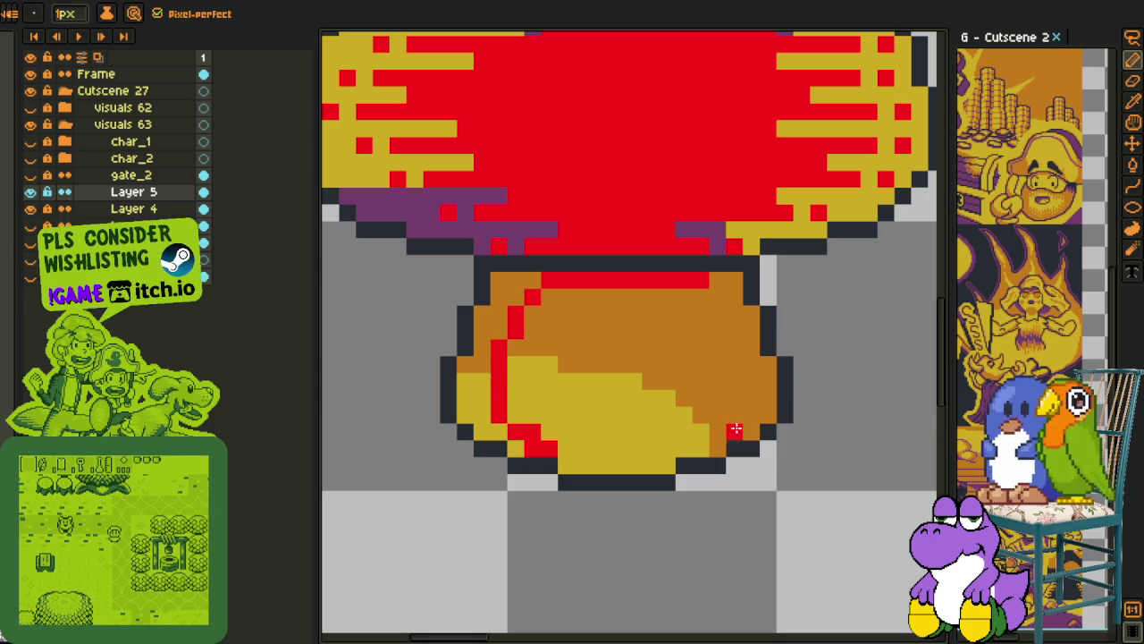
mouse_move(706, 283)
mouse_down()
mouse_move(721, 342)
mouse_move(703, 435)
mouse_move(652, 466)
mouse_move(562, 465)
mouse_up()
scroll(651, 420, down, 1)
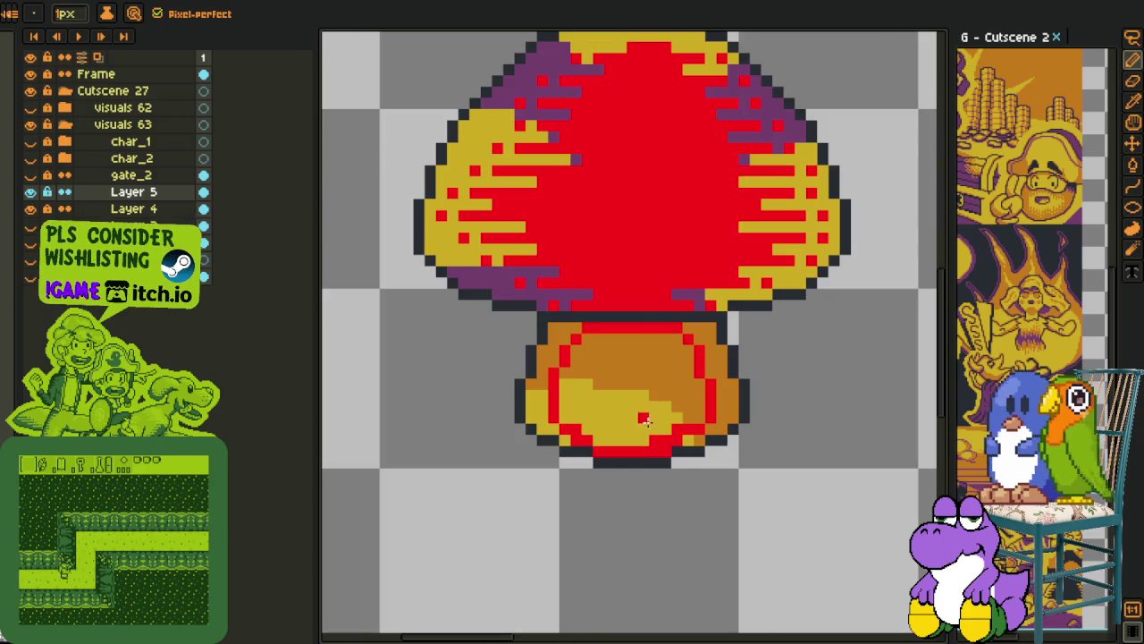
Bucket-fill the stem's yellow and orange areas red, then sample orange and place an orange pixel
key(g)
click(599, 399)
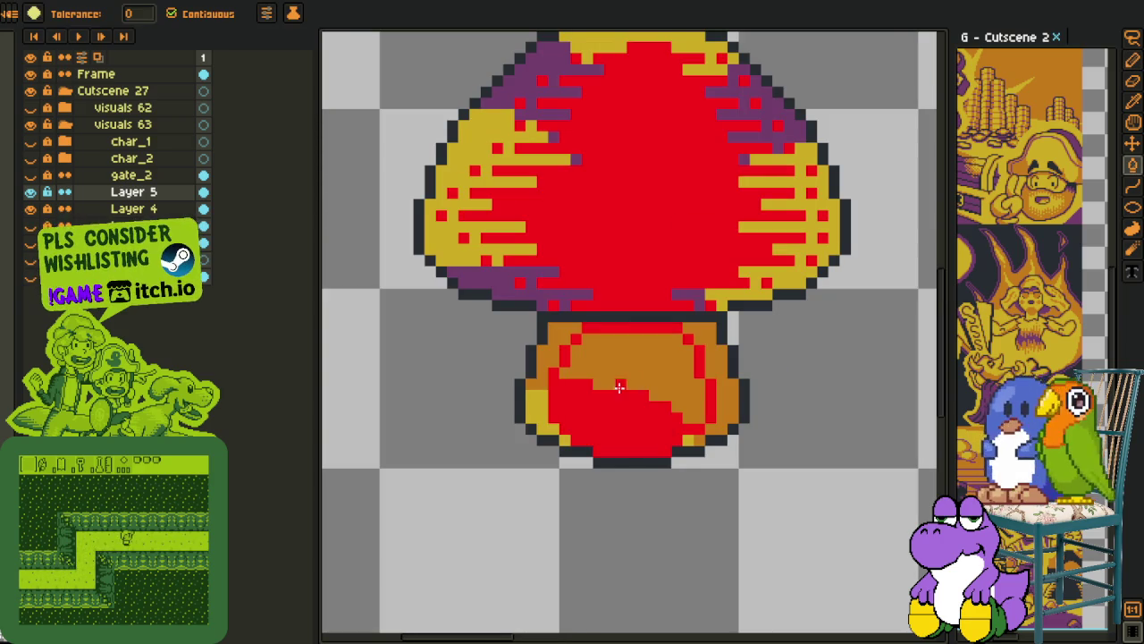
click(643, 373)
scroll(643, 373, down, 1)
key(o)
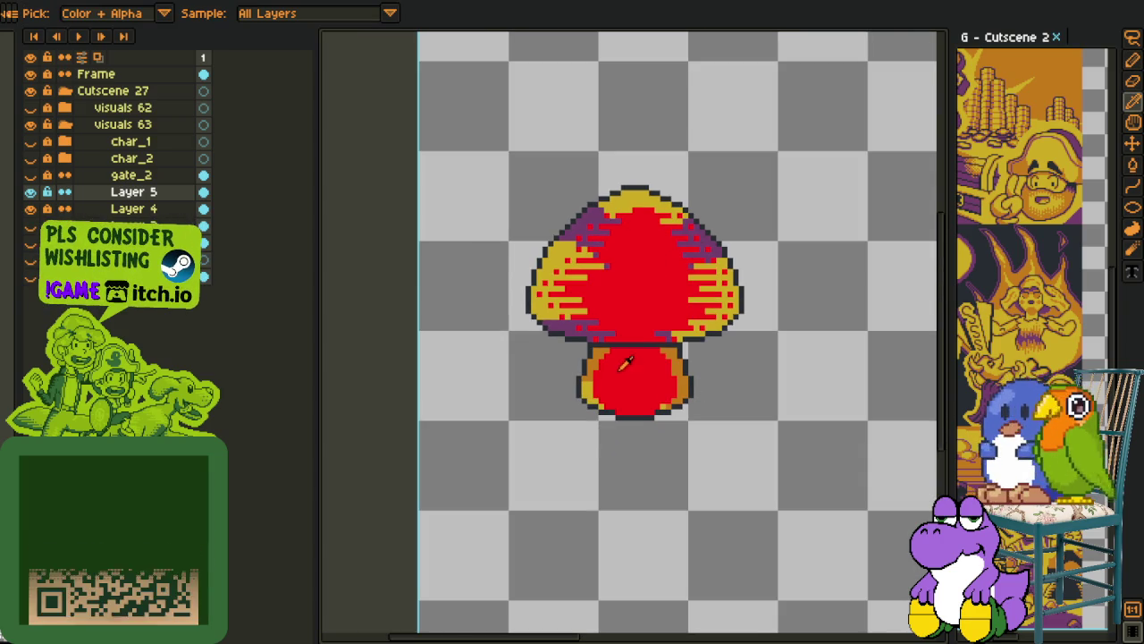
scroll(618, 327, up, 3)
scroll(579, 333, up, 1)
click(578, 333)
click(600, 344)
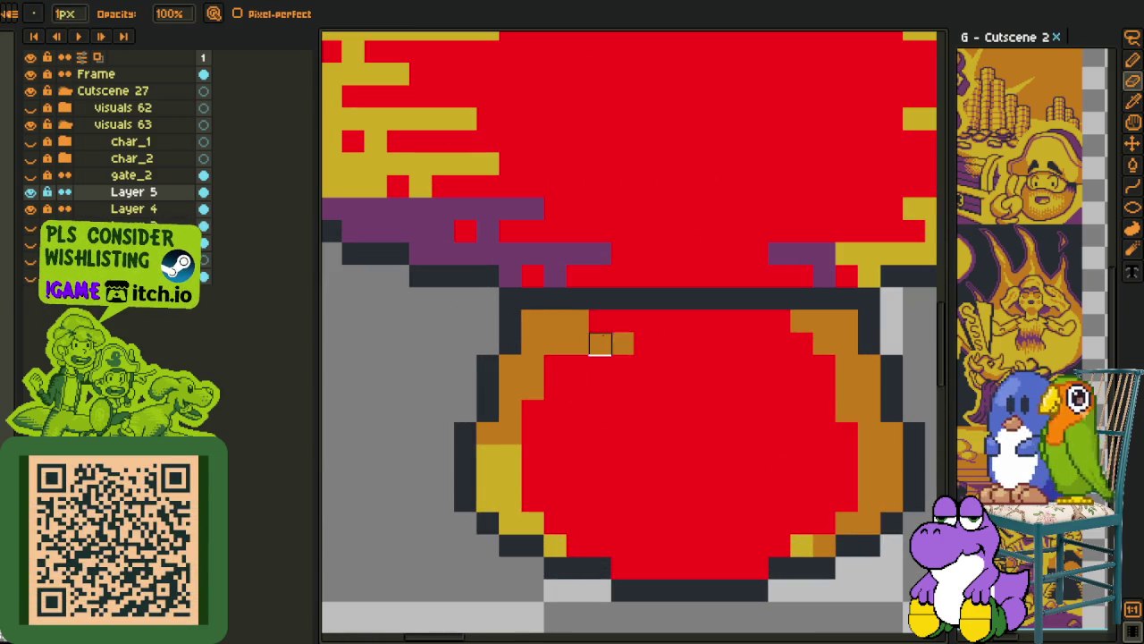
Paint orange and yellow streaks into the left side of the red stem
key(o)
key(b)
click(560, 322)
drag(548, 375, 630, 390)
click(569, 369)
right_click(624, 388)
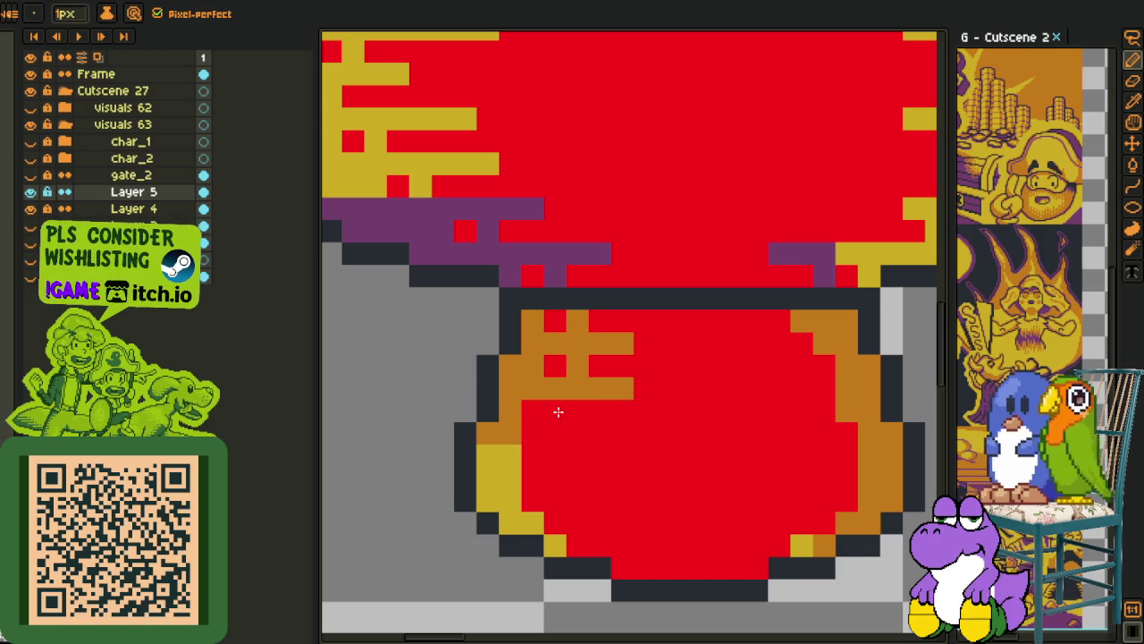
drag(527, 430, 642, 438)
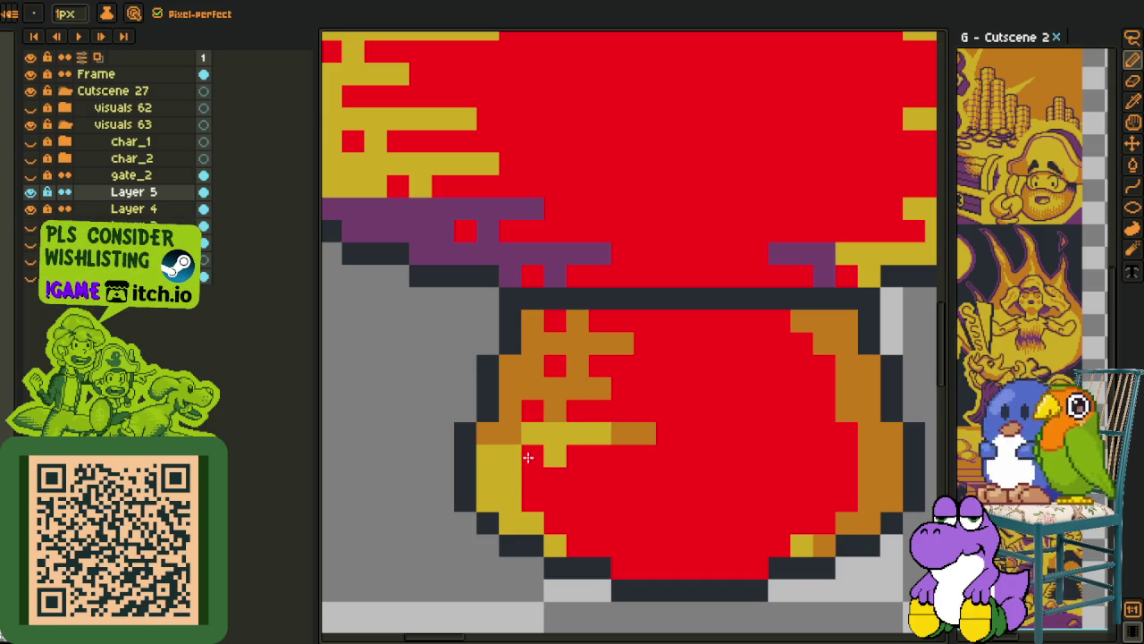
drag(531, 473, 601, 477)
drag(537, 522, 646, 523)
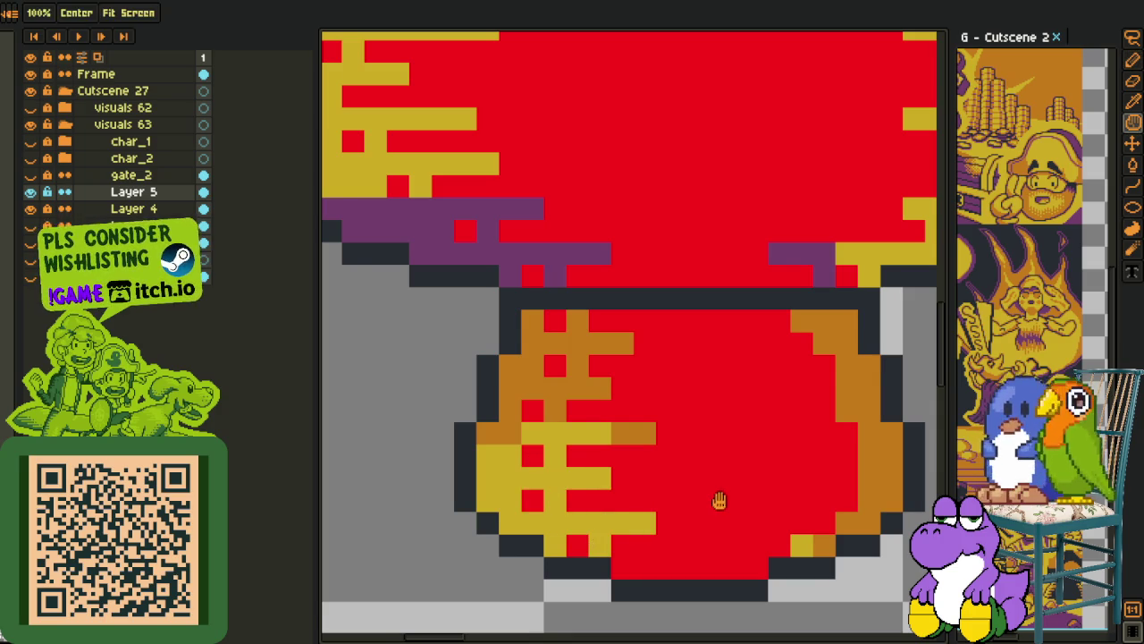
Paint several orange streaks into the stem's right side, keeping some end pixels red
drag(720, 498, 677, 519)
mouse_move(749, 355)
mouse_down()
mouse_move(681, 362)
mouse_move(772, 344)
mouse_up()
mouse_move(793, 406)
mouse_down()
mouse_move(716, 407)
mouse_move(766, 384)
mouse_up()
drag(819, 455, 707, 453)
right_click(793, 431)
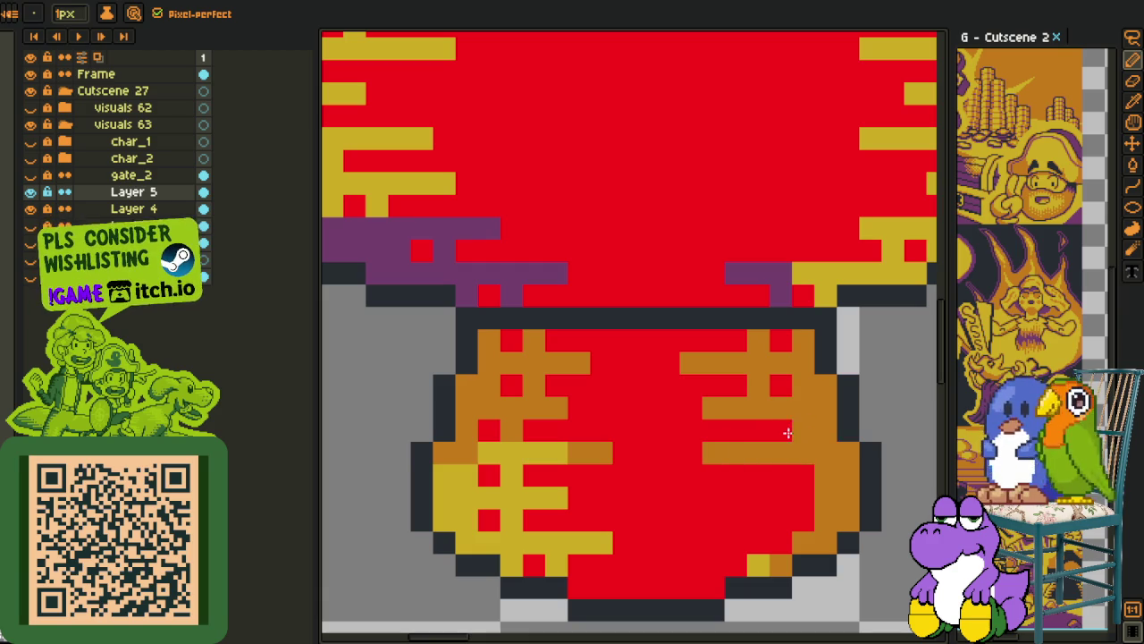
drag(812, 497, 711, 498)
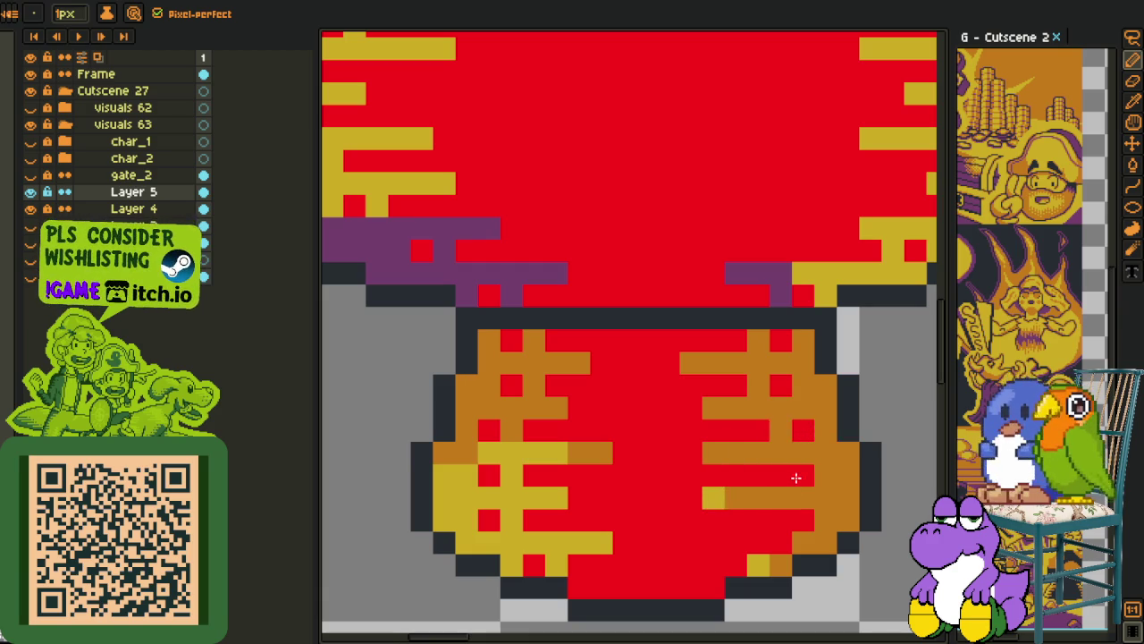
click(800, 476)
Add yellow streaks near the stem's bottom row and recentre the mushroom in view
drag(803, 543, 691, 542)
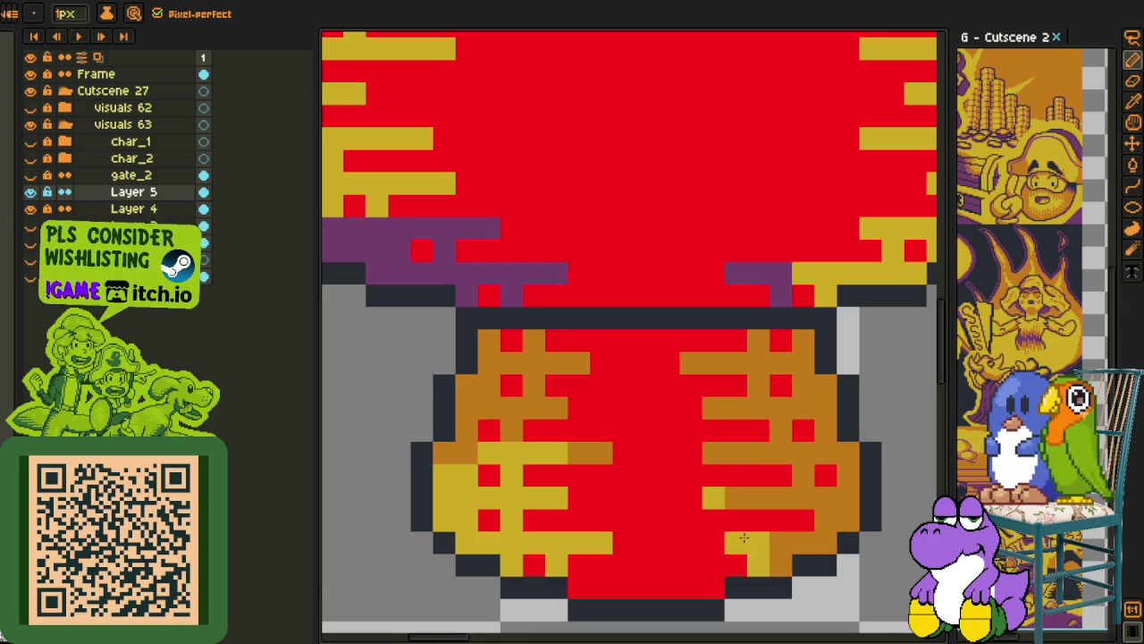
drag(707, 582, 666, 587)
right_click(756, 566)
scroll(739, 565, down, 3)
scroll(739, 565, up, 3)
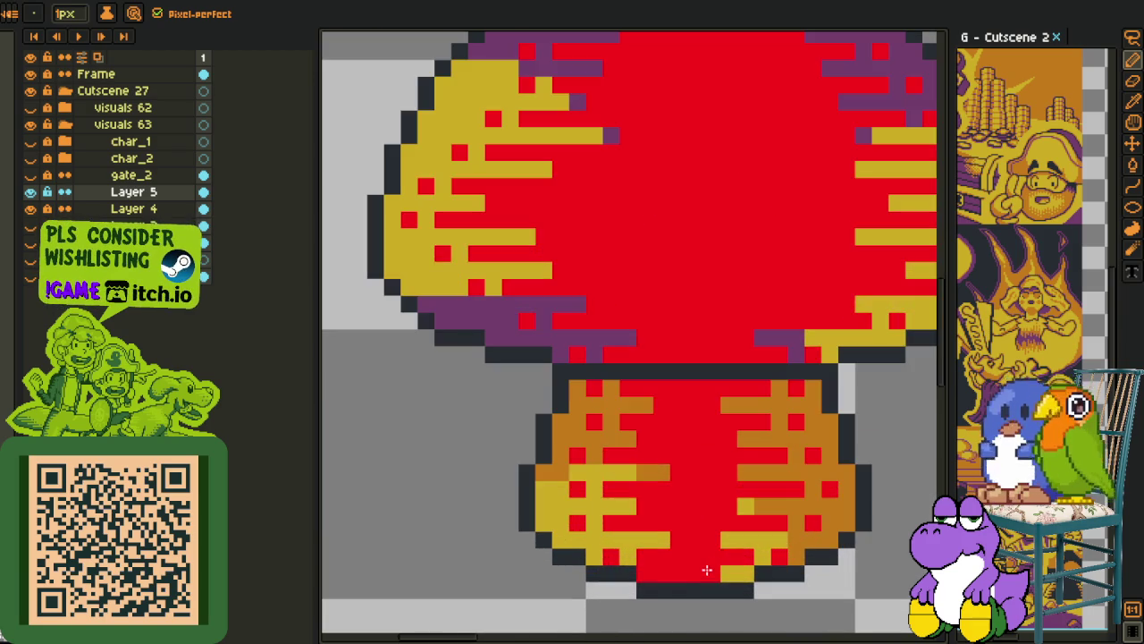
scroll(738, 565, down, 3)
key(i)
drag(780, 545, 695, 440)
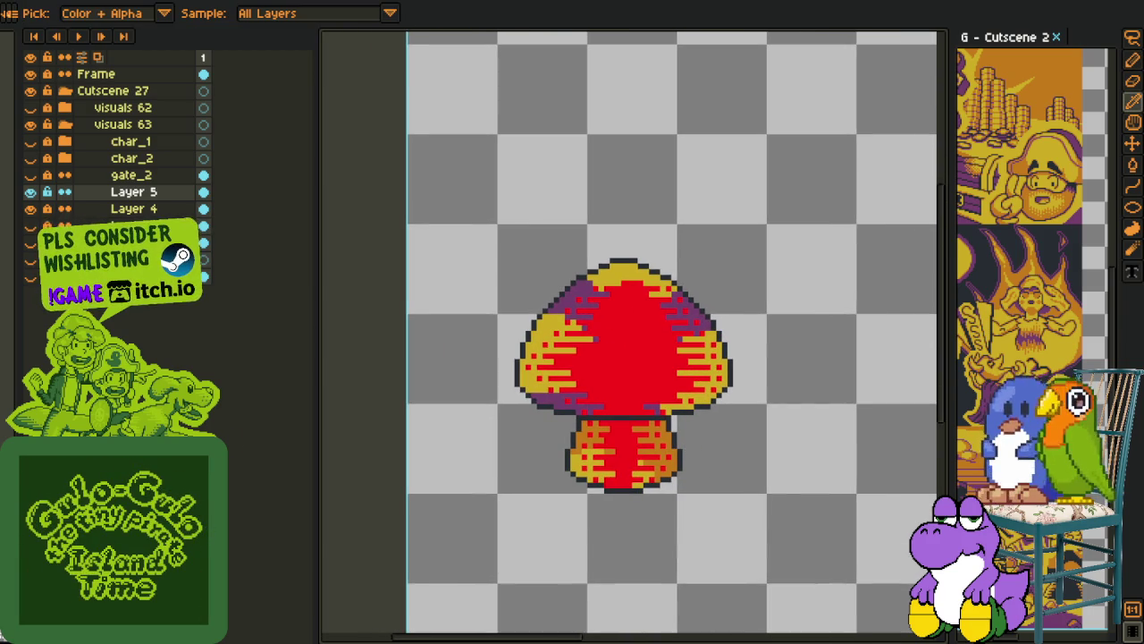
Swap the red for crimson, bucket-fill the cap's red centre near-black, then recentre the view
key(shift+r)
click(447, 500)
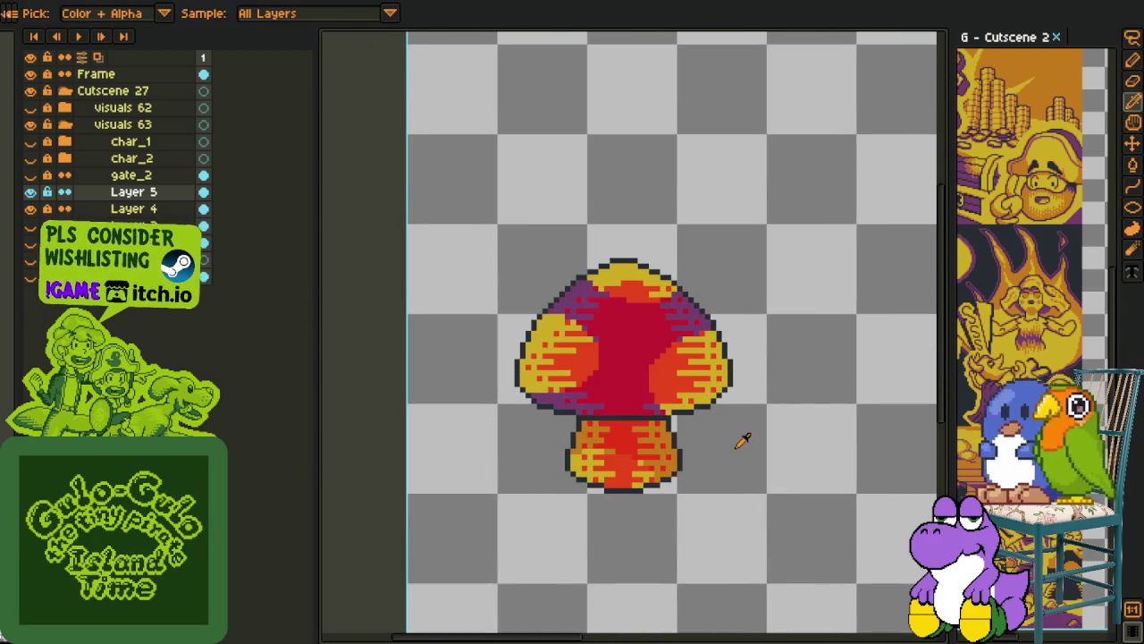
scroll(520, 291, up, 1)
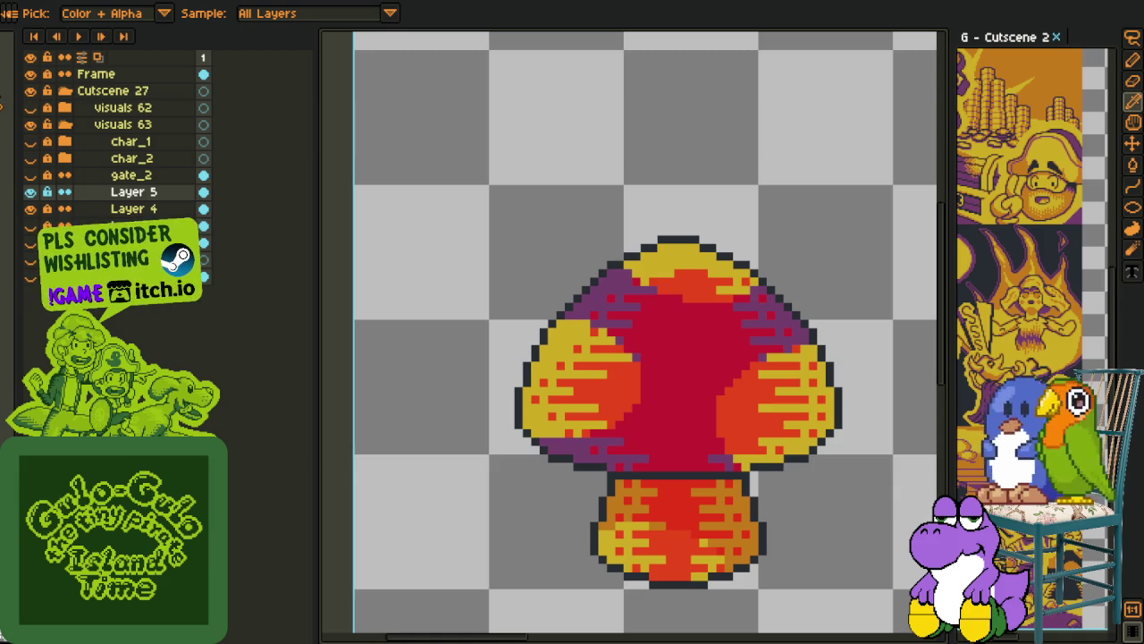
key(g)
click(679, 361)
drag(680, 363, 523, 290)
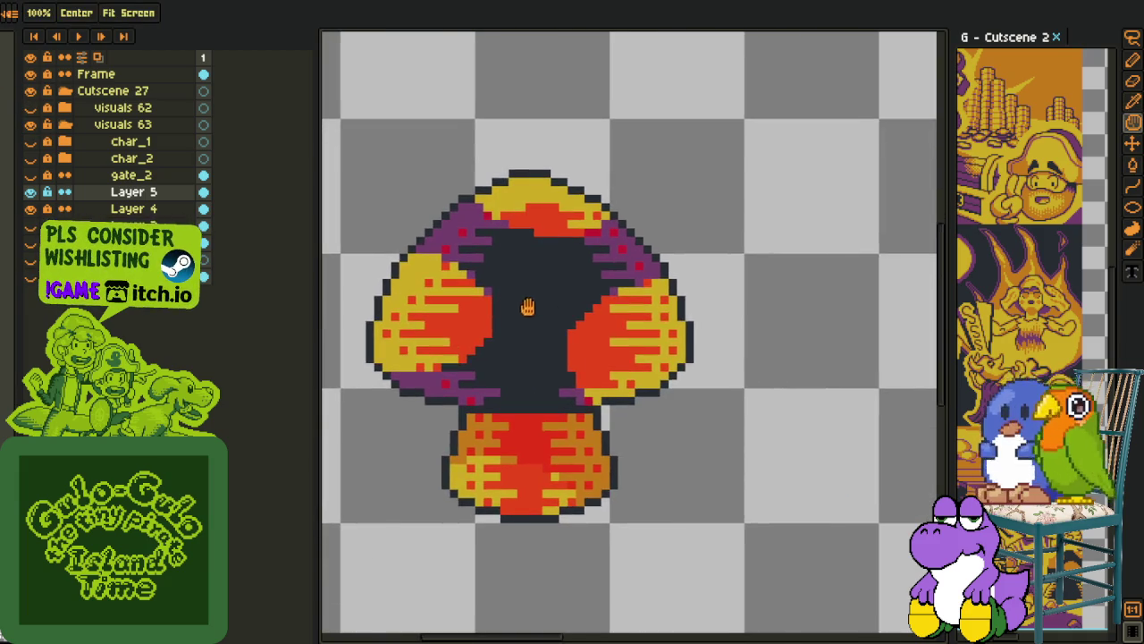
scroll(523, 291, up, 1)
drag(435, 286, 574, 407)
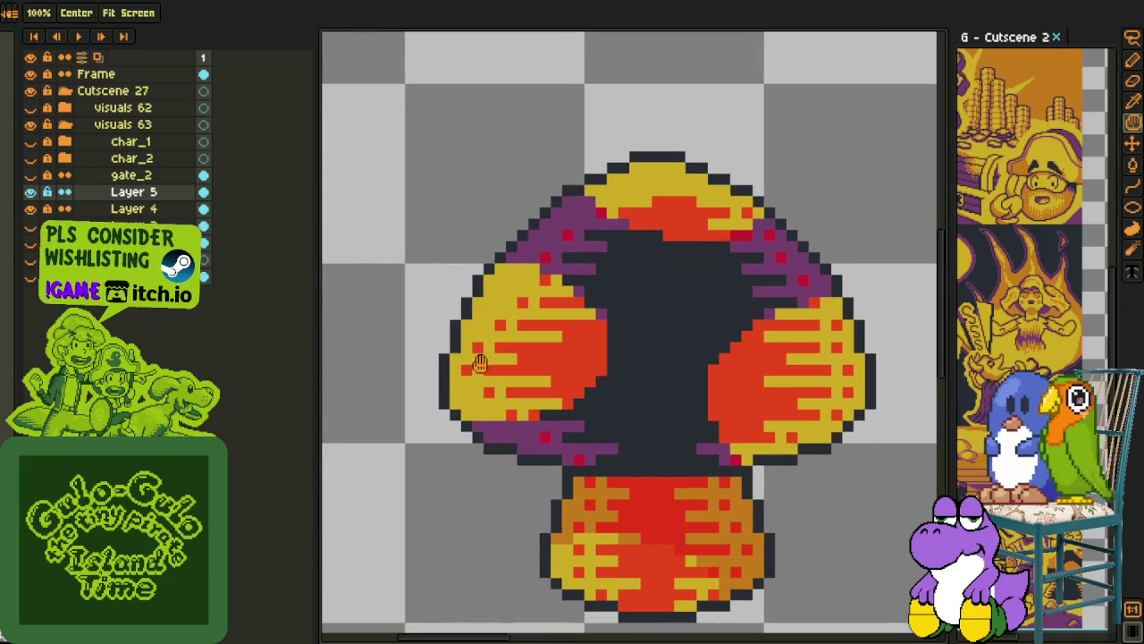
key(i)
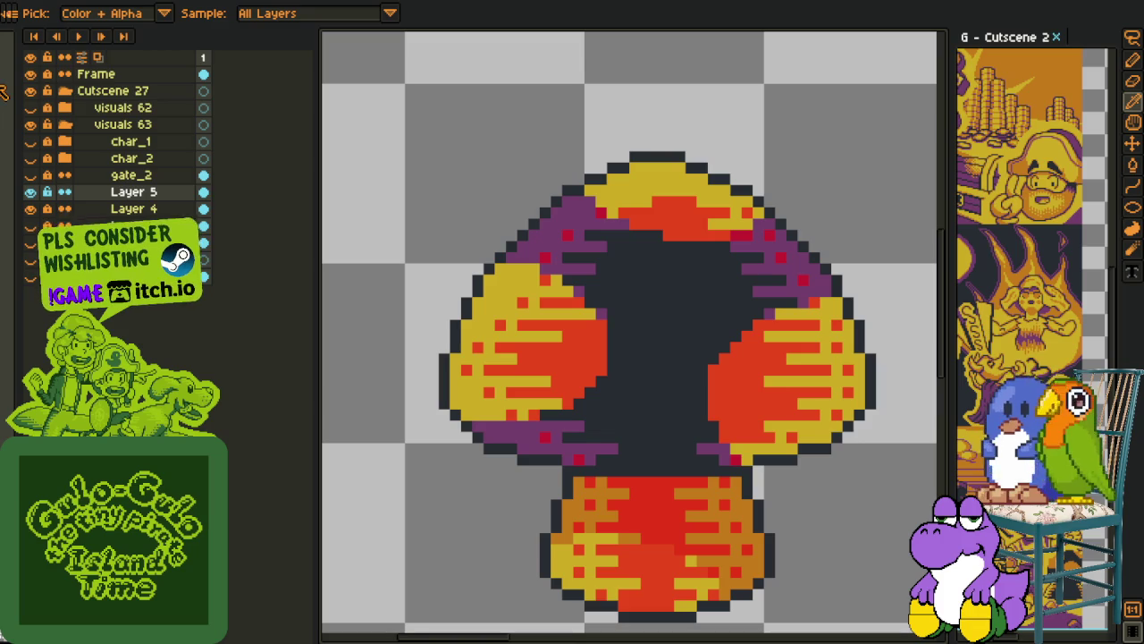
key(g)
scroll(568, 372, up, 1)
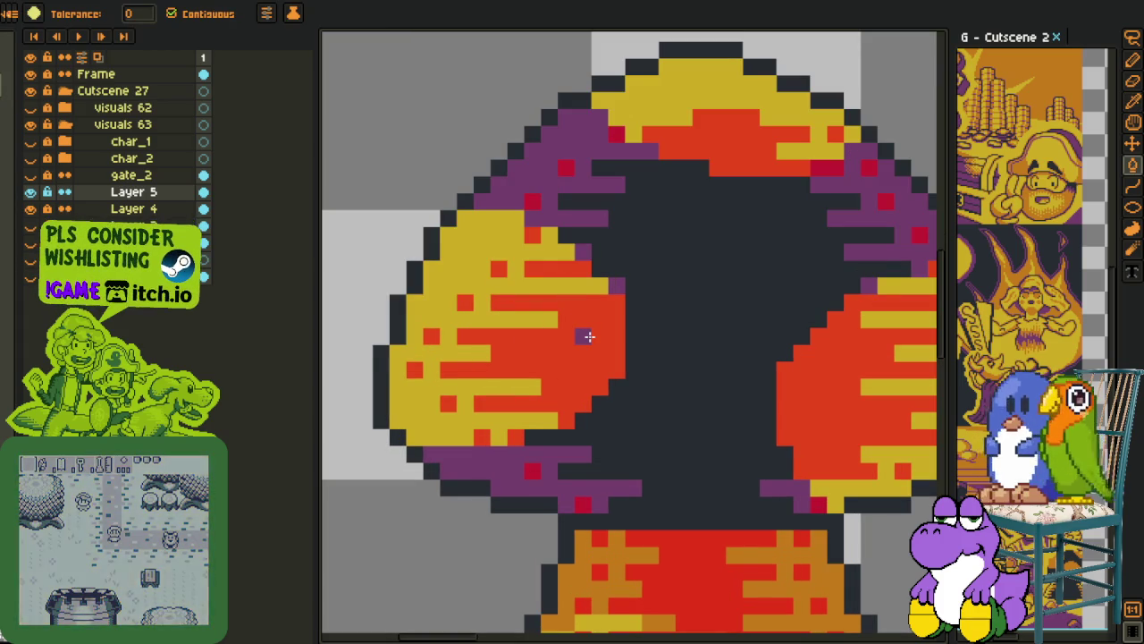
Fill the cap's left lobe and its leftover red pixels purple, with one small block yellow
click(577, 313)
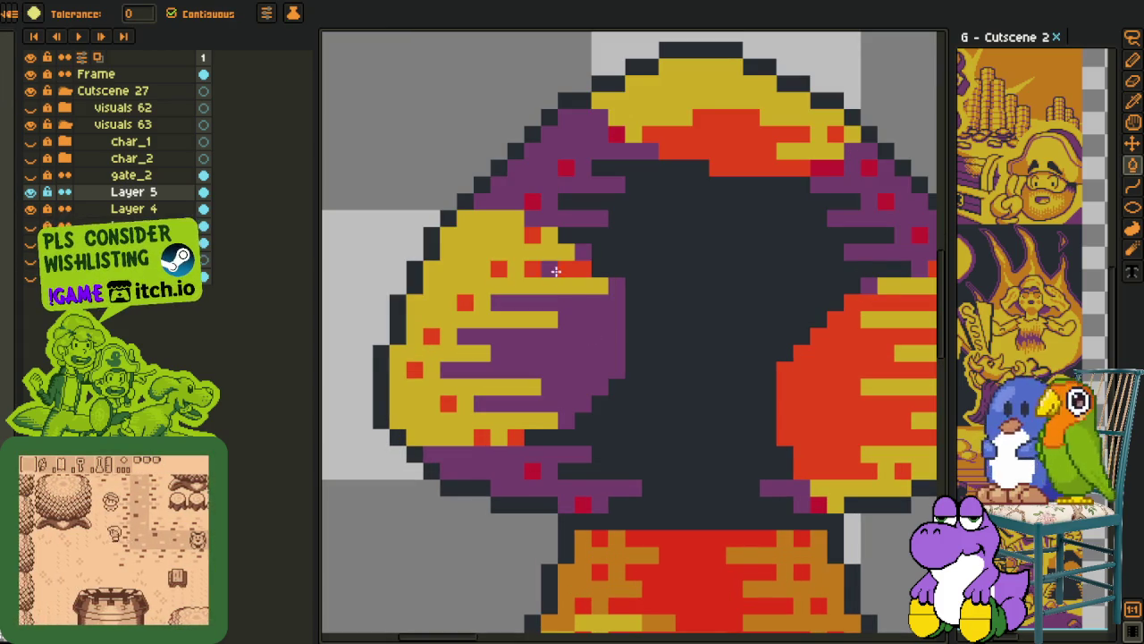
click(528, 237)
click(466, 302)
click(431, 335)
click(414, 369)
click(448, 404)
click(482, 436)
click(515, 436)
Recolour two stray red pixels near the cap top to match the surrounding colour
key(o)
key(b)
click(582, 504)
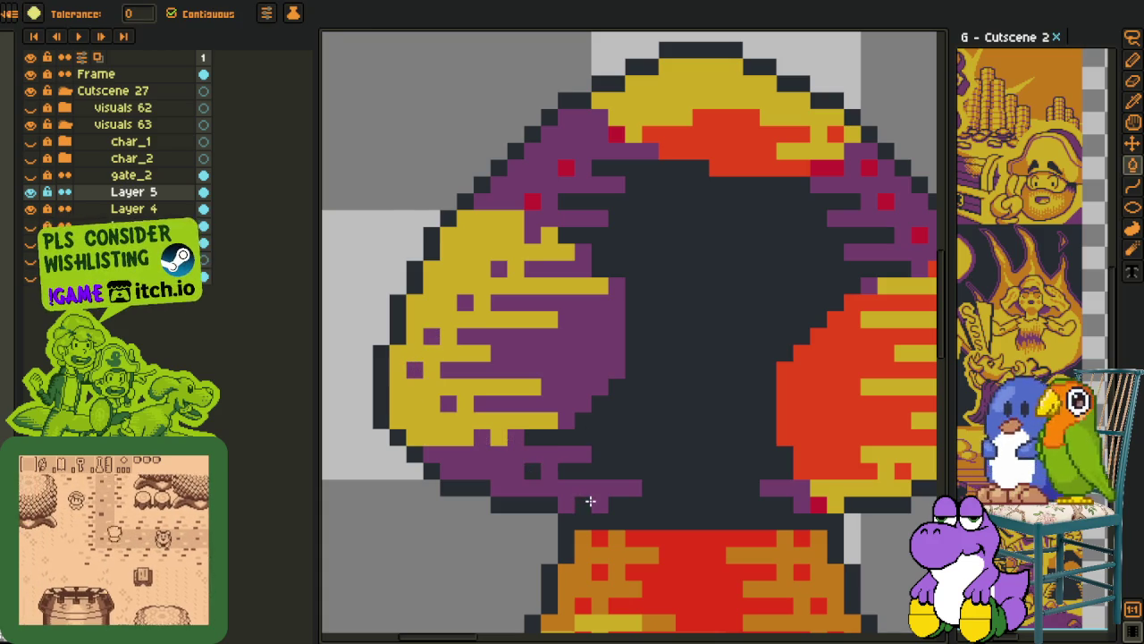
click(533, 200)
click(565, 167)
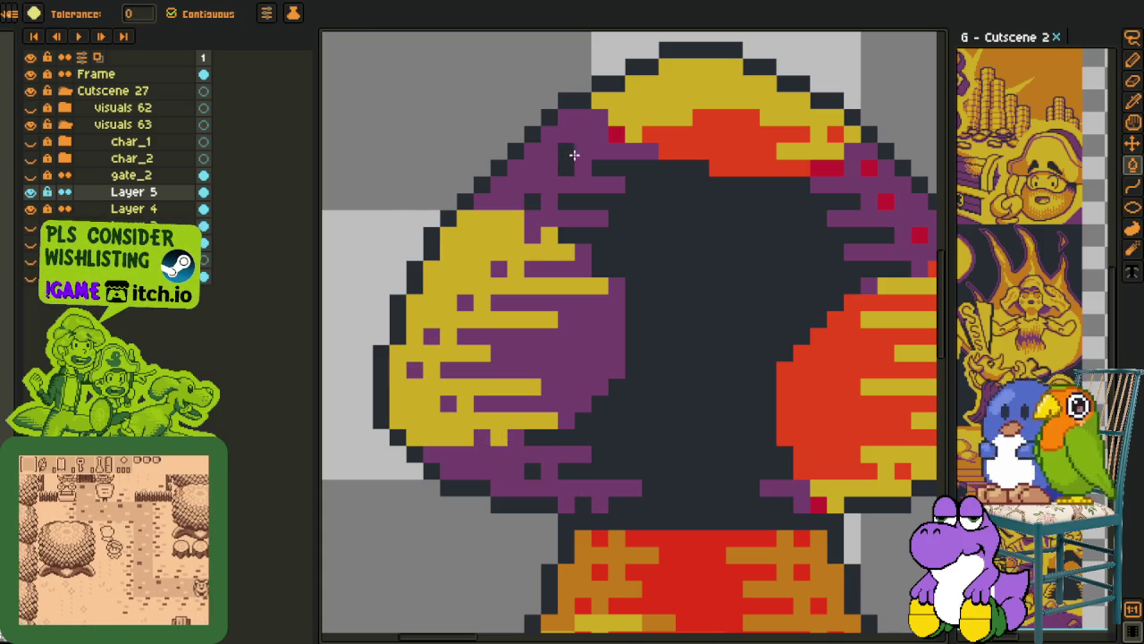
Fill the red block at the cap's top and a nearby stray pixel with the cap's purple
key(o)
click(638, 143)
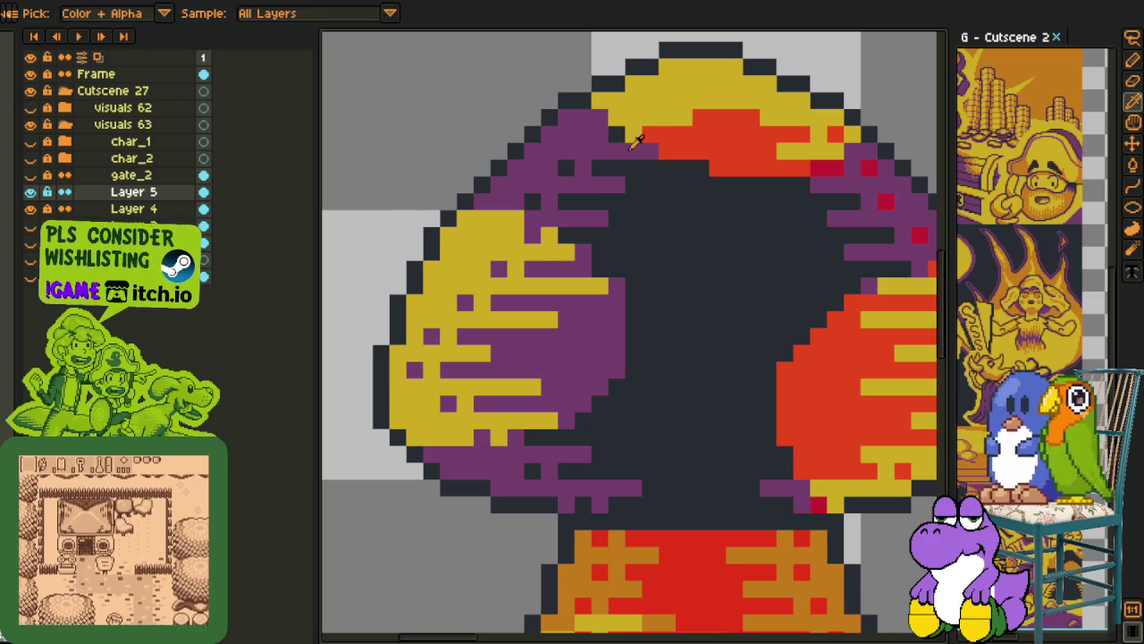
key(b)
click(738, 158)
key(h)
drag(759, 173, 587, 197)
key(b)
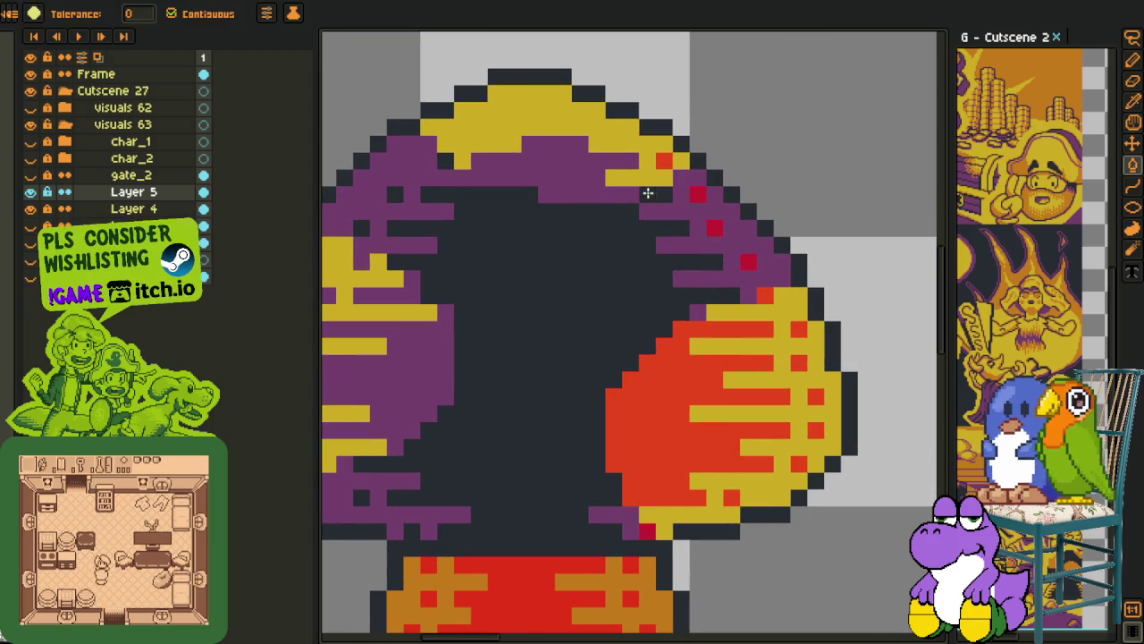
click(662, 160)
Turn a red pixel on the cap's right side purple
key(o)
key(b)
key(o)
key(b)
click(702, 196)
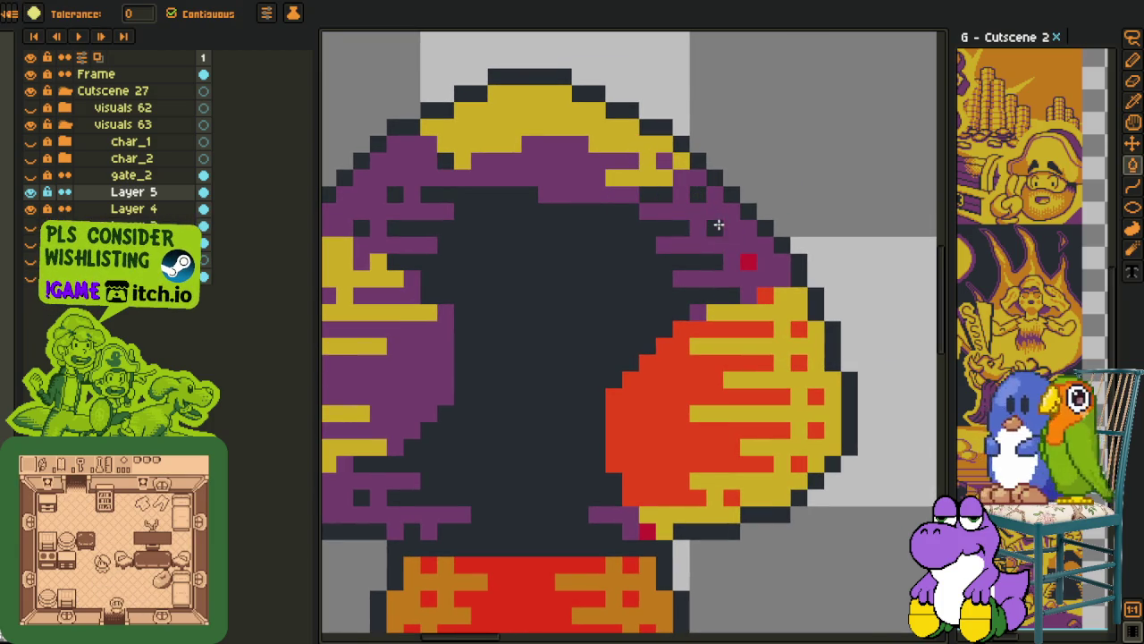
Turn a red rim pixel the dark outline colour
key(o)
click(741, 261)
key(b)
click(748, 262)
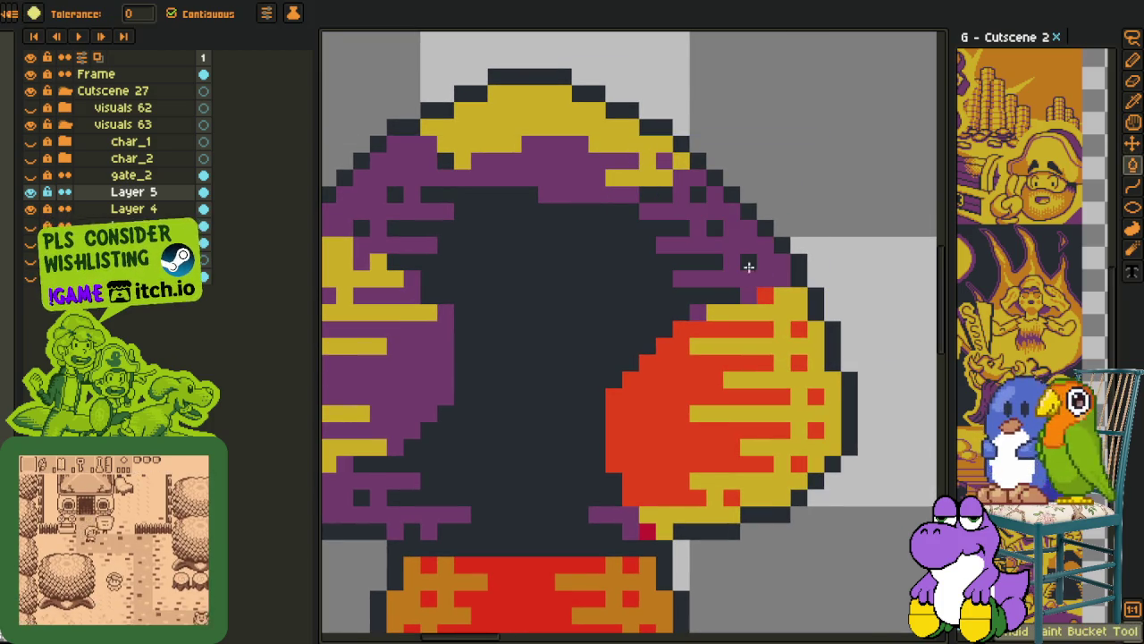
Fill the right lobe's red blob and five leftover red pixels purple
key(o)
click(722, 313)
key(b)
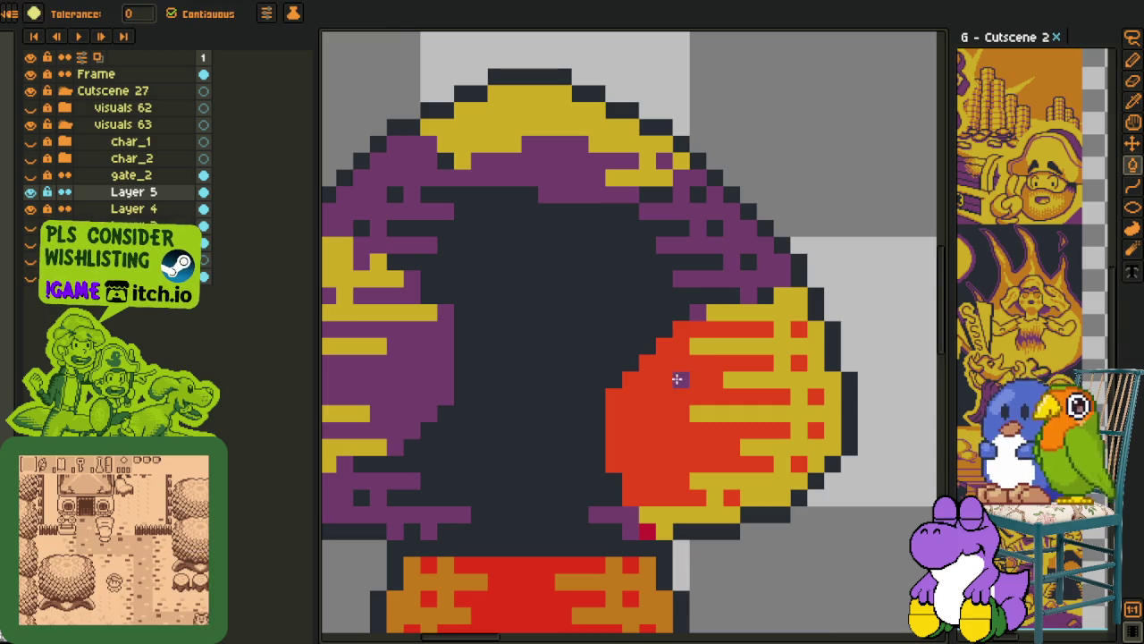
click(687, 384)
click(816, 397)
click(815, 431)
click(798, 464)
click(731, 497)
click(648, 531)
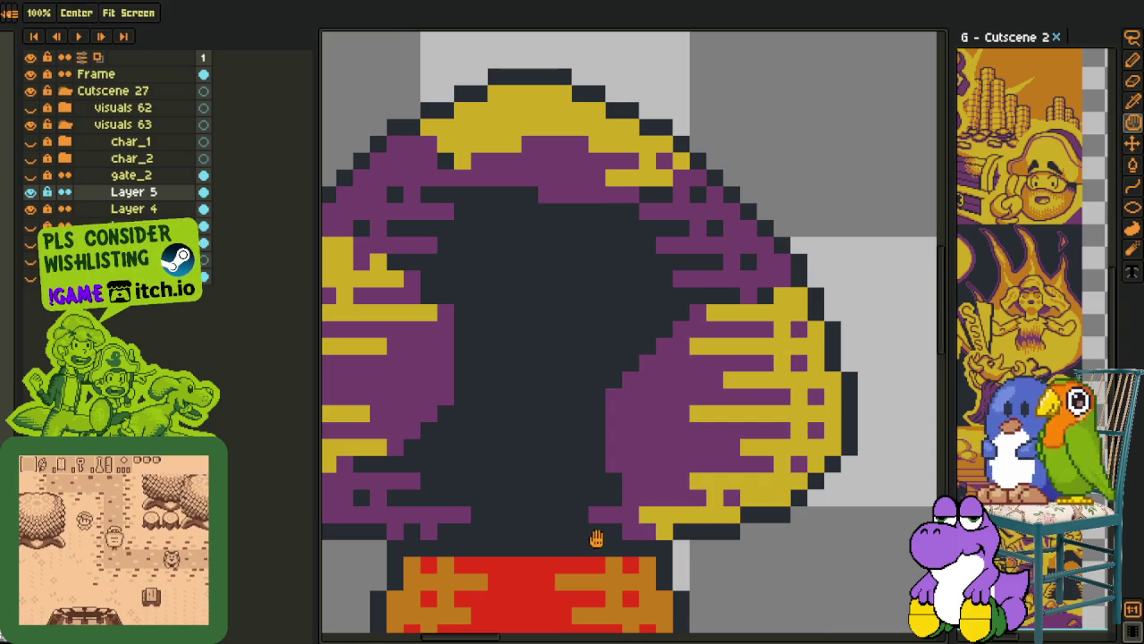
Fill the stem's red centre and two red stem pixels purple
drag(599, 536, 626, 345)
key(o)
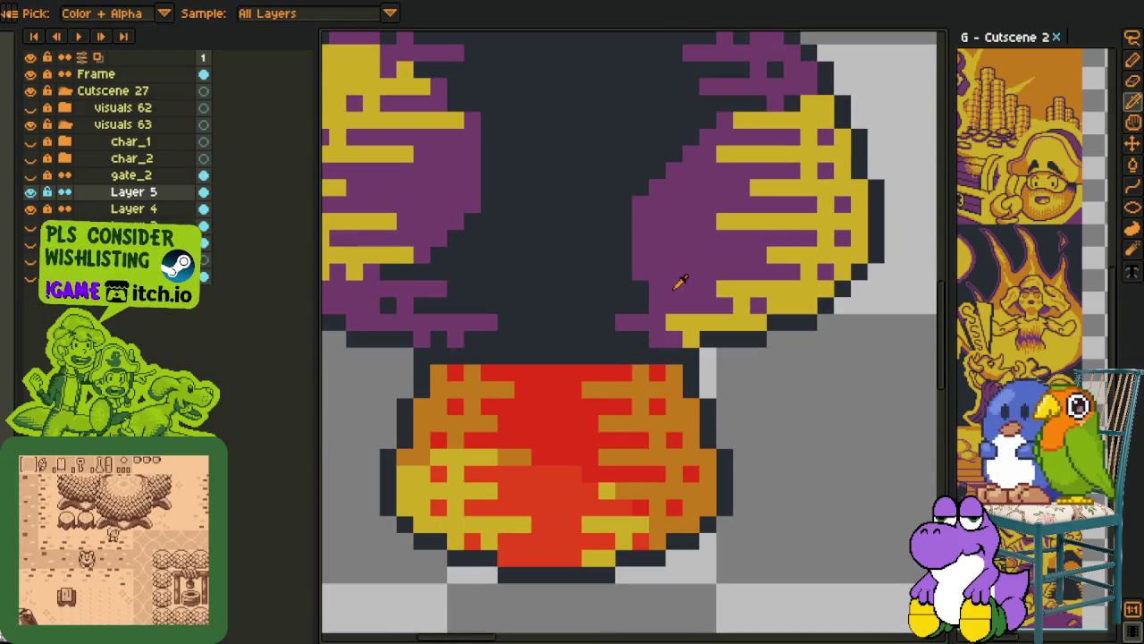
click(679, 276)
key(b)
click(572, 421)
click(687, 457)
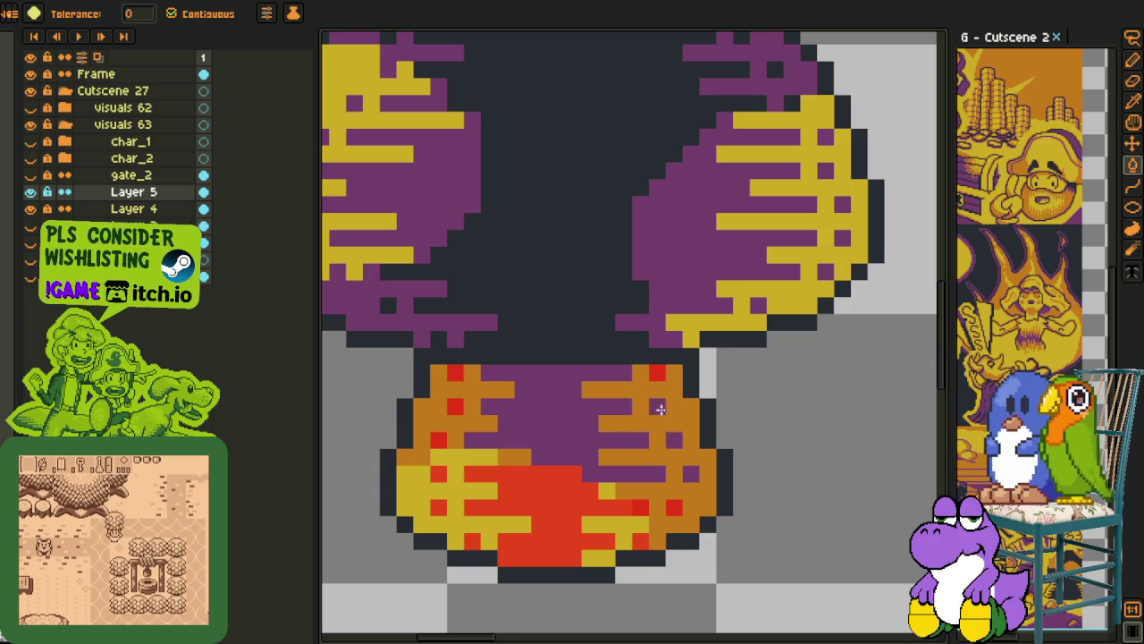
click(658, 374)
click(681, 526)
Undo the unwanted purple stem fill and turn the stem's remaining red pixels and flame area orange
key(v)
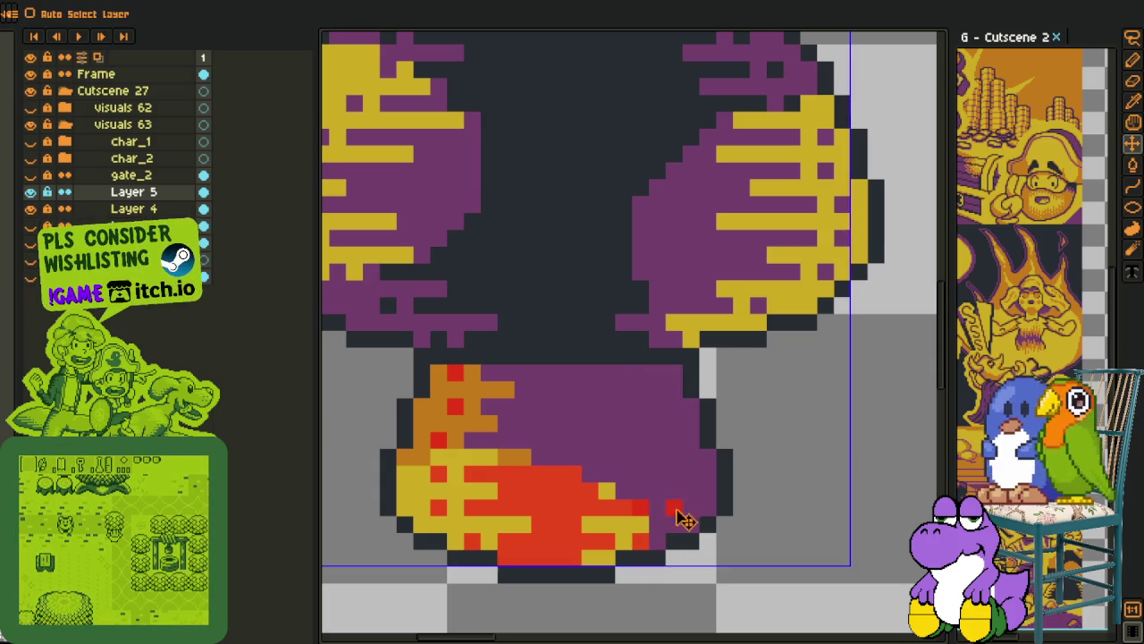
key(b)
key(ctrl+z)
click(451, 374)
key(o)
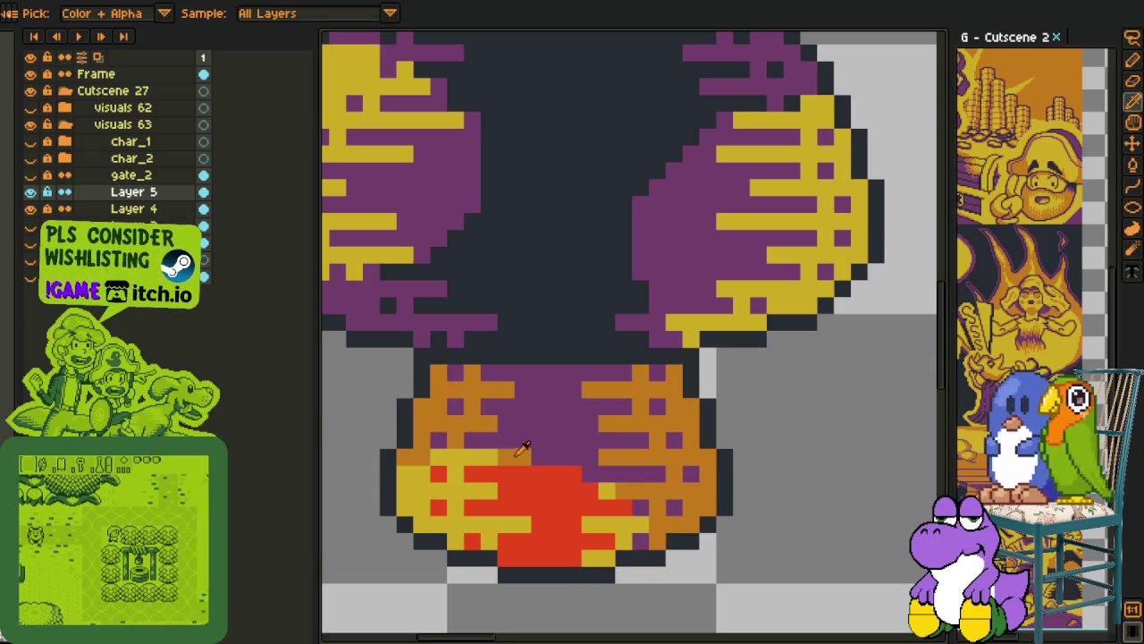
key(b)
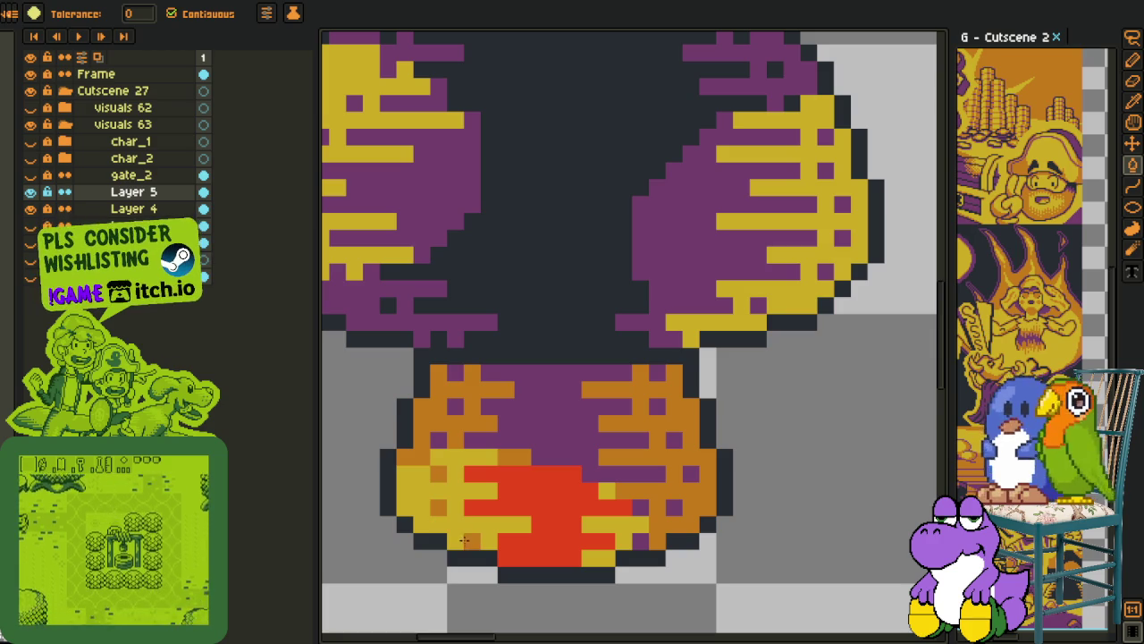
click(558, 498)
click(559, 502)
scroll(559, 502, down, 2)
Zoom in and out around the stem while switching between Eyedropper and Pencil
scroll(608, 496, down, 2)
key(i)
scroll(608, 497, up, 2)
scroll(569, 475, up, 2)
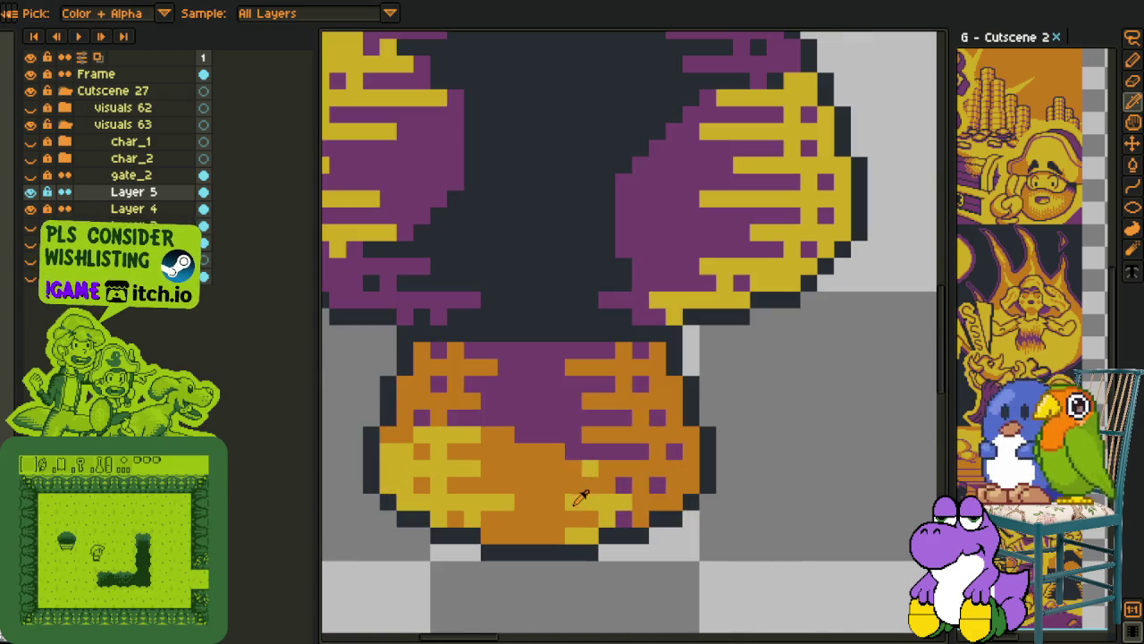
scroll(608, 470, down, 2)
scroll(646, 465, down, 1)
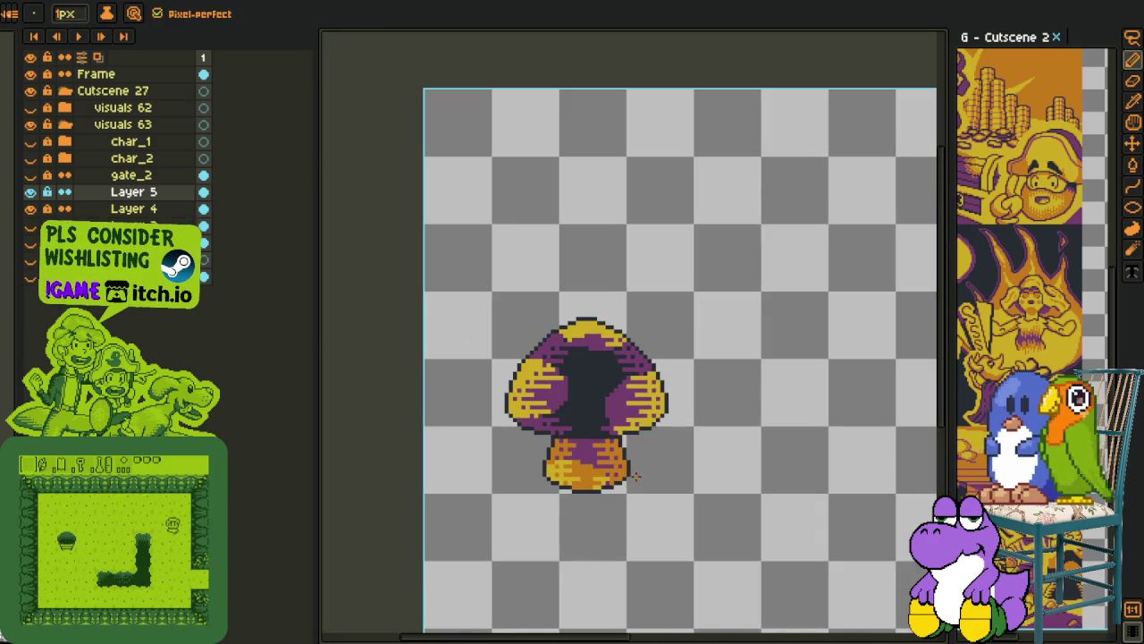
scroll(646, 466, down, 1)
scroll(643, 466, up, 2)
scroll(617, 476, up, 2)
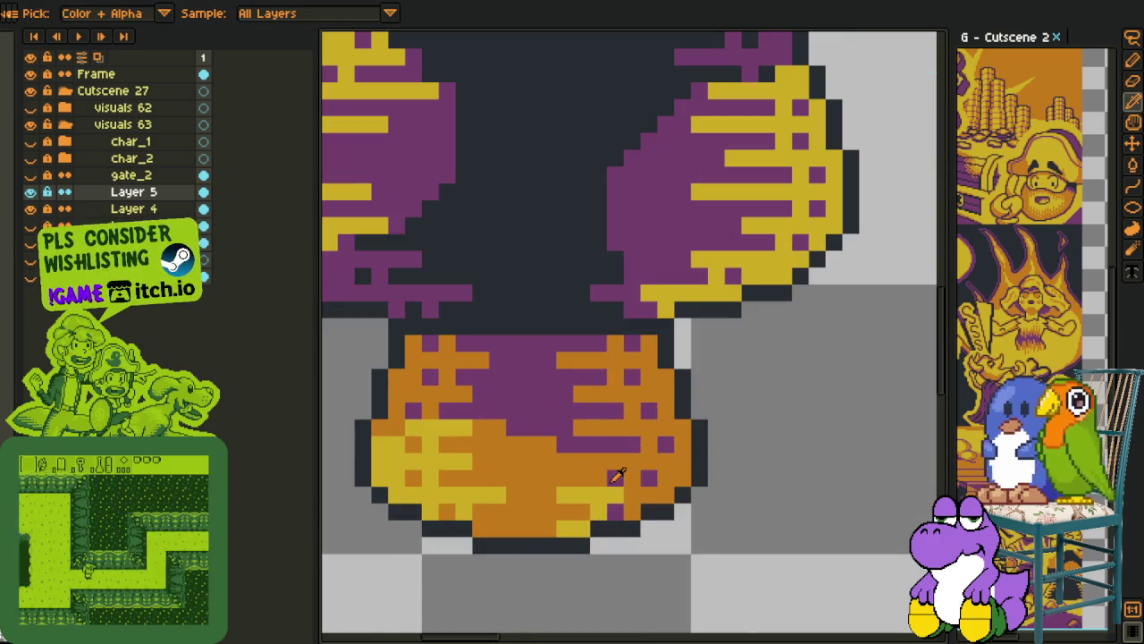
key(b)
scroll(594, 480, down, 2)
key(i)
scroll(681, 467, down, 1)
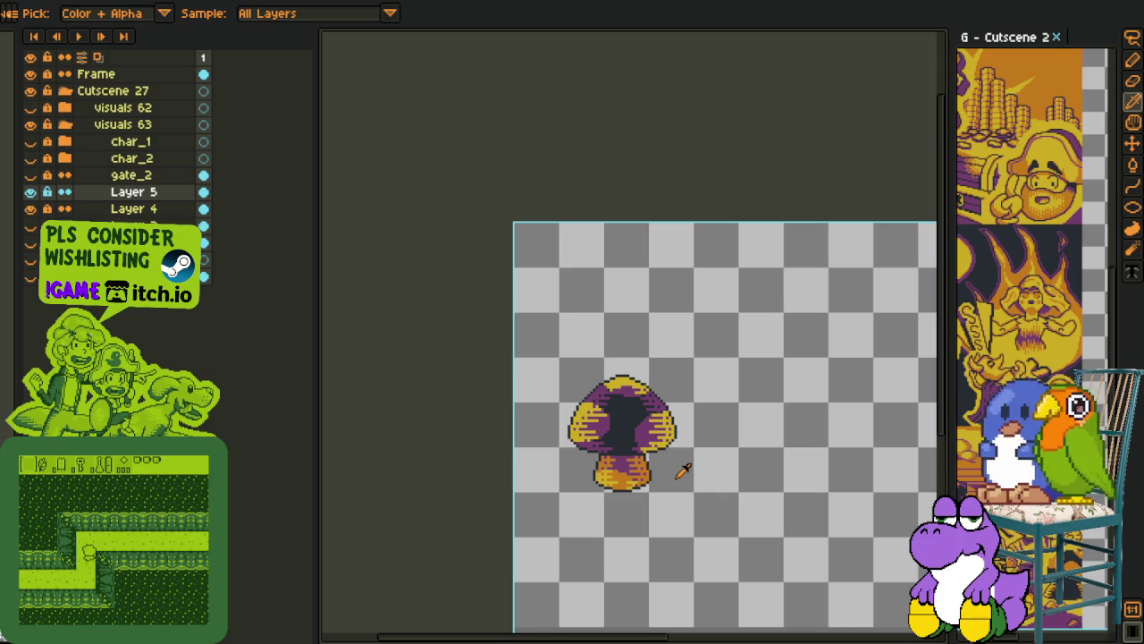
Merge Layer 5 down into Layer 4, preview the scene layers, then hide char_1 and char_2
right_click(103, 192)
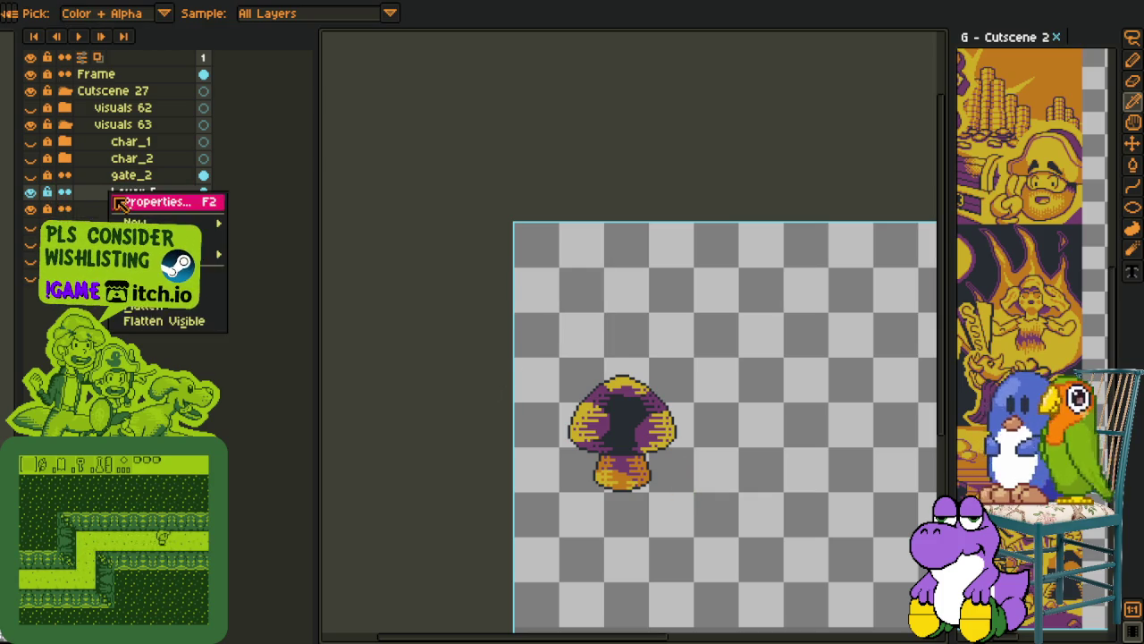
click(134, 259)
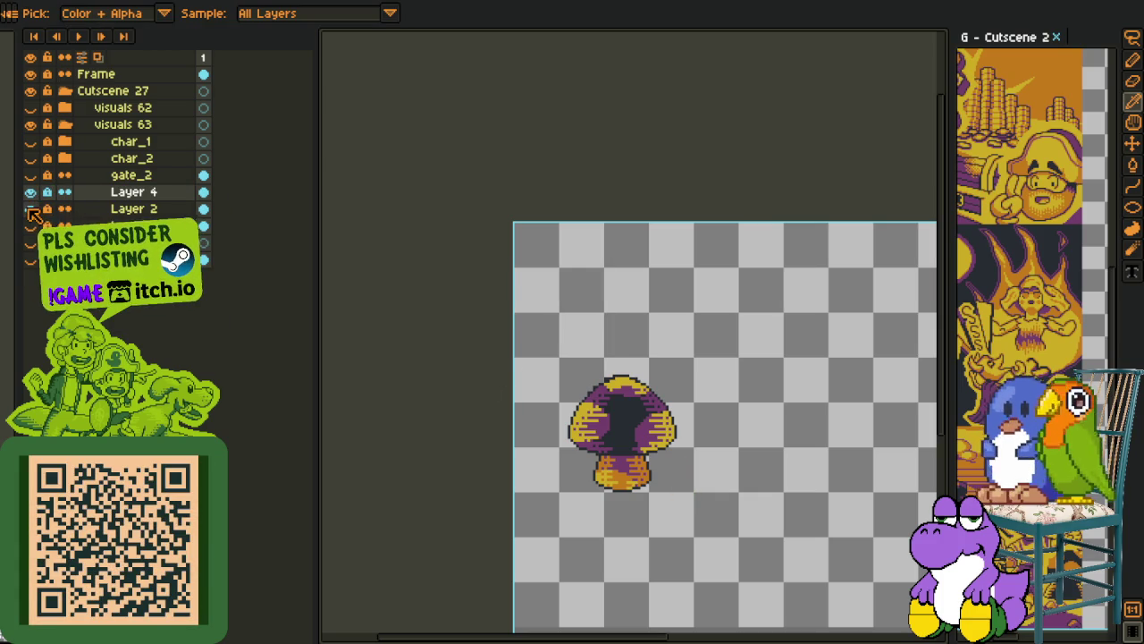
drag(31, 193, 34, 145)
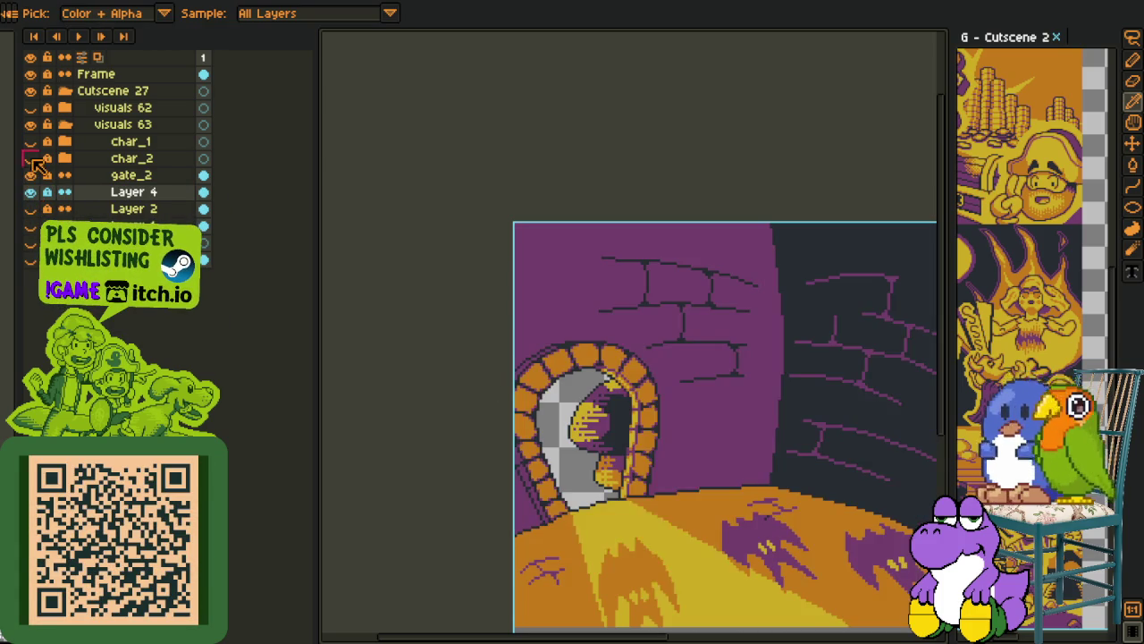
drag(572, 429, 487, 272)
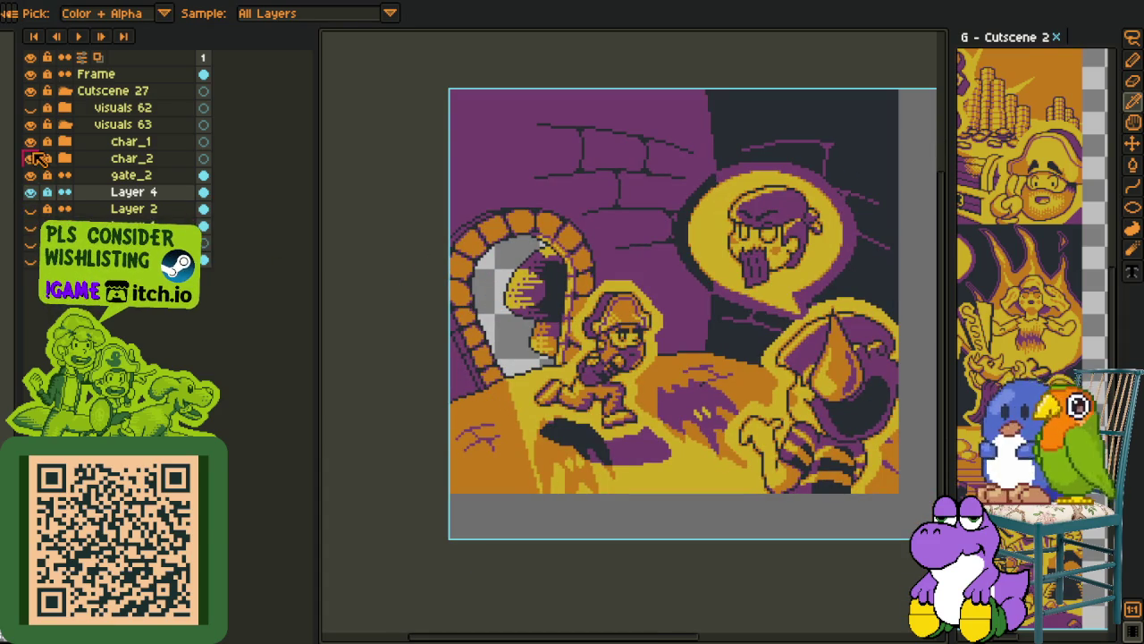
click(34, 158)
click(30, 141)
Hide gate_2 so only the mushroom shows, and zoom in on the cap
click(31, 124)
click(31, 125)
click(30, 176)
scroll(515, 284, up, 3)
scroll(516, 285, up, 3)
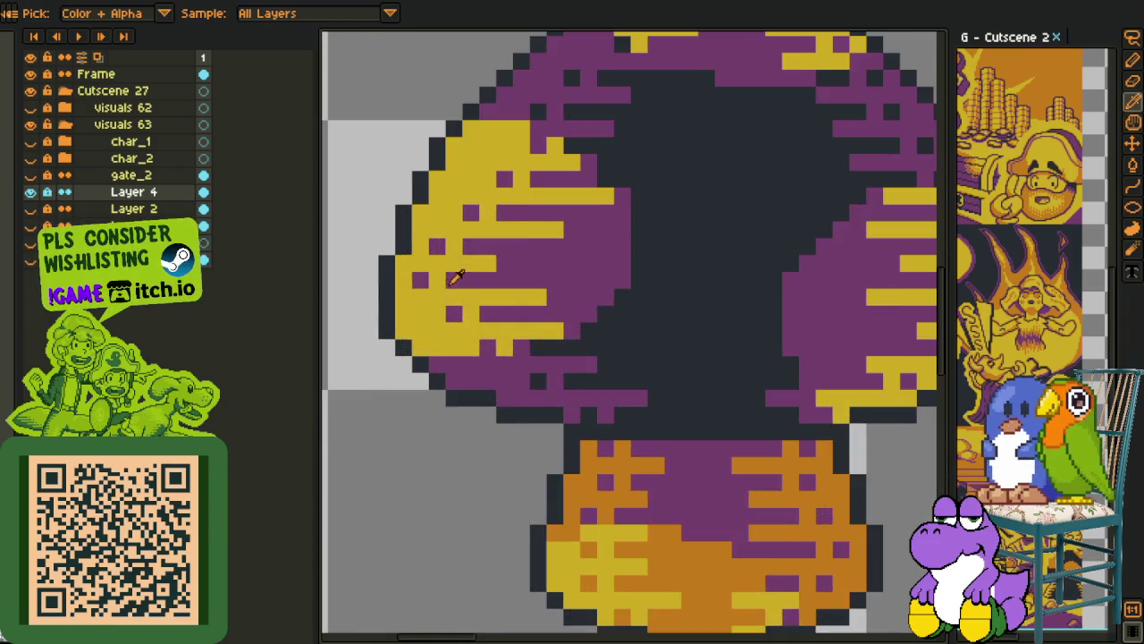
drag(657, 474, 692, 546)
Add orange highlight pixels along the cap's left, top and right rim
key(b)
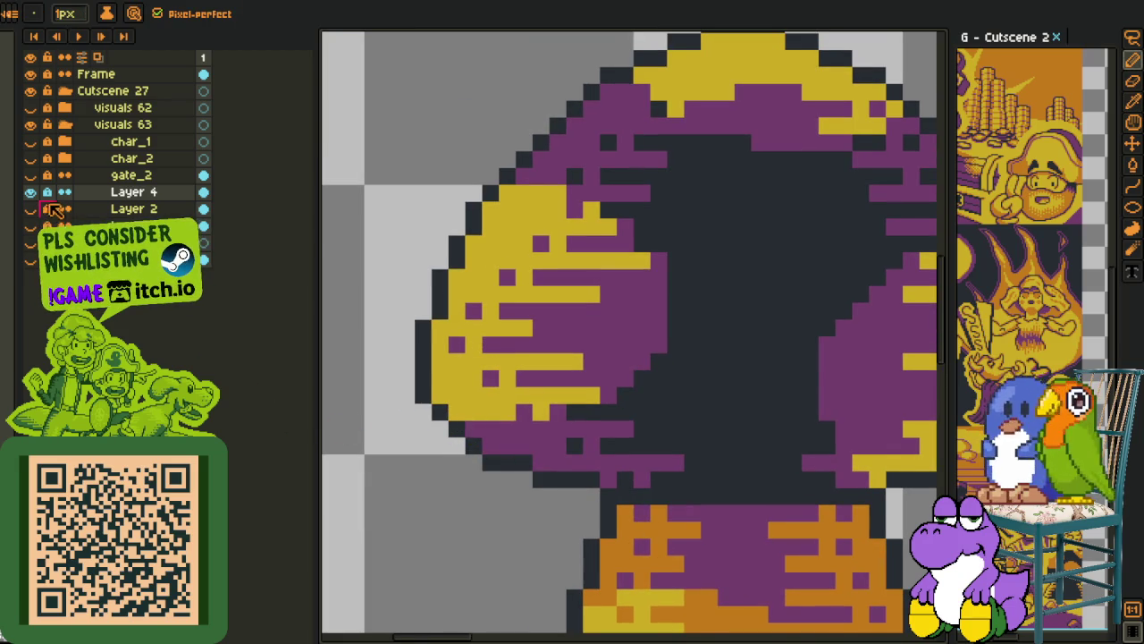
click(441, 394)
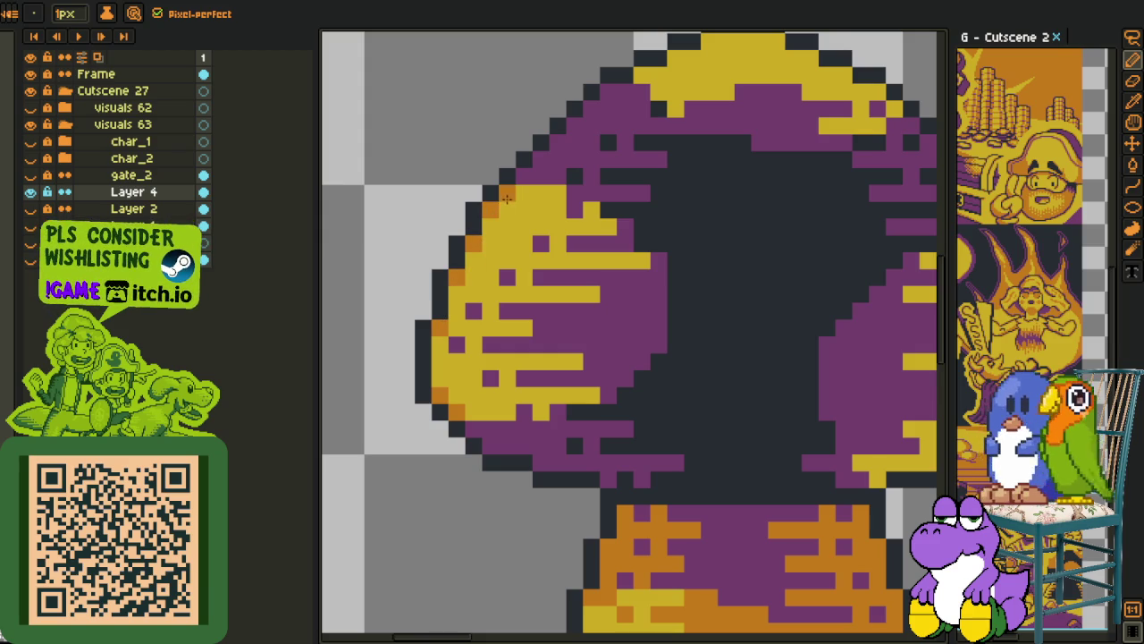
drag(507, 201, 328, 340)
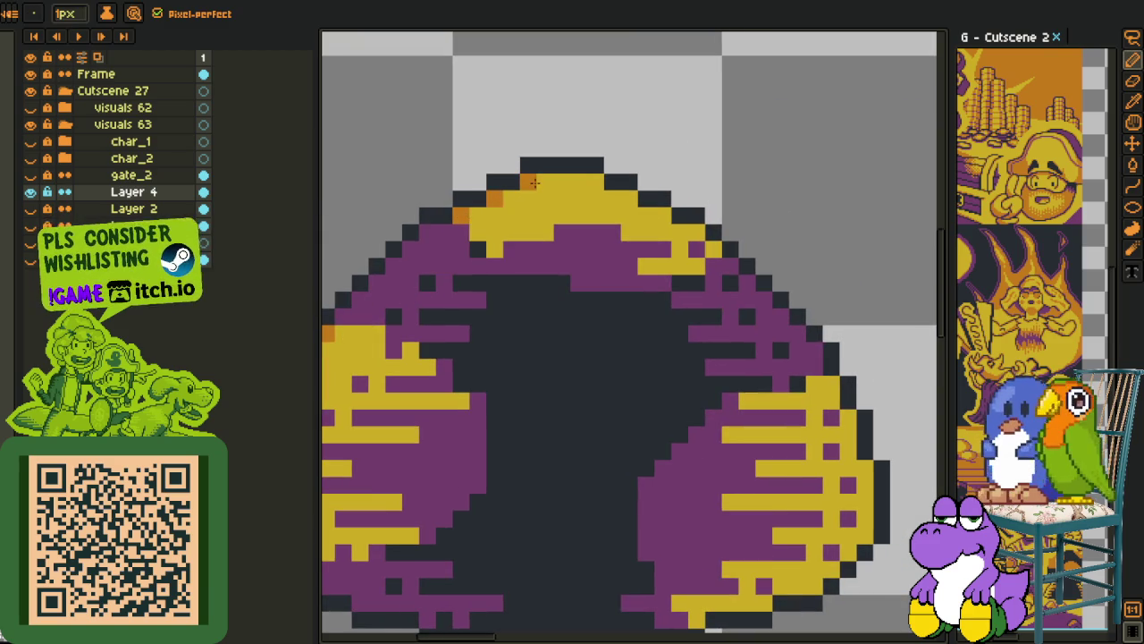
click(592, 183)
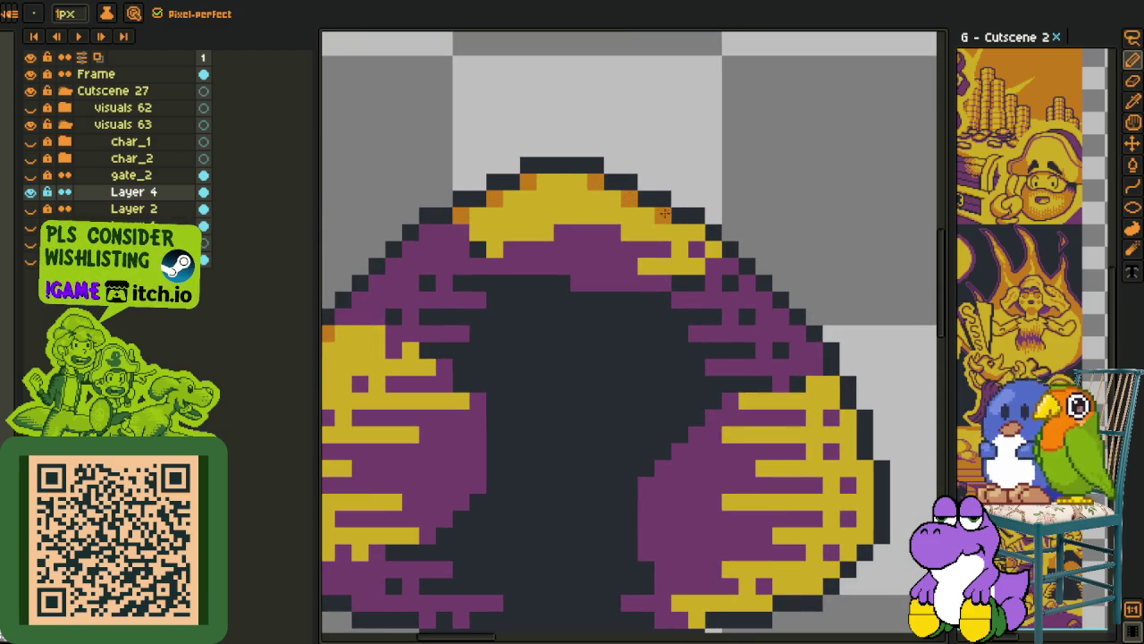
drag(823, 387, 692, 298)
click(703, 314)
click(687, 464)
click(670, 481)
click(603, 498)
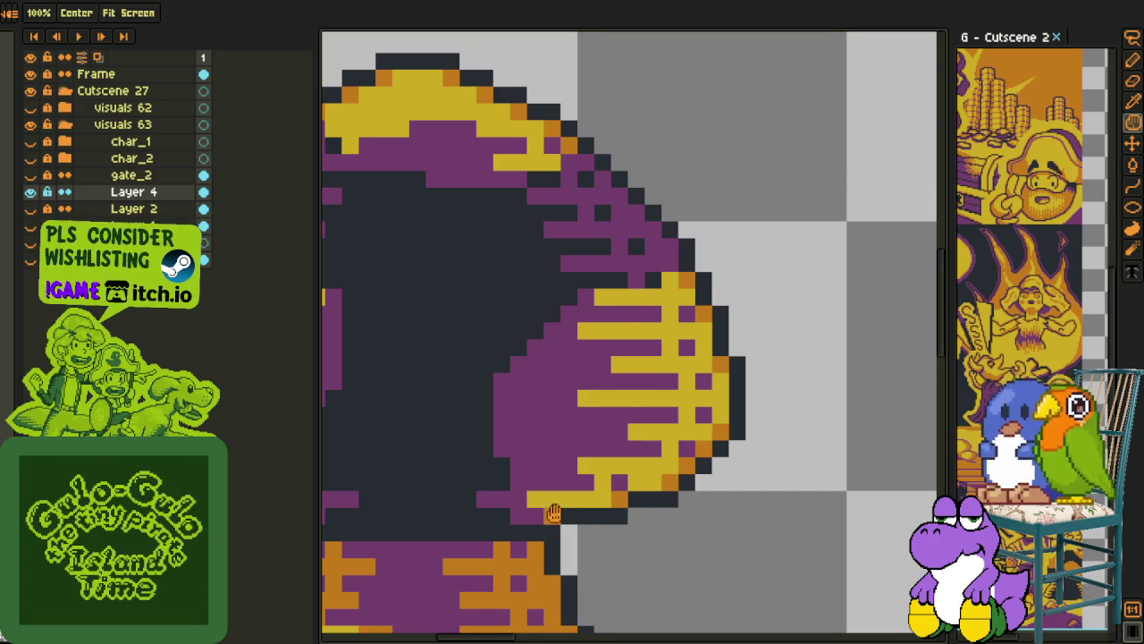
Pan across the stem and cap and zoom out to check the whole sprite
drag(554, 512, 537, 407)
key(b)
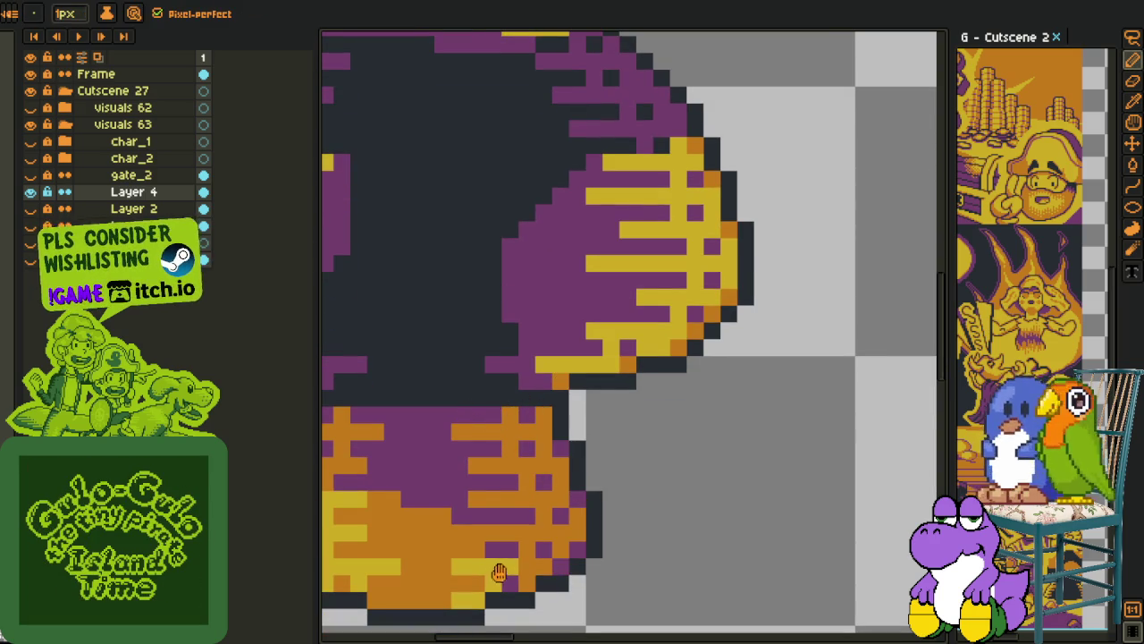
drag(495, 574, 732, 498)
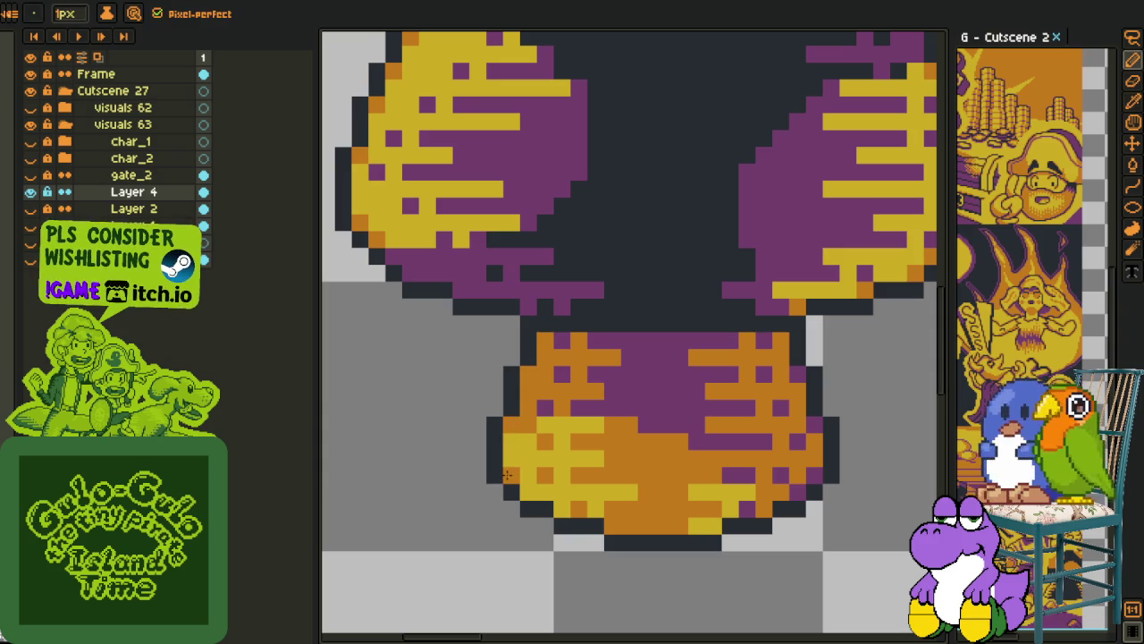
key(alt)
drag(624, 425, 561, 537)
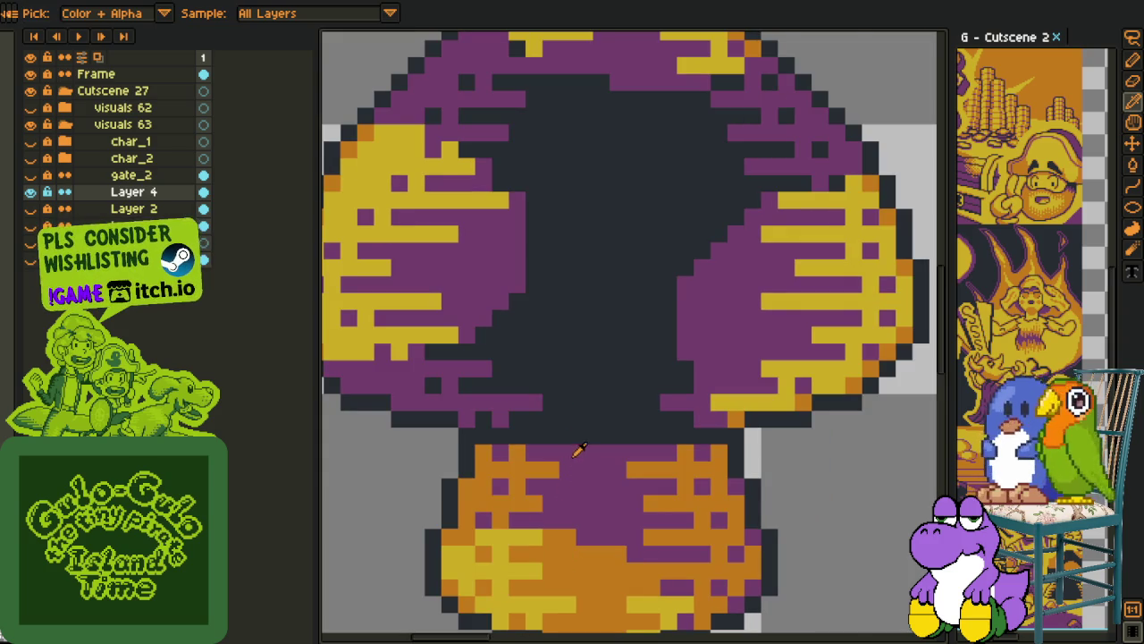
scroll(518, 447, down, 2)
drag(429, 378, 470, 419)
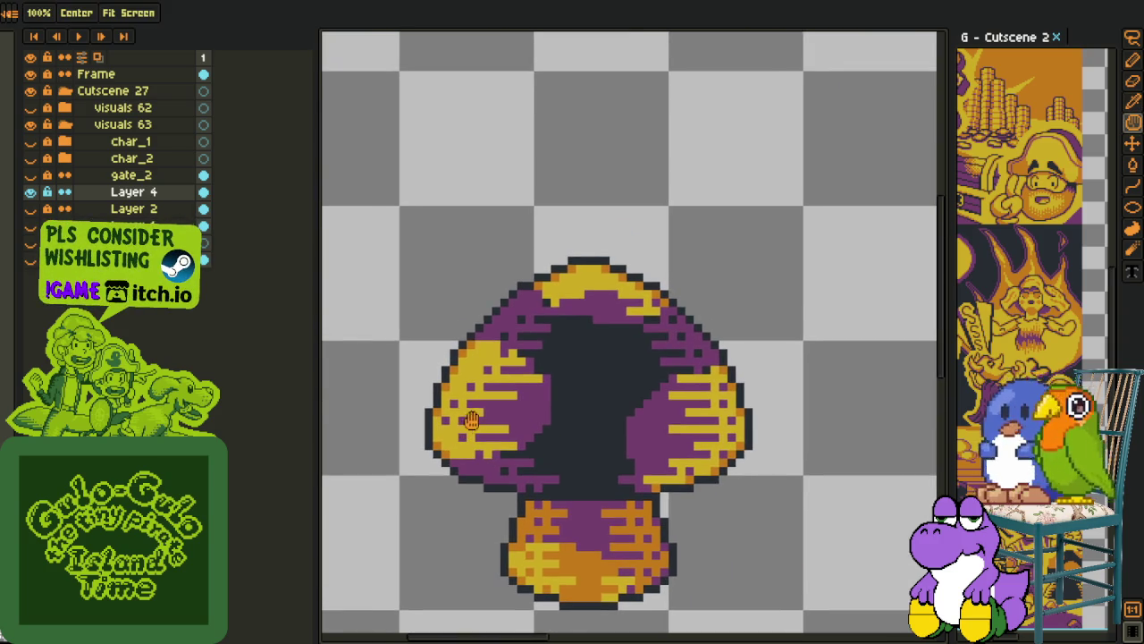
Dot seven orange dither pixels into the cap's yellow highlight
scroll(474, 412, down, 1)
scroll(474, 411, down, 2)
scroll(501, 347, up, 2)
scroll(500, 347, up, 2)
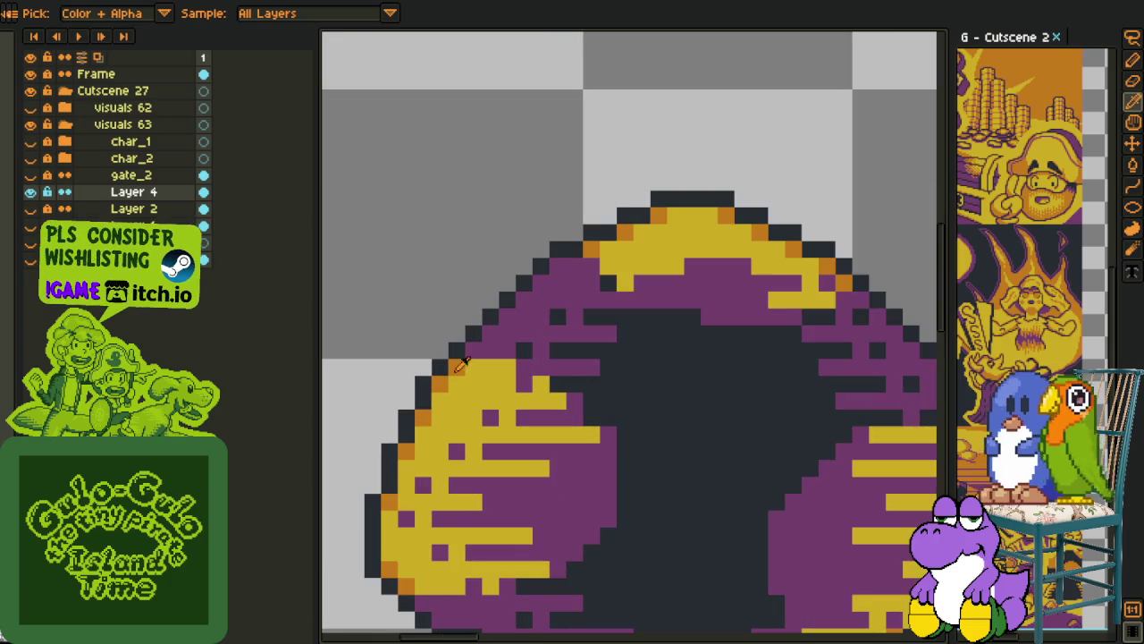
drag(540, 385, 558, 404)
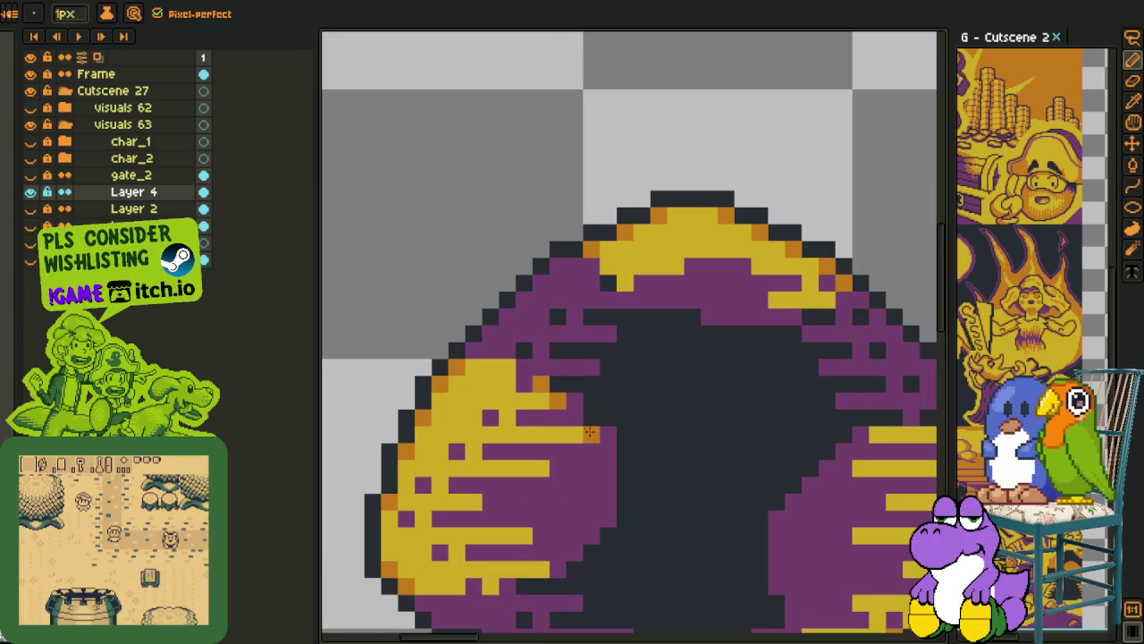
click(506, 418)
click(473, 451)
click(541, 469)
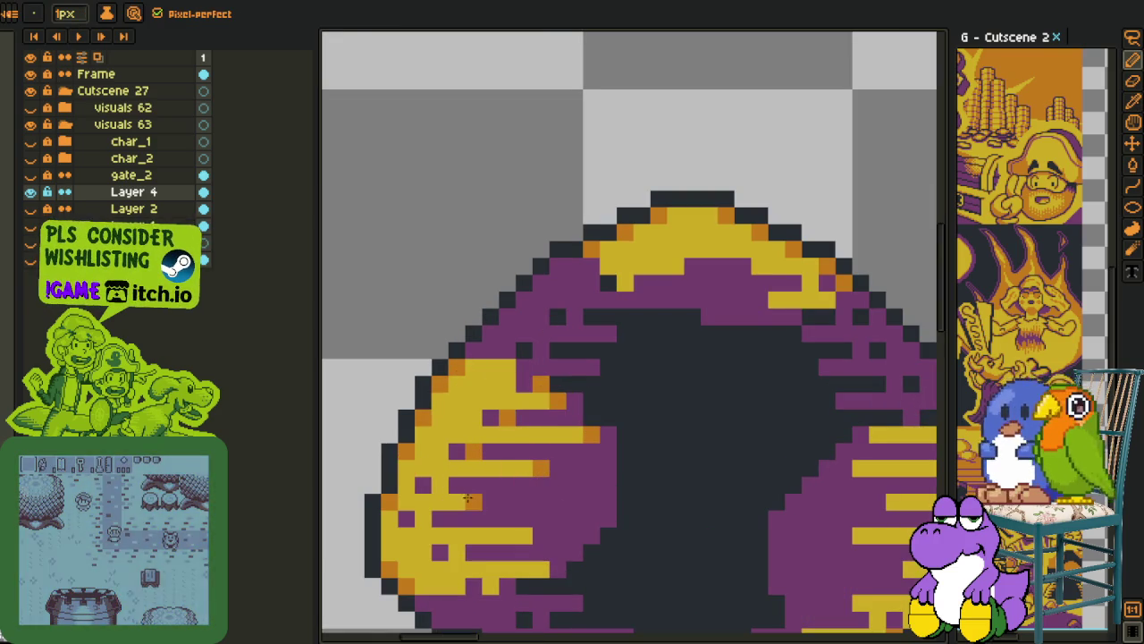
click(440, 486)
click(524, 535)
click(456, 551)
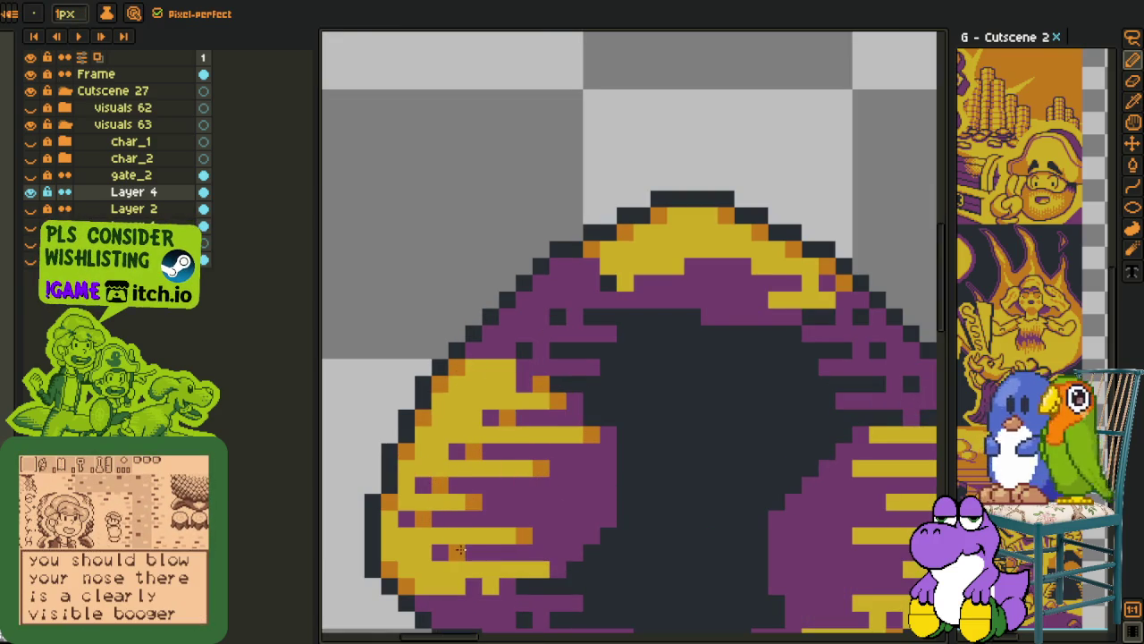
Add orange dither pixels and a short orange run to the right highlight, then zoom out
scroll(510, 325, down, 5)
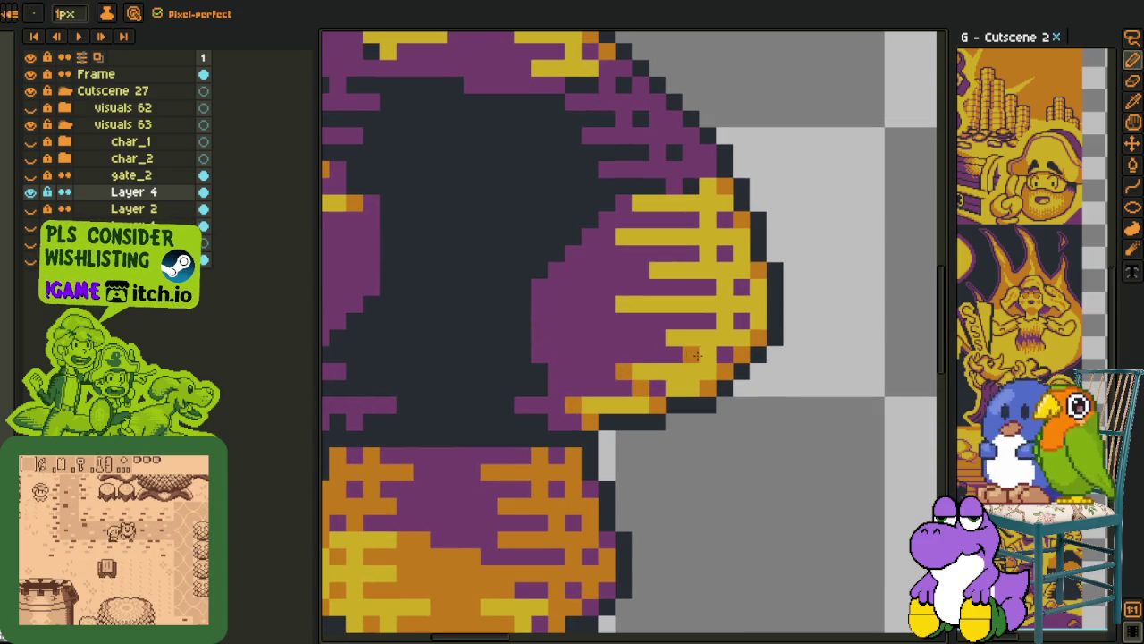
click(624, 304)
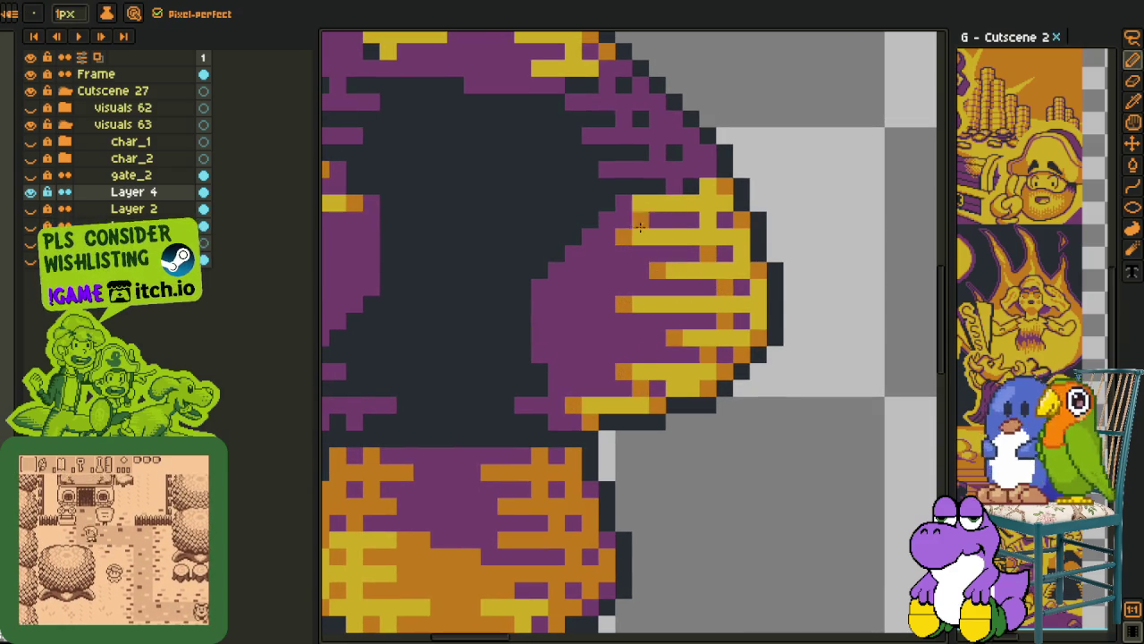
drag(651, 204, 623, 204)
key(b)
click(616, 335)
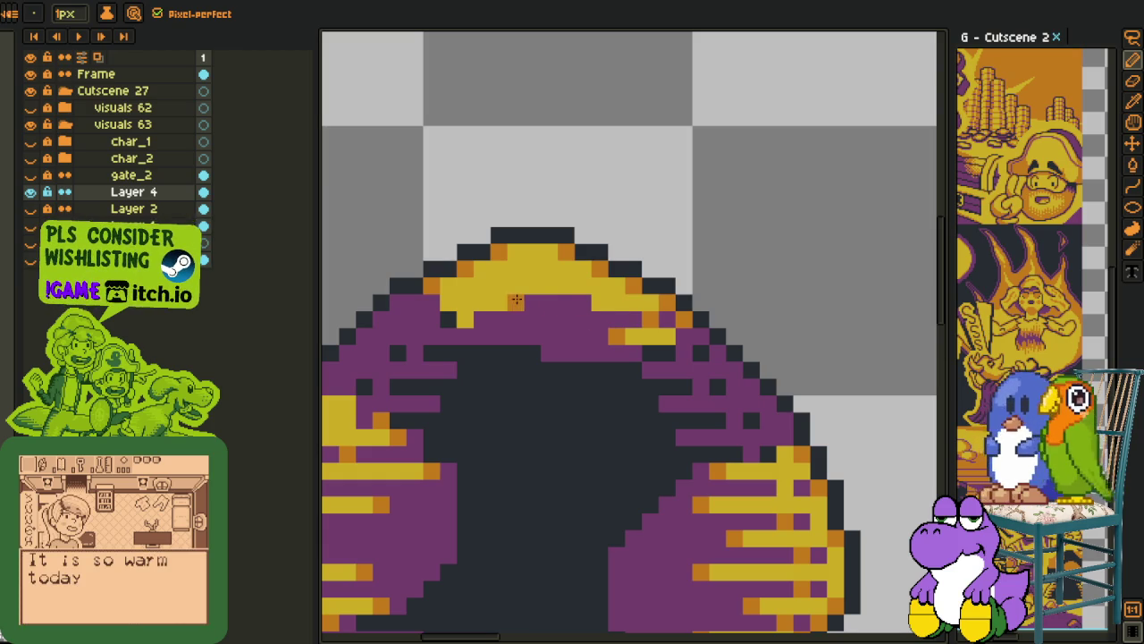
scroll(460, 315, down, 3)
key(i)
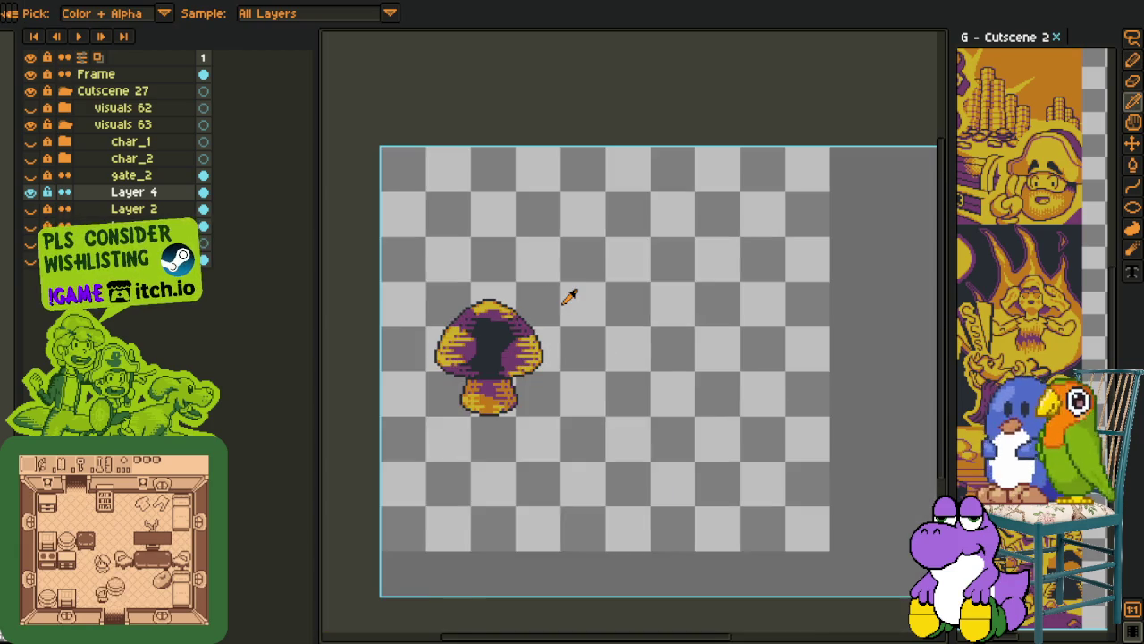
scroll(567, 291, down, 3)
scroll(569, 295, down, 2)
scroll(570, 295, up, 1)
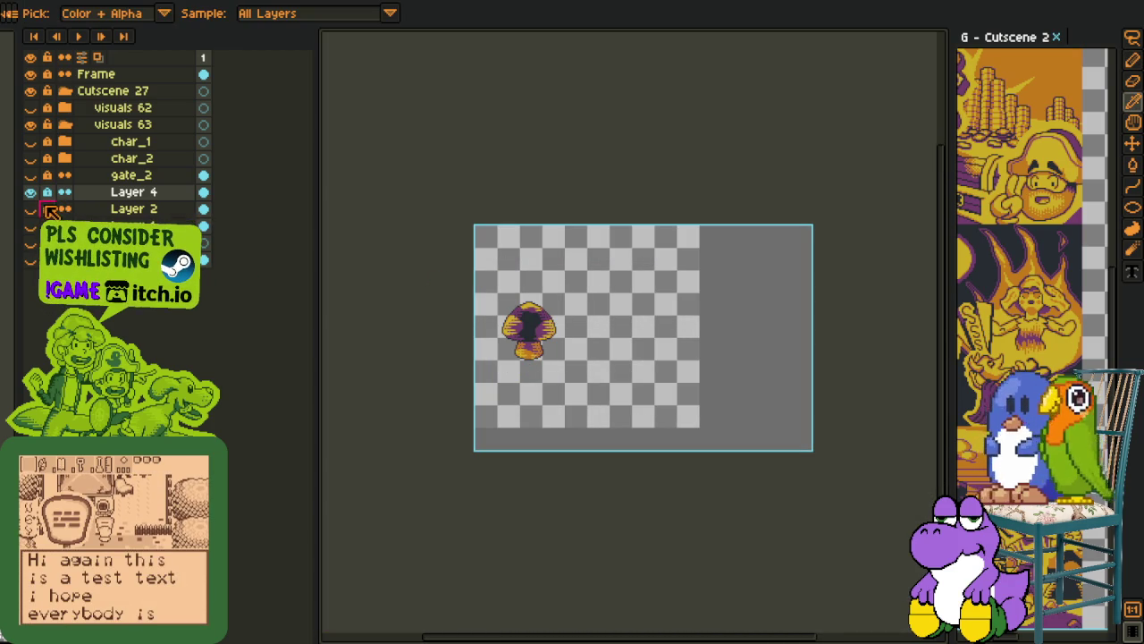
Show Layer 2 and merge the two mushroom layers into one
drag(36, 202, 95, 206)
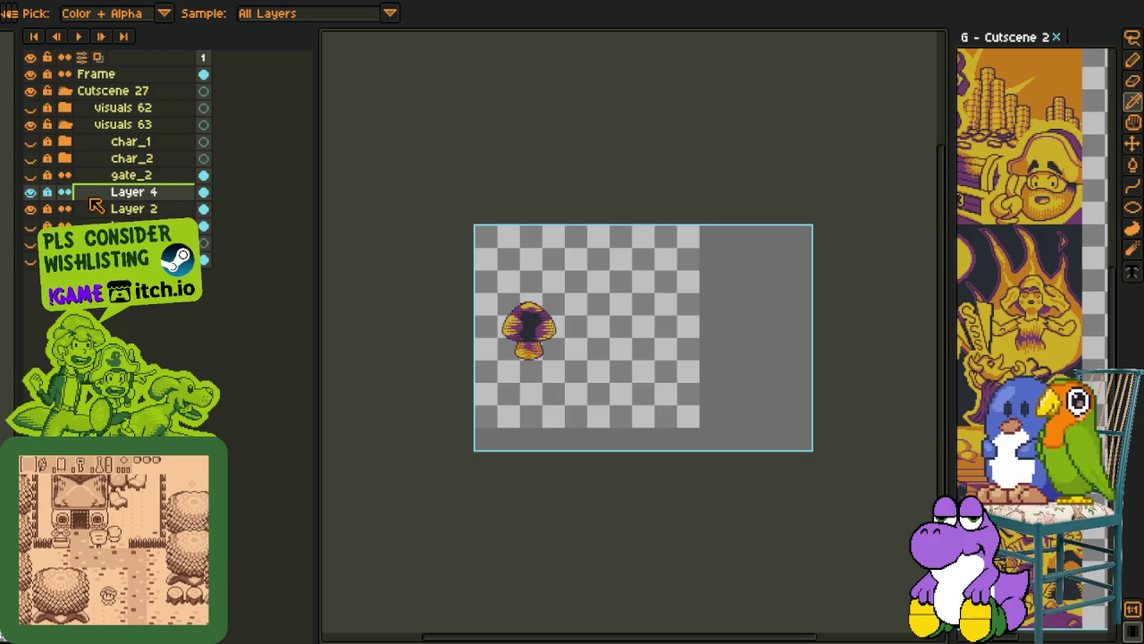
scroll(531, 270, up, 1)
scroll(531, 271, up, 1)
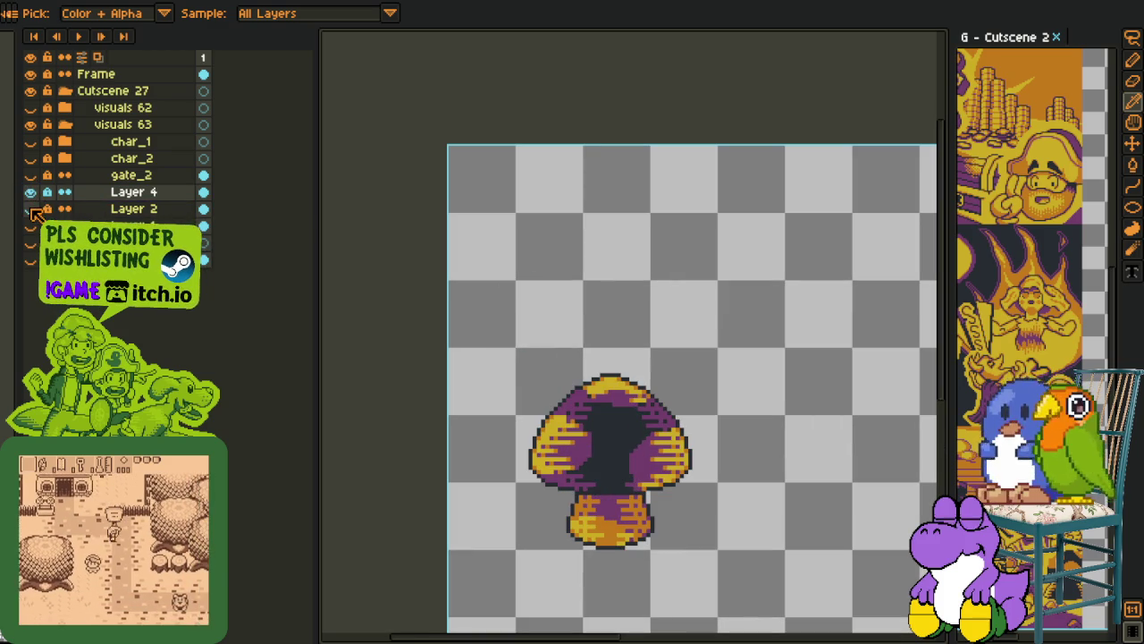
right_click(100, 209)
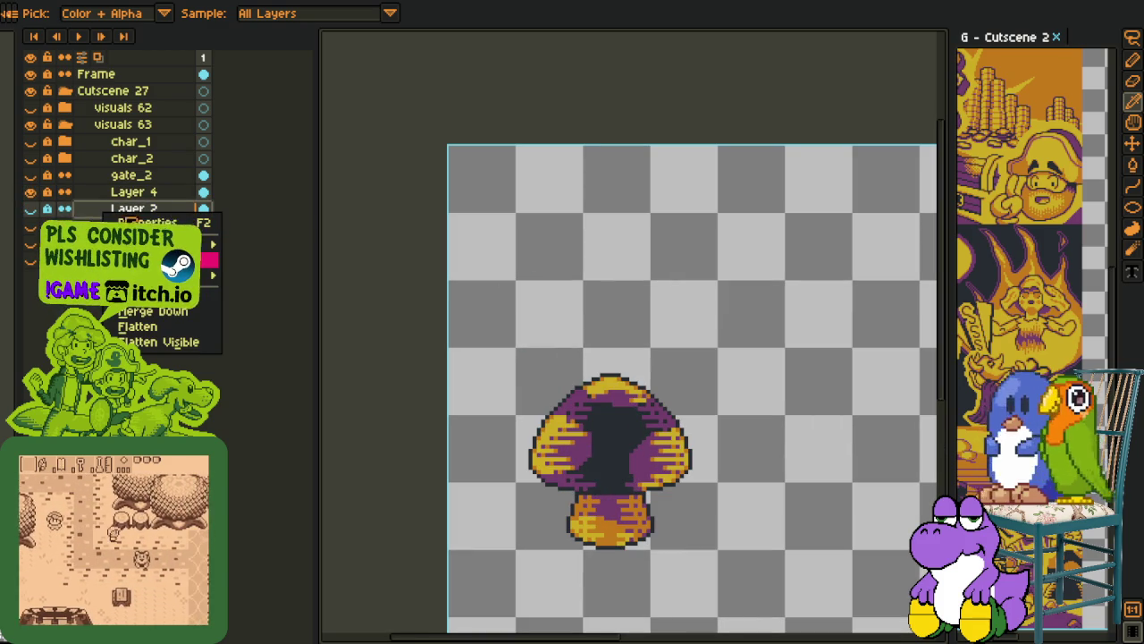
click(135, 191)
Rename the layer to 'mushroom' and save the file
double_click(134, 191)
text(muz)
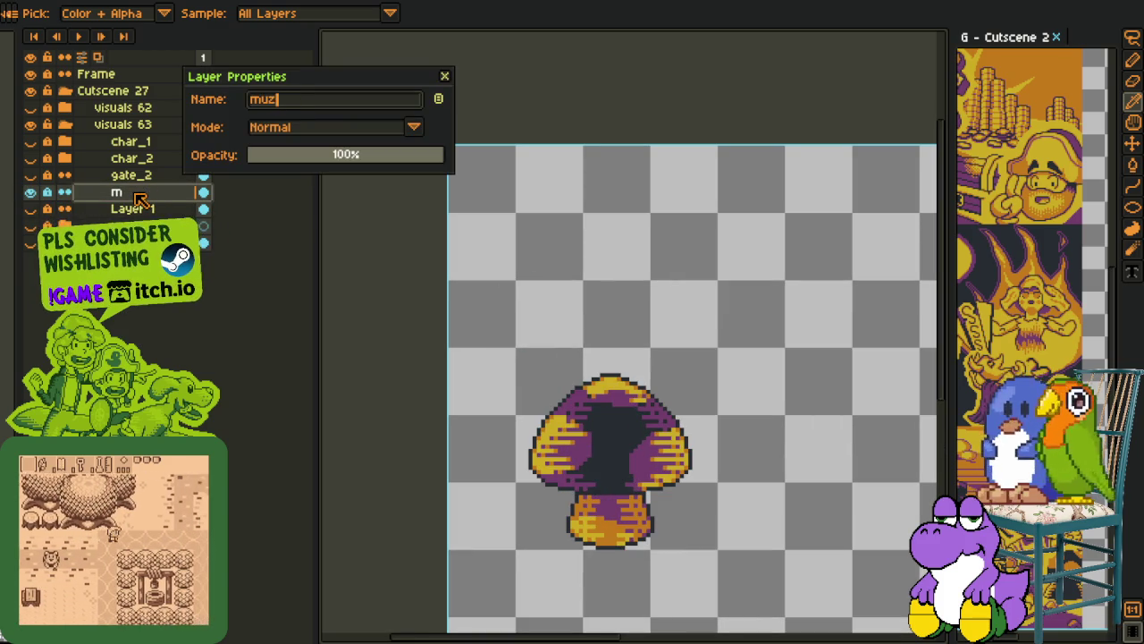
text(s)
text(room)
key(Return)
key(ctrl+s)
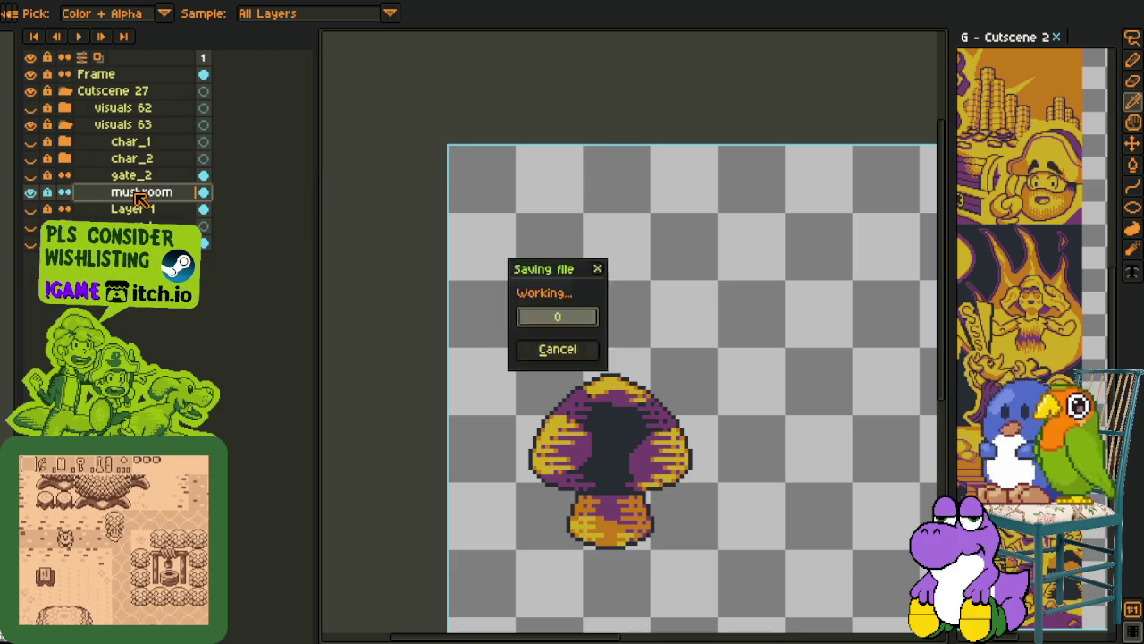
Make the other cutscene layers, including char_1 and char_2, visible again
alt+click(30, 187)
click(30, 159)
click(31, 141)
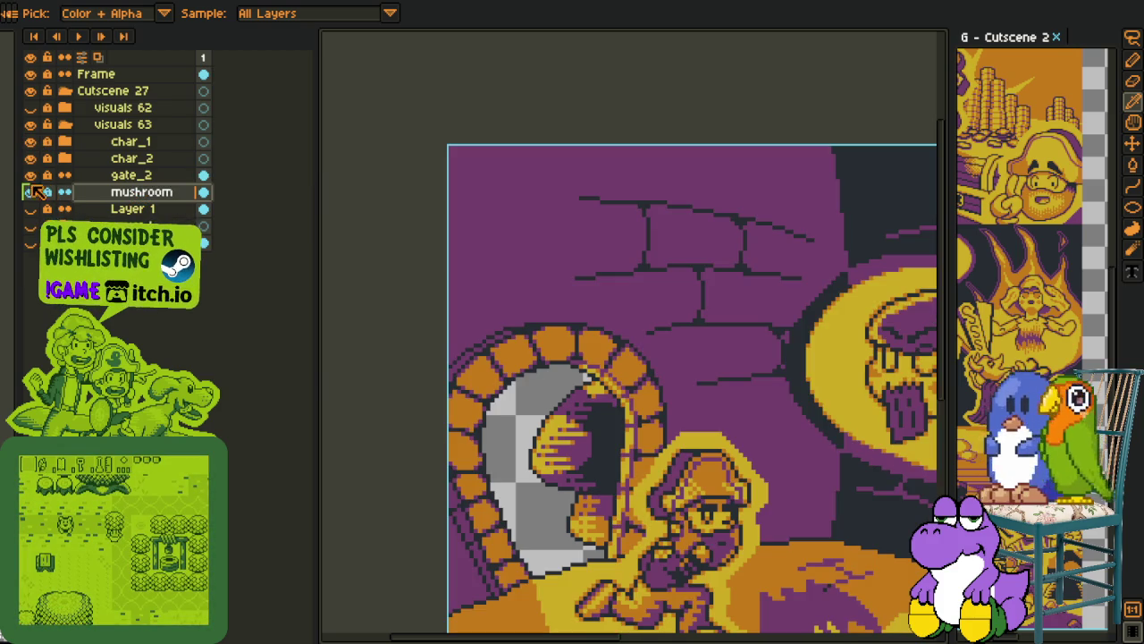
Zoom and pan around the stone arch and select Layer 1 with the Rectangular Marquee active
scroll(610, 432, down, 3)
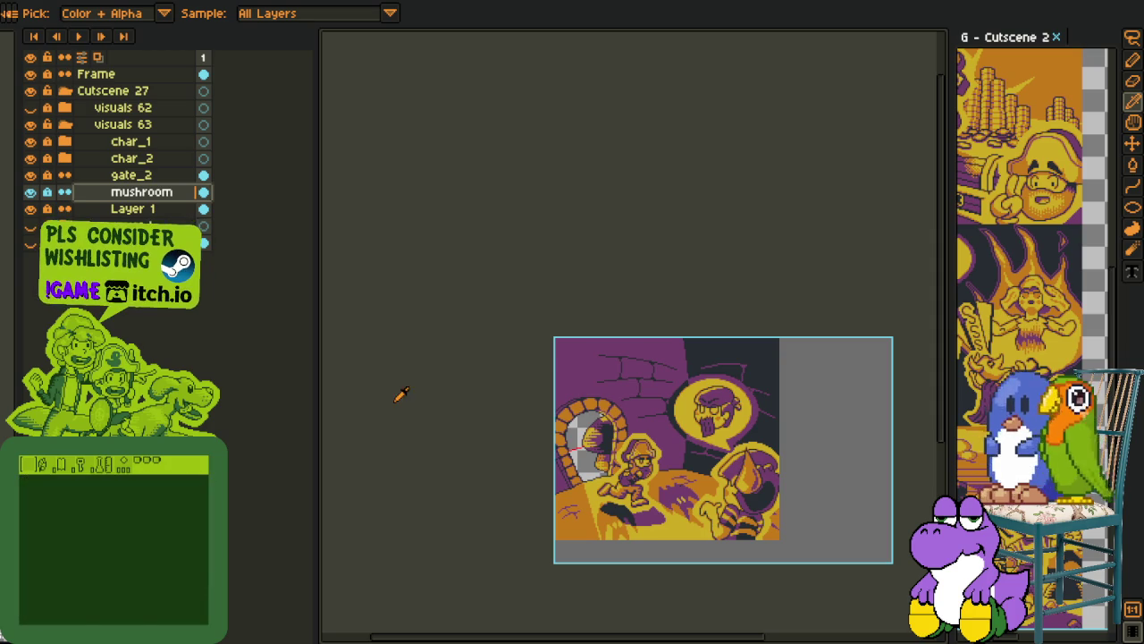
scroll(636, 516, up, 1)
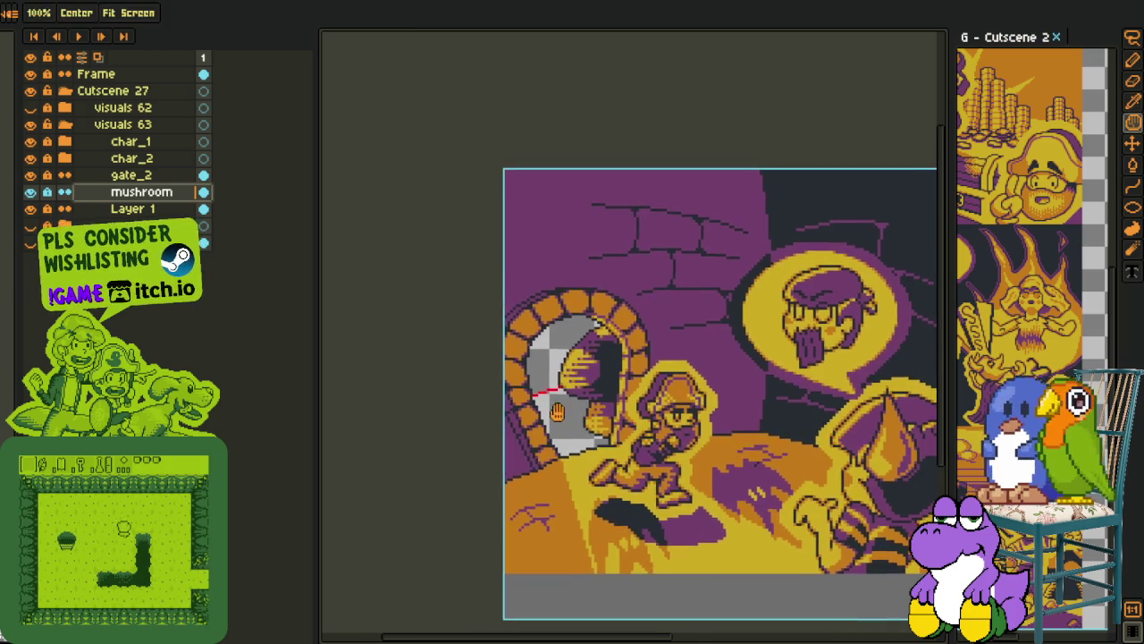
scroll(551, 410, up, 2)
scroll(559, 366, up, 1)
scroll(547, 329, down, 1)
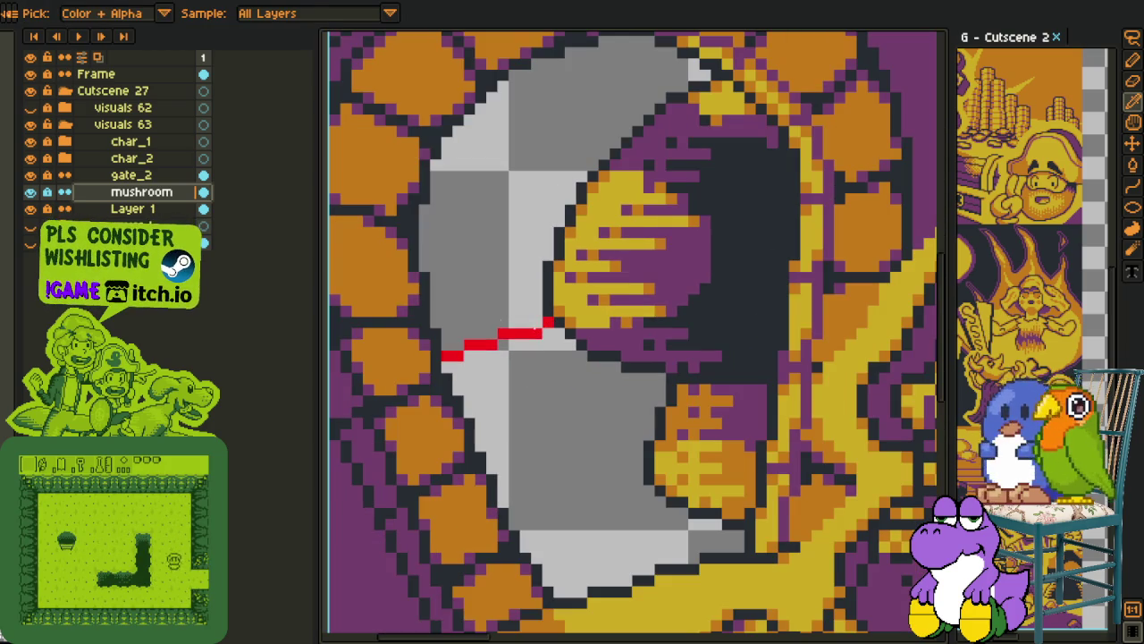
key(m)
scroll(499, 401, down, 1)
drag(499, 400, 484, 418)
key(r)
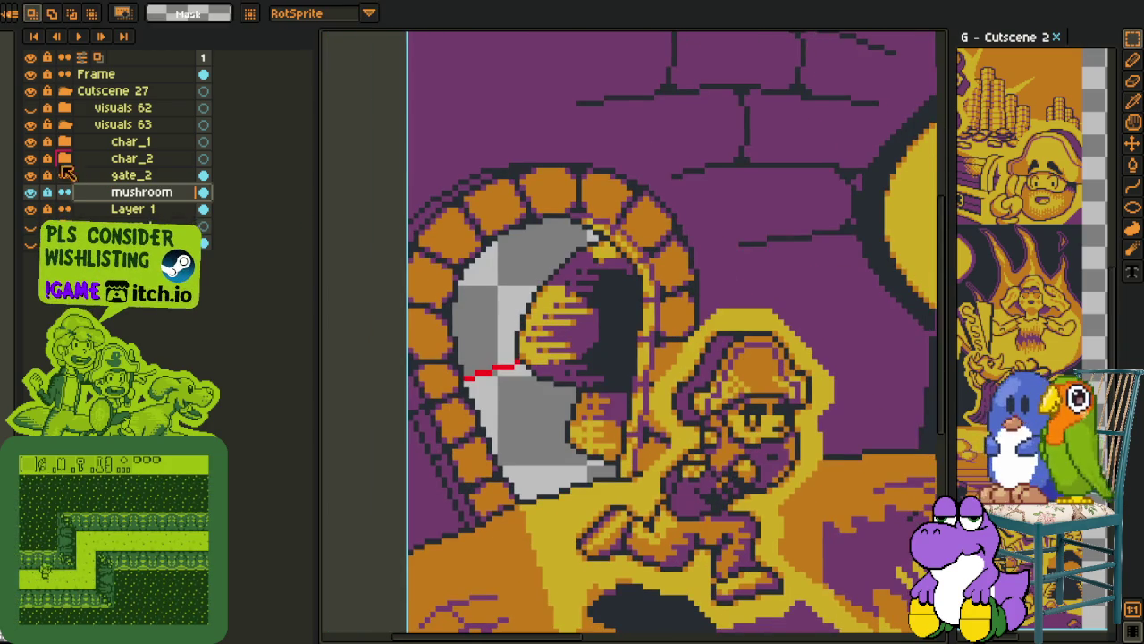
click(132, 211)
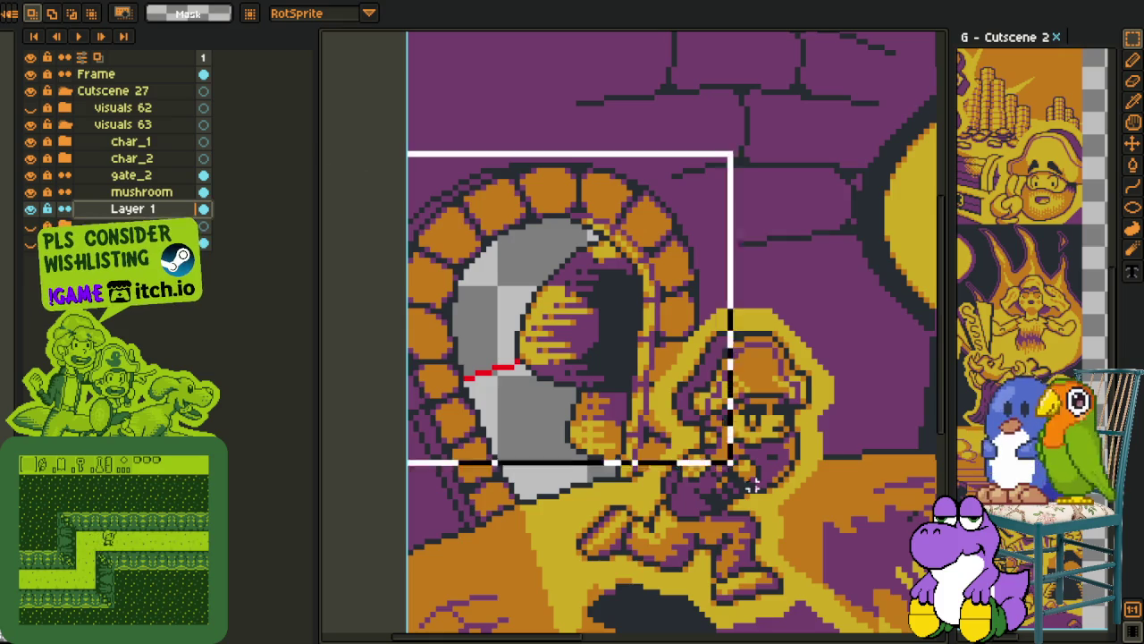